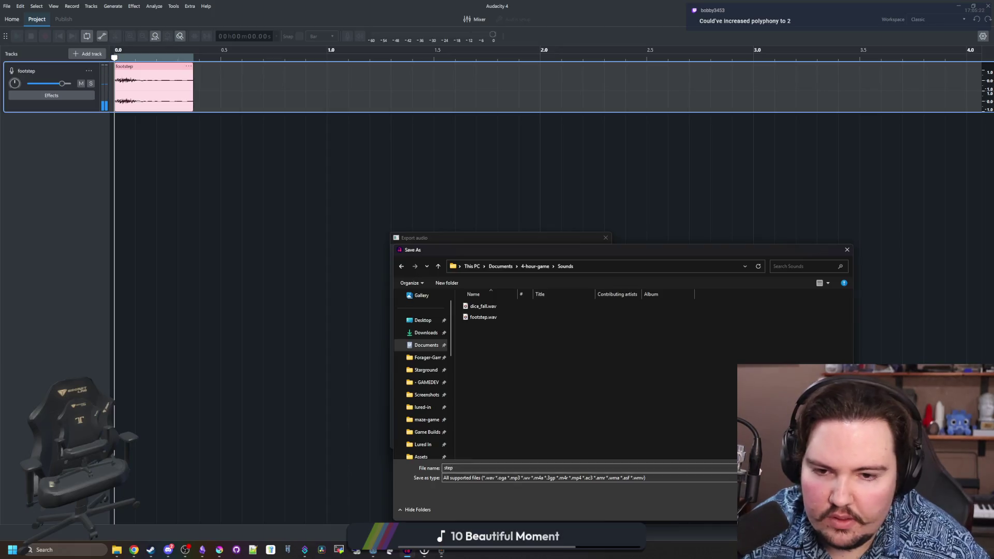
- Export the footstep clip as step.wav into the Sounds folder and return to Godot
left_click(556, 439)
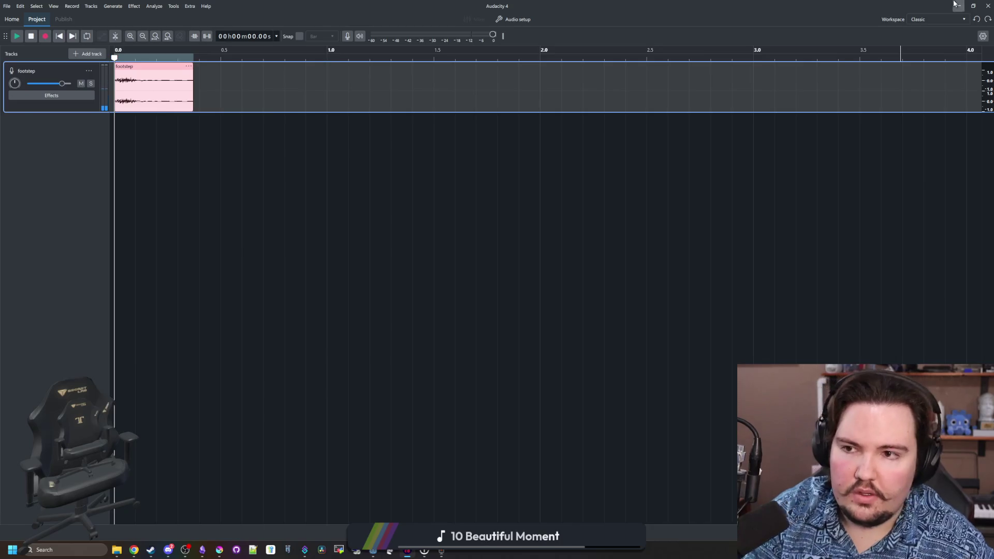
left_click(956, 6)
left_click(919, 107)
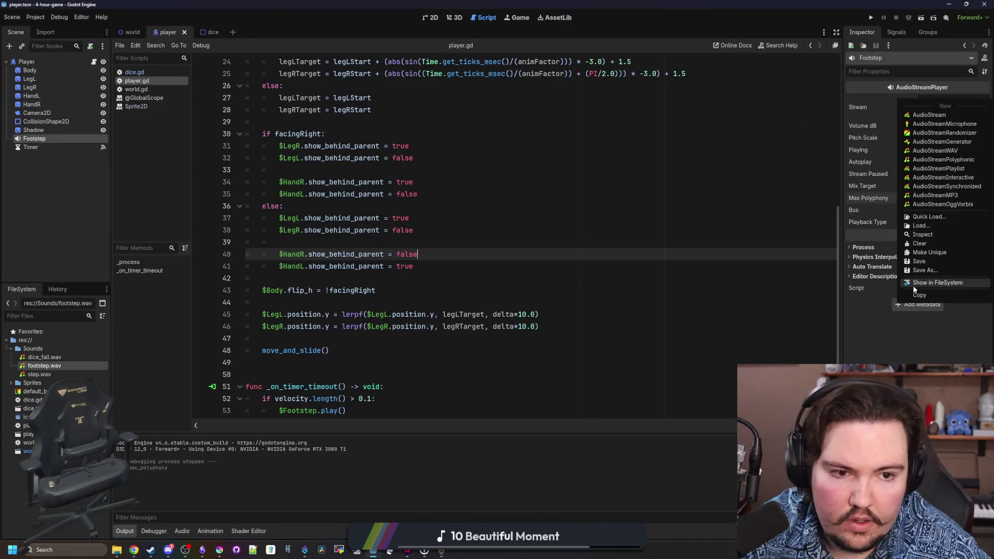
- Quick-load step.wav as the Footstep stream and run the game to hear footsteps
left_click(930, 219)
type("ste")
left_click(399, 184)
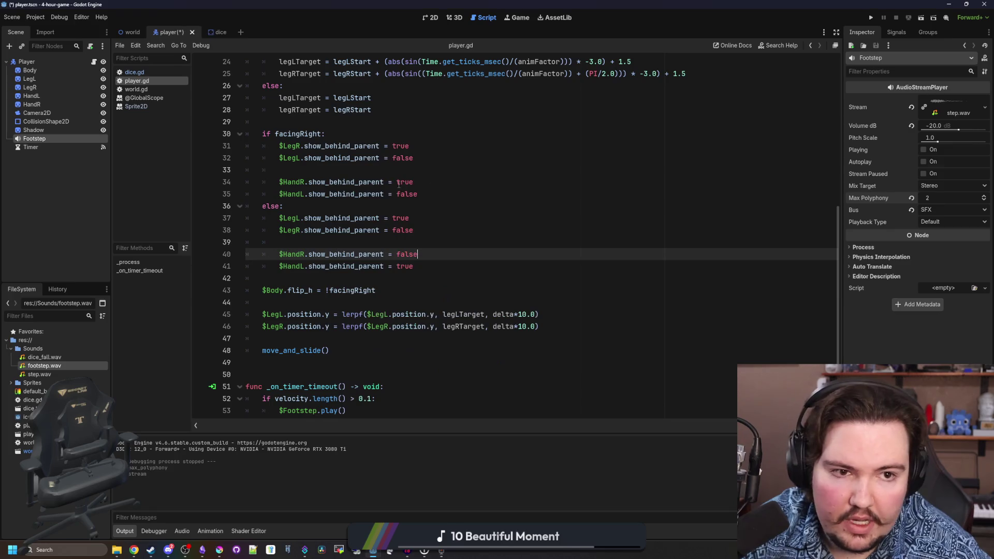
left_click(871, 18)
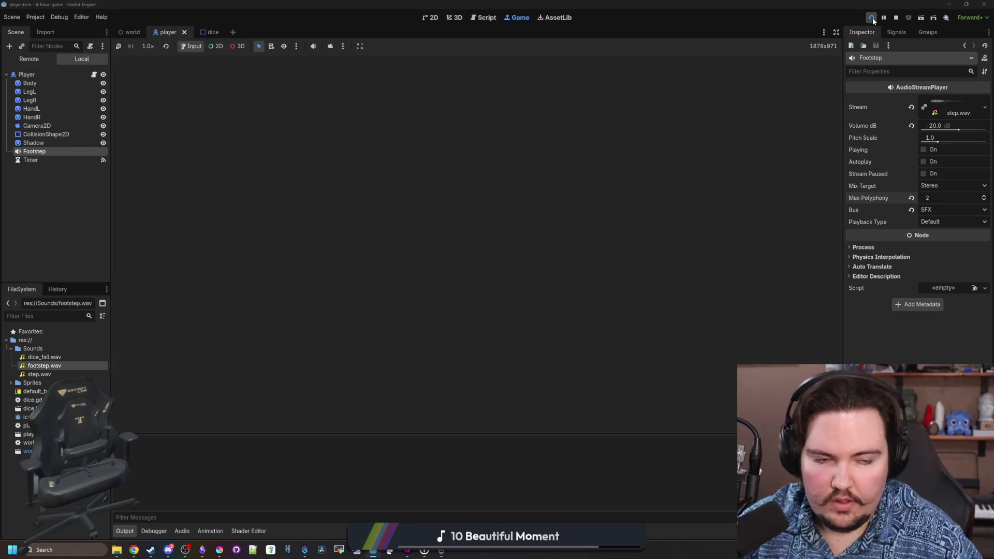
key("d")
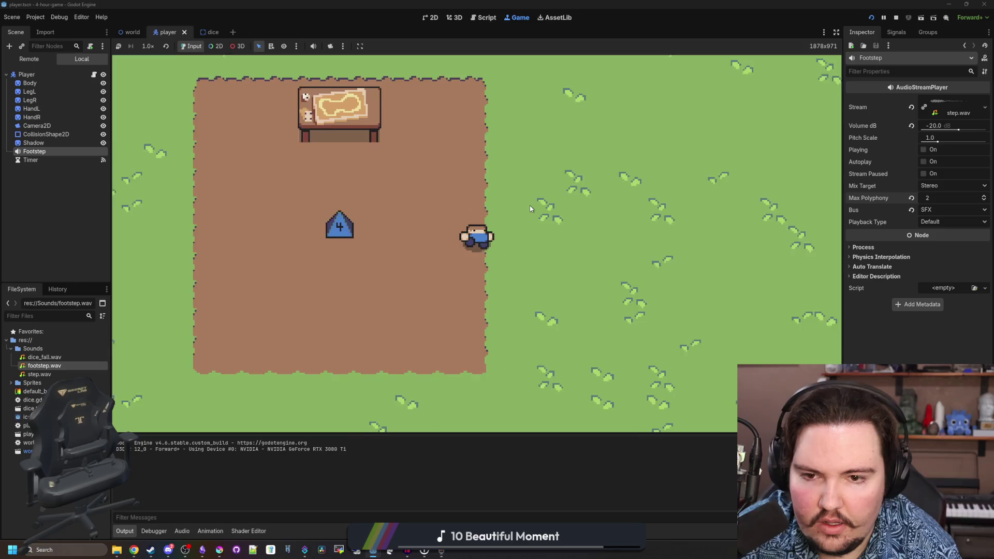
key("w")
key("a")
key("a")
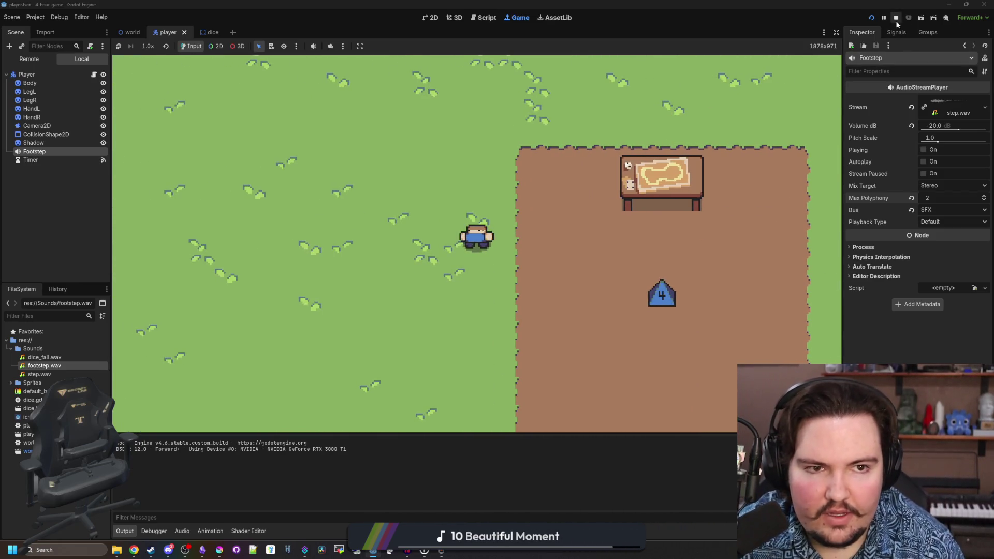
- Lower the Footstep volume to -30 dB, walk around to listen, then stop the game
left_click(945, 126)
type("-30")
key("Return")
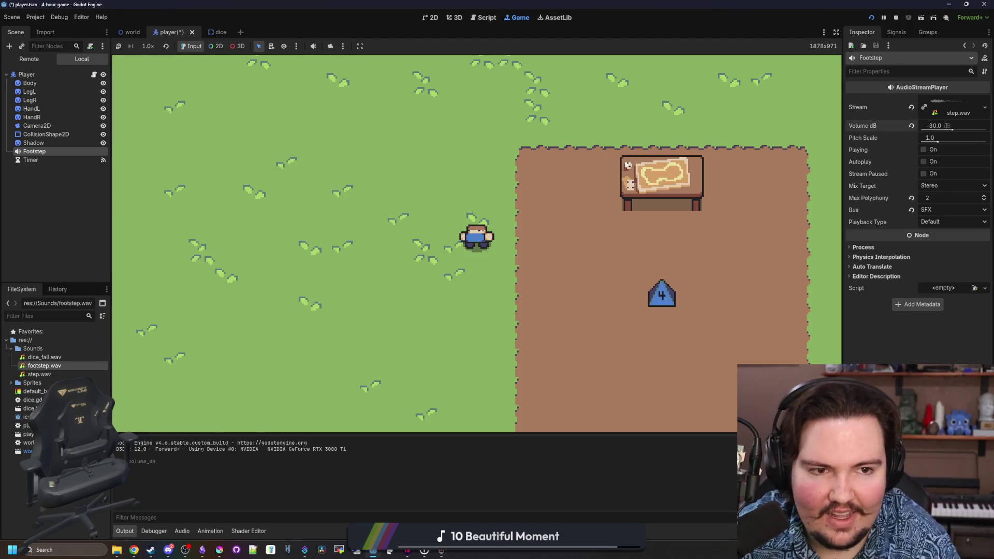
key("s")
key("d")
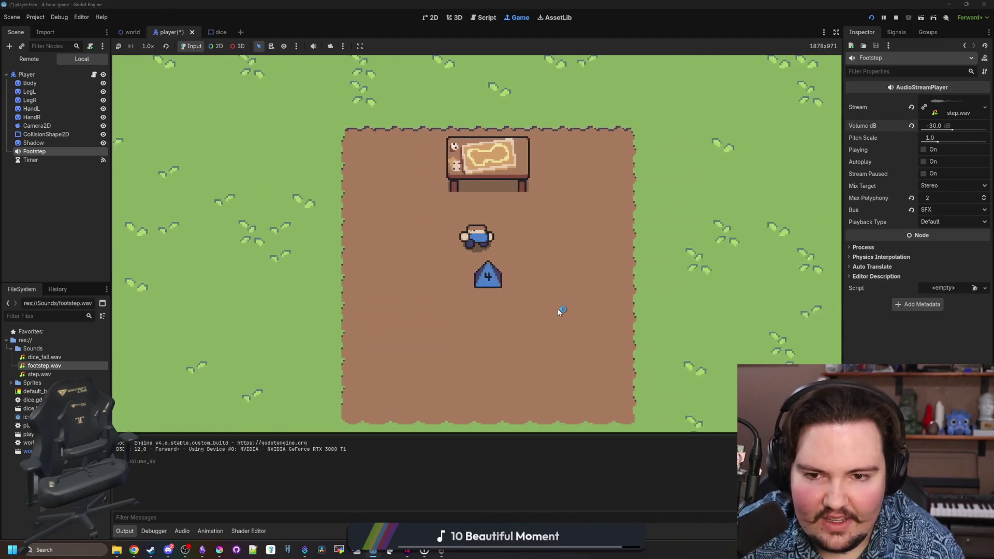
key("w")
key("s")
key("a")
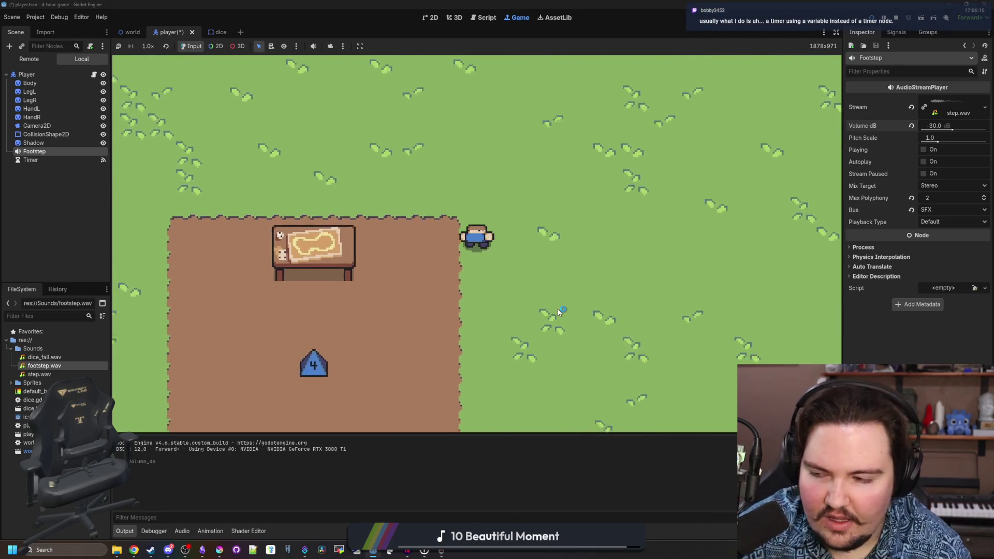
key("w")
key("F8")
left_click(372, 351)
- Add '$Footstep.pitch_scale = randf_range(0.8, 1.2)' before play(), save, and run the game
left_click(386, 388)
key("Return")
type("$Foot")
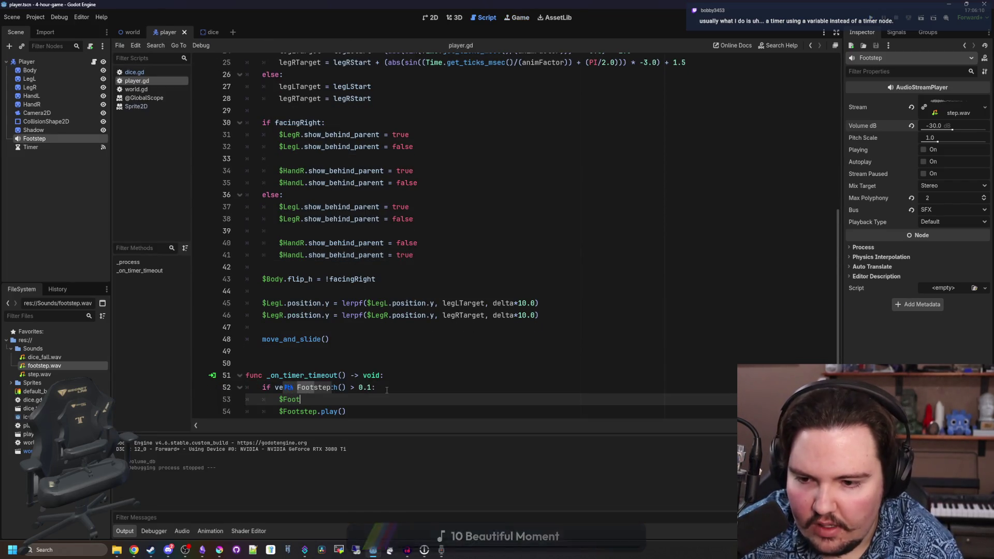
type("step.pitch_scale = randf_r")
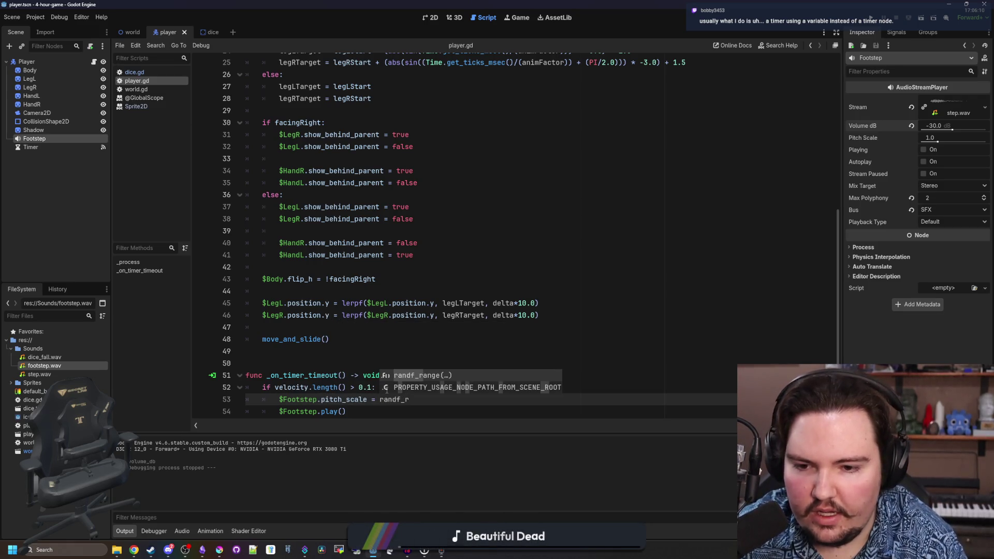
key("Return")
type("2")
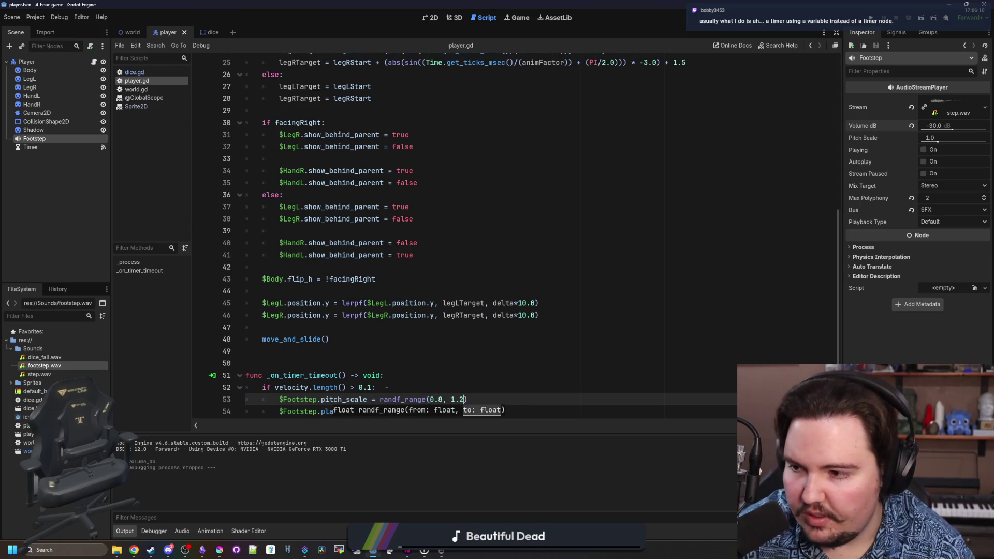
left_click(410, 358)
key("ctrl+s")
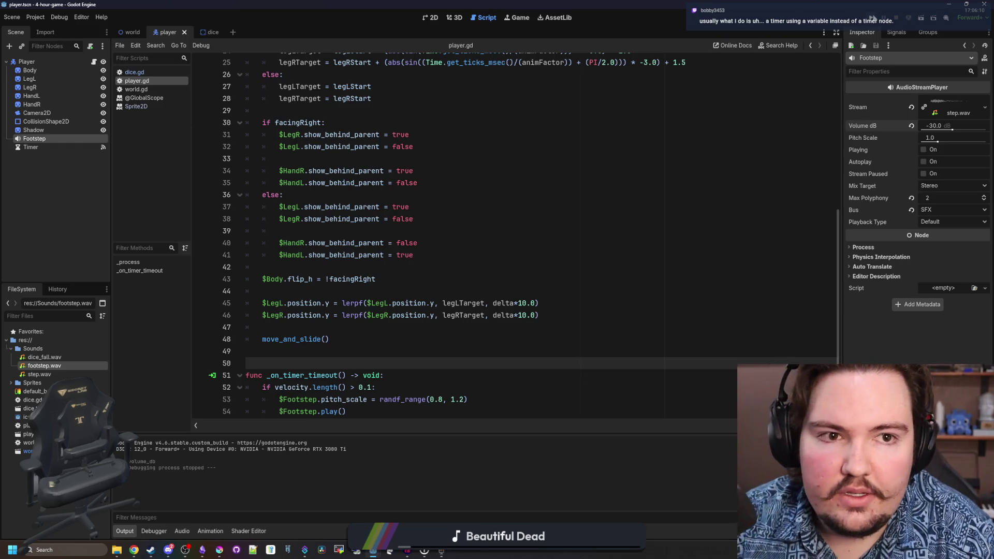
left_click(872, 16)
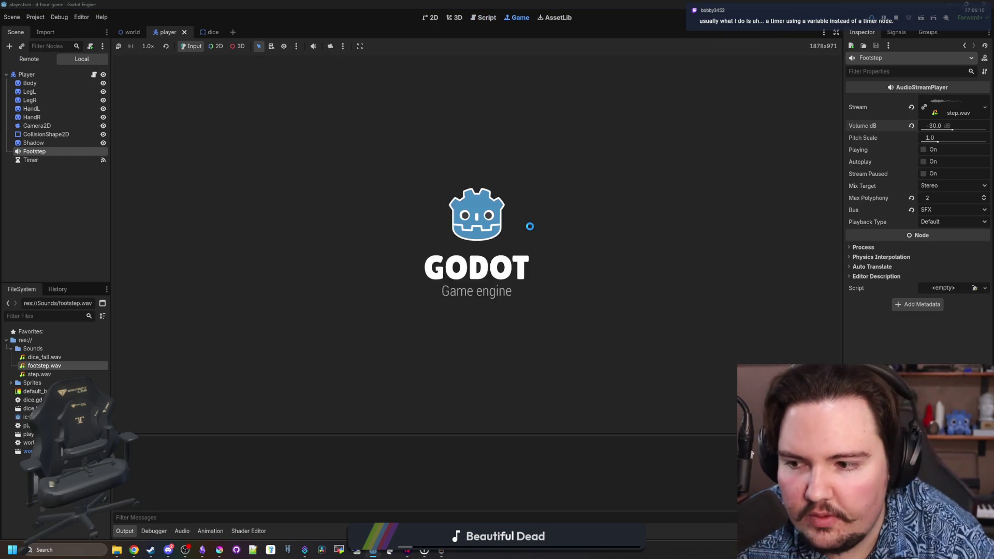
- While walking in the running game, change the Footstep volume to -20 dB
key("d")
key("w")
key("a")
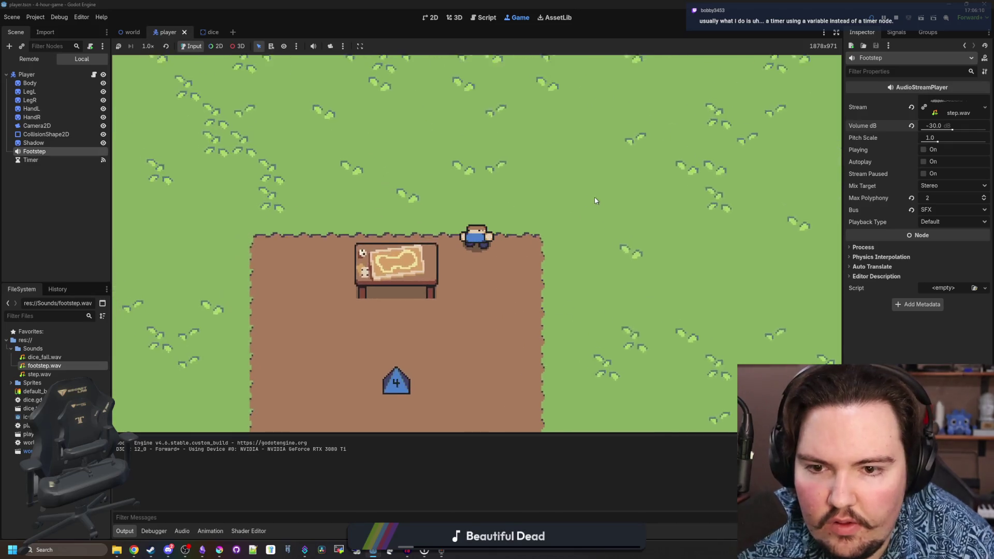
key("s")
left_click(938, 126)
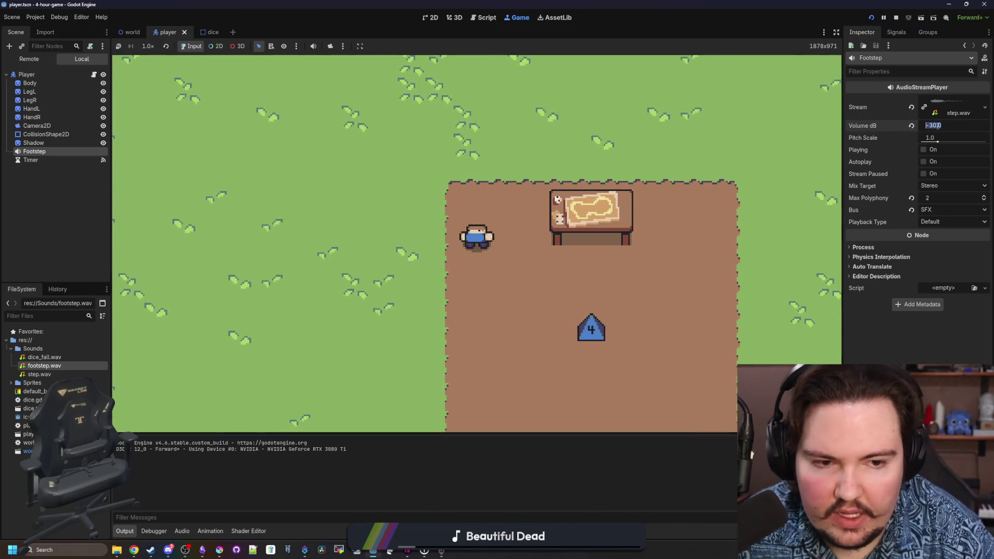
type("-20")
key("Return")
left_click(488, 111)
key("s")
key("d")
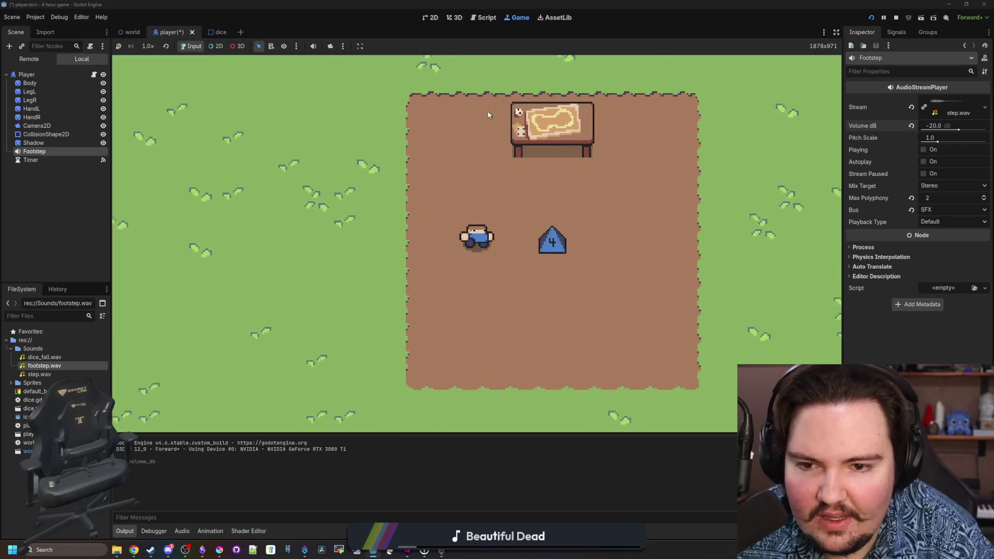
key("w")
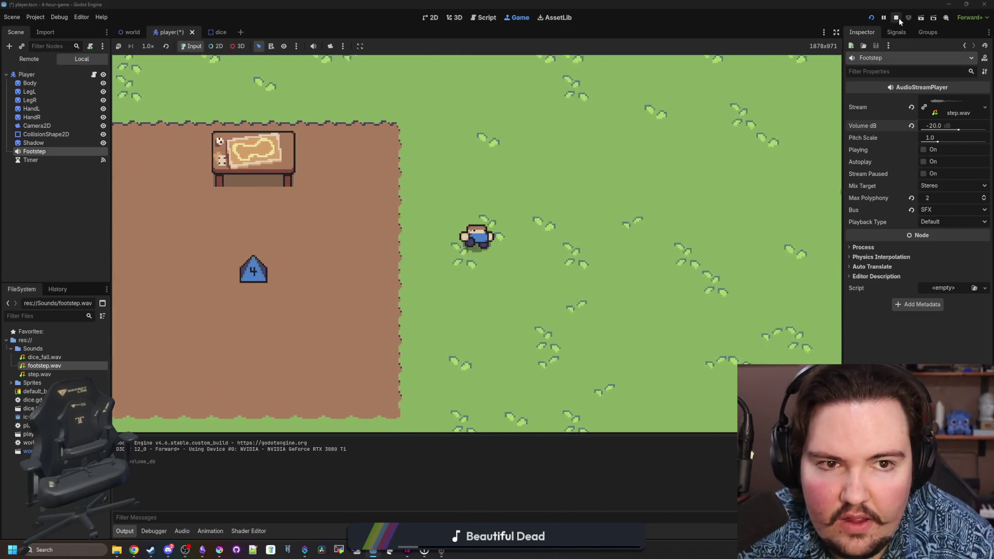
- Settle the Footstep volume at -24 dB, listen while walking, then stop the game
left_click(949, 126)
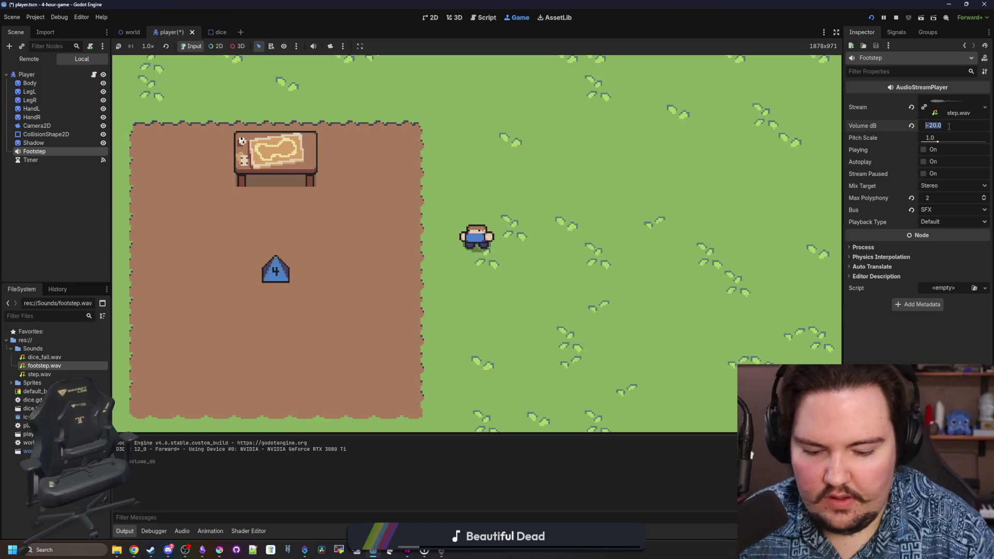
type("-24")
key("Return")
left_click(650, 183)
key("a")
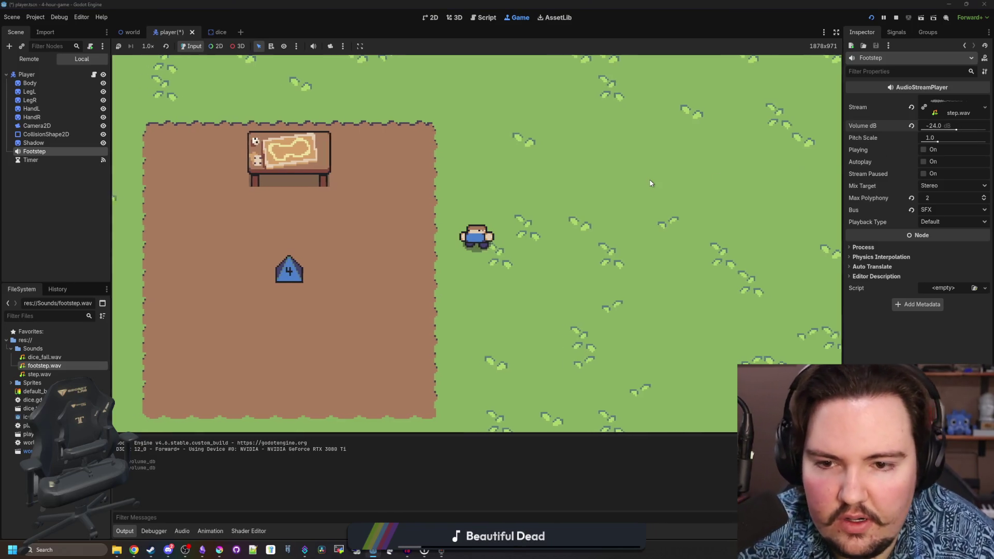
key("s")
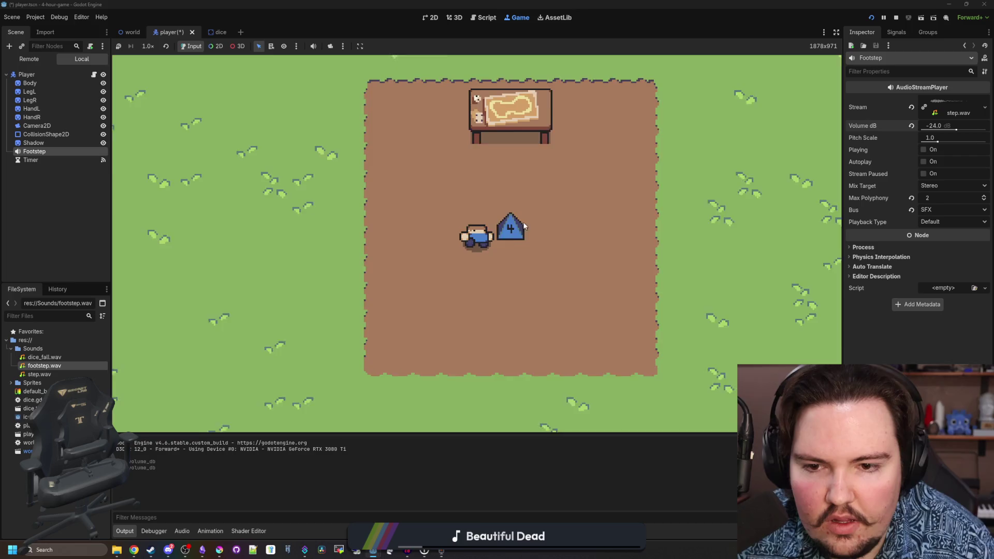
key("d")
key("w")
key("a")
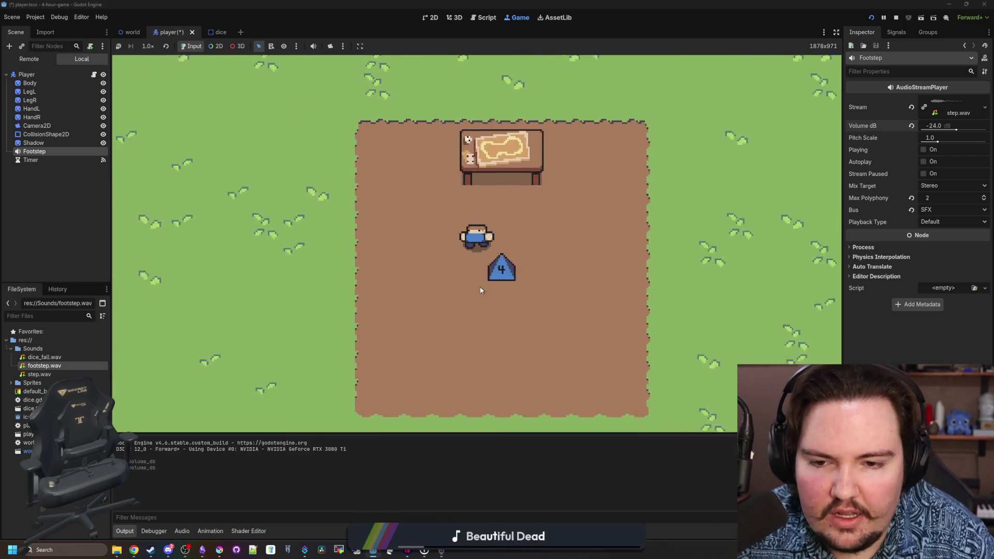
key("s")
key("F8")
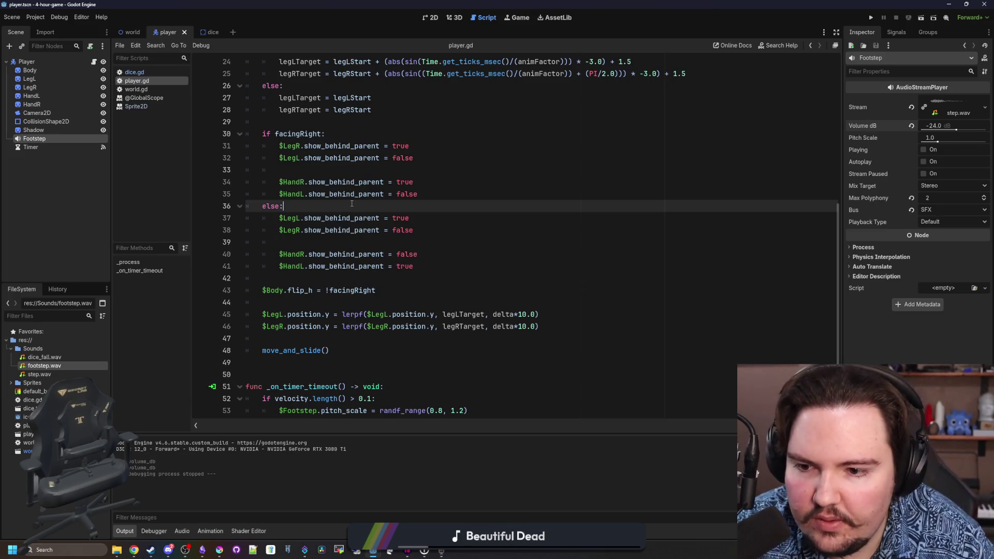
- Declare a maxInventory variable of 1 and an inventory variable in player.gd
scroll(351, 203, "down", 1)
left_click(333, 314)
scroll(334, 314, "up", 8)
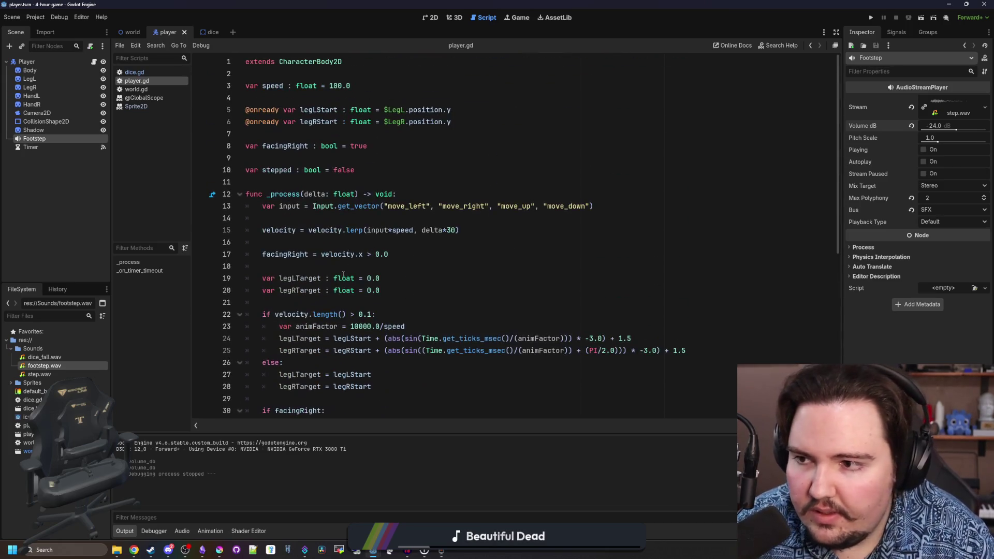
left_click(376, 173)
key("Return")
key("Return")
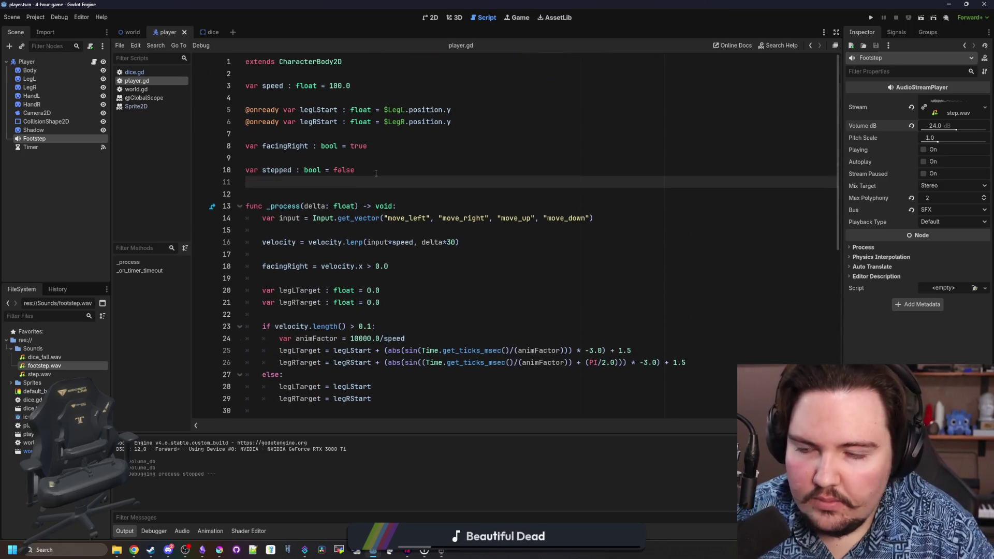
left_click(293, 98)
key("Return")
key("Up")
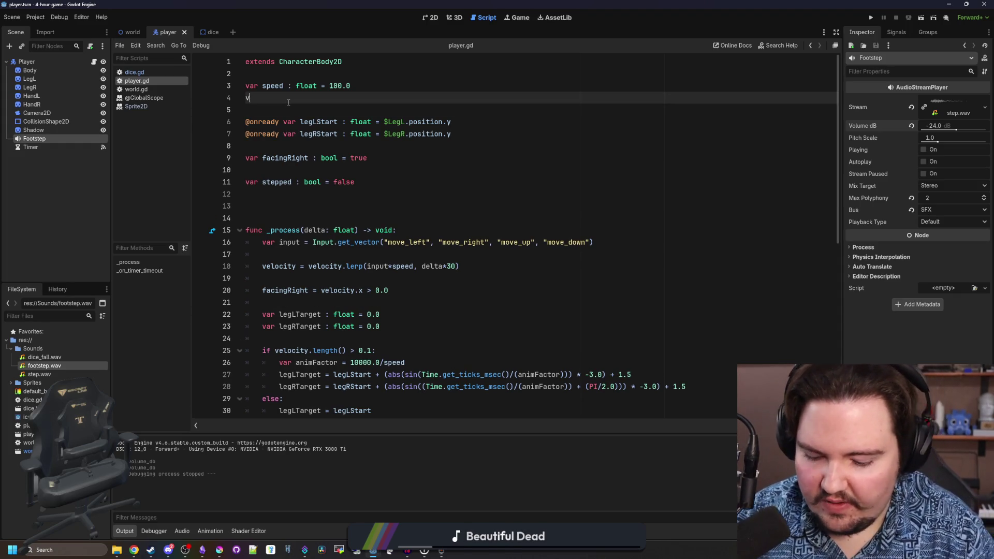
type(": int = 1")
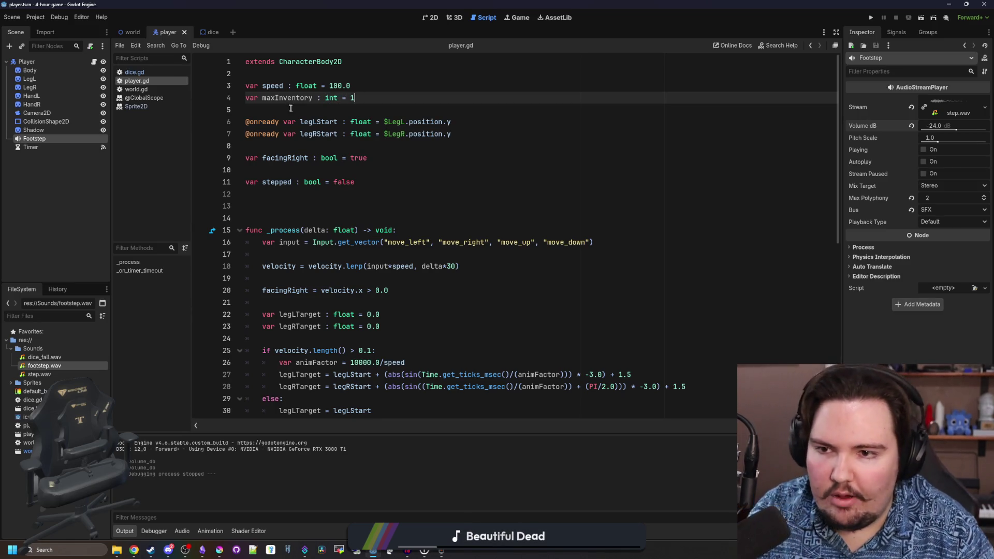
left_click(290, 108)
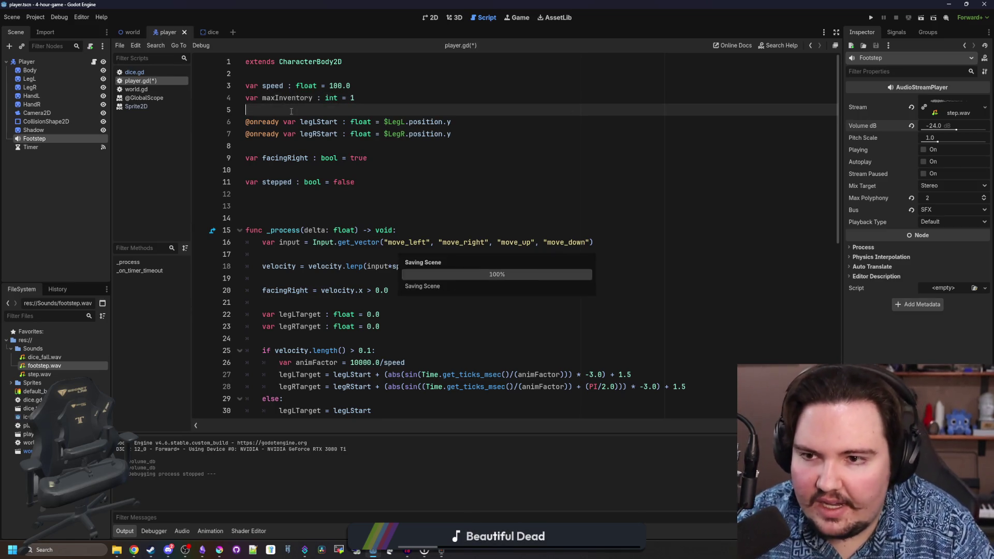
left_click(368, 97)
key("Return")
key("Return")
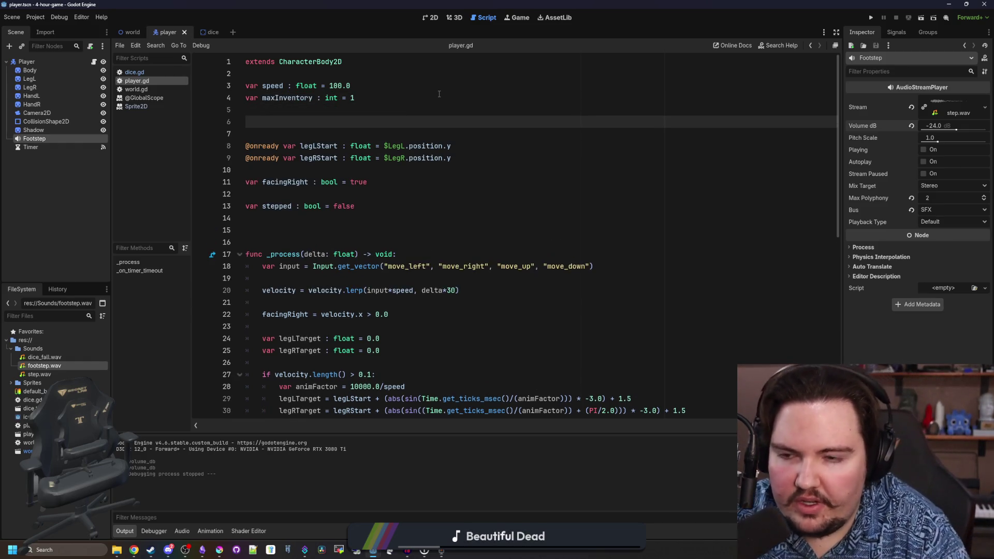
type("var inventory : Array = [")
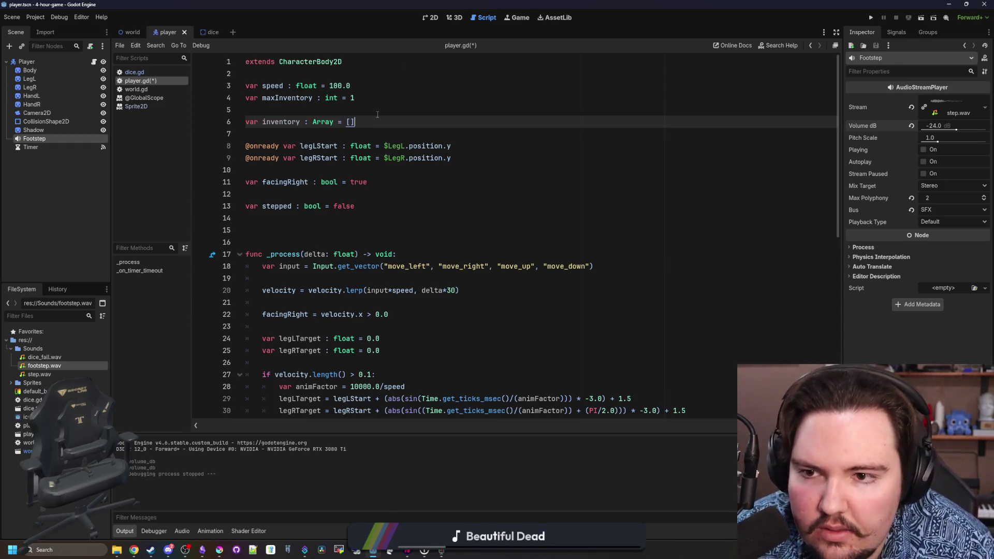
- Type inventory as Array[int] = [], save the script, and select the Player node
left_click(377, 113)
left_click(333, 123)
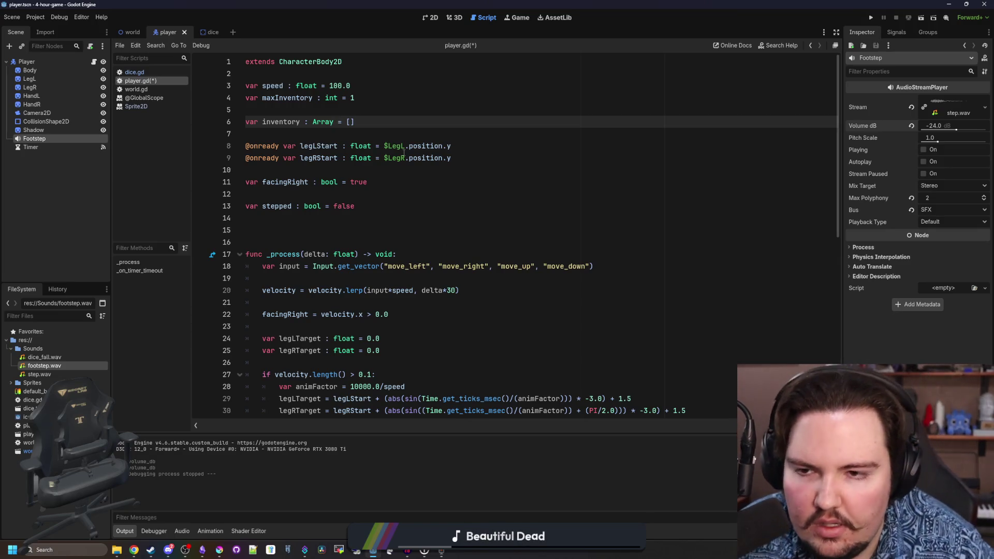
type("[int")
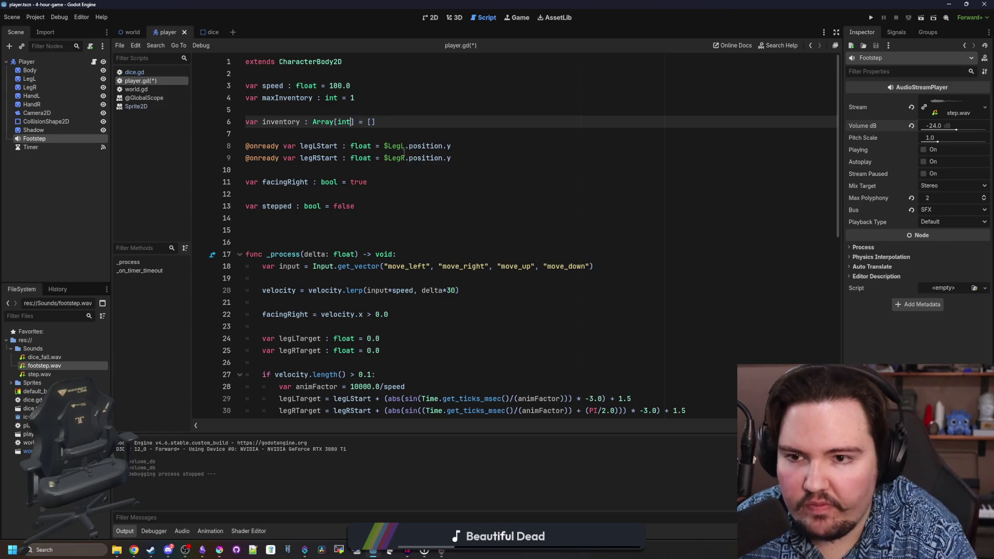
left_click(456, 108)
key("ctrl+s")
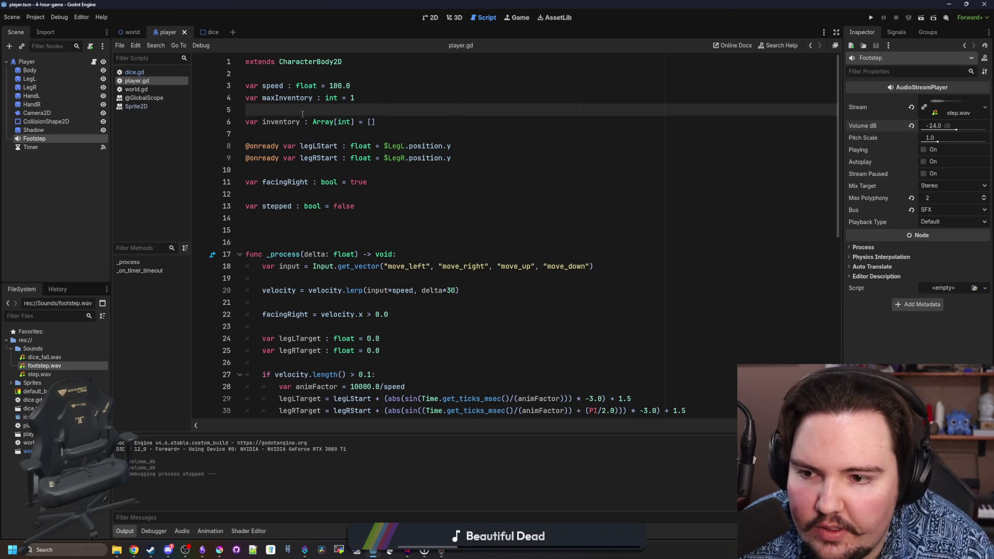
scroll(302, 114, "down", 10)
left_click(28, 62)
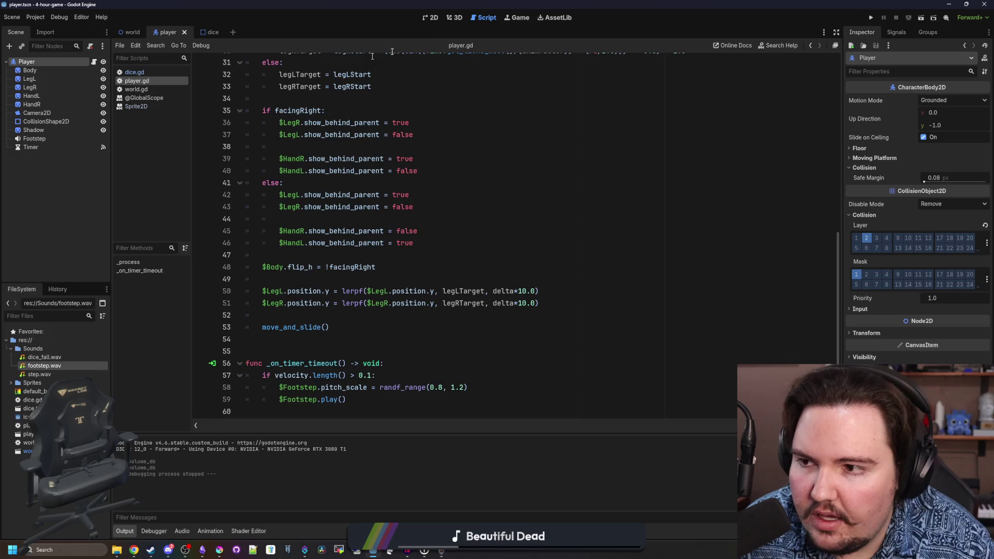
left_click(432, 20)
- Add an Area2D child to Player and a CollisionShape2D child under it
right_click(36, 63)
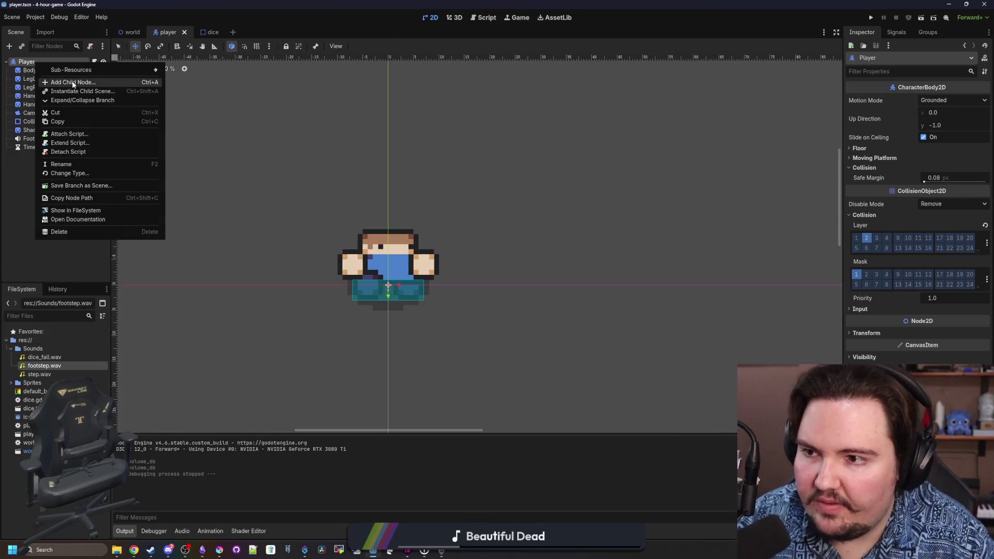
left_click(57, 71)
type("area2d")
key("Return")
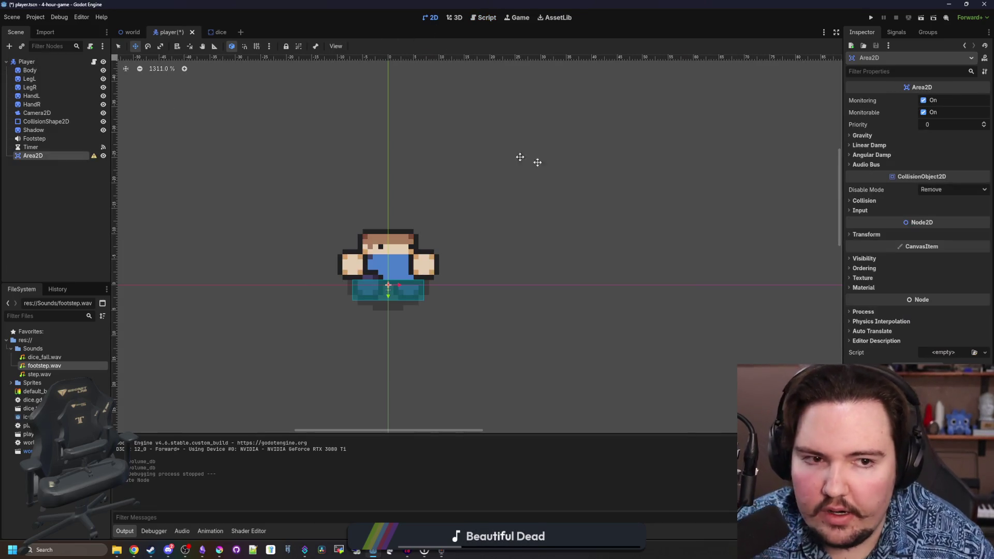
left_click(896, 32)
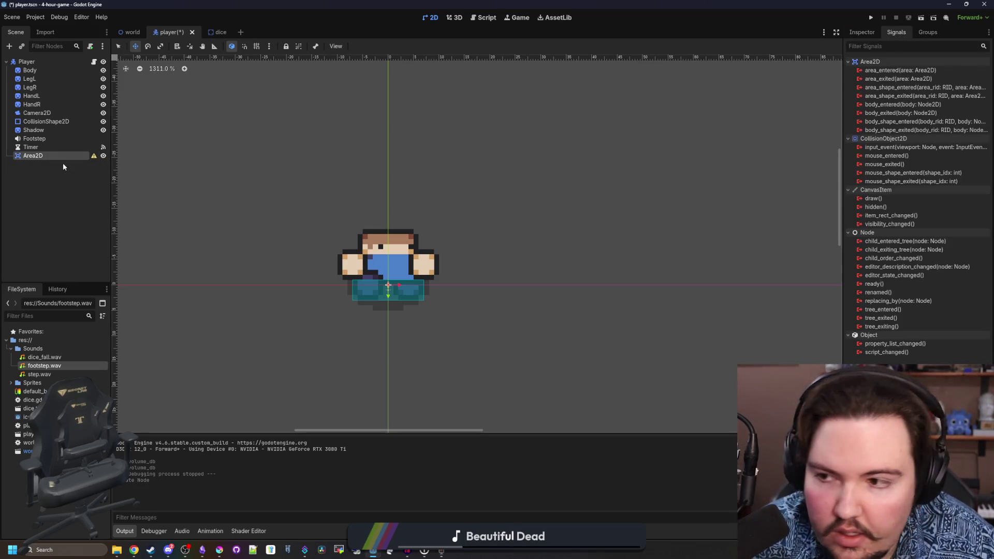
right_click(46, 155)
left_click(65, 165)
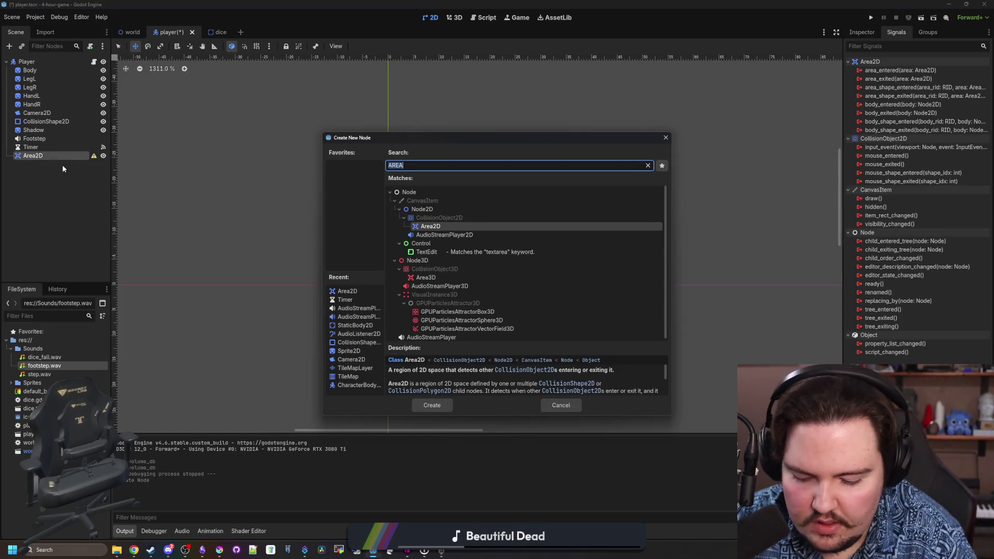
type("co")
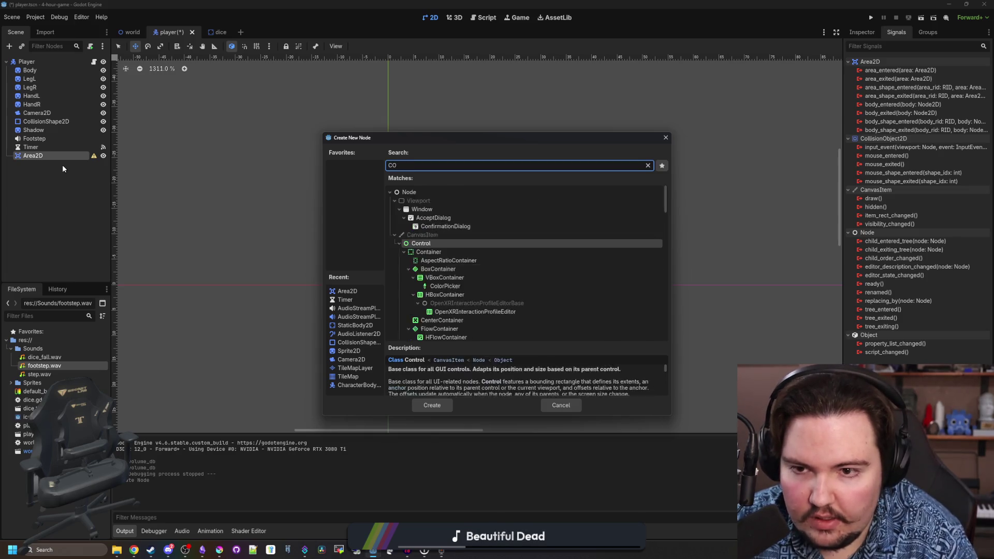
type("llision")
key("Return")
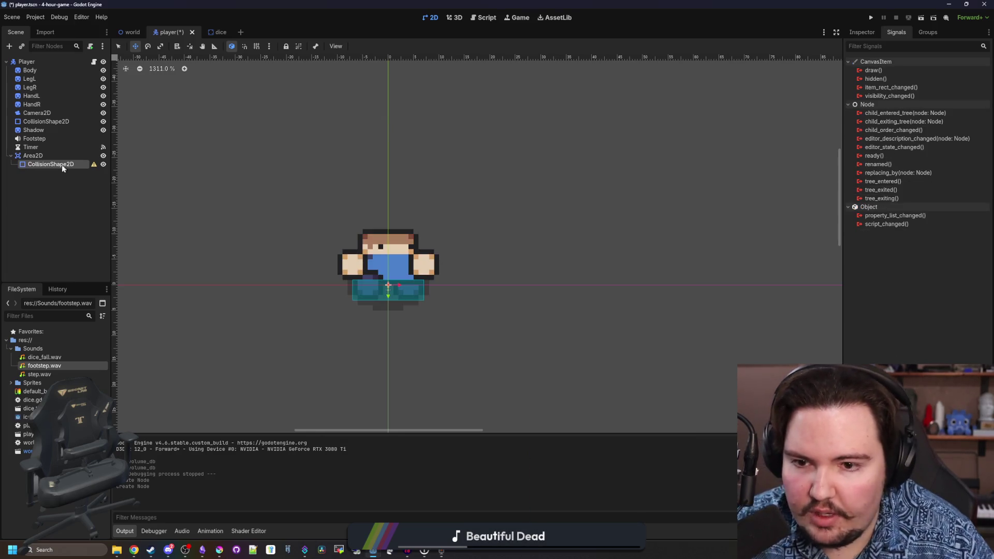
- Give the CollisionShape2D a CircleShape2D with radius 16 and save the scene
left_click(863, 32)
left_click(953, 99)
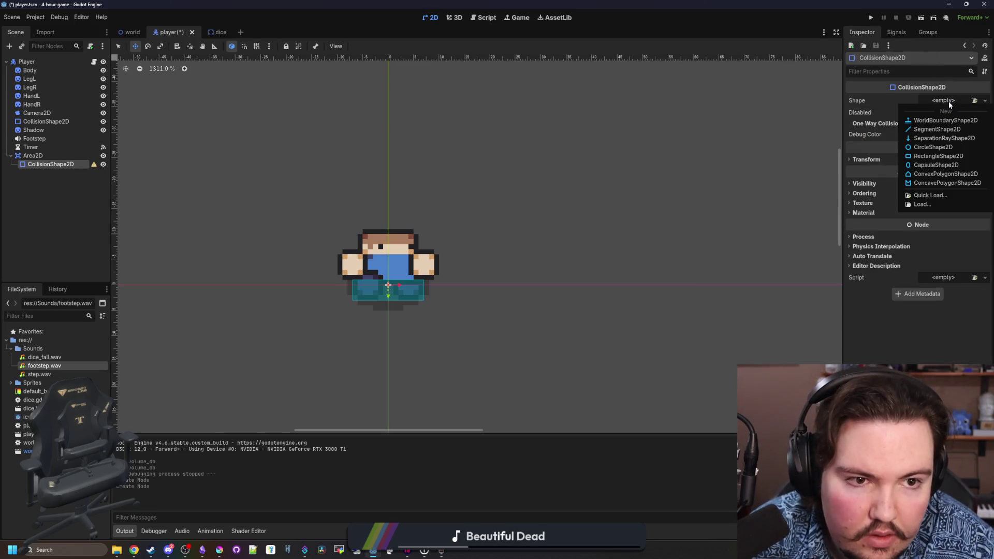
left_click(954, 148)
scroll(461, 299, "up", 2)
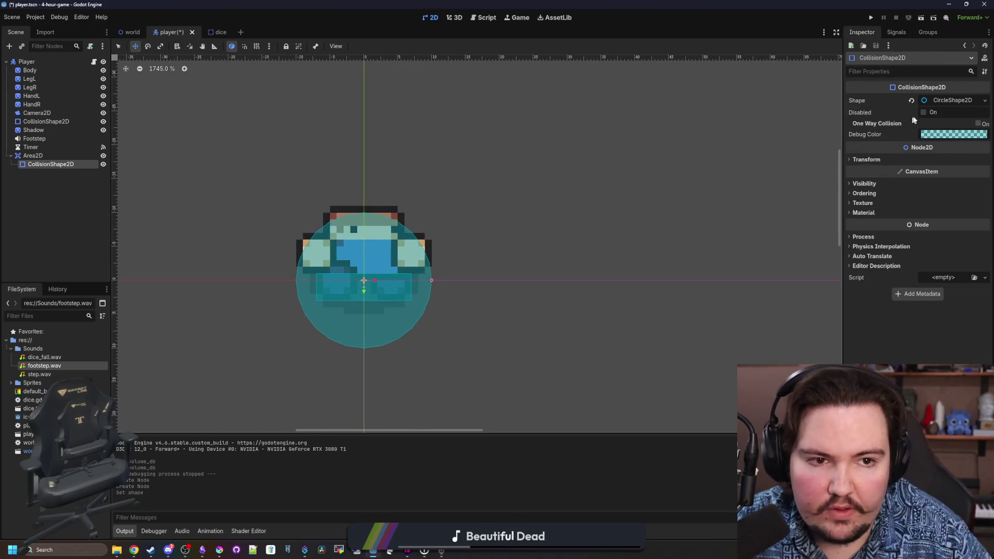
left_click(953, 100)
left_click(938, 113)
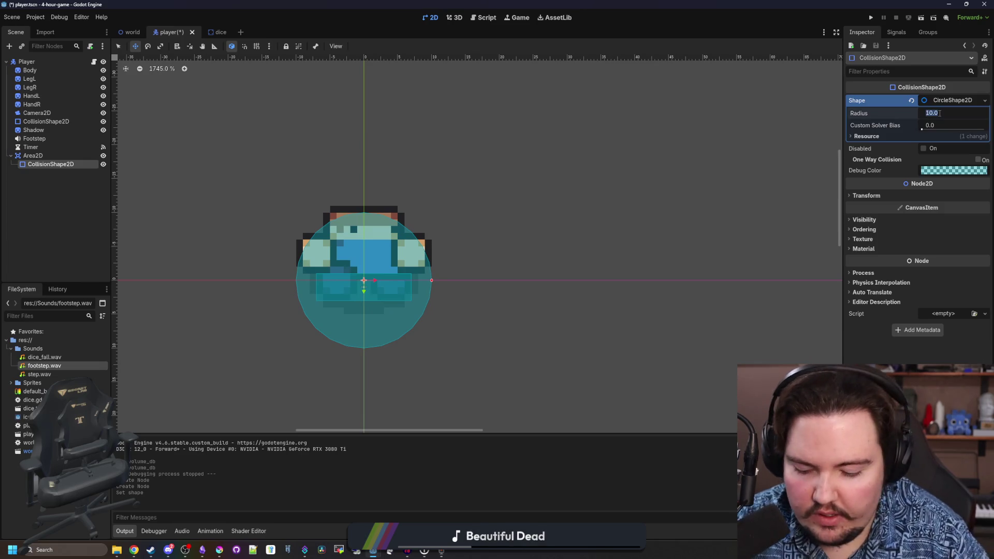
type("16")
key("Return")
key("ctrl+s")
scroll(224, 250, "down", 5)
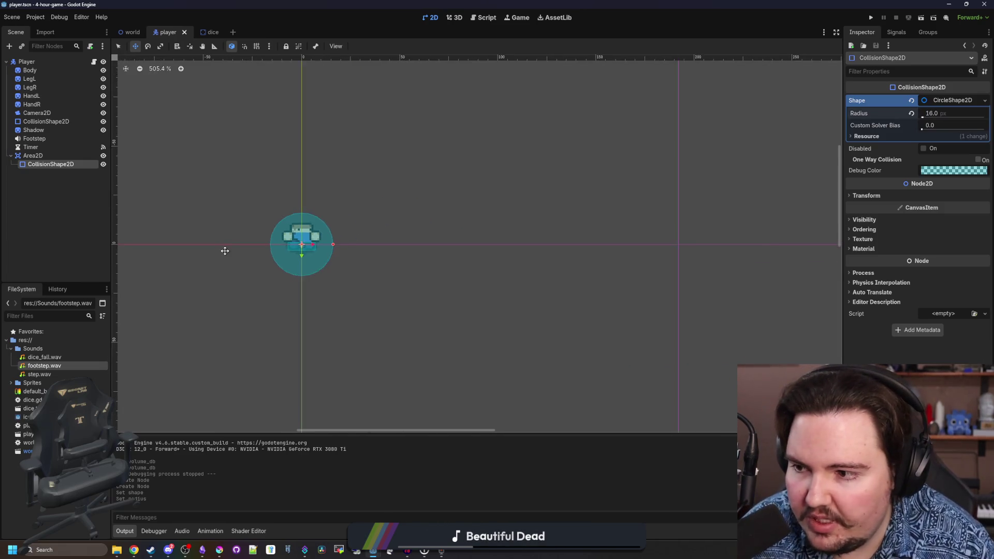
scroll(225, 251, "up", 4)
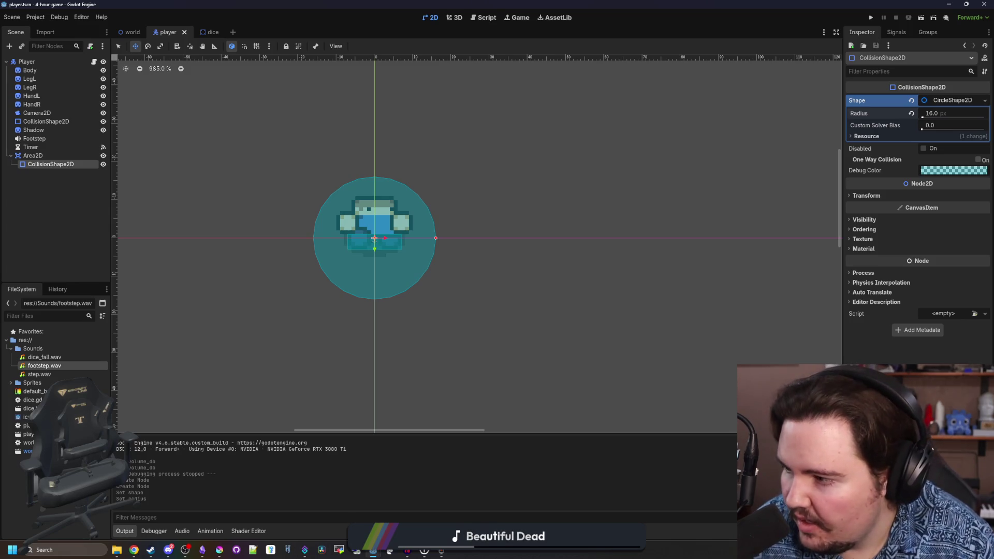
scroll(299, 155, "up", 3)
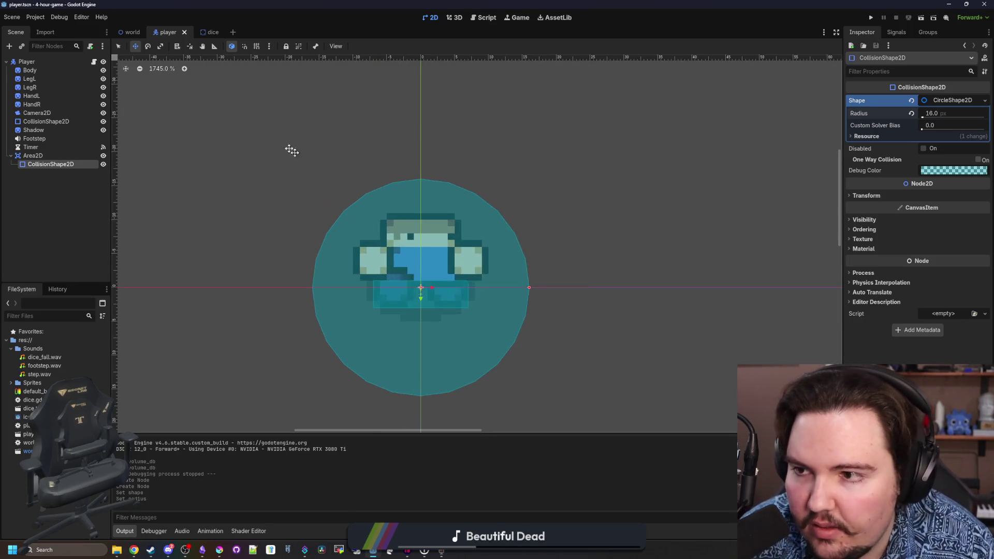
left_click(94, 62)
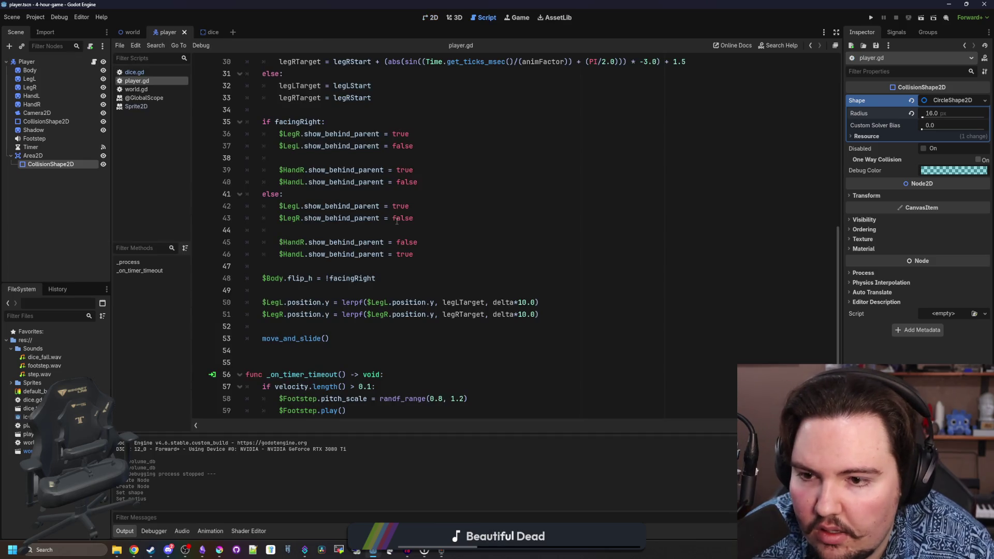
- Rename the Area2D to Pickup and drag a $Pickup reference into player.gd
double_click(63, 155)
type("Plickup")
key("Return")
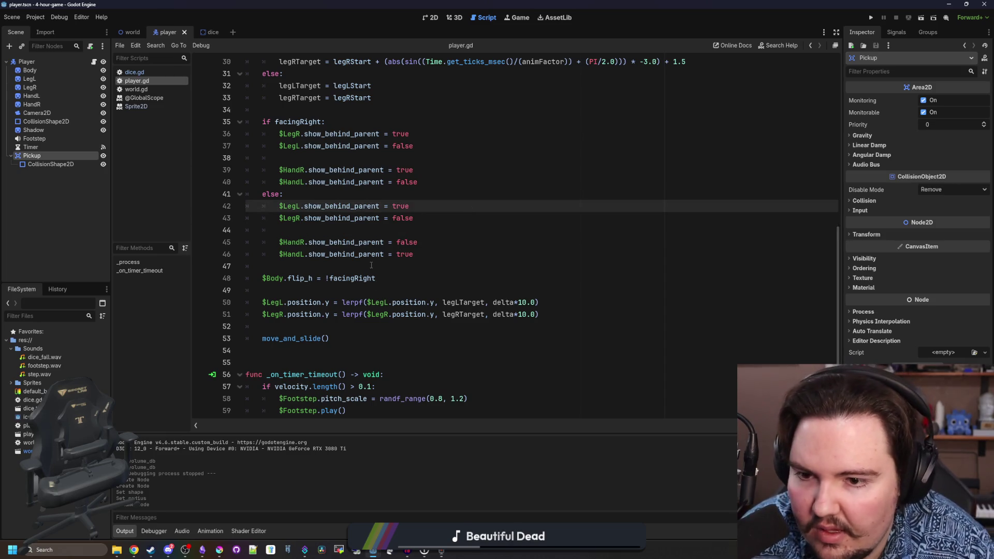
left_click(371, 266)
scroll(372, 257, "up", 9)
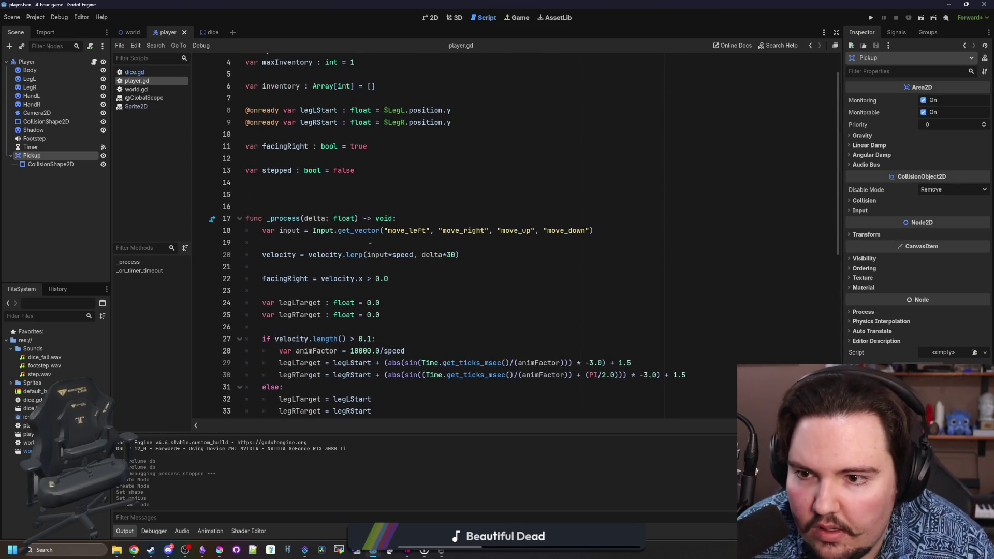
scroll(372, 244, "down", 9)
left_click(336, 275)
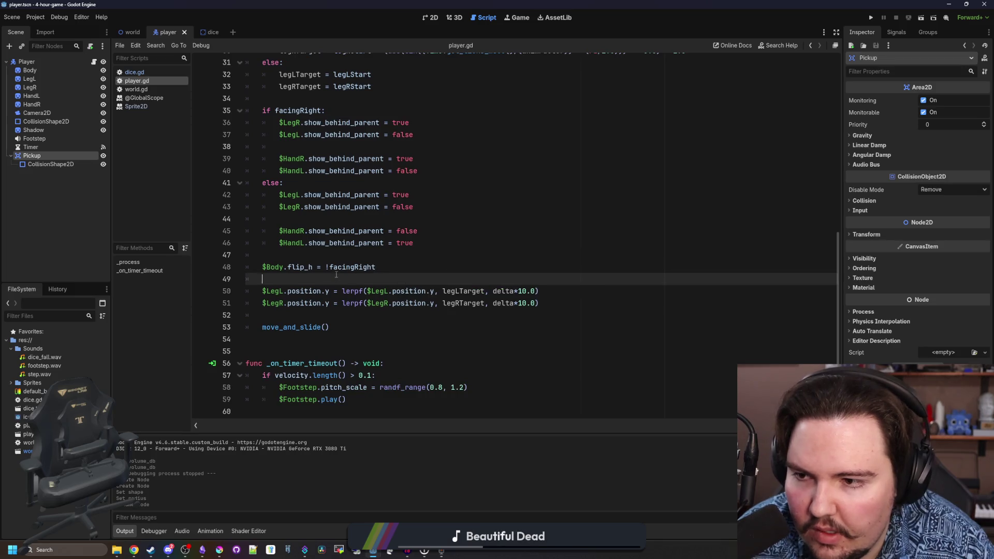
left_click_drag(41, 159, 293, 318)
- Build the line 'for body in $Pickup' from the dragged reference
key("Return")
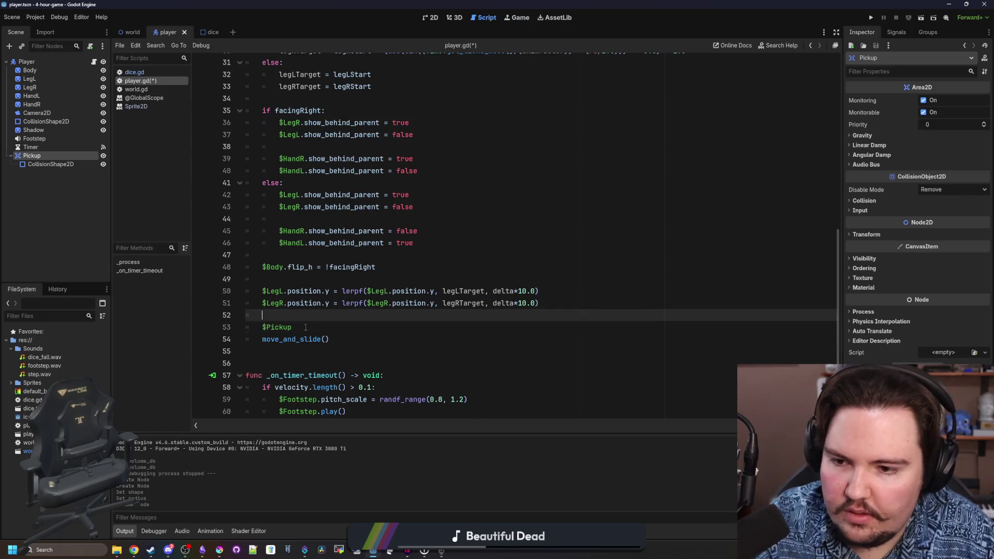
key("End")
key("Return")
key("Up")
key("Home")
key("Return")
key("Up")
type("for ")
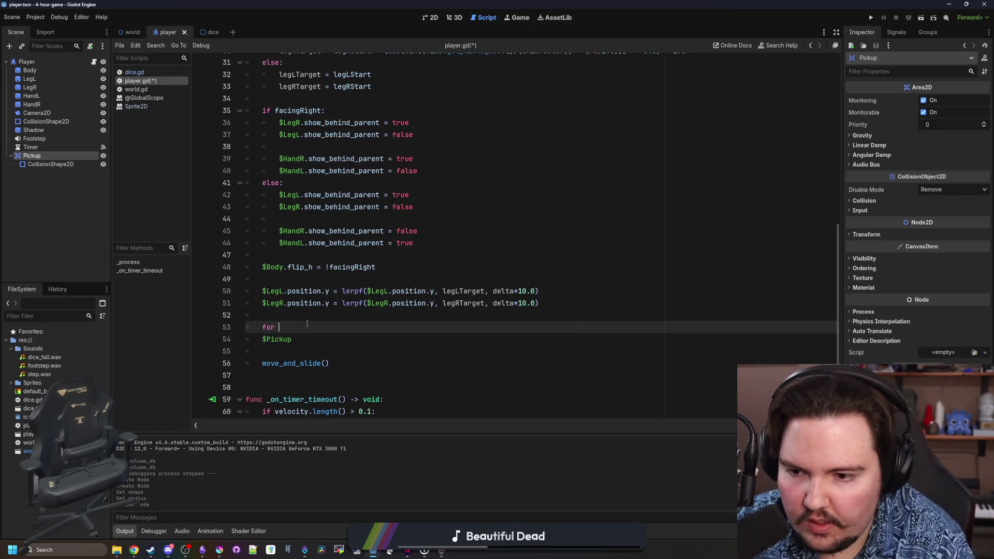
type("body in")
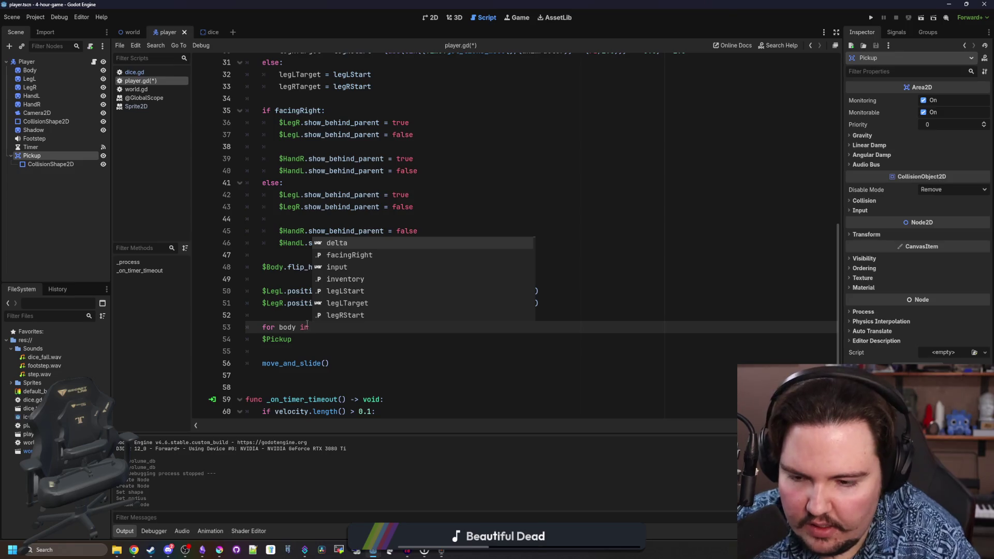
key("Escape")
left_click_drag(263, 327, 262, 339)
scroll(262, 338, "up", 1)
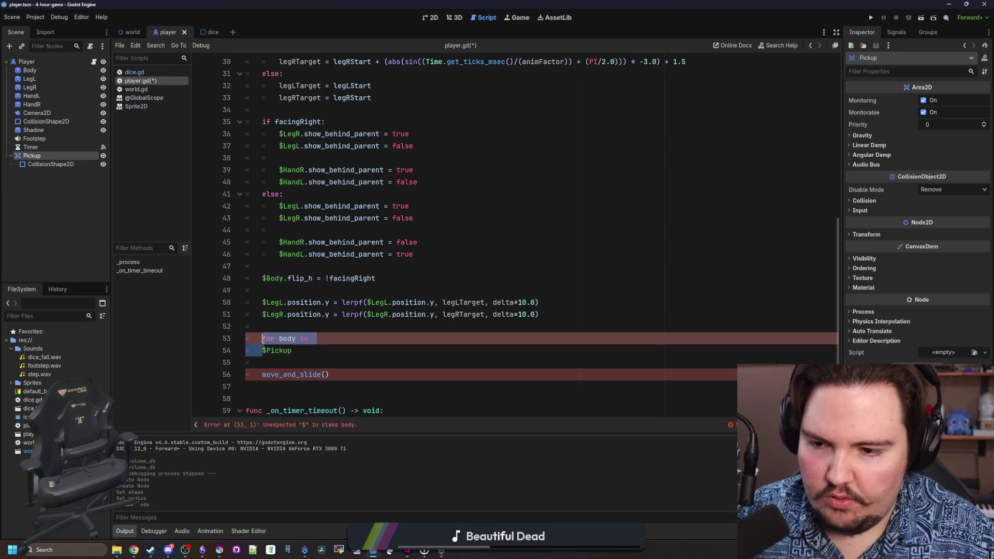
key("Right")
key("BackSpace")
key("BackSpace")
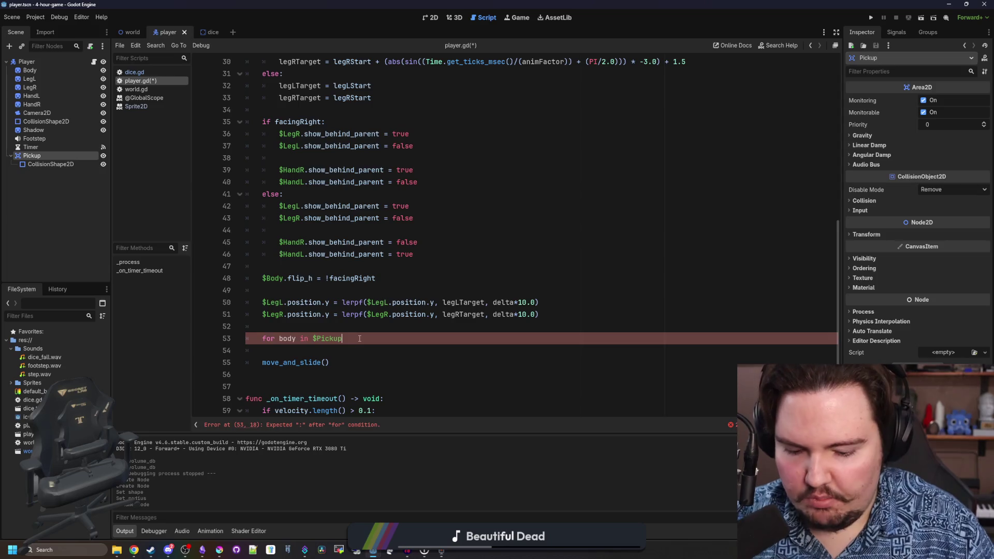
- Complete the loop with get_overlapping_bodies(): and start an 'if body is Dice:' check
type(".get_")
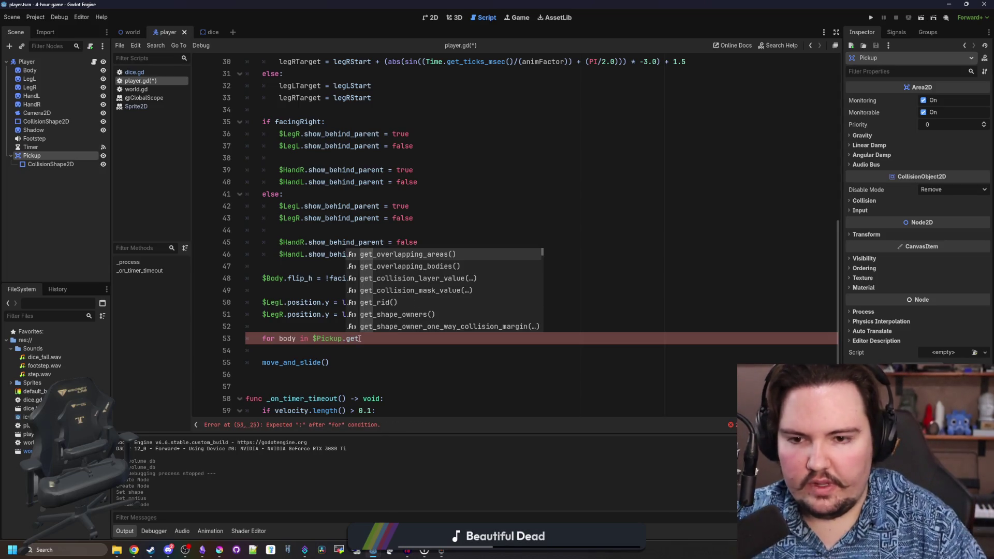
key("Down")
key("Return")
type(":")
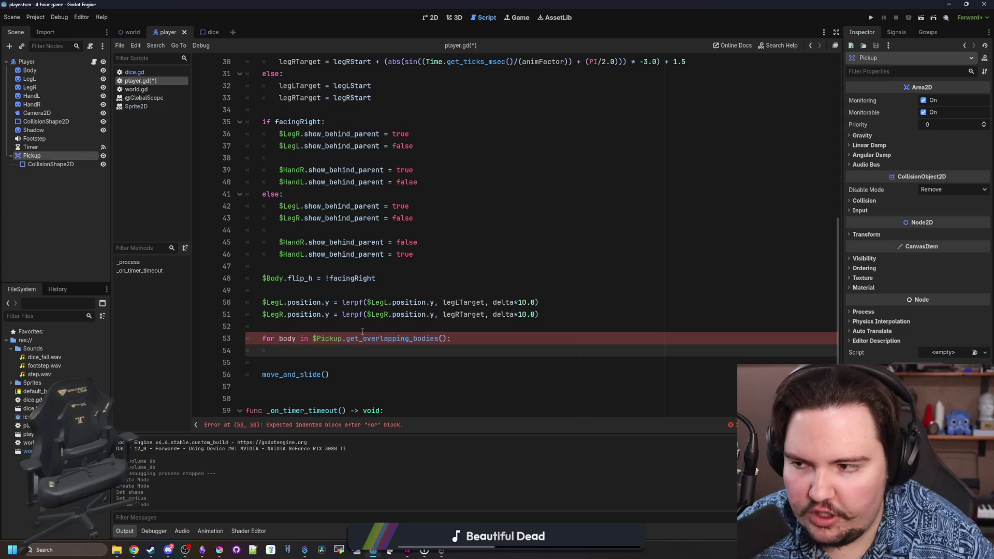
key("Return")
type("if body is Dice")
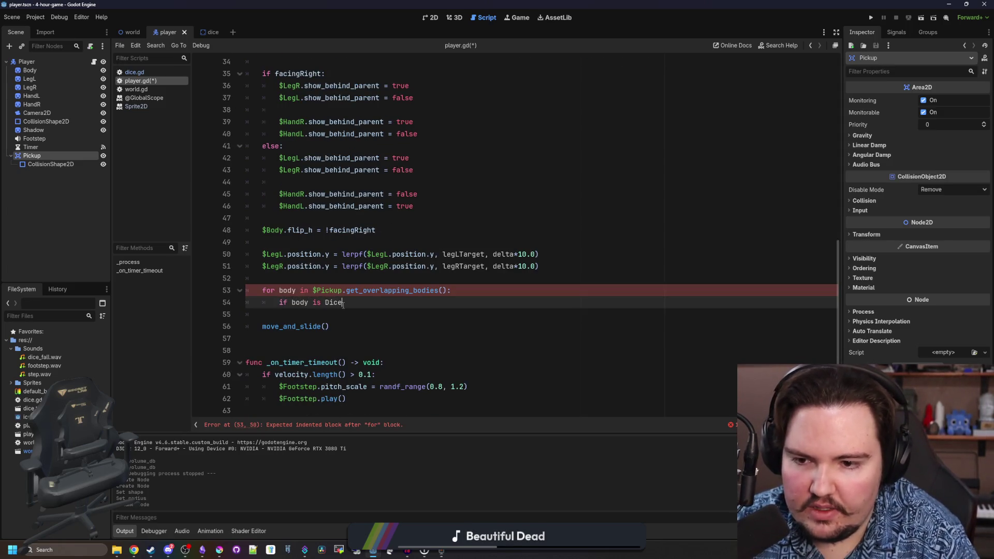
type("L")
key("Return")
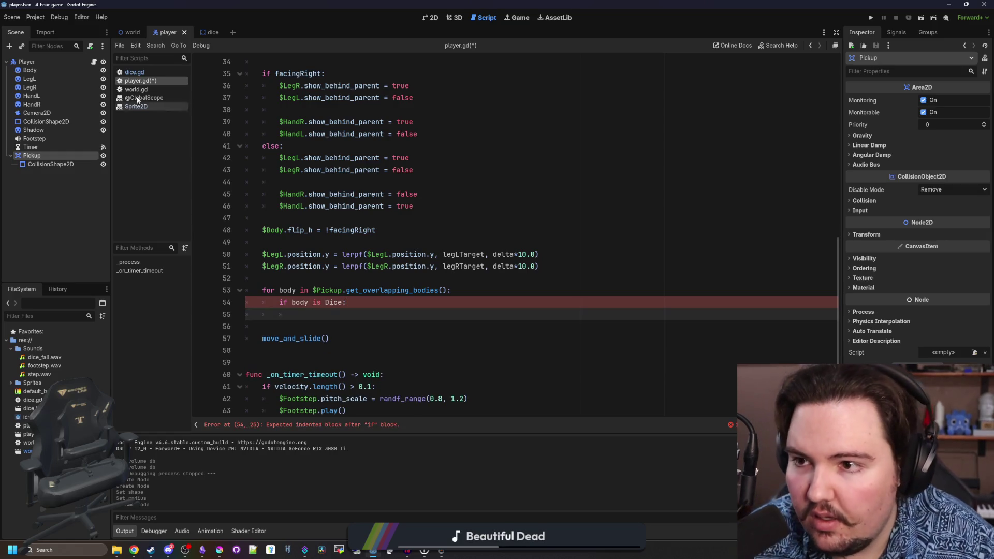
left_click(134, 72)
- Add class_name Dice at the top of the dice script and save it
left_click(246, 61)
type("class_name")
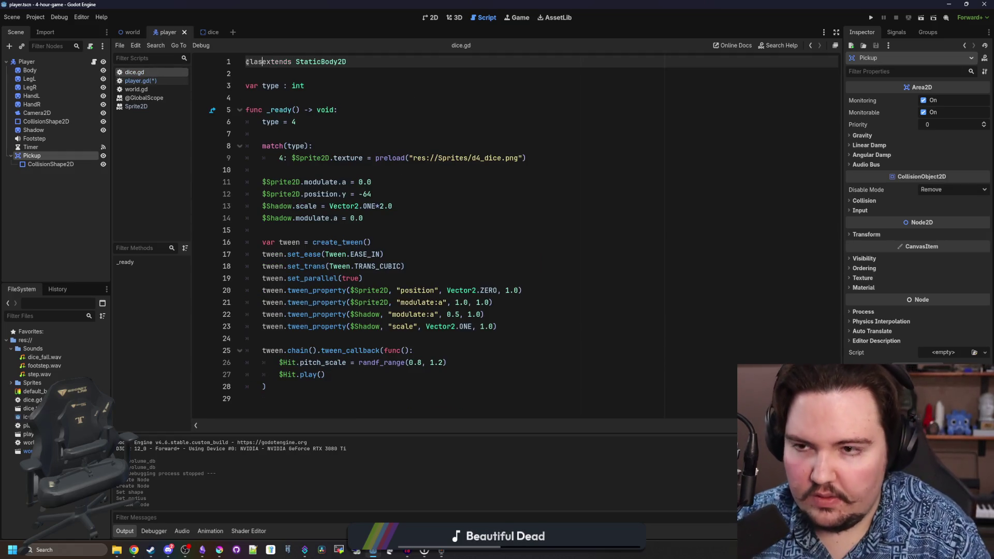
type(" Dice")
key("ctrl+s")
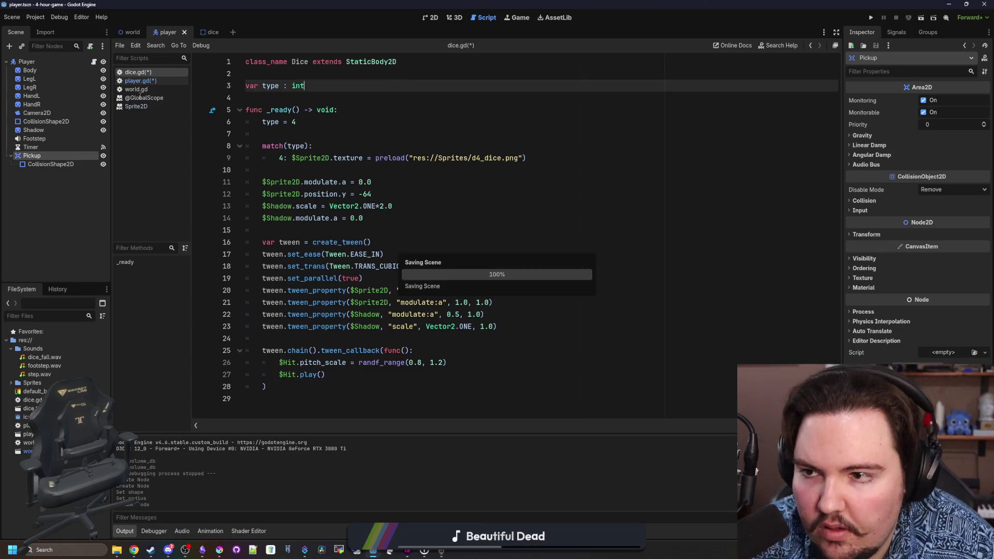
- In player.gd, declare var target : Dice = null above the for loop
left_click(169, 83)
left_click(339, 310)
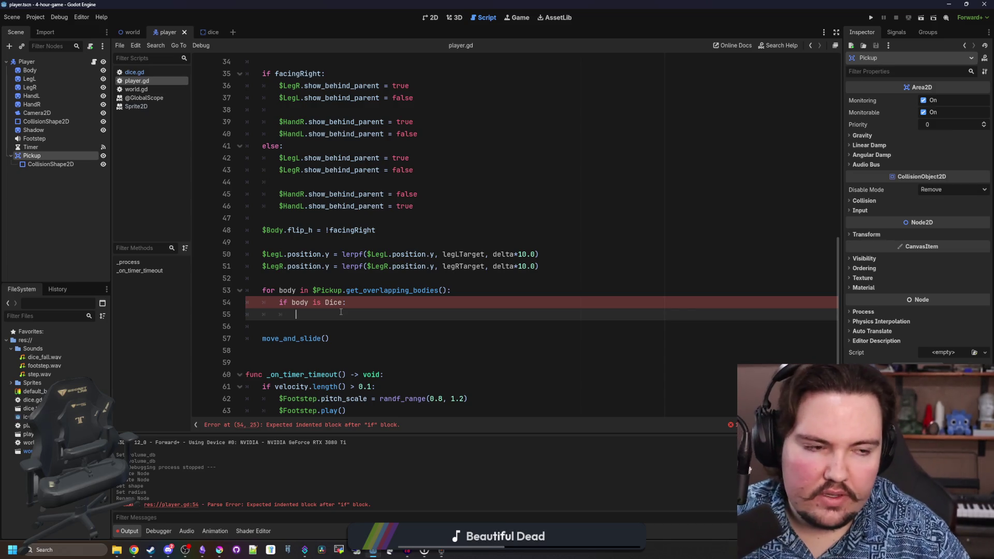
left_click(351, 278)
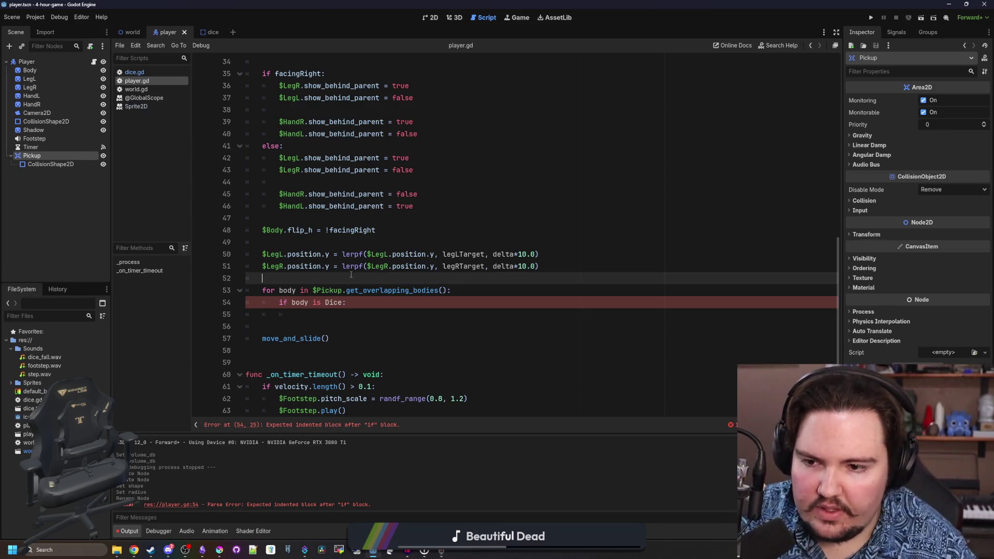
key("Return")
key("Return")
key("Up")
type("v")
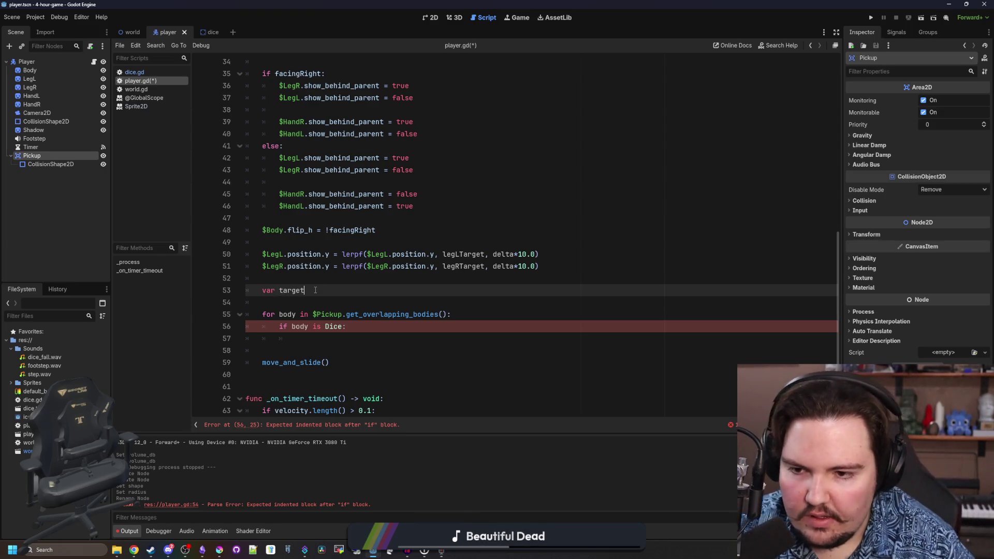
type(" = null")
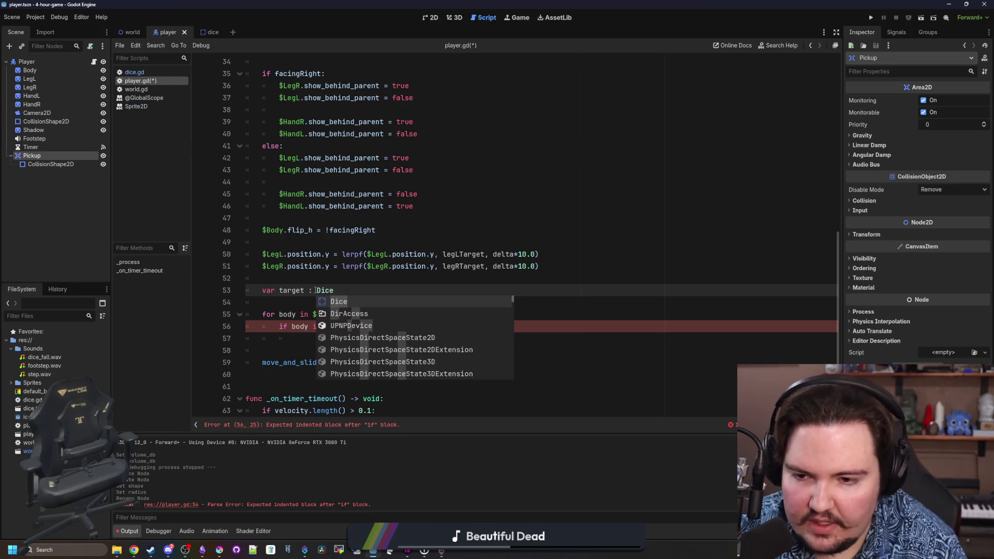
- Inside the Dice check, set target = body and break out of the loop
scroll(320, 302, "down", 1)
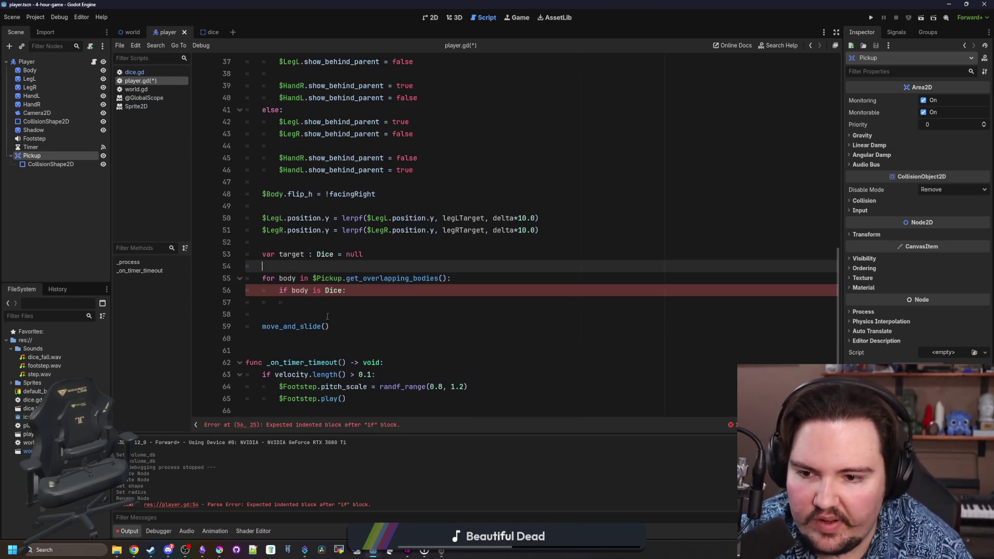
left_click(339, 298)
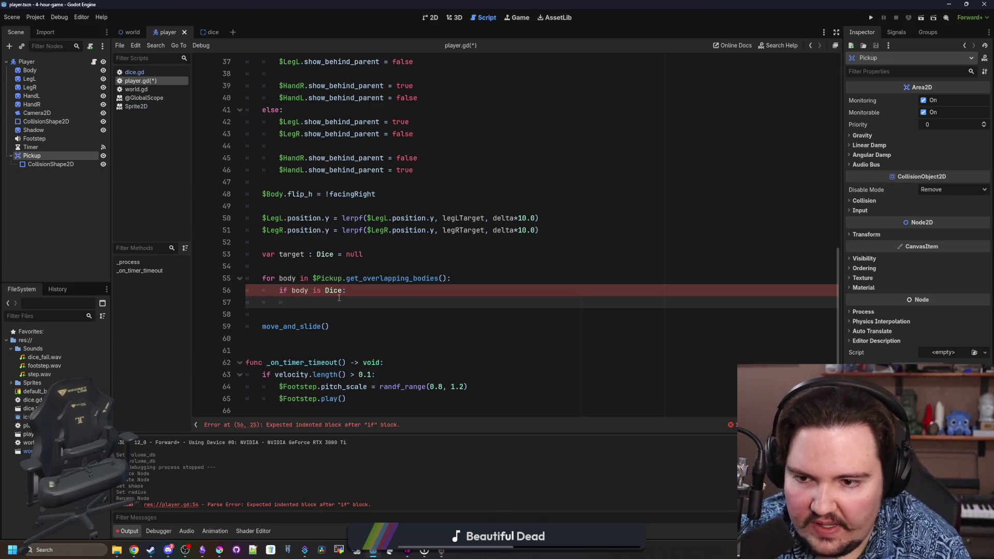
type("target =body;")
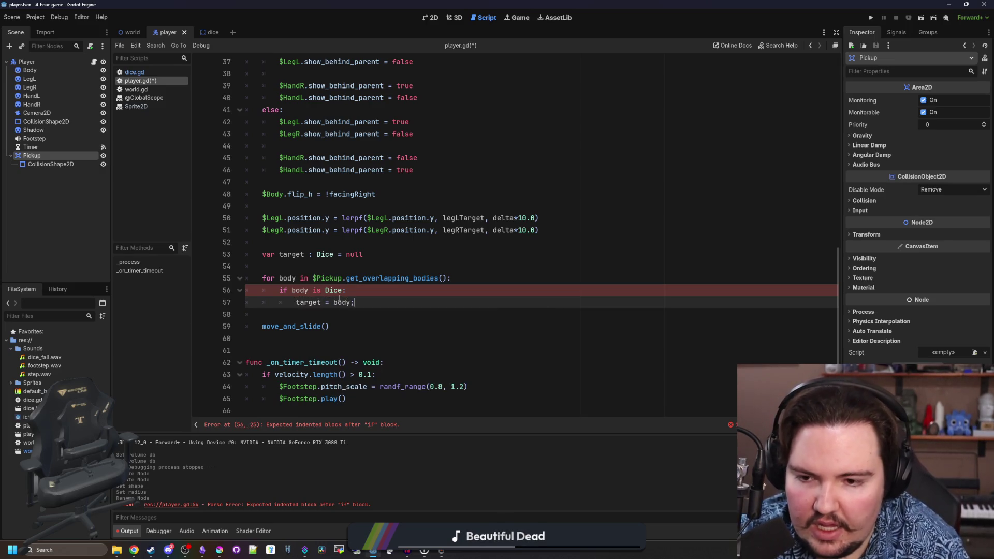
key("Return")
type("break")
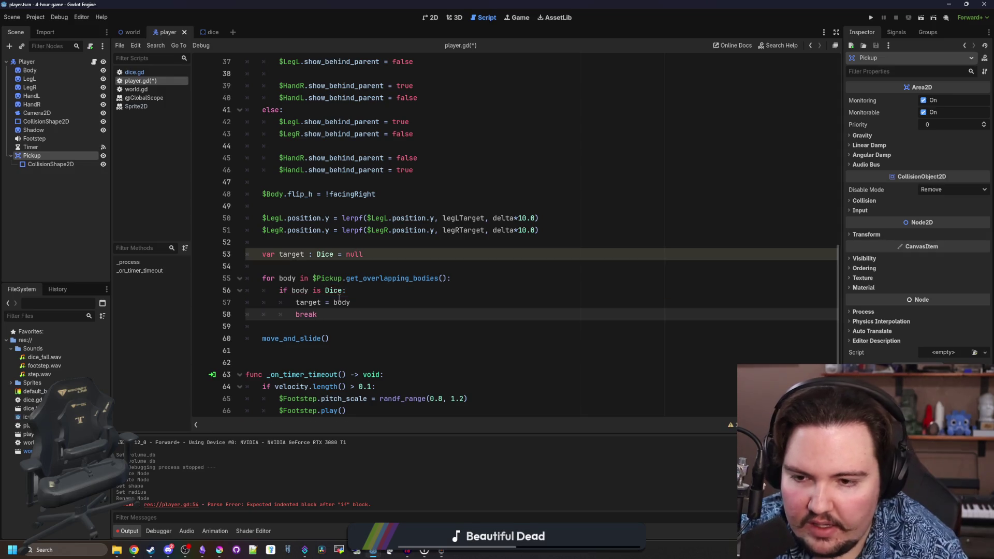
key("Return")
key("Return")
key("Return")
key("Return")
key("Up")
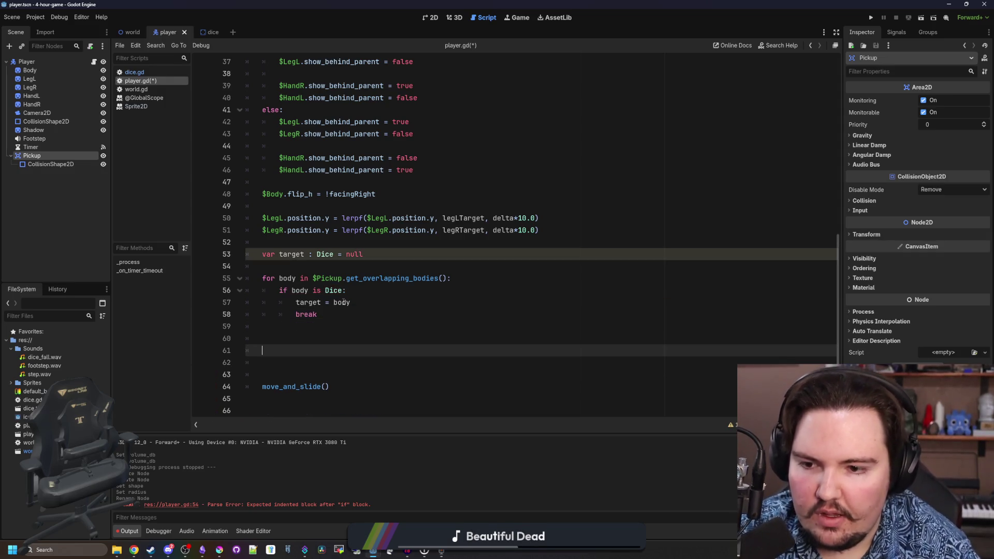
- Add an if Input.is_action_just_pressed("collect"): check after the loop
type("if")
scroll(337, 316, "down", 1)
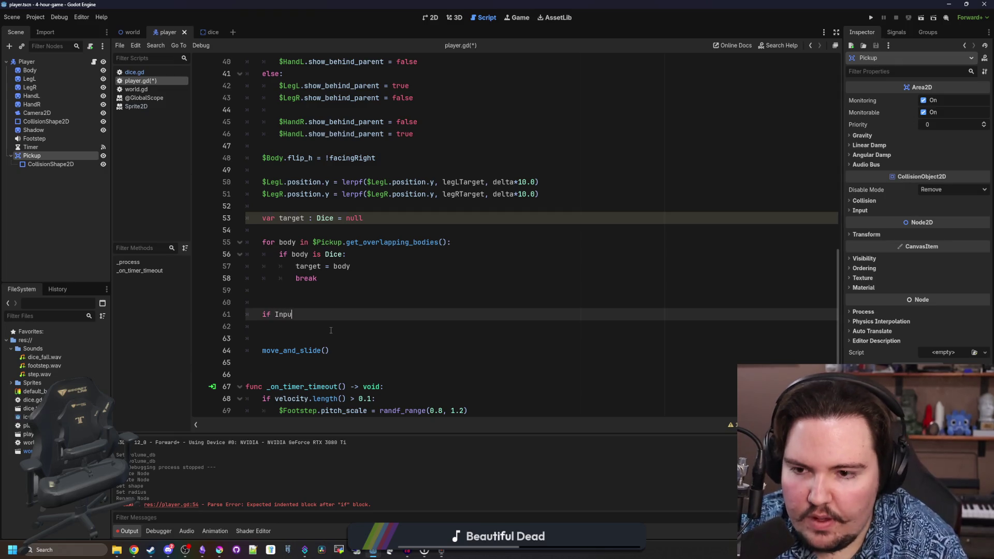
type("_action")
key("Return")
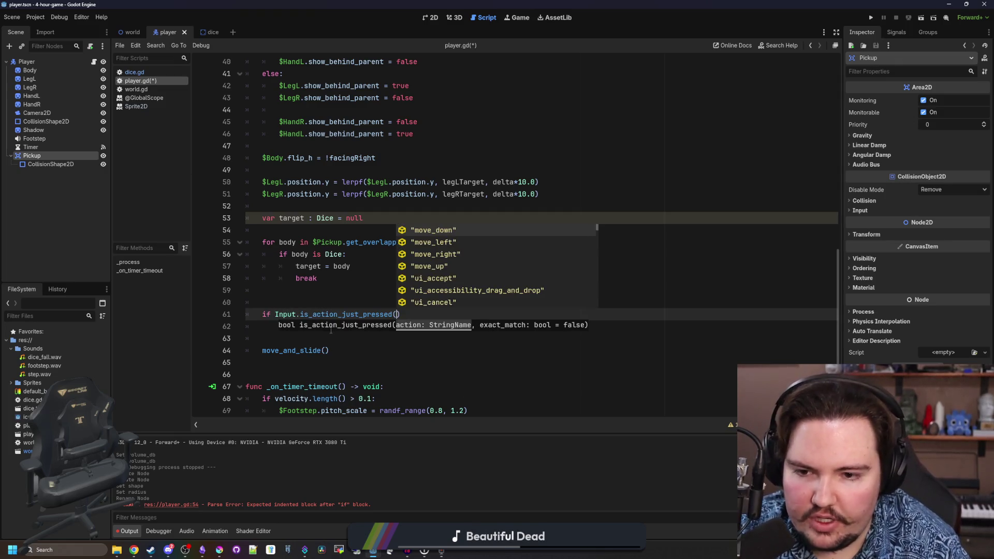
type("\"")
type("collec")
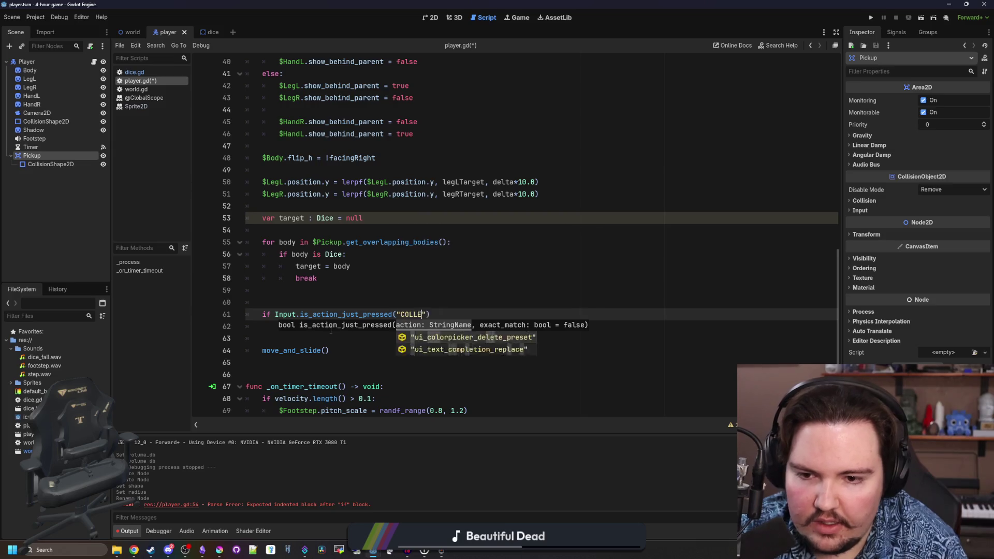
type("t")
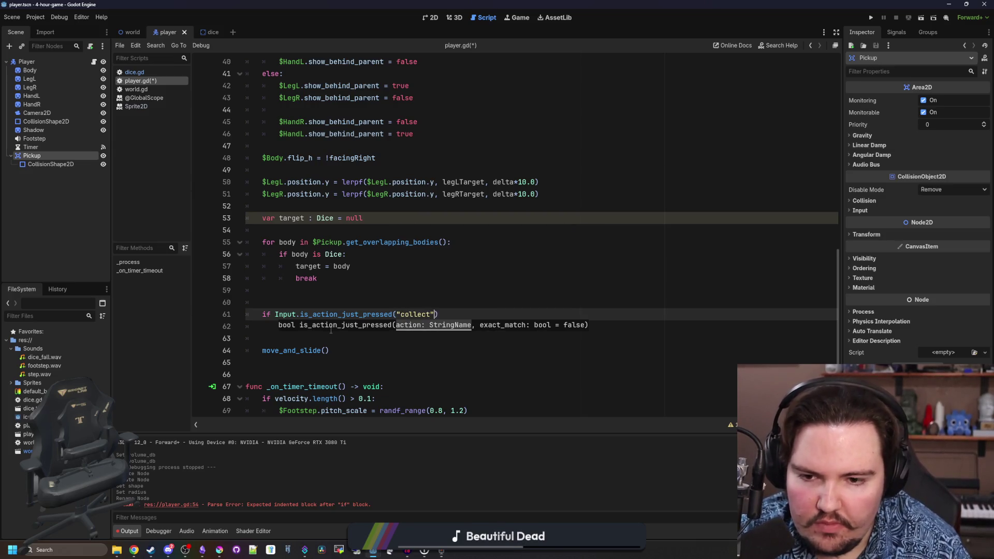
key("End")
type(":")
key("Return")
left_click(36, 17)
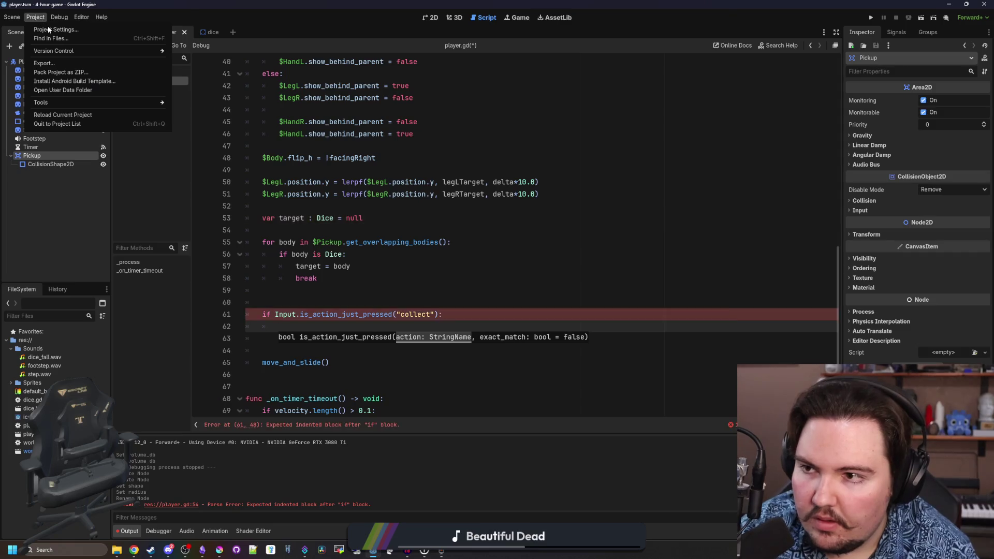
- Create a 'collect' input action in the Input Map bound to the left mouse button
left_click(46, 25)
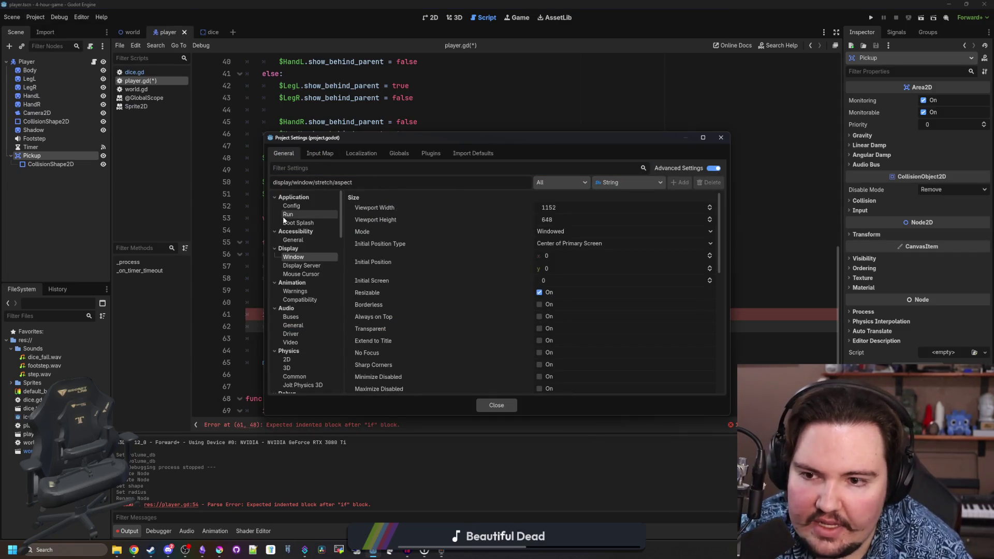
left_click(319, 154)
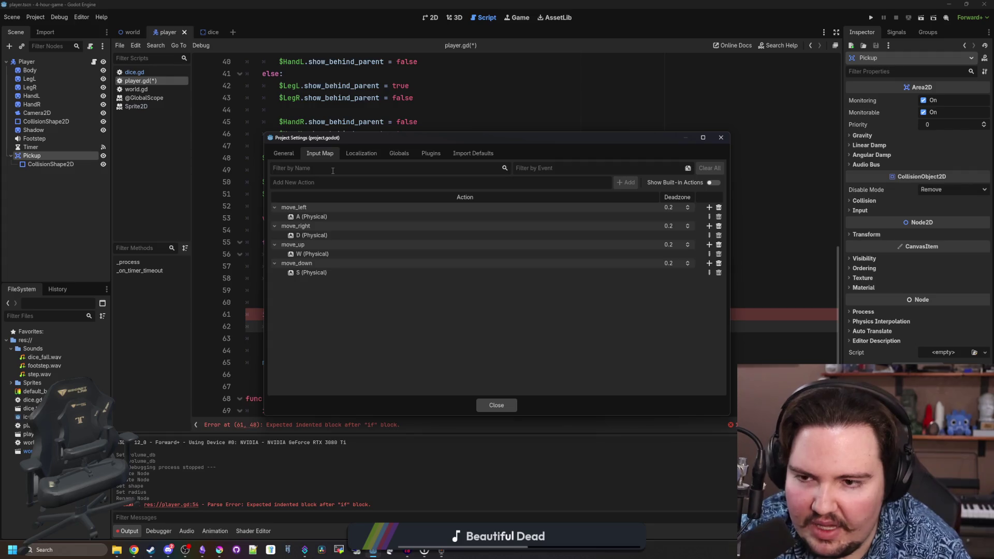
type("collect")
left_click(338, 182)
type("collec")
left_click(616, 183)
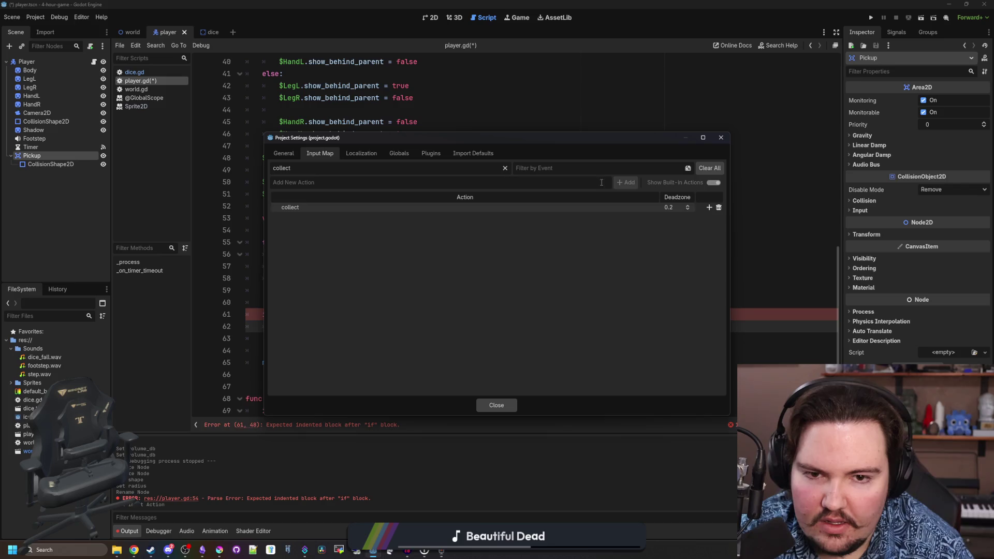
left_click(506, 169)
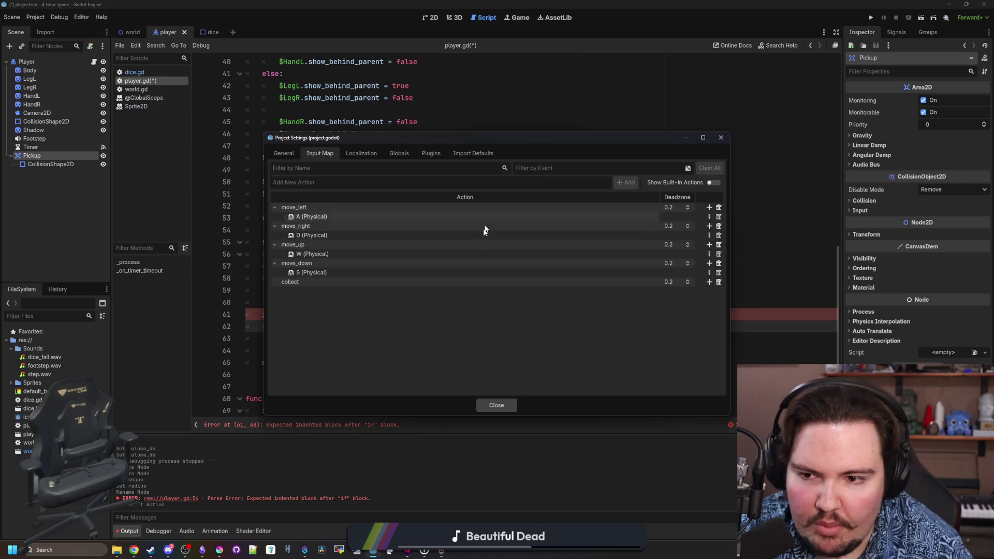
left_click(710, 282)
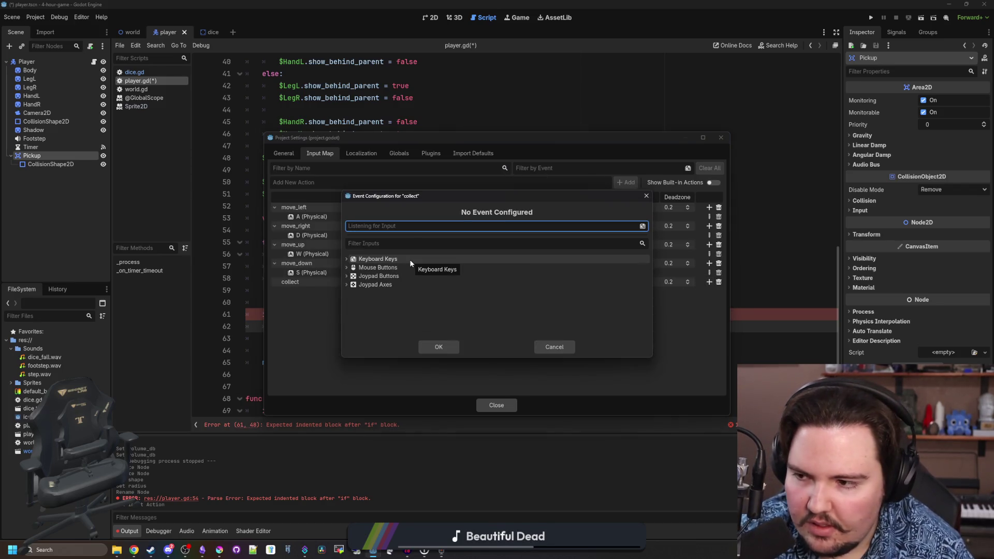
left_click(410, 225)
left_click(432, 346)
left_click(496, 406)
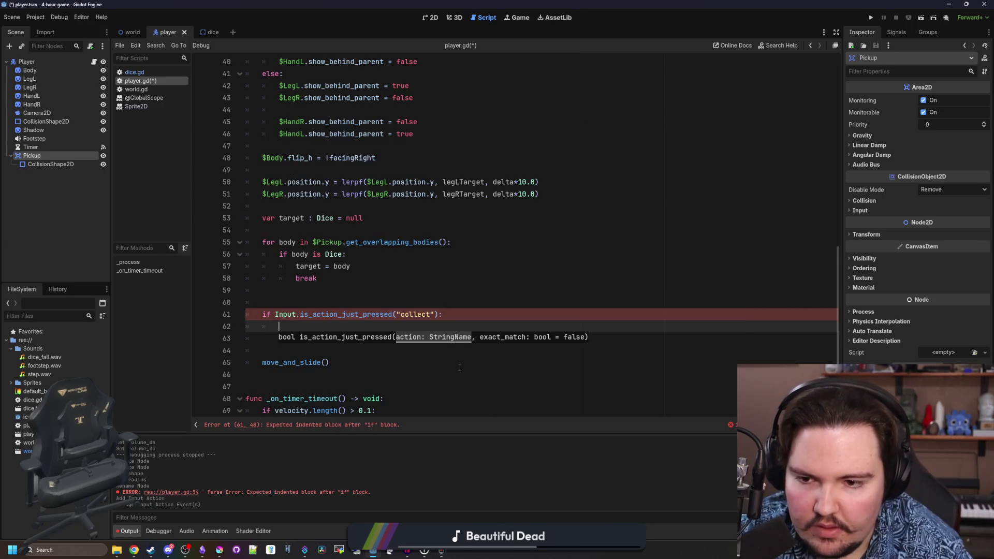
- Retype the just_ part of the is_action_just_pressed("collect") condition
left_click(365, 314)
key("BackSpace")
key("BackSpace")
key("BackSpace")
type("just_")
left_click(342, 323)
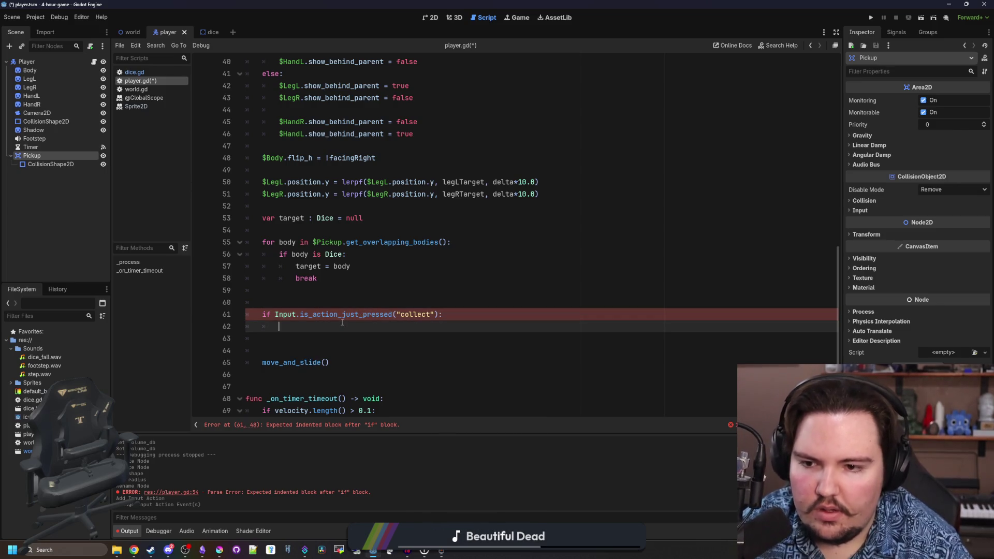
left_click(345, 292)
left_click(341, 297)
left_click(330, 323)
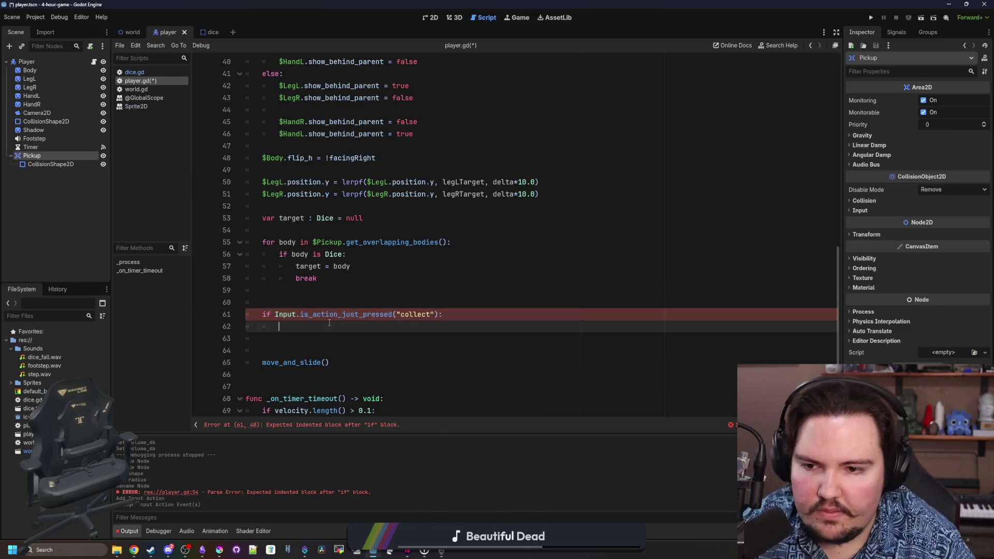
left_click(327, 299)
left_click(328, 293)
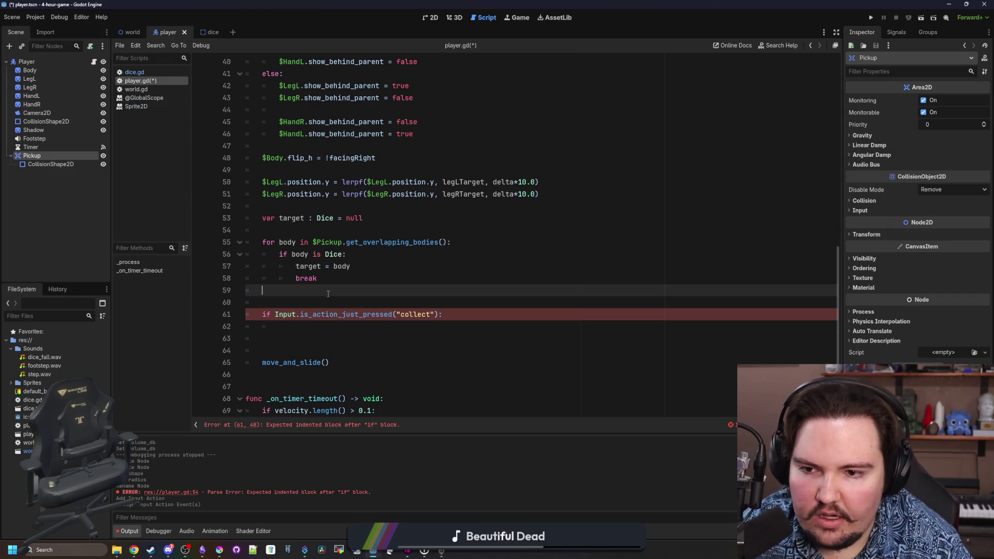
- Declare var requiredHits : int = 0 below the target declaration
left_click(364, 273)
left_click(378, 218)
key("Return")
type("var re")
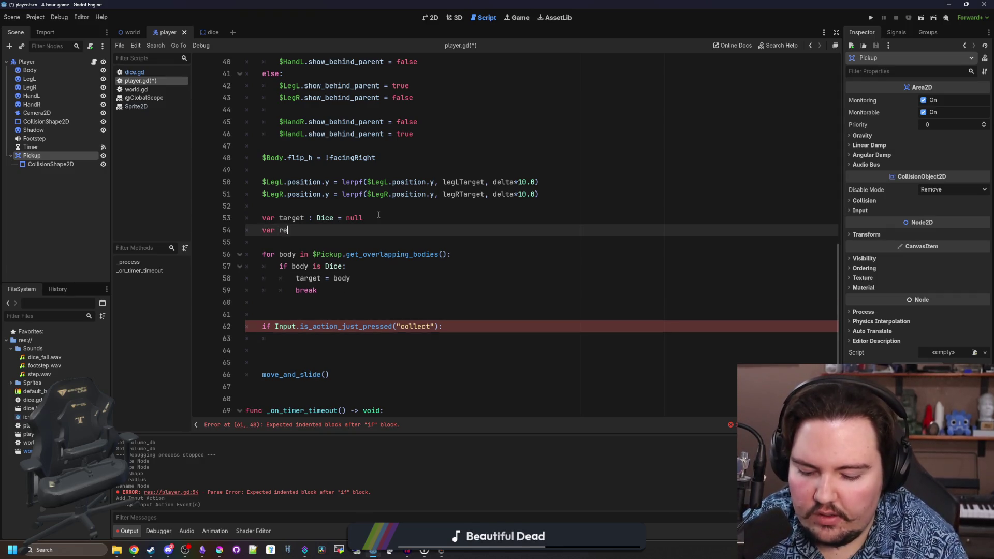
type("quiredHits")
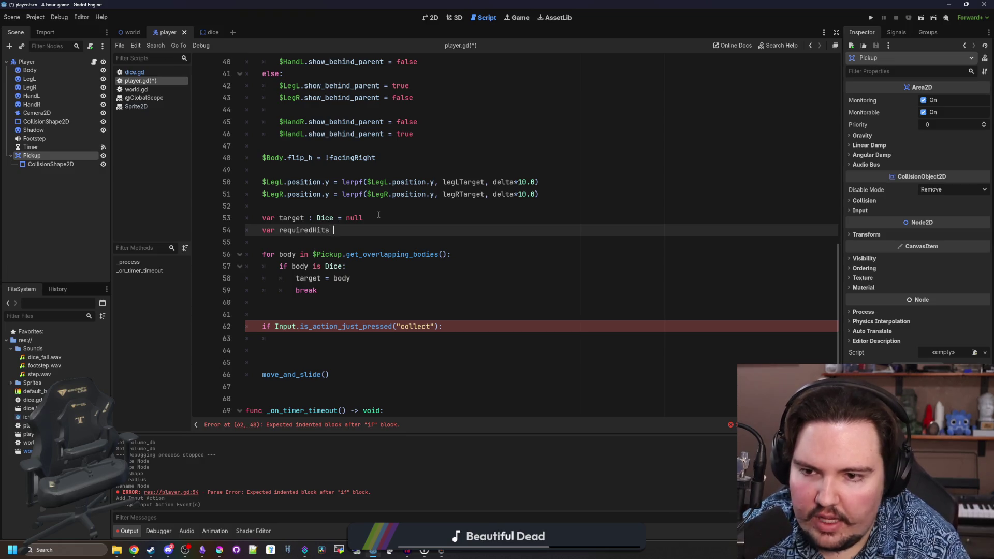
type("=")
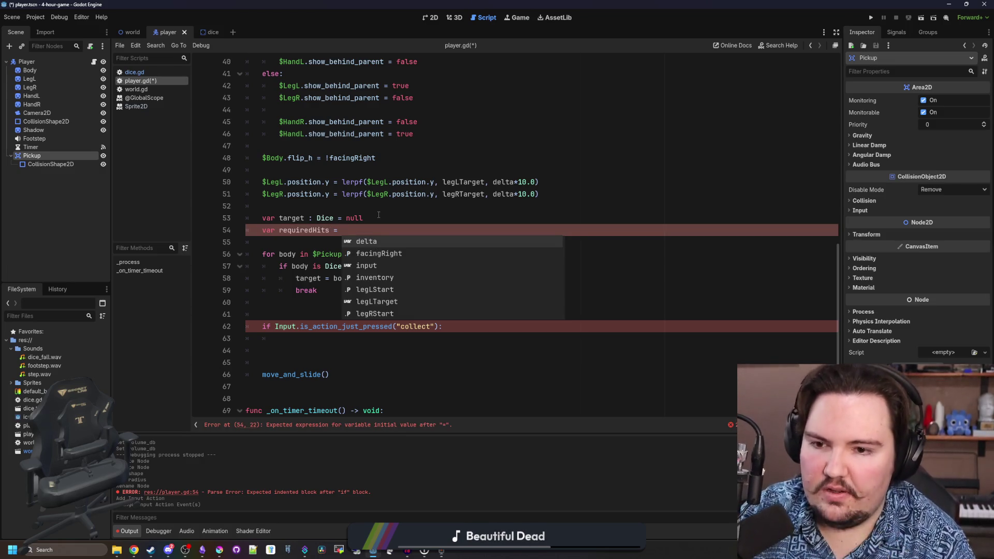
key("BackSpace")
key("BackSpace")
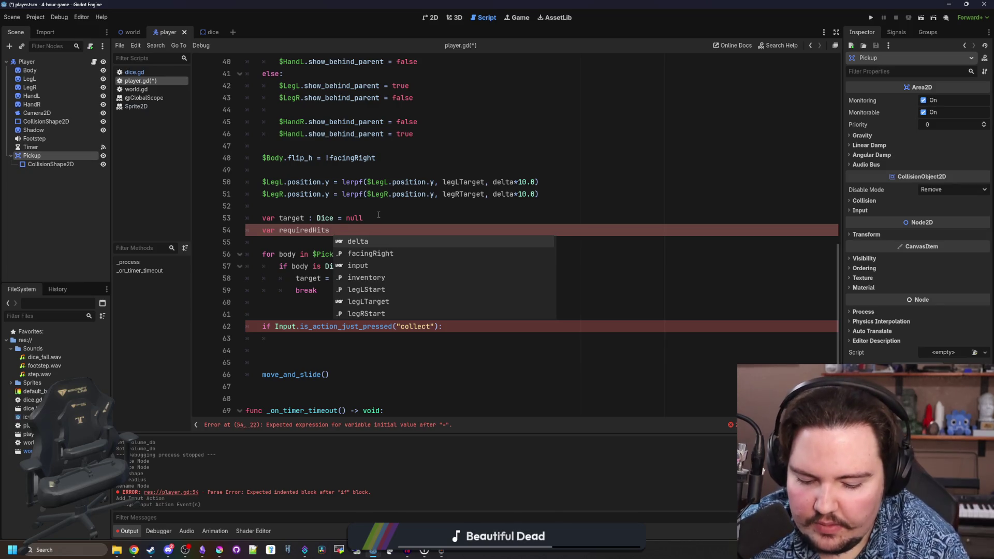
type(": int = ")
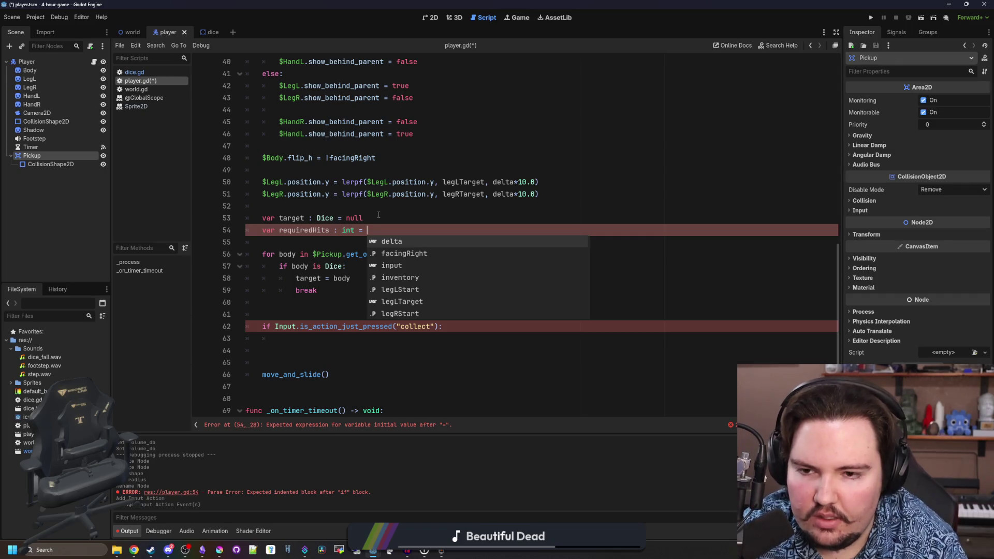
type("0")
- Set requiredHits to ceil(target.type / 2.0) after target = body
left_click(361, 278)
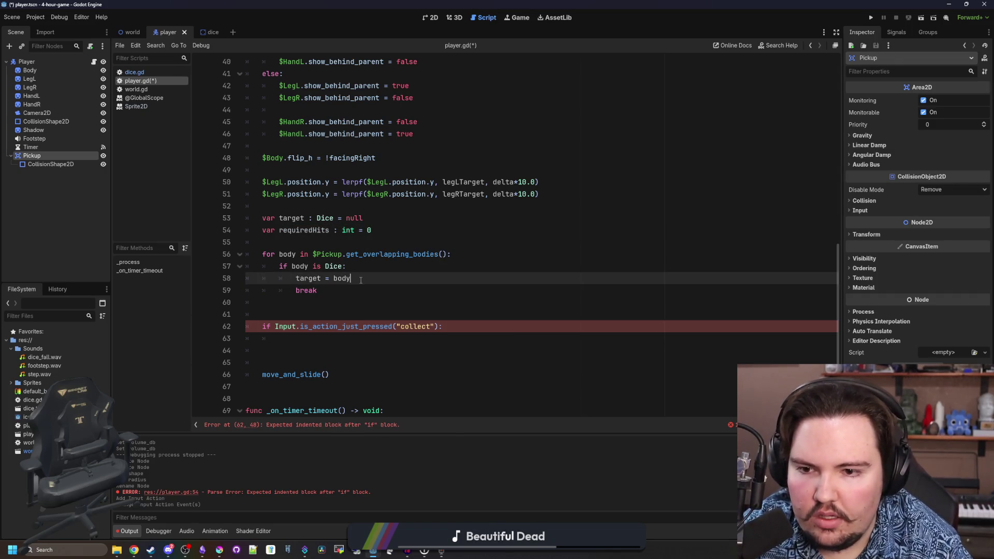
key("Return")
type("req")
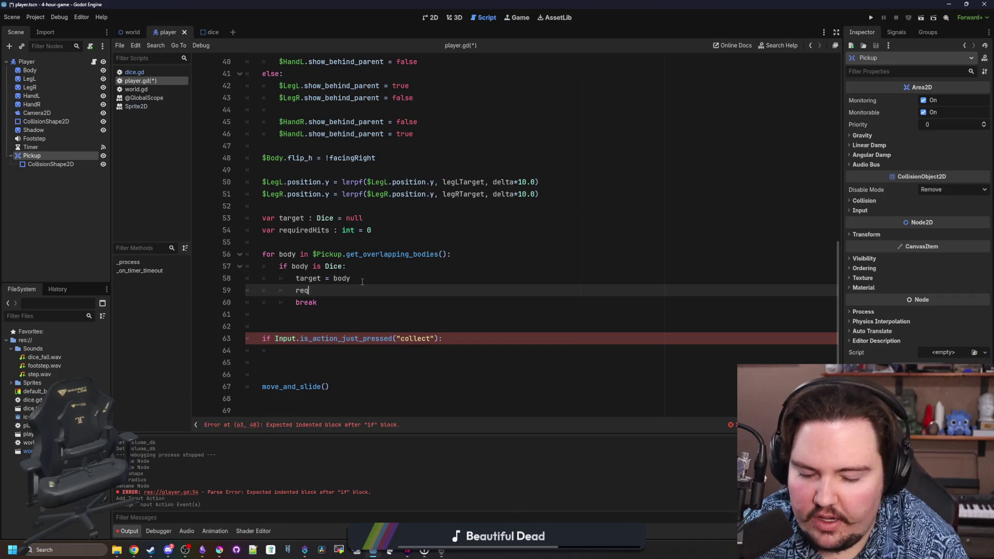
type("uiredHits = tar")
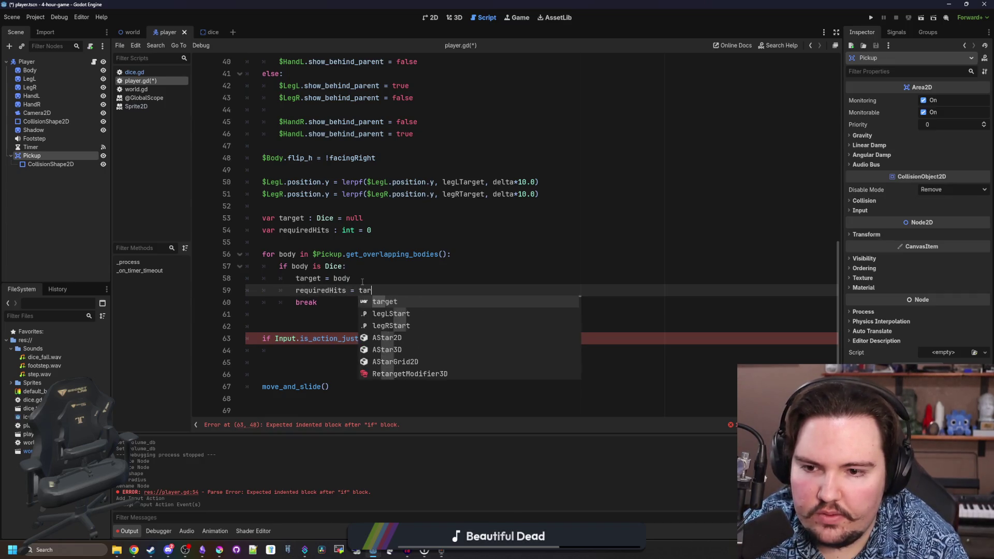
type("get.type/2.0-")
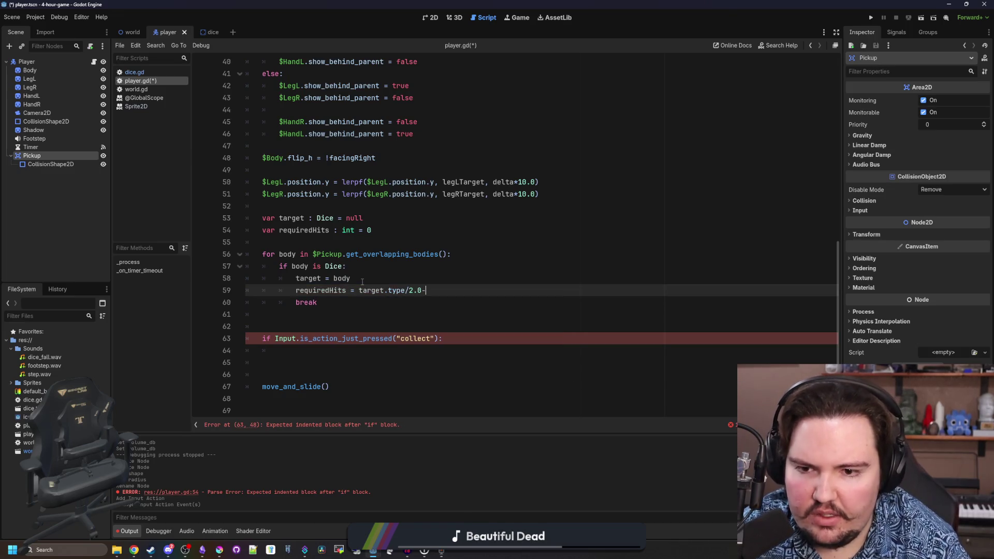
key("BackSpace")
key("Left")
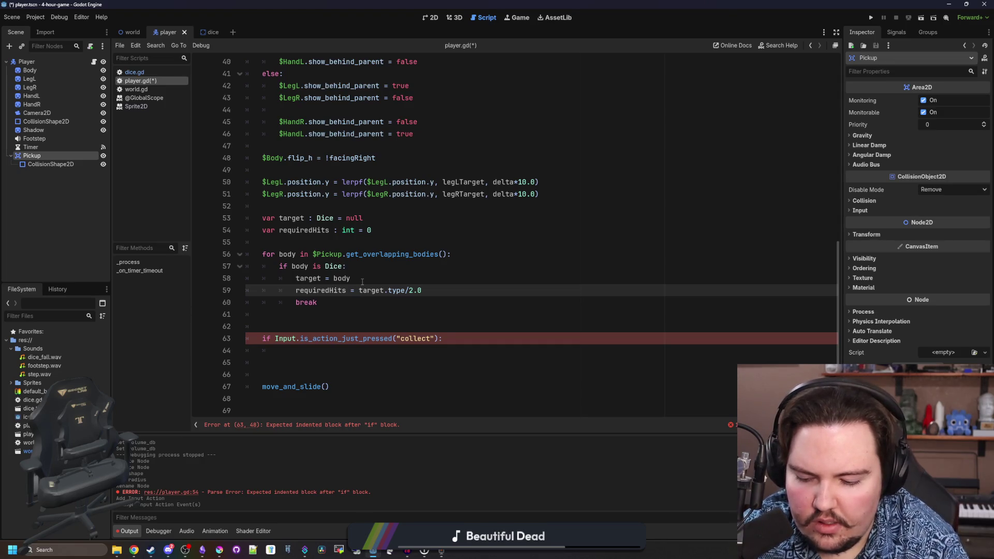
type("ceil(")
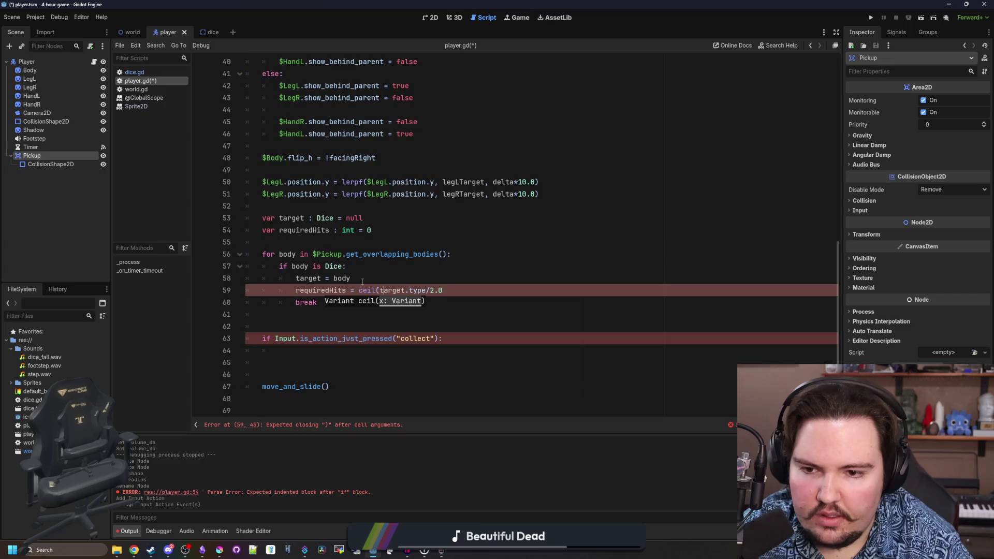
type(")")
- Declare var activeHits : int = 0 among the script variables
left_click(363, 326)
scroll(364, 317, "down", 1)
left_click(364, 316)
left_click(366, 290)
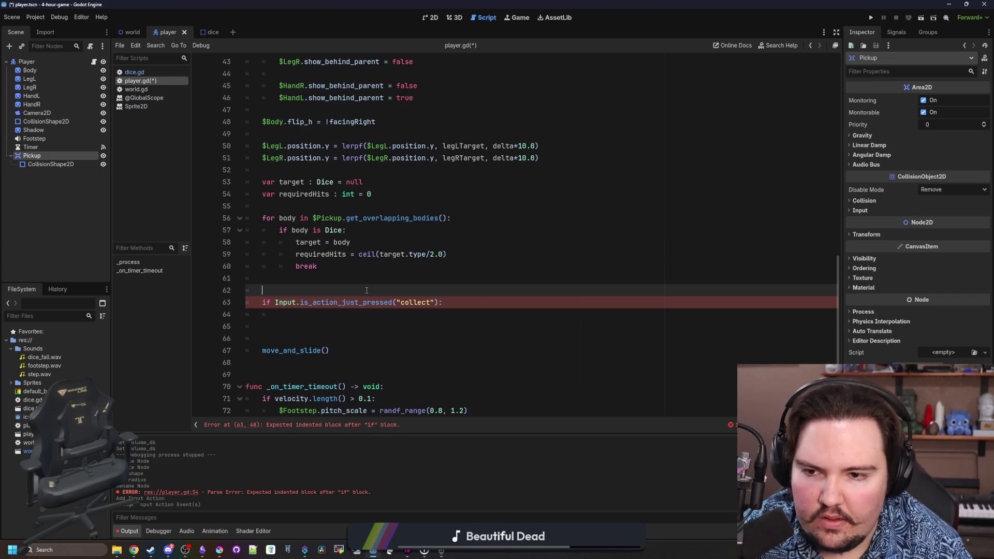
left_click(302, 202)
scroll(300, 181, "up", 12)
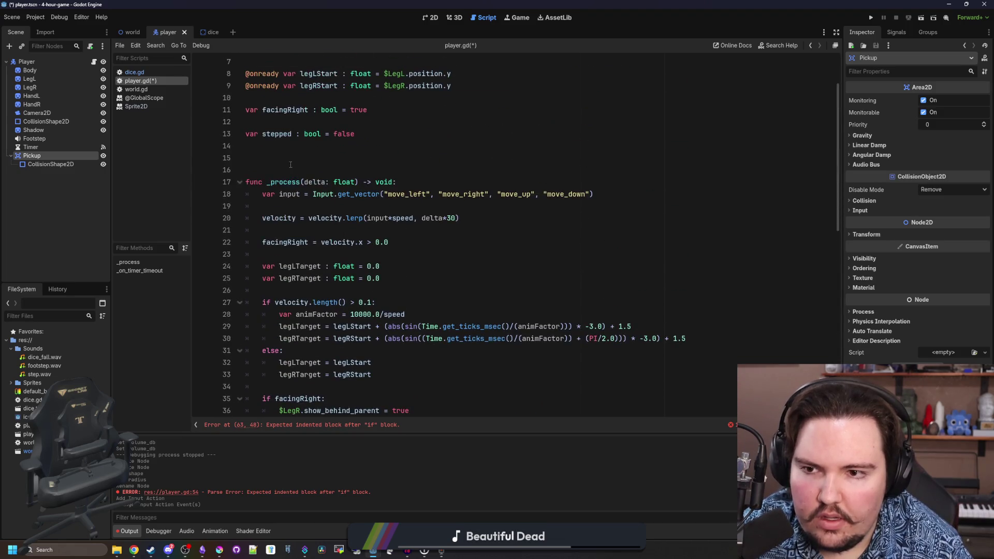
left_click(299, 153)
type("var")
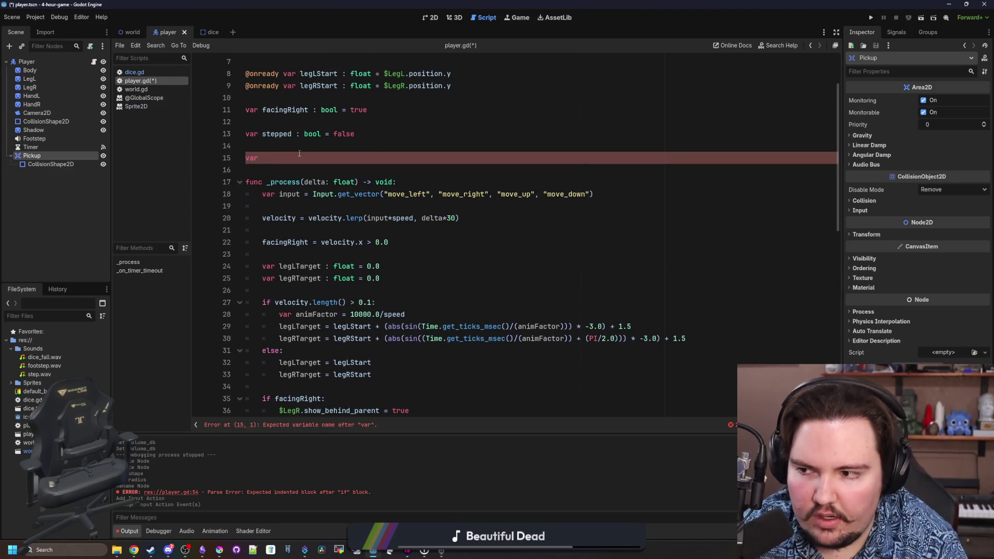
type(" activeHits : int =")
- Reset activeHits with if !target: activeHits = 0 after the dice-search loop
double_click(299, 153)
scroll(323, 200, "down", 12)
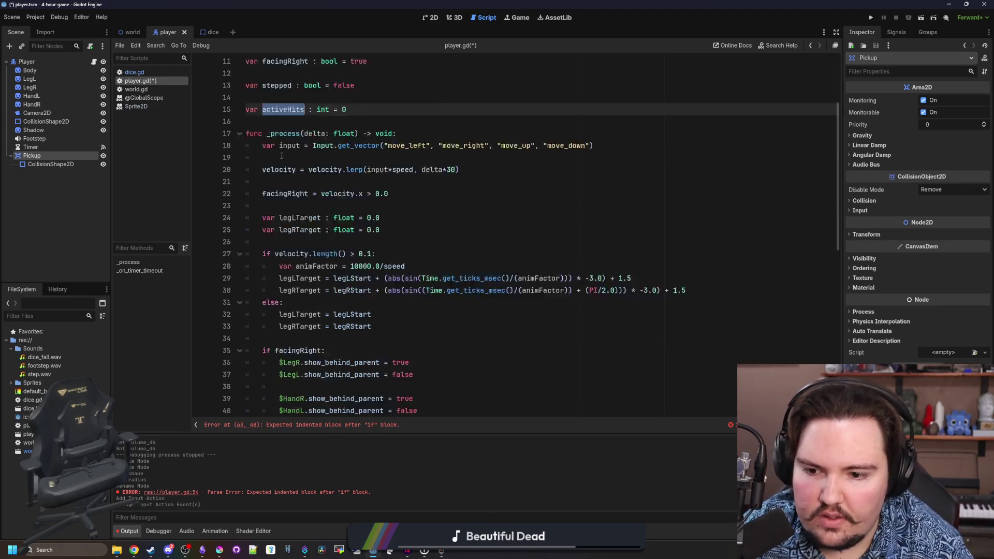
left_click(348, 187)
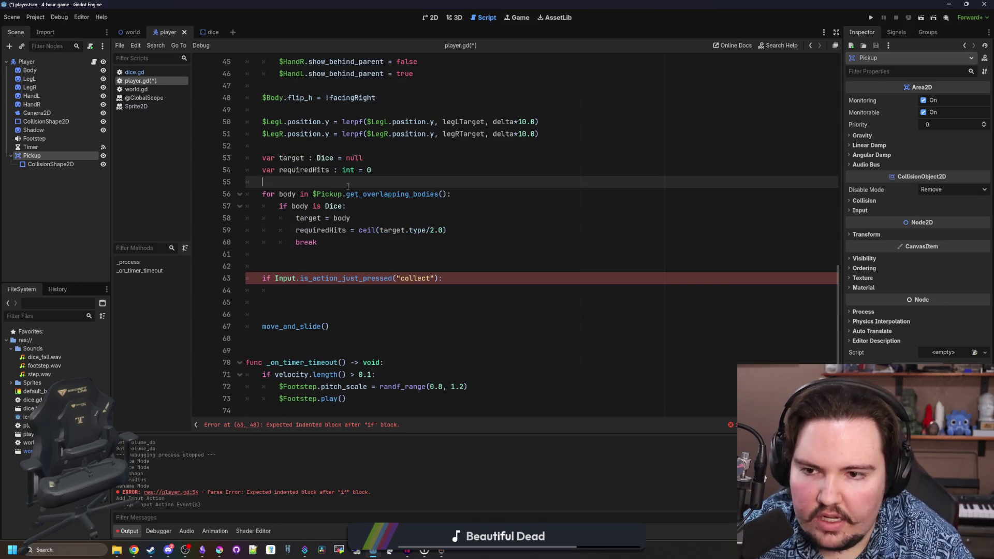
left_click(335, 245)
left_click(323, 251)
key("Return")
type("i")
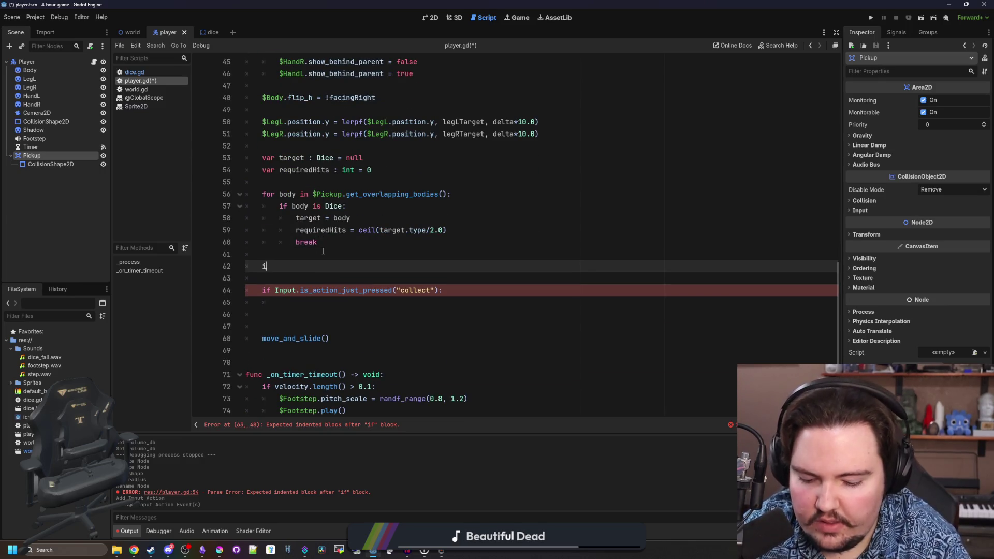
type("f !target:")
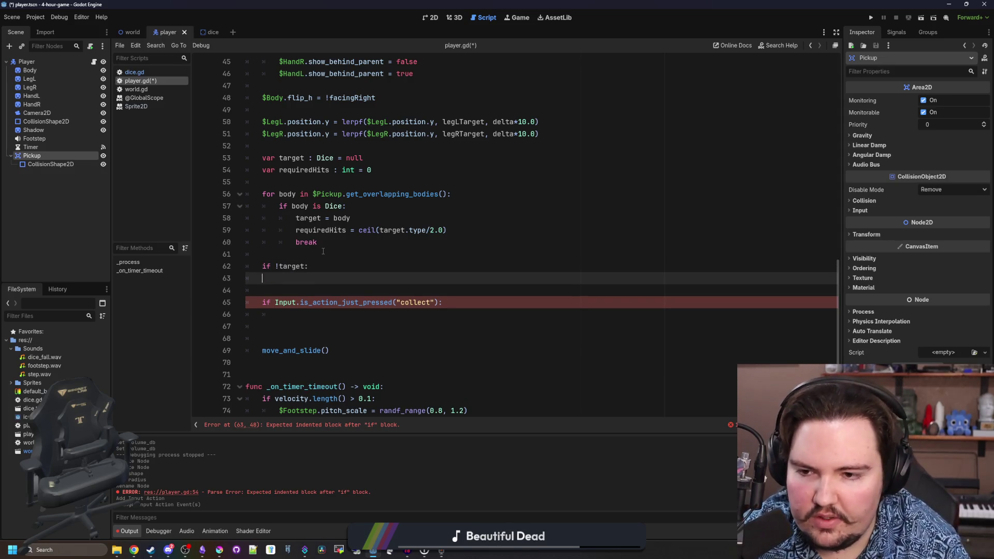
type(" activeHits = 0")
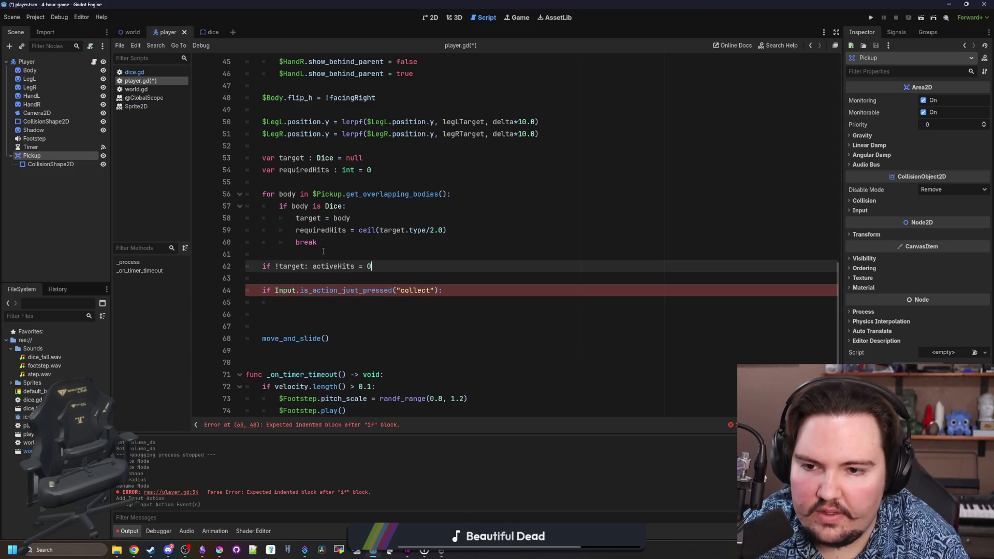
- Increment activeHits on collect and nest the collect check under if target, then save
left_click(362, 300)
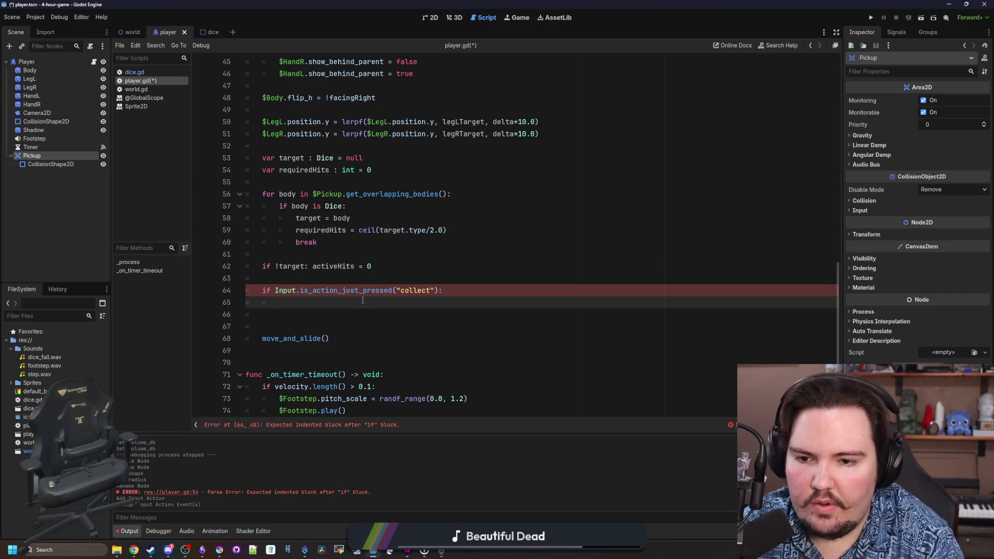
type("activeHits")
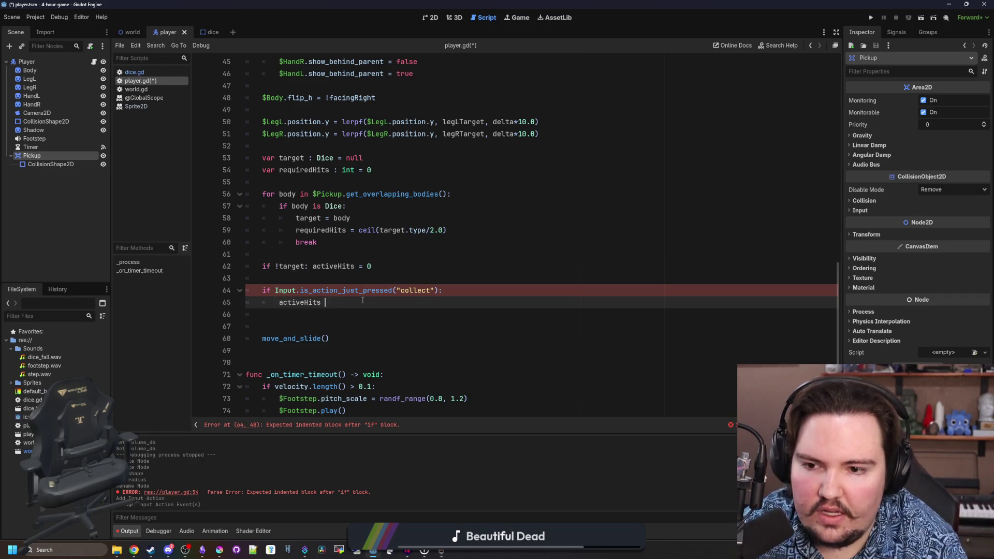
left_click(354, 279)
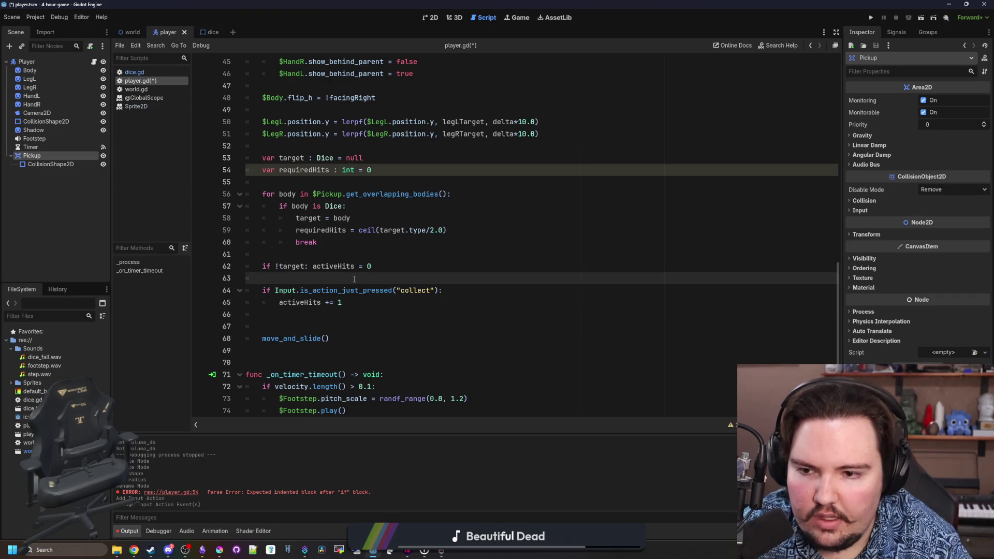
key("Return")
type("if targ")
left_click_drag(337, 317, 240, 305)
key("Tab")
key("ctrl+s")
- Add if activeHits >= requiredHits: target.queue_free(), then run the game
left_click(390, 315)
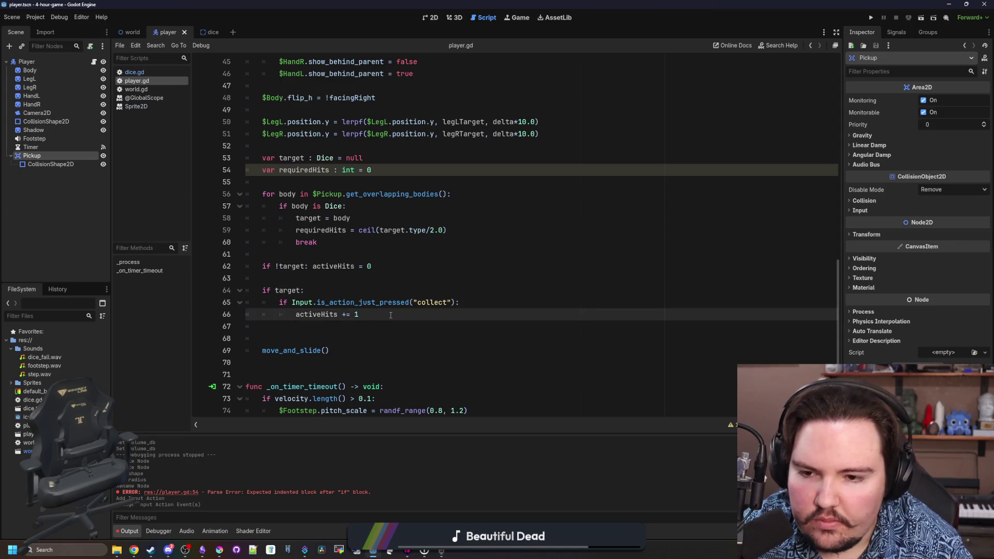
key("Return")
type("if activeHi")
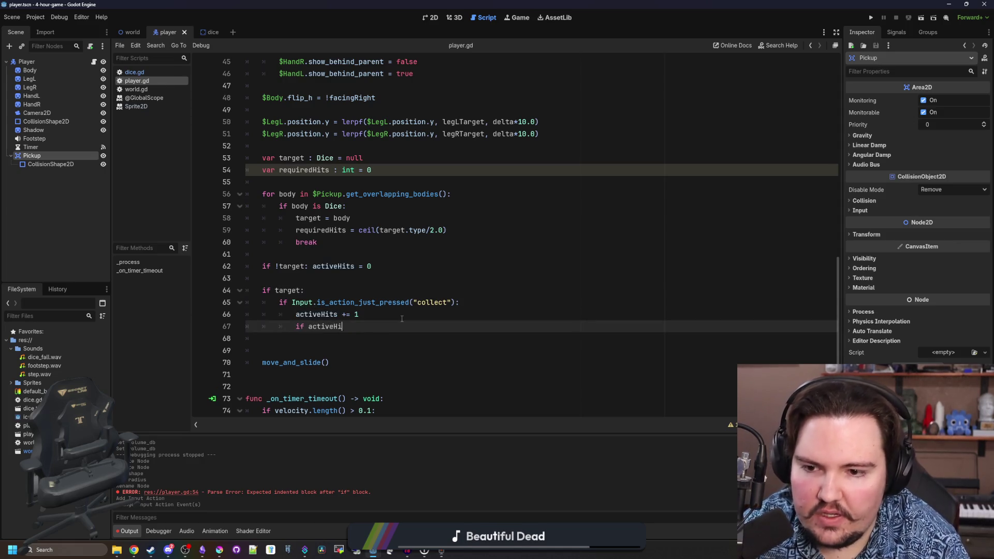
type("ts >= requiredHits:")
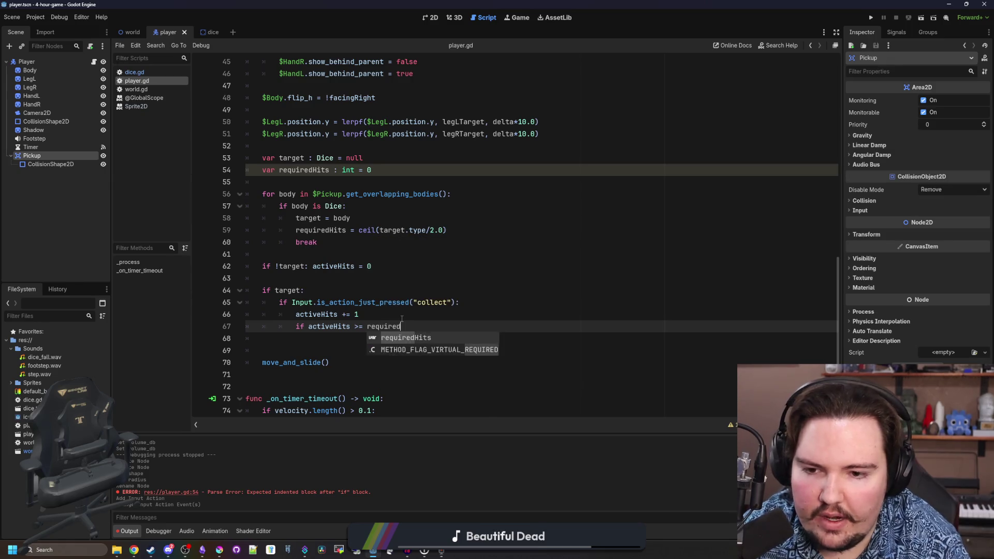
key("Return")
type("target.")
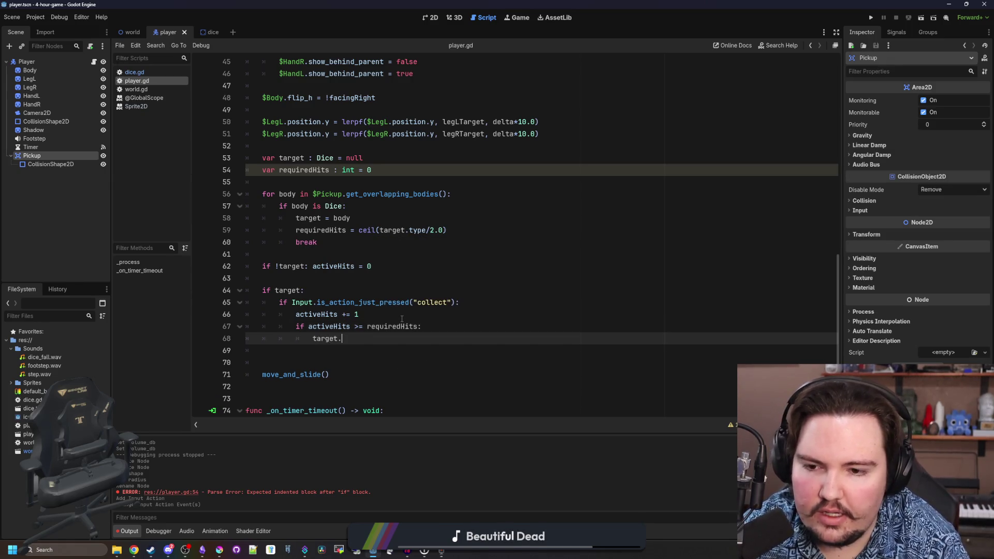
type("queue_f")
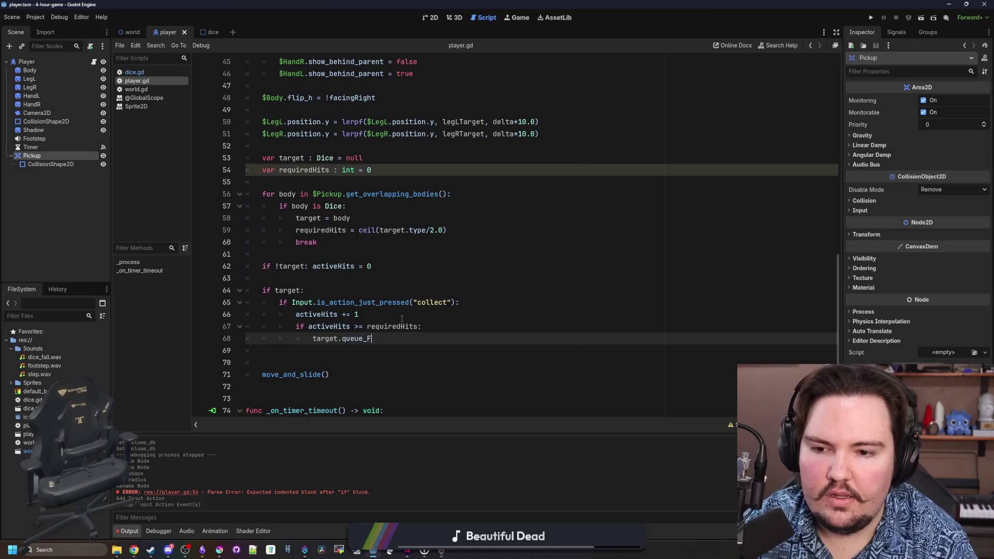
type("ree()")
left_click(402, 318)
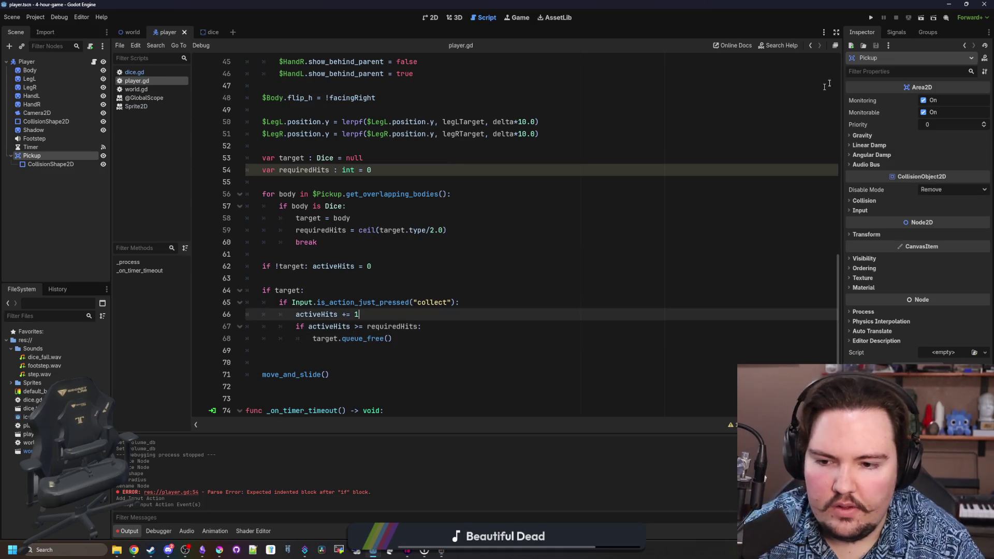
left_click(869, 18)
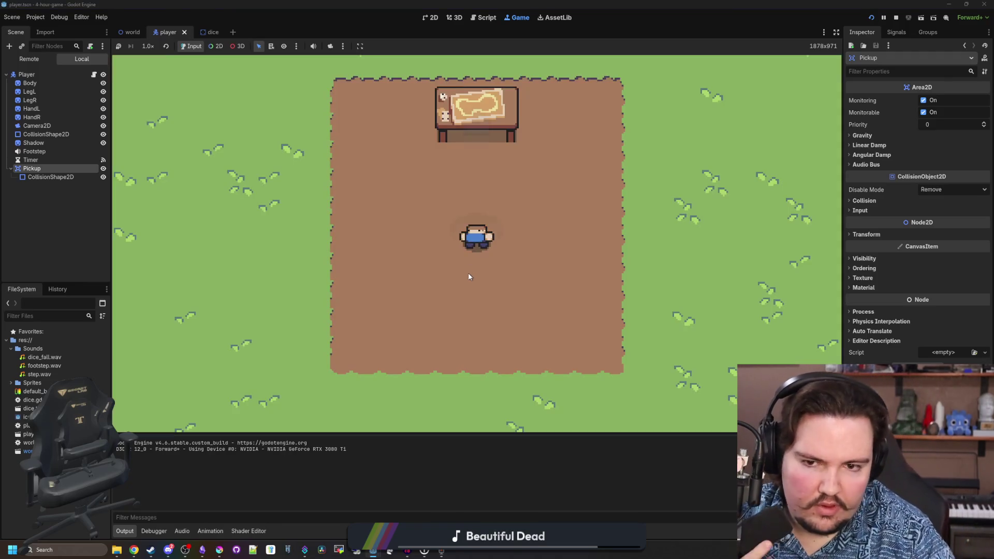
left_click(468, 272)
key("d")
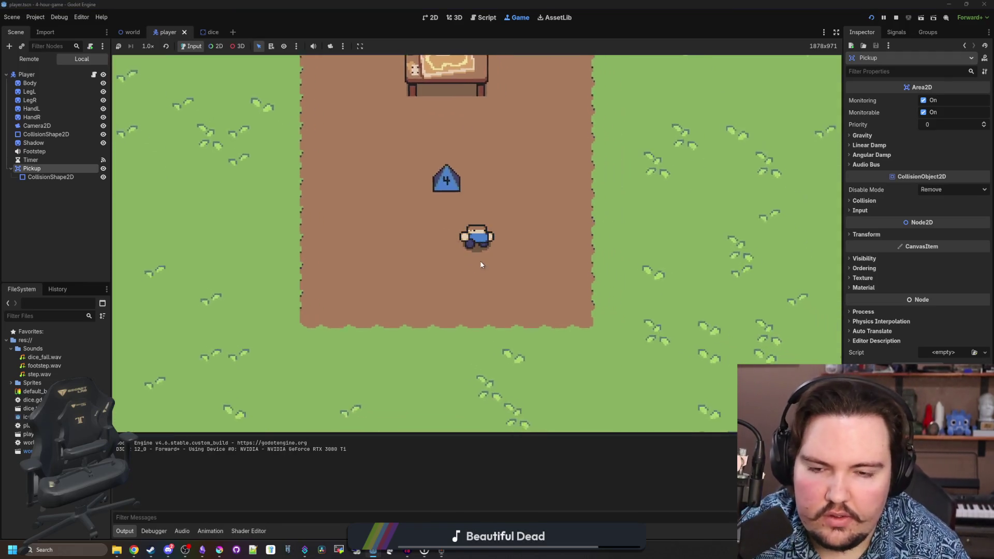
key("w")
key("a")
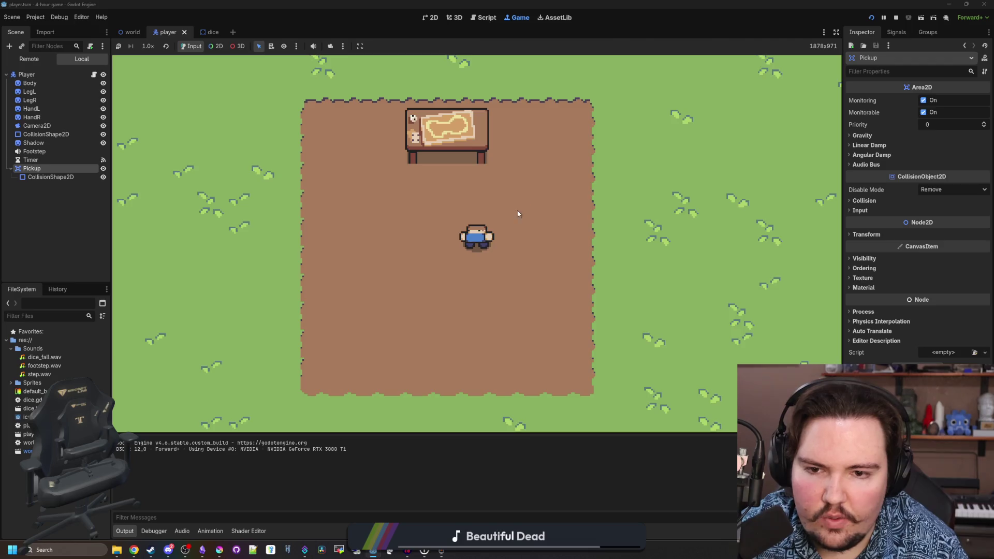
key("a")
key("d")
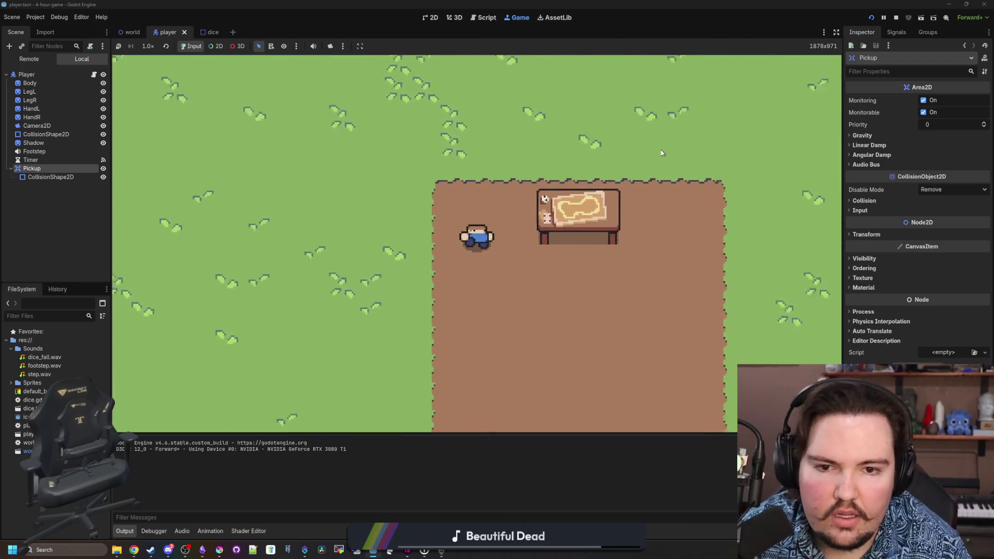
left_click(895, 18)
left_click(394, 266)
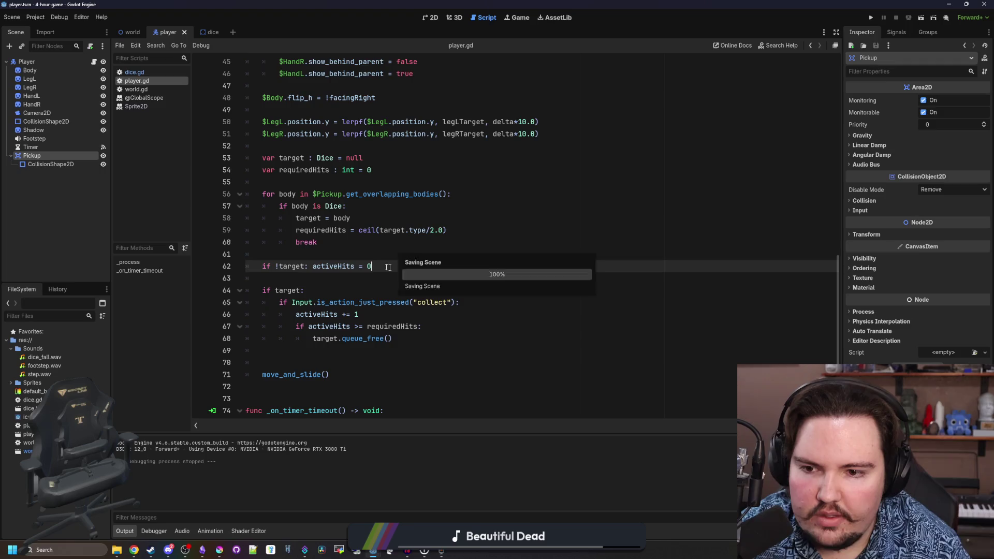
- Delete the stray empty line 69 in player.gd
left_click(333, 282)
left_click(299, 353)
key("BackSpace")
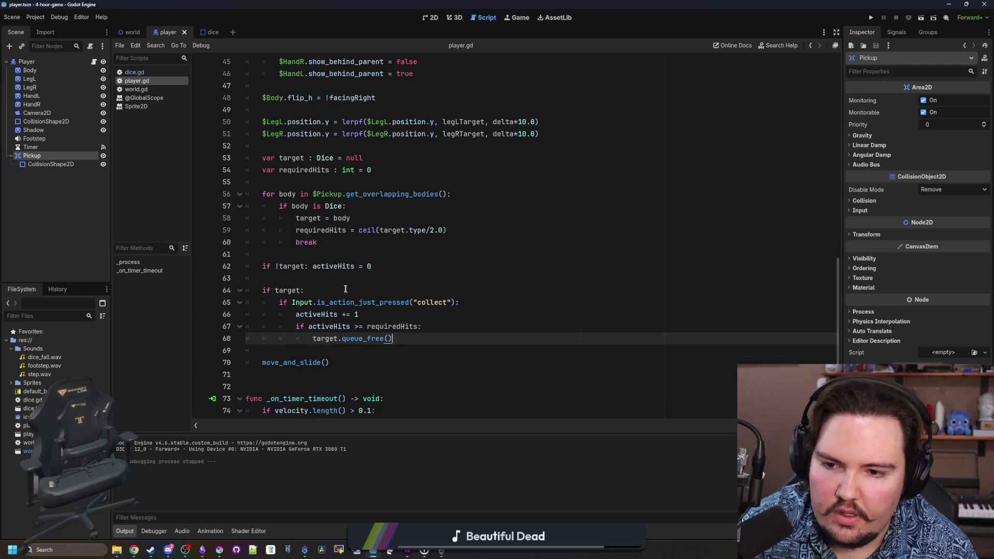
left_click(332, 278)
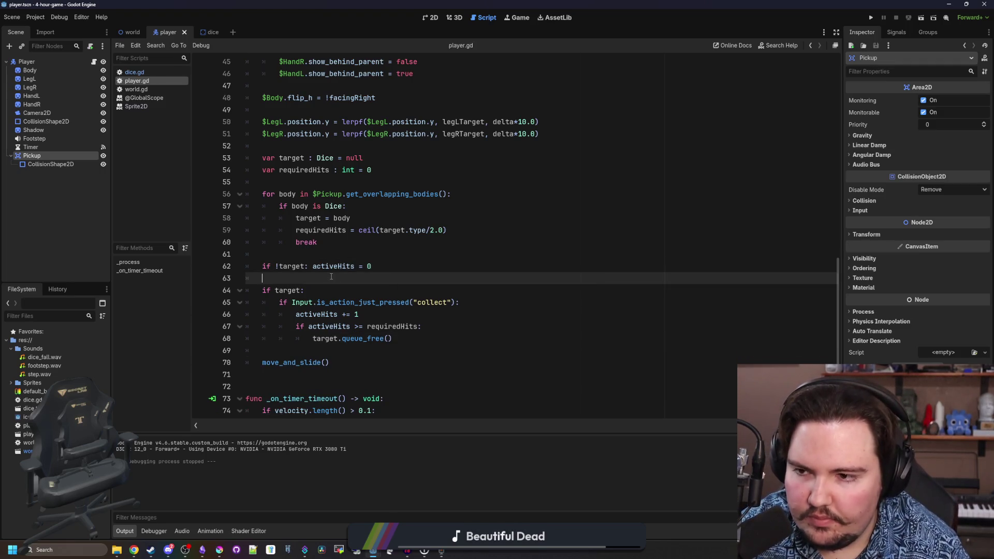
scroll(332, 277, "down", 1)
- Append a func hit(): declaration at the end of dice.gd and save
left_click(136, 72)
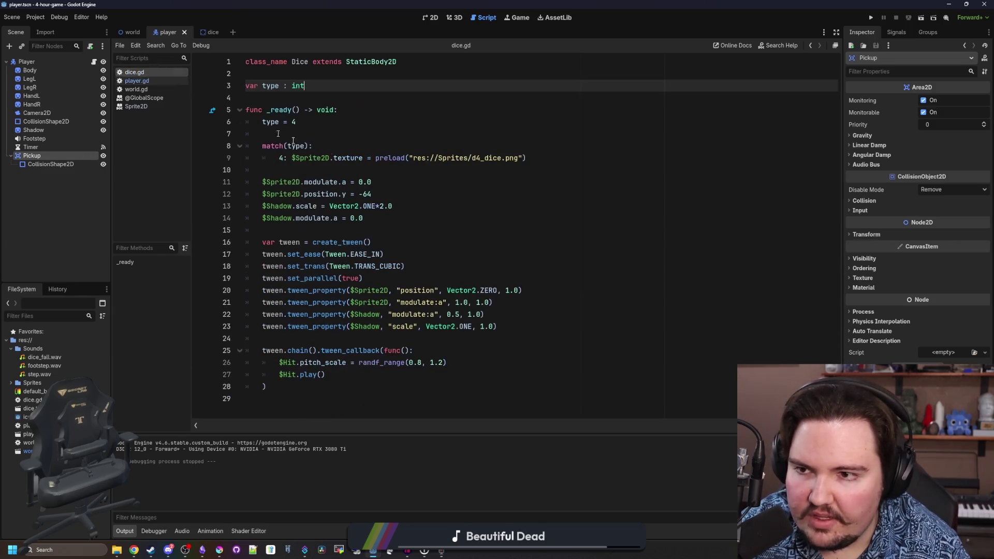
left_click(335, 168)
left_click(303, 396)
key("Return")
key("Return")
type("func hit():")
key("Return")
key("Up")
key("Up")
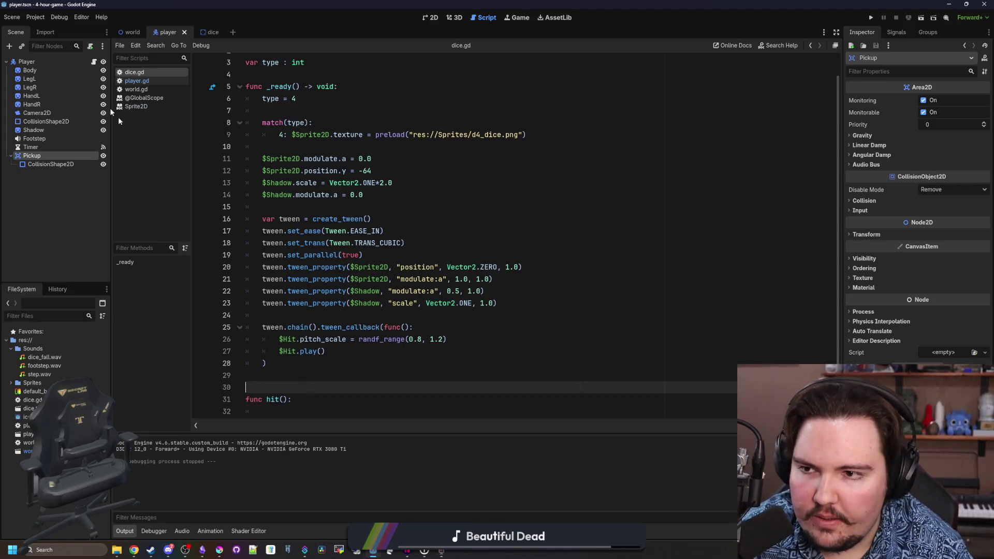
key("ctrl+s")
key("alt+Left")
- In player.gd, nest the target assignment lines under an if body.active: check
left_click(364, 300)
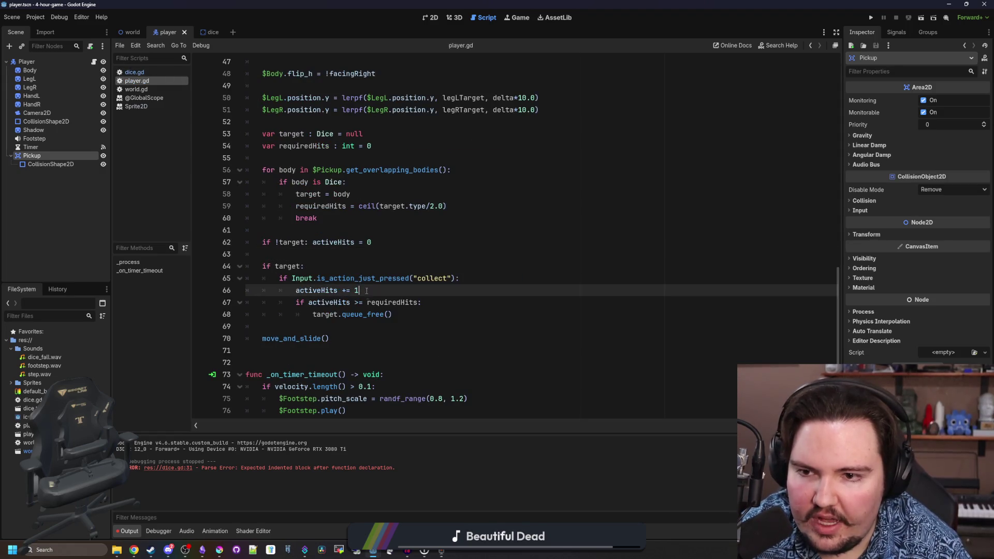
left_click(369, 183)
key("Return")
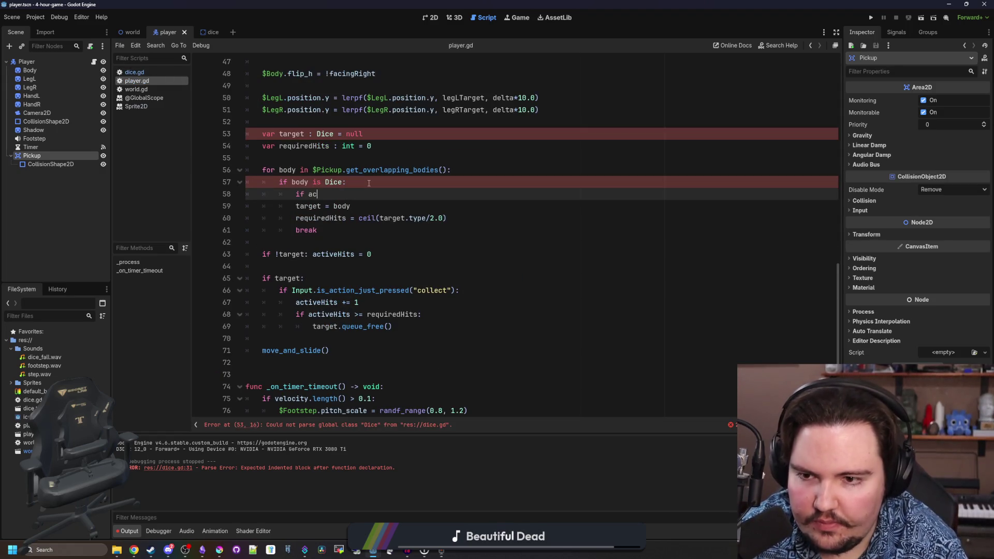
key("BackSpace")
key("BackSpace")
type("body.active")
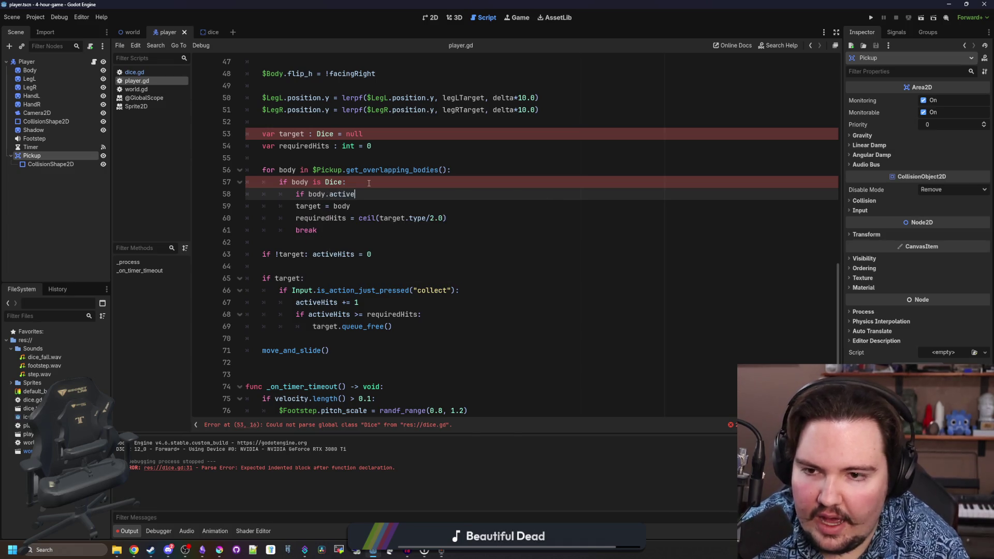
key("shift+Down")
key("shift+Down")
key("shift+Down")
key("Tab")
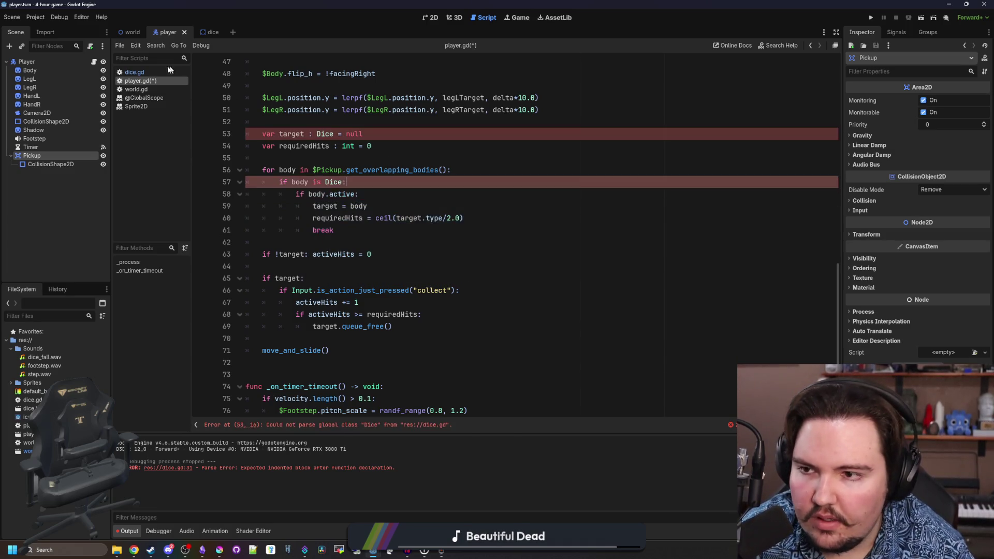
- Give hit() a pass body and declare var active : bool = false in dice.gd
left_click(153, 73)
left_click(304, 410)
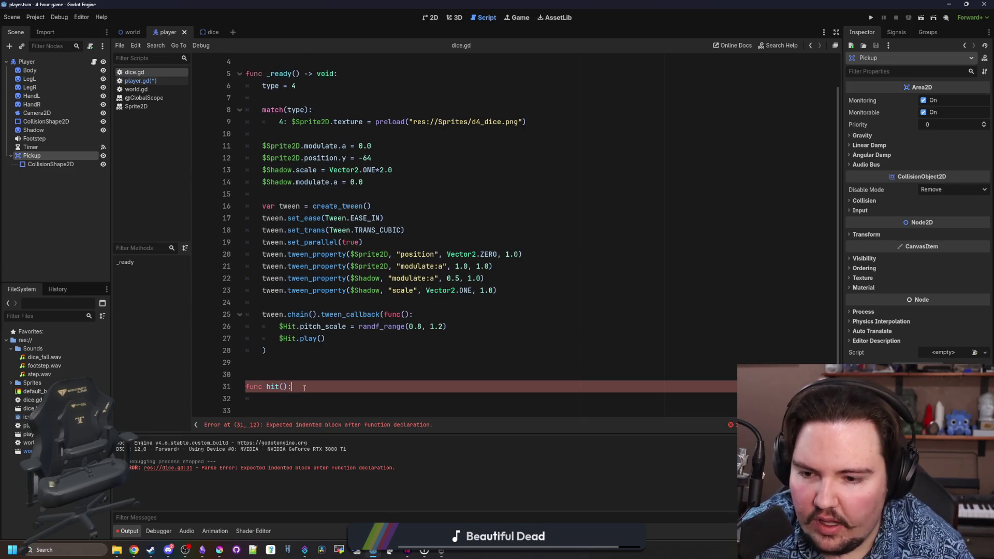
key("Return")
type("pass")
key("ctrl+s")
scroll(320, 233, "up", 1)
left_click(329, 85)
key("Return")
type("var active : bool = false")
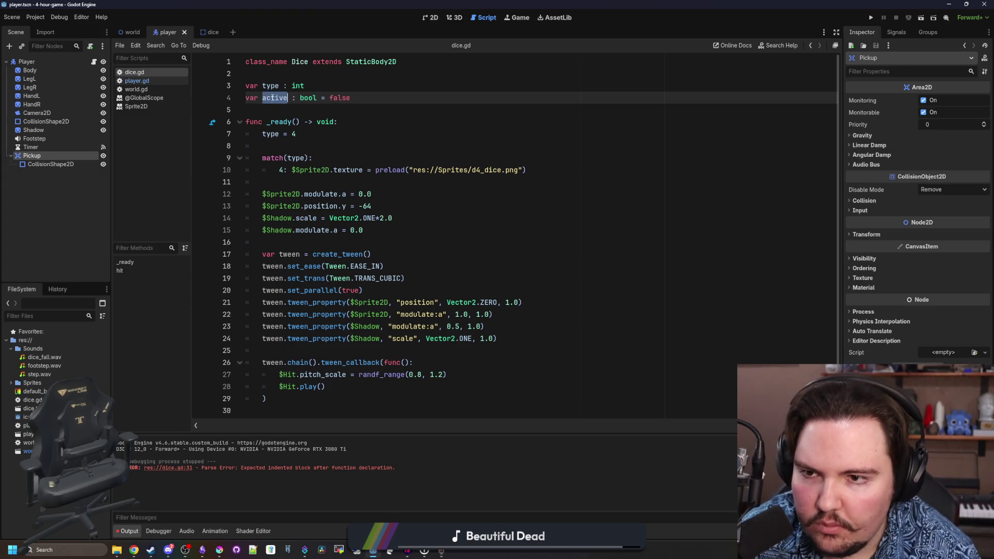
- Set active = true in the landing tween callback and save dice.gd
scroll(359, 259, "down", 2)
left_click(359, 327)
key("Return")
type("active = true")
left_click(359, 327)
scroll(311, 362, "down", 1)
left_click(295, 389)
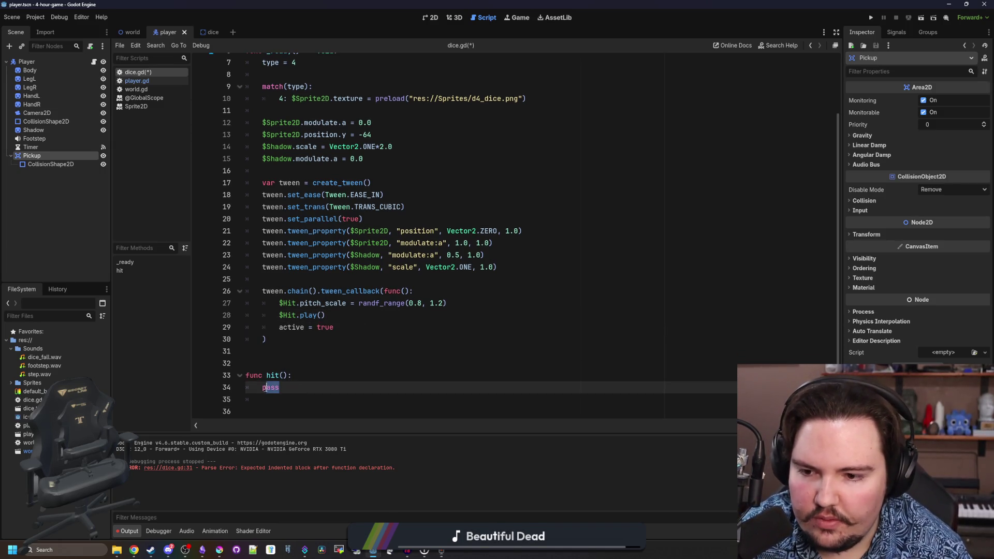
left_click(247, 362)
key("ctrl+s")
left_click(137, 81)
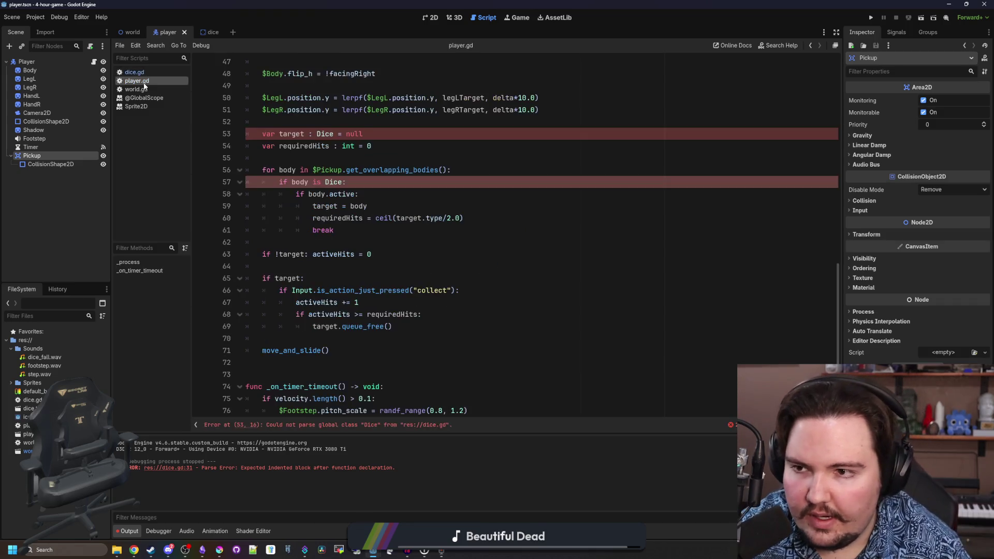
- In player.gd, add target.hit() on a new line after activeHits += 1
left_click(338, 230)
scroll(339, 238, "down", 1)
left_click(350, 326)
left_click(351, 315)
scroll(347, 313, "up", 1)
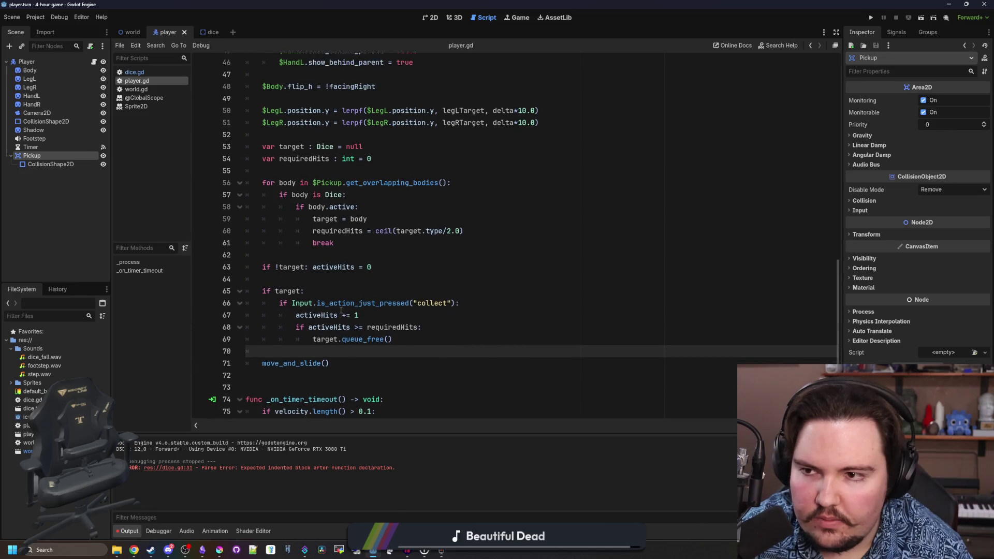
left_click(329, 279)
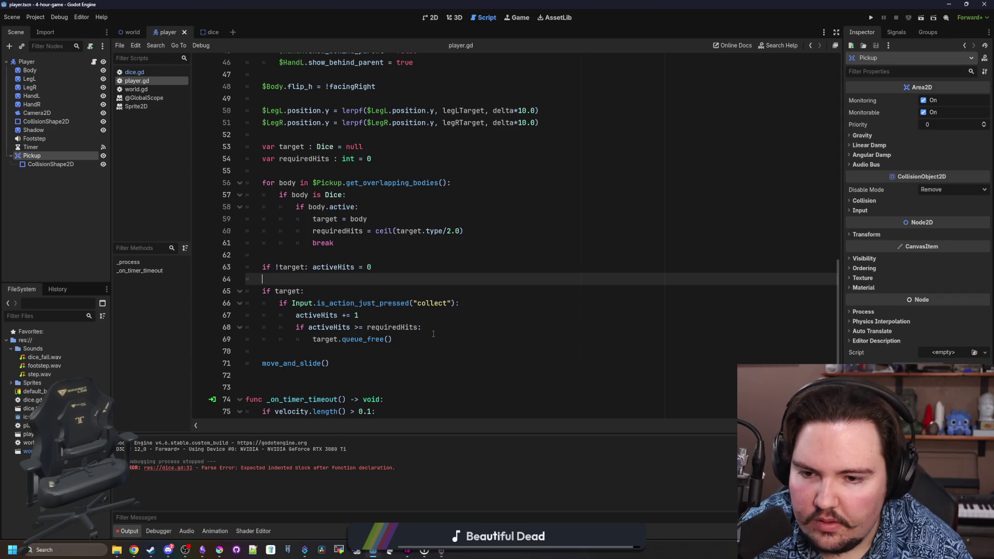
left_click(383, 314)
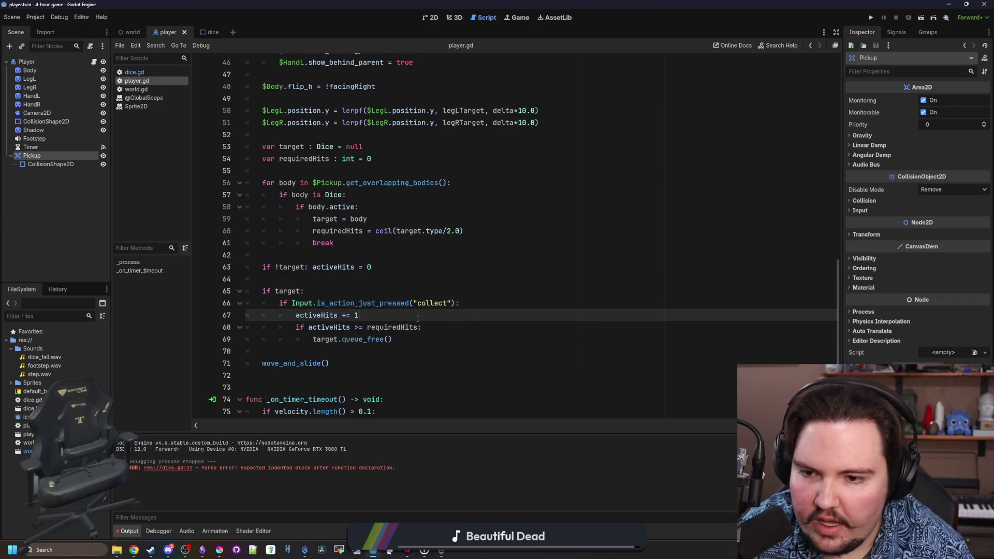
key("Return")
type("target.hit()")
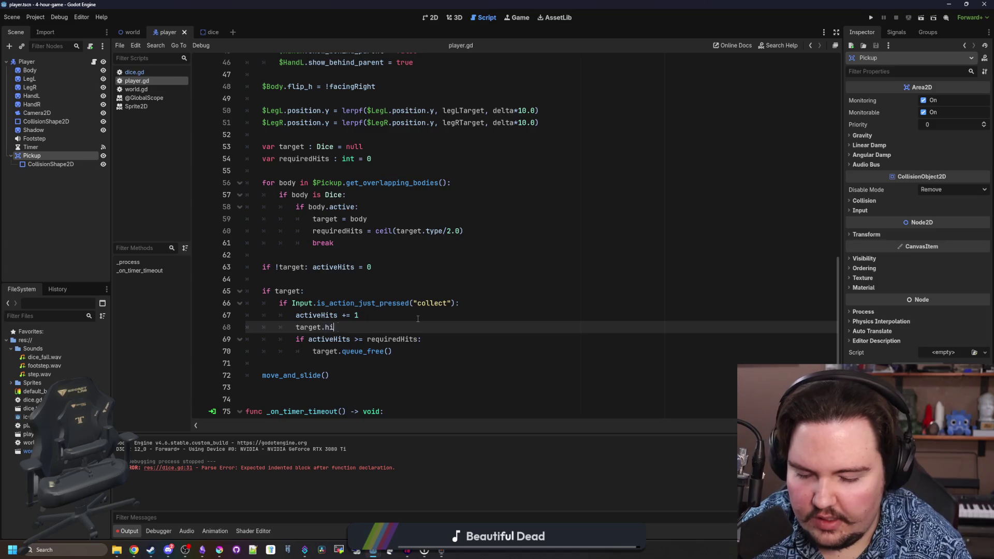
- Add a func break(): stub to dice.gd and call break() instead of queue_free() in player.gd
left_click(150, 72)
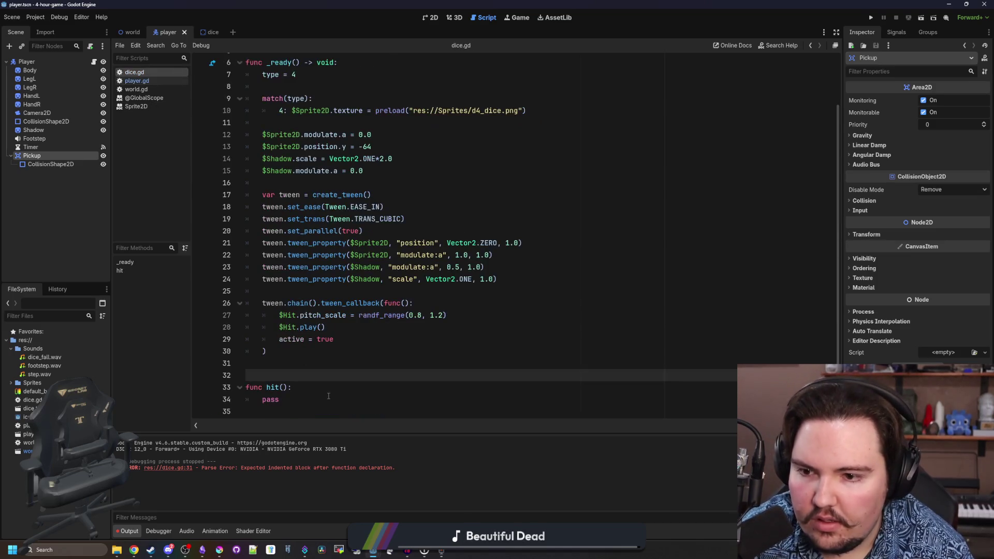
left_click(291, 410)
key("Return")
key("Return")
type("func ")
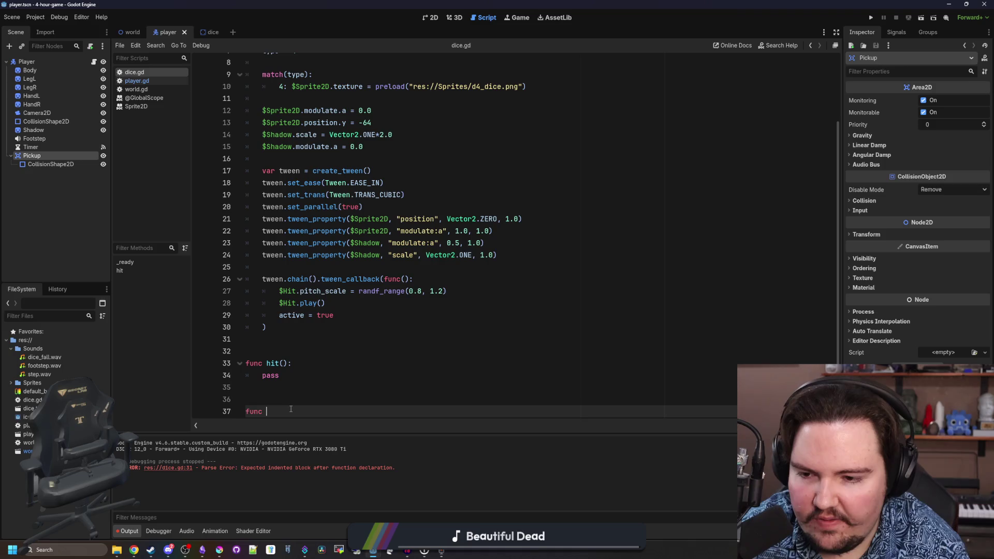
type("break():")
key("Return")
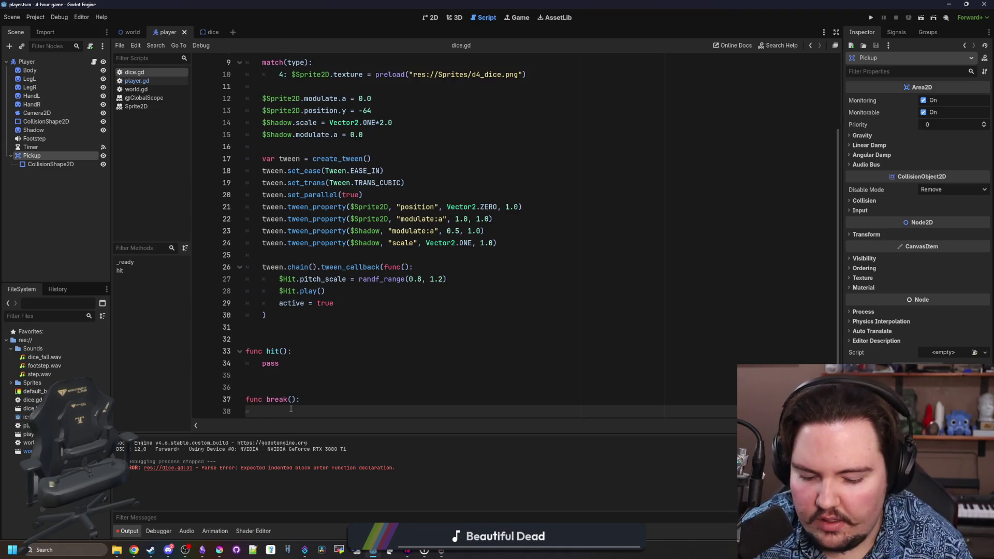
type("pass")
key("ctrl+s")
left_click(171, 81)
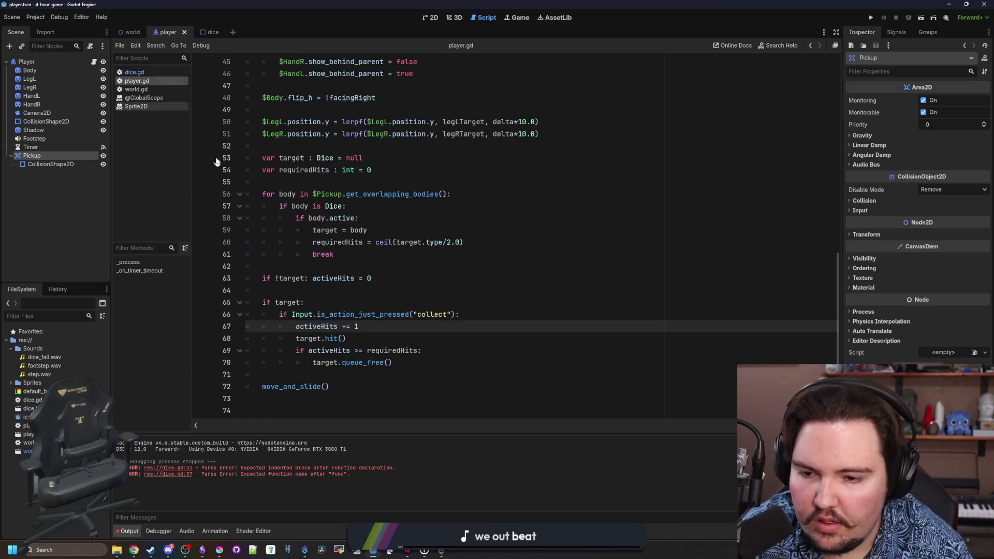
left_click_drag(343, 362, 394, 362)
type("b")
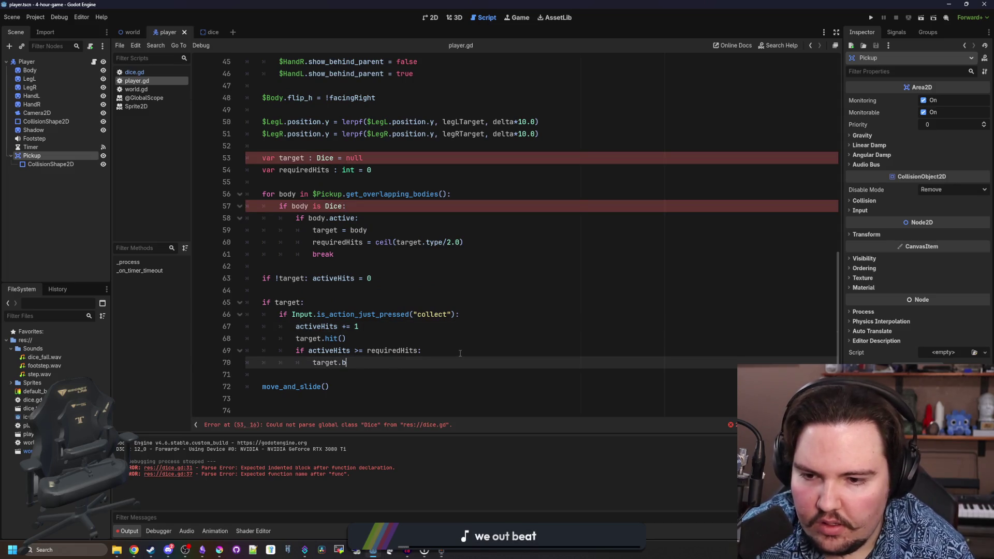
type("reak()")
right_click(459, 352)
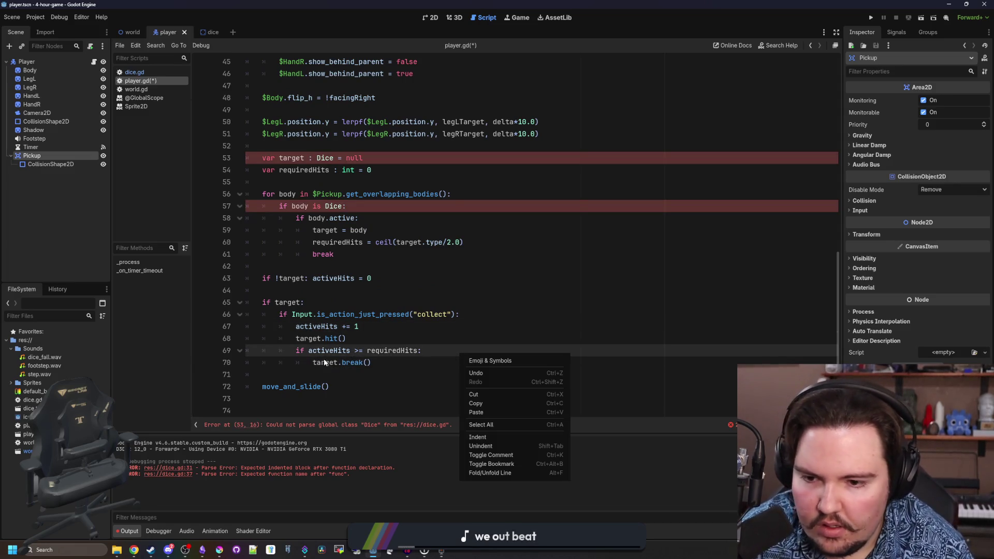
key("Escape")
left_click(362, 302)
- Rename the new function to collect in dice.gd and its call in player.gd
left_click(134, 72)
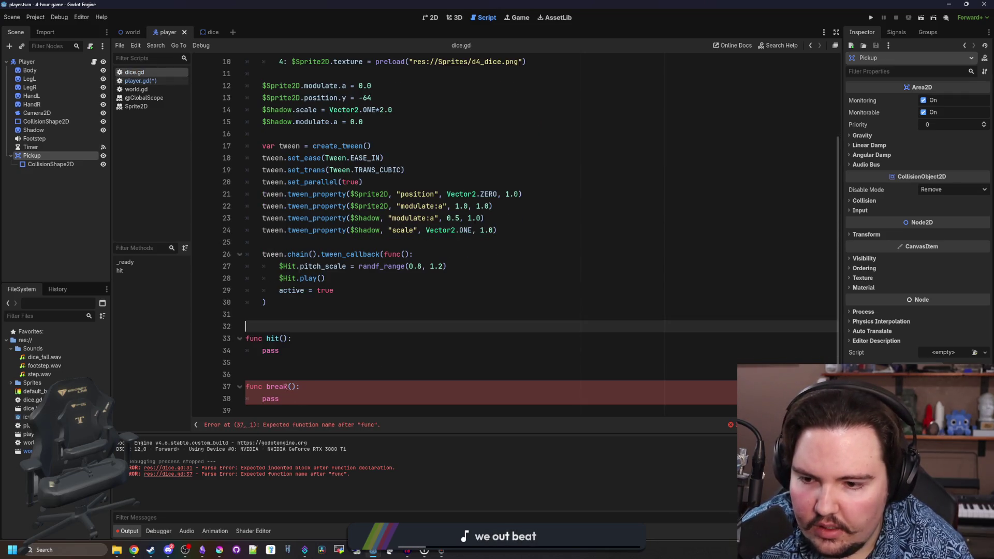
double_click(285, 389)
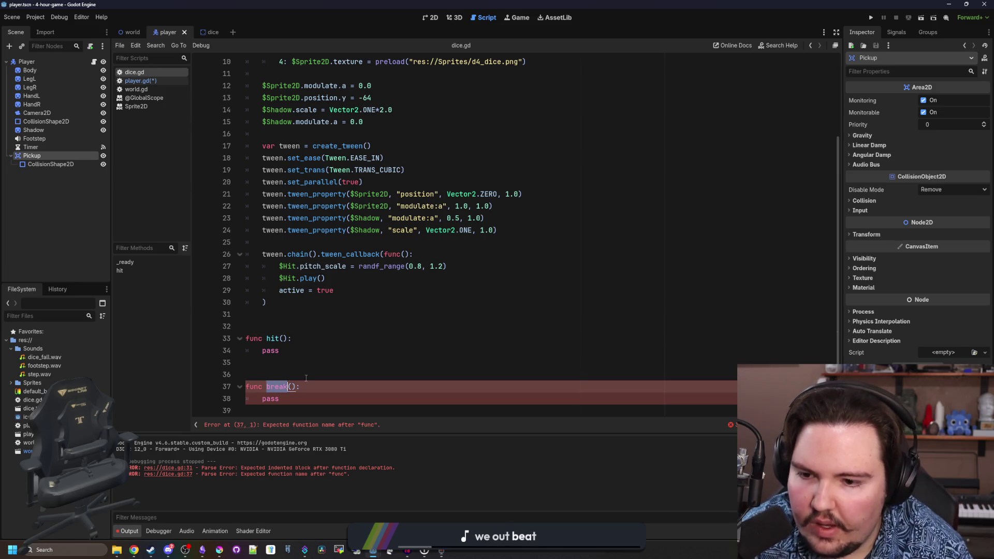
type("coll")
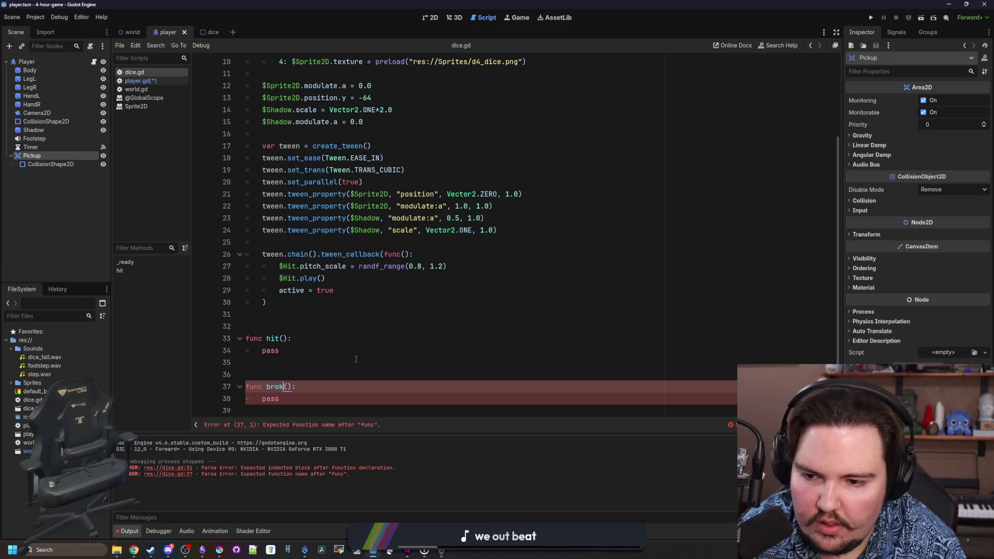
type("ect")
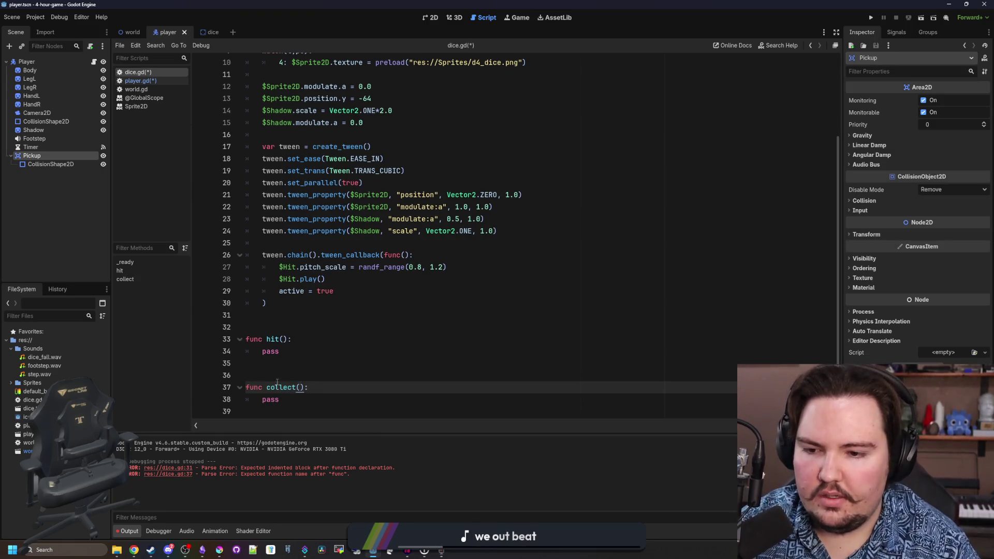
left_click(348, 363)
key("ctrl+s")
left_click(137, 81)
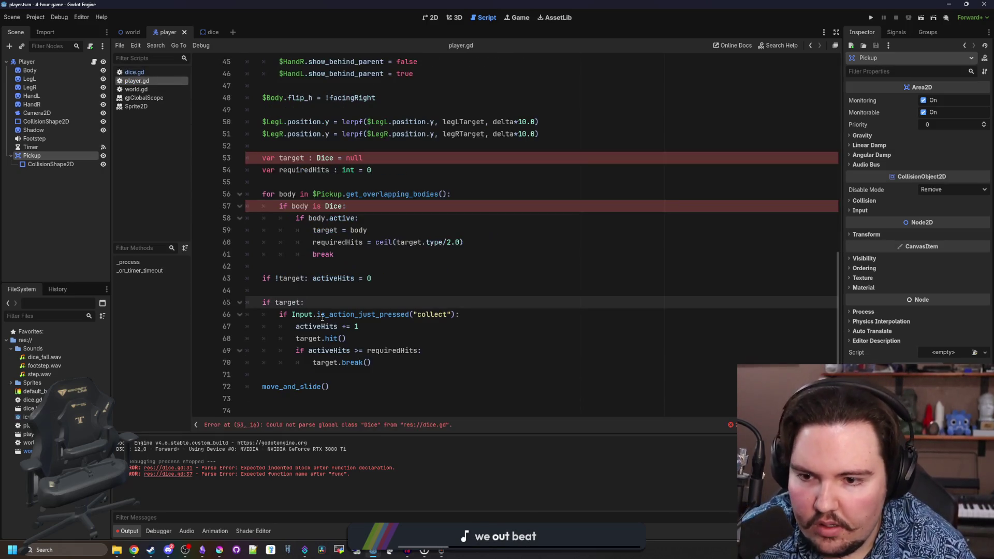
left_click(348, 362)
type("collect")
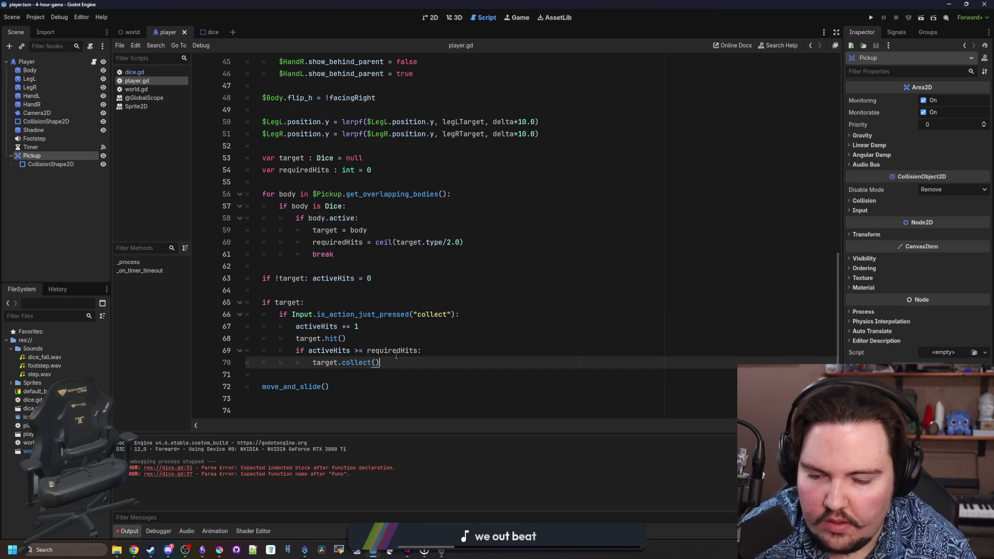
left_click(393, 339)
left_click(334, 278)
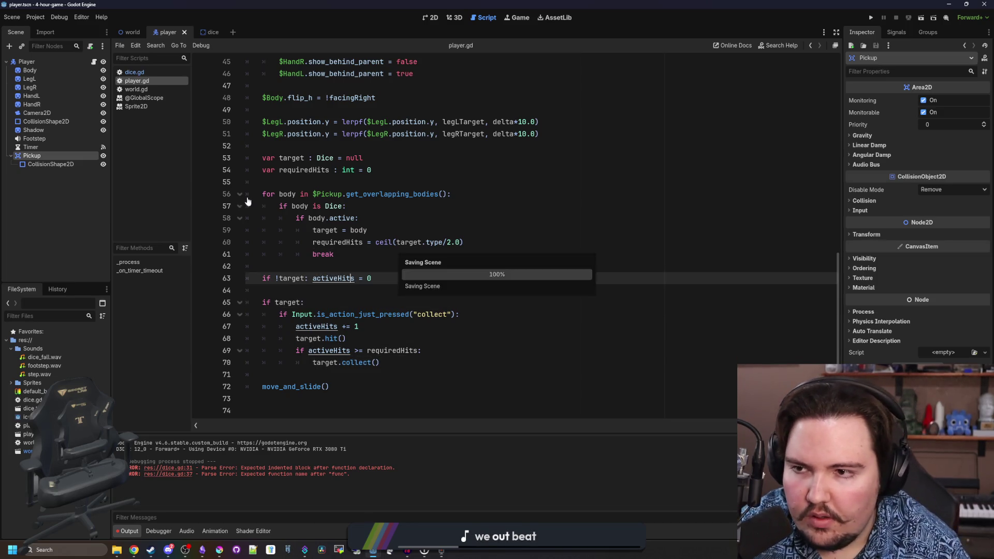
- Remove the pass line from hit() in dice.gd
left_click(134, 72)
left_click(297, 360)
key("BackSpace")
key("BackSpace")
key("BackSpace")
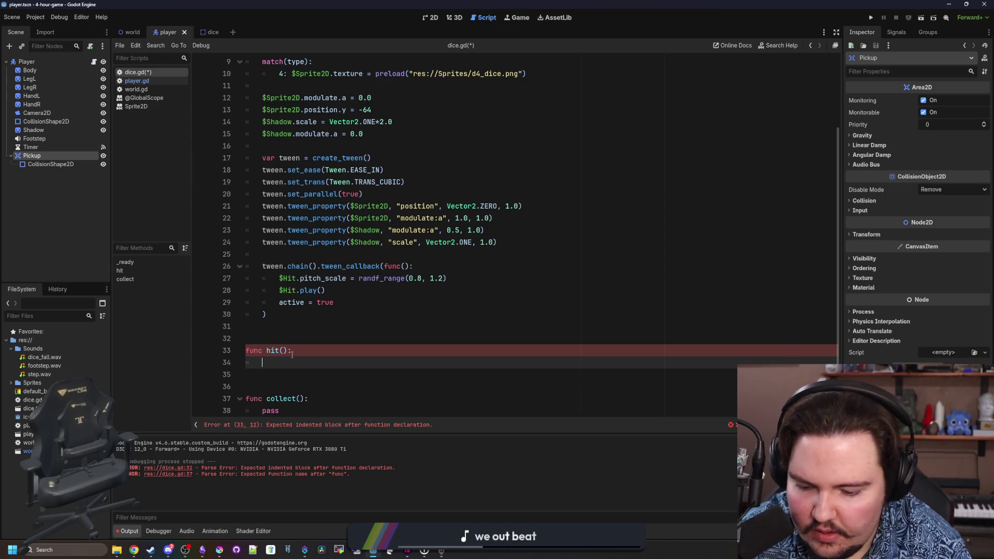
- Create a shakeTween with create_tween() inside dice.gd's hit()
type("$Sprite2D.")
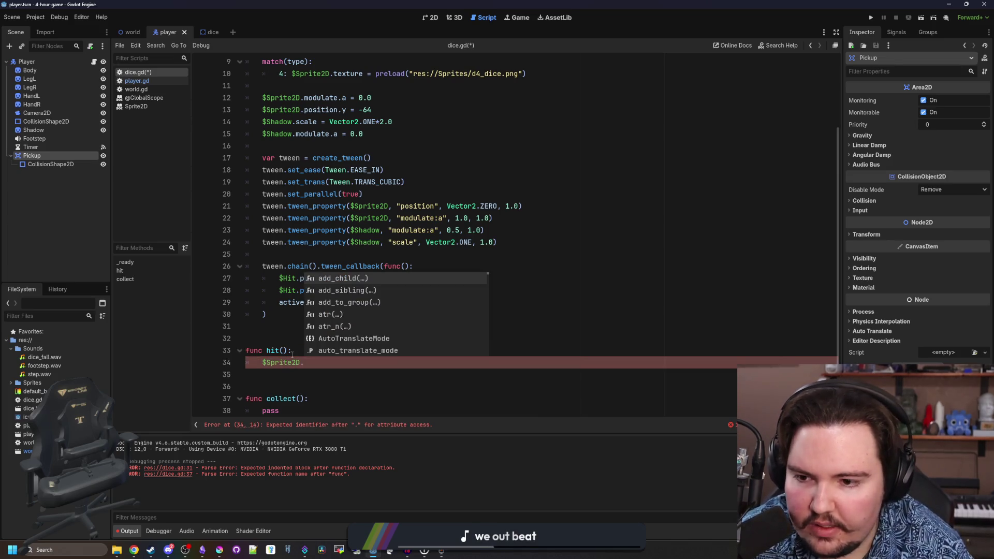
left_click(284, 337)
key("Up")
type("v")
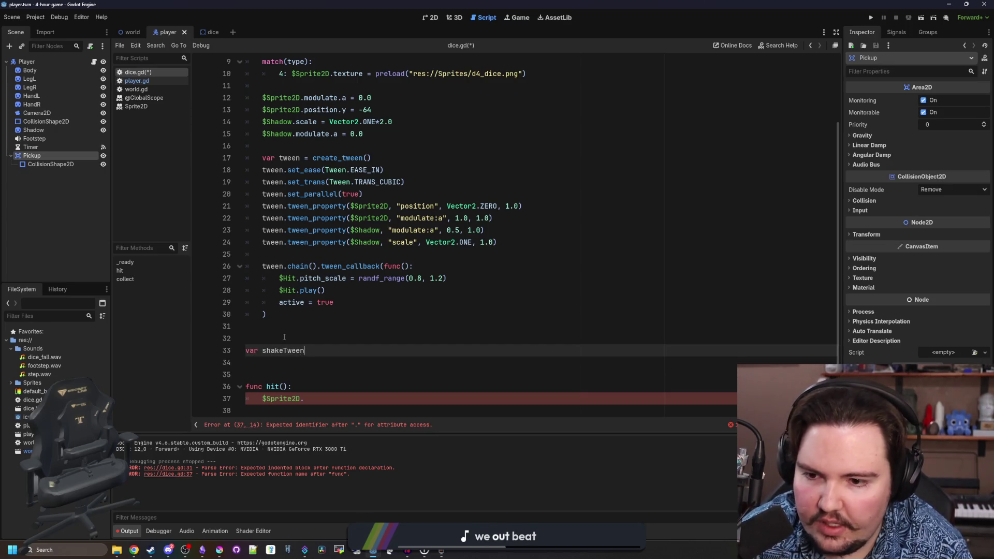
type("n")
scroll(284, 337, "down", 2)
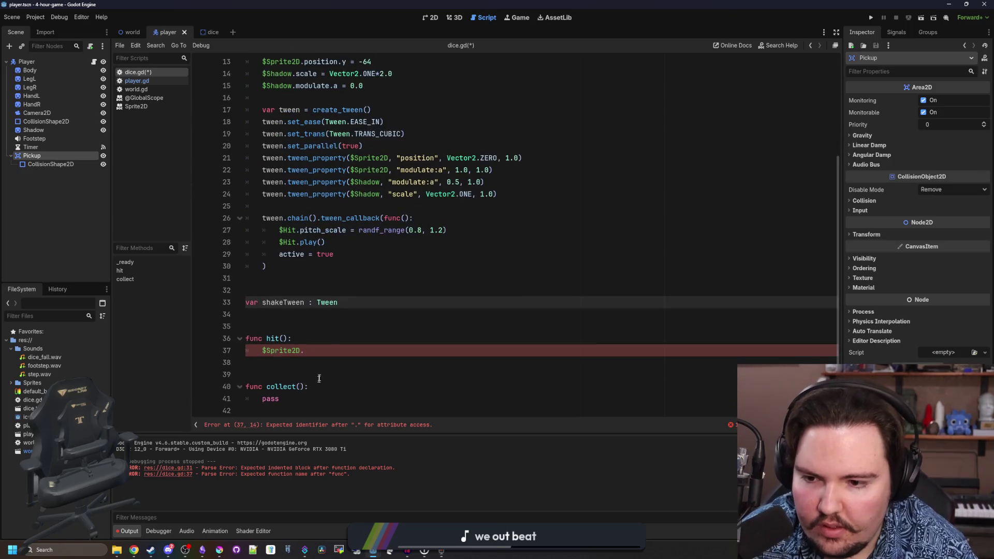
left_click(323, 339)
key("Return")
type("if shakeTween: shakeTween.kill()")
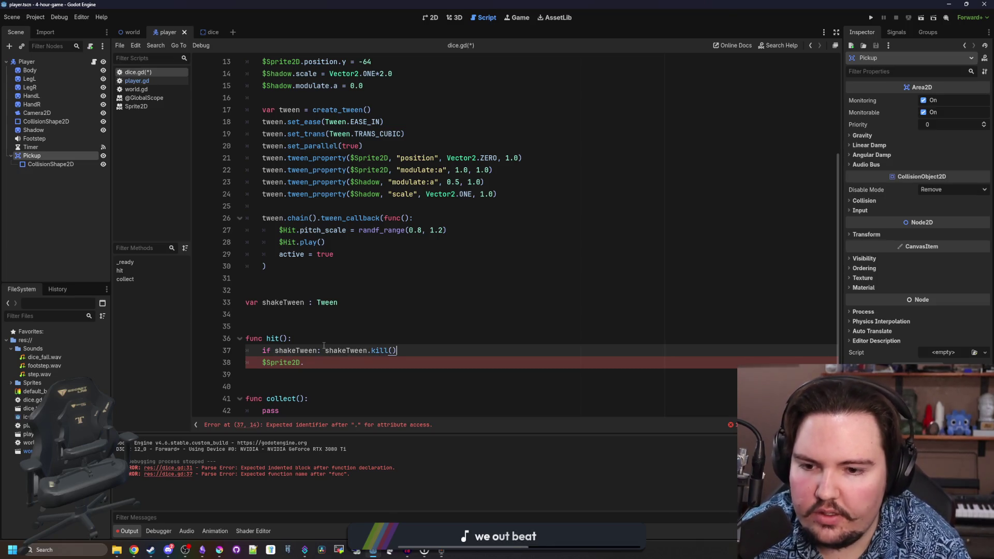
scroll(384, 318, "down", 1)
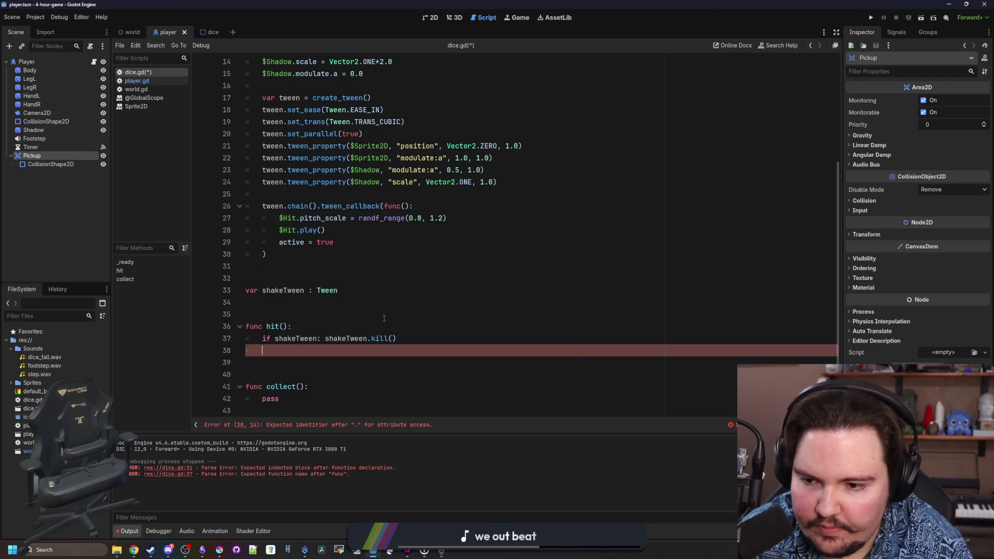
type("een()")
- Before the tween, set $Sprite2D.position.x to a random randf_range offset
key("Up")
key("End")
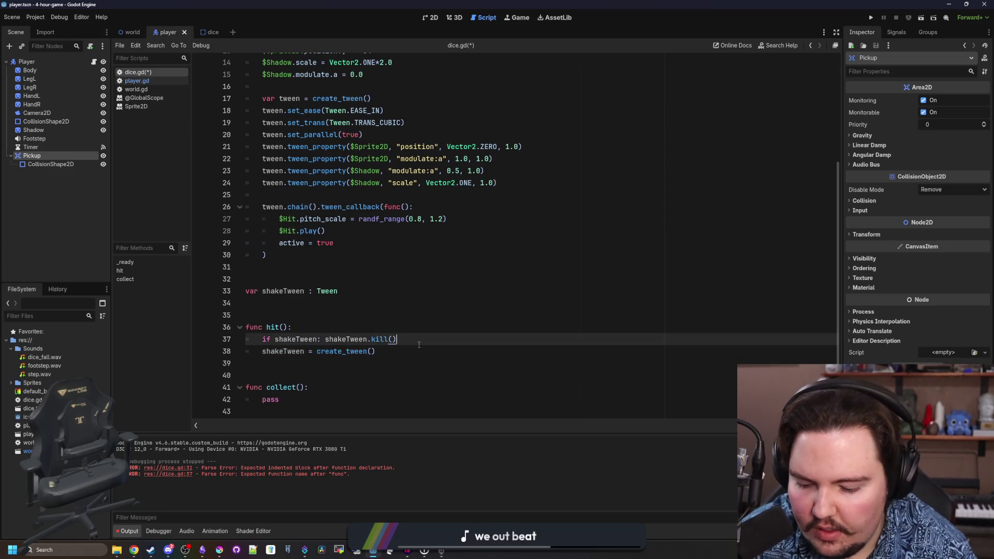
key("Return")
type("$Sprite2D.position.x = ran")
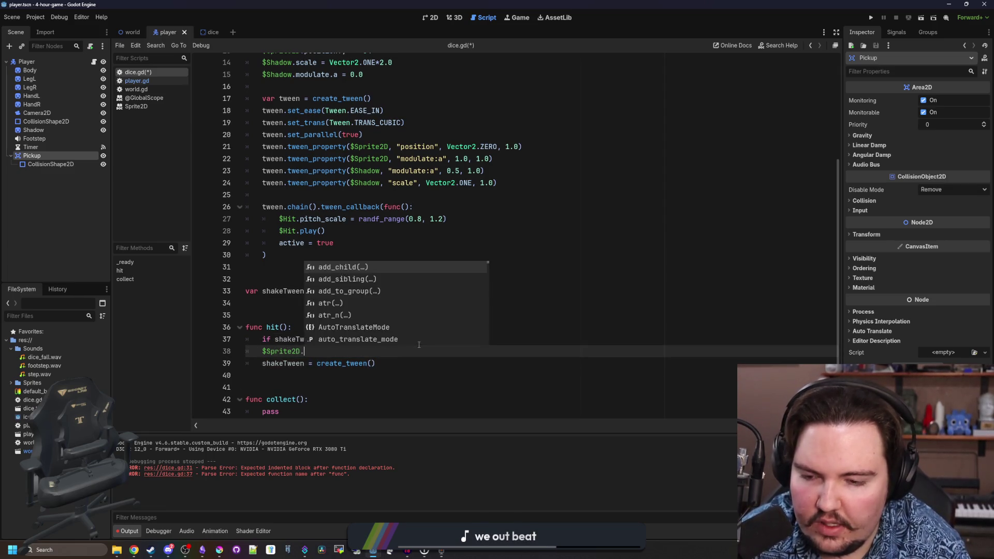
type("df_range(-4, 4")
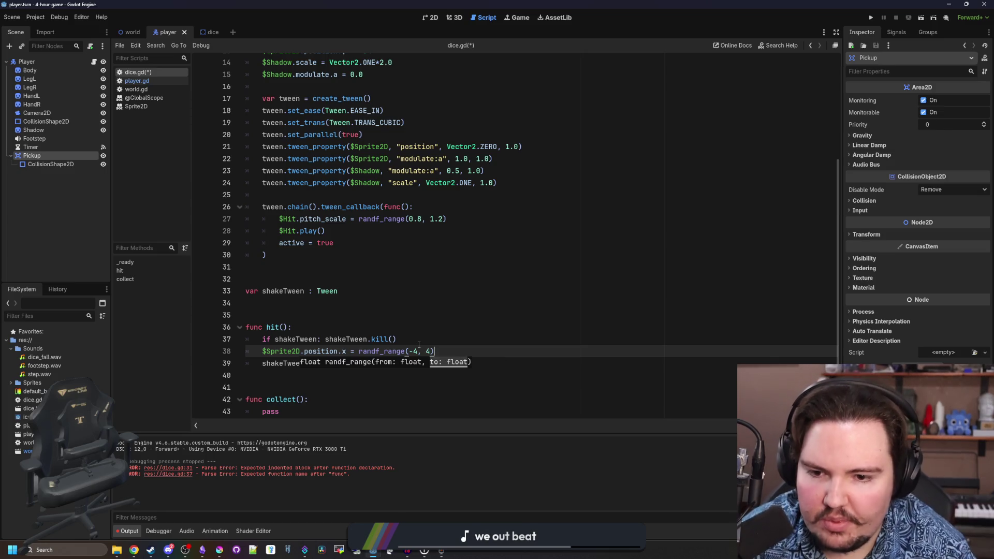
- Tween $Sprite2D's position x back to 0.0 over 0.1 s with tween_property, and save
left_click(390, 359)
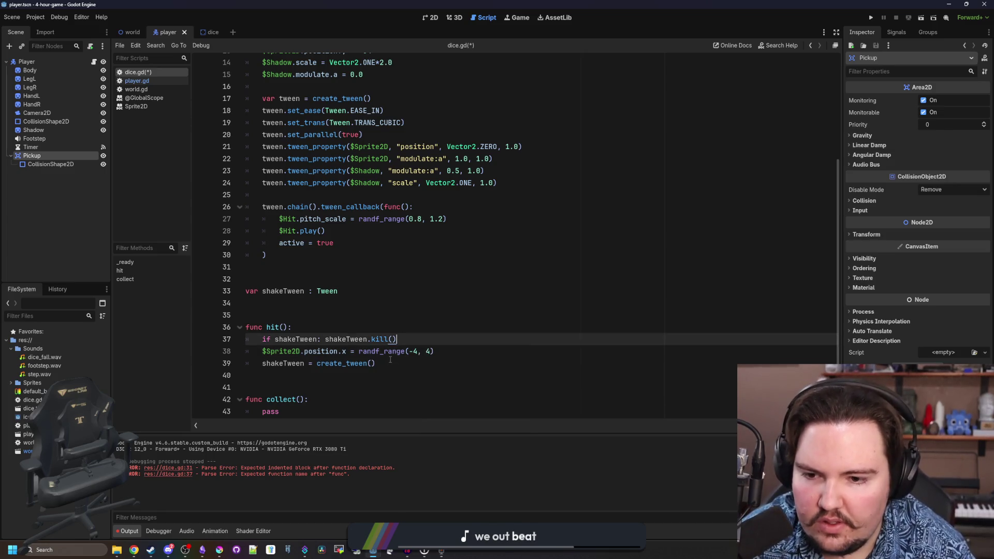
key("Return")
type("shakeTween.tween_pr")
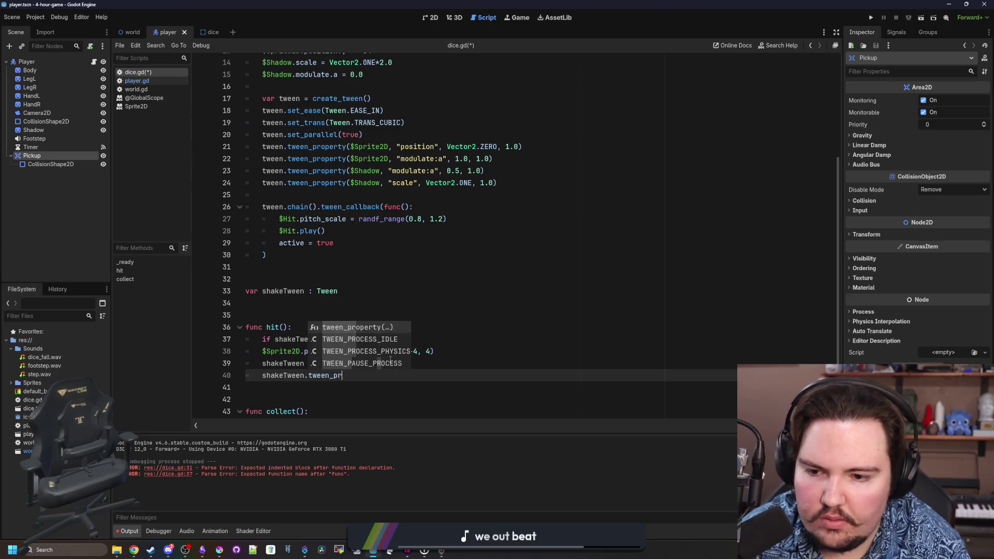
key("Return")
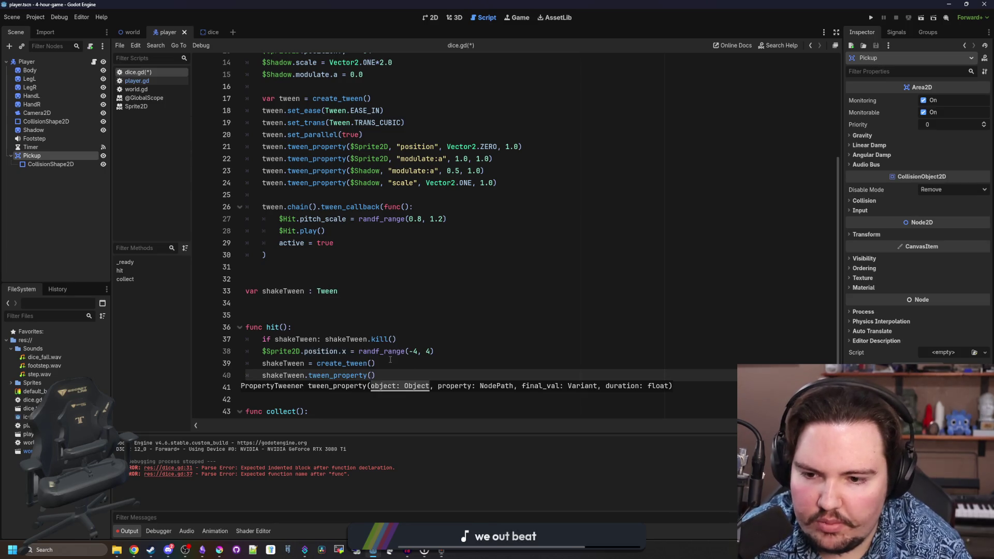
type("$Sprite")
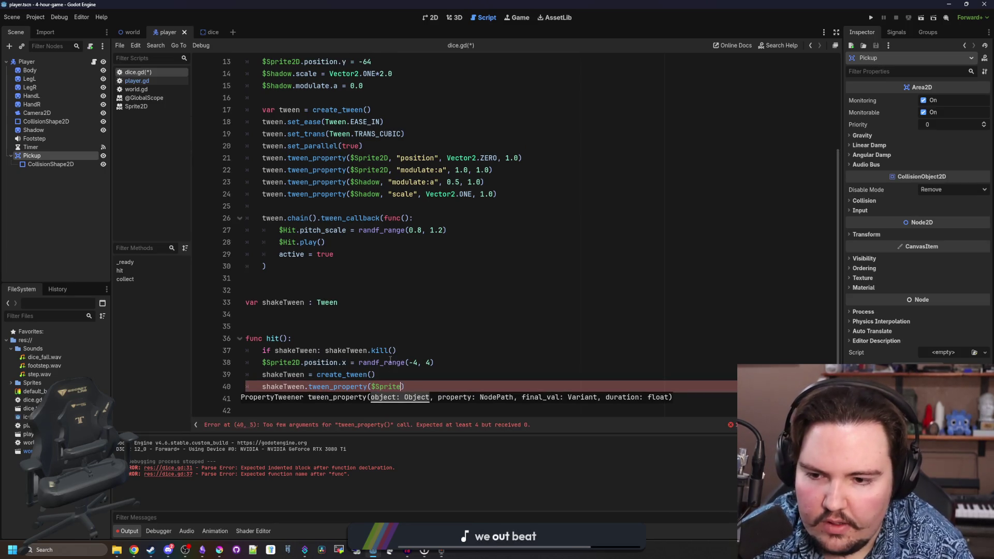
type("2D, ")
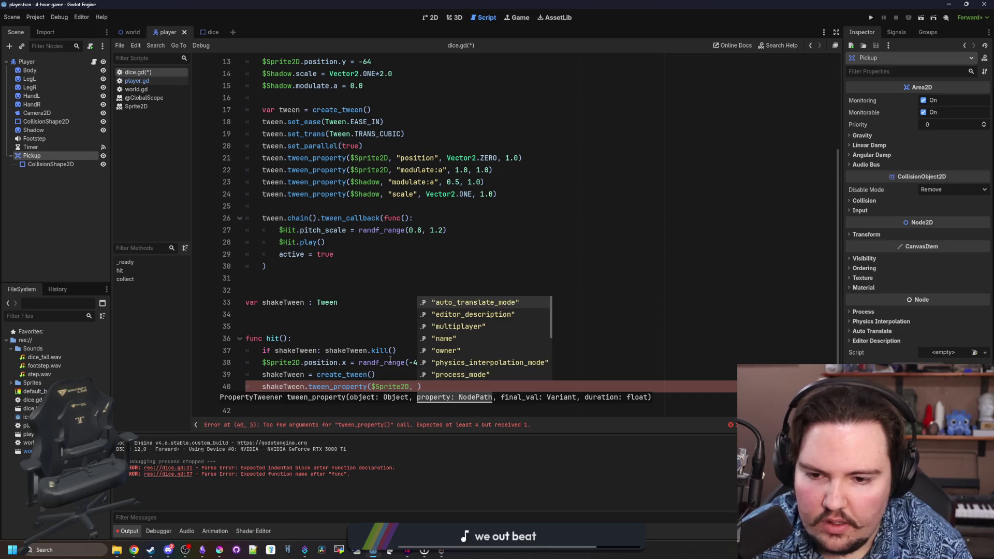
type("\"position.x\", 0.0, 0.1")
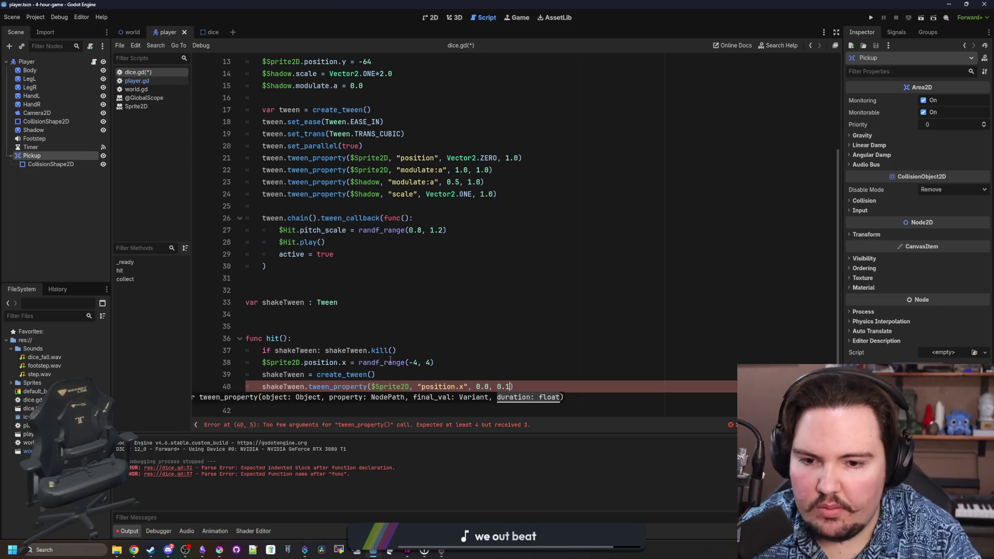
scroll(389, 361, "down", 1)
left_click(421, 341)
key("ctrl+s")
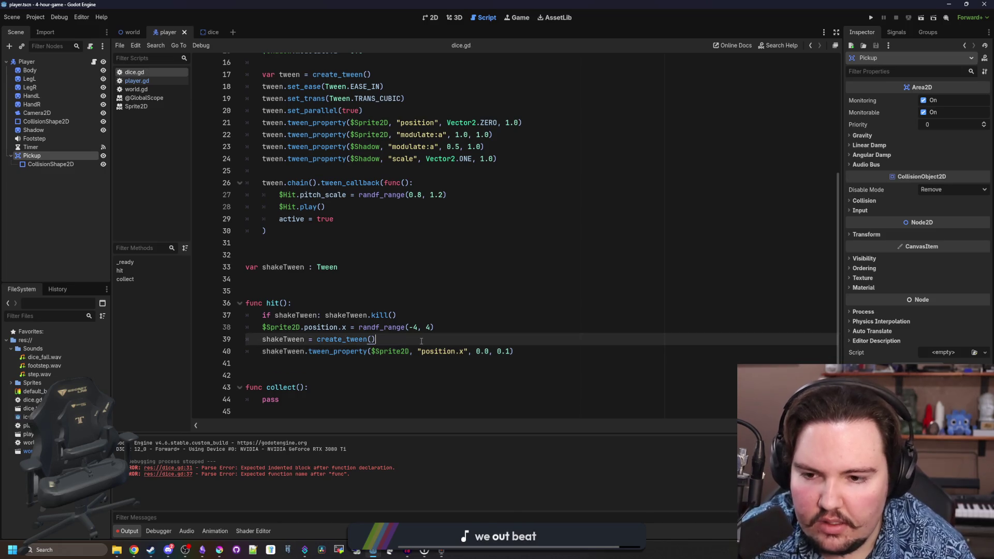
- Give shakeTween Tween.TRANS_CUBIC transition and Tween.EASE_OUT easing, then save
key("Return")
type("shakeTween.")
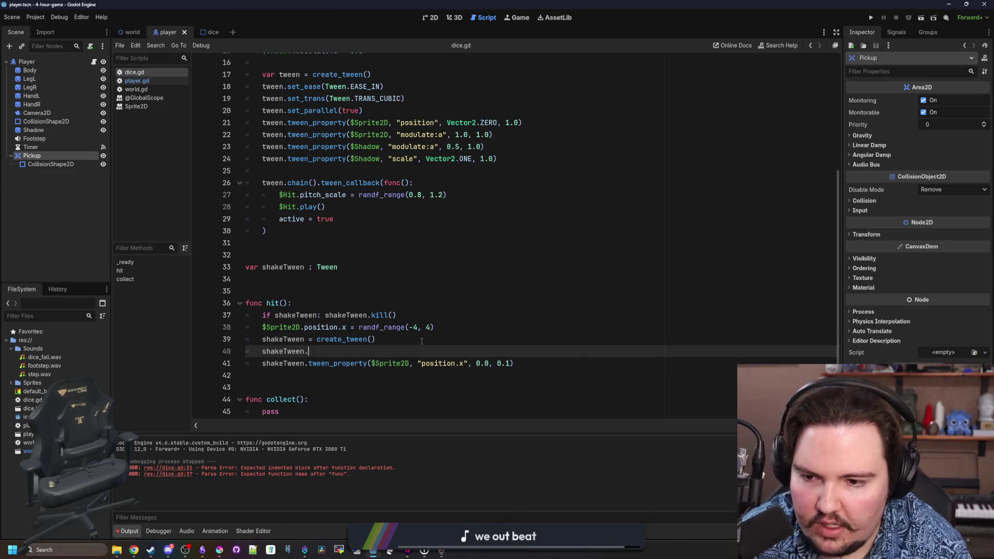
type("set_trans(")
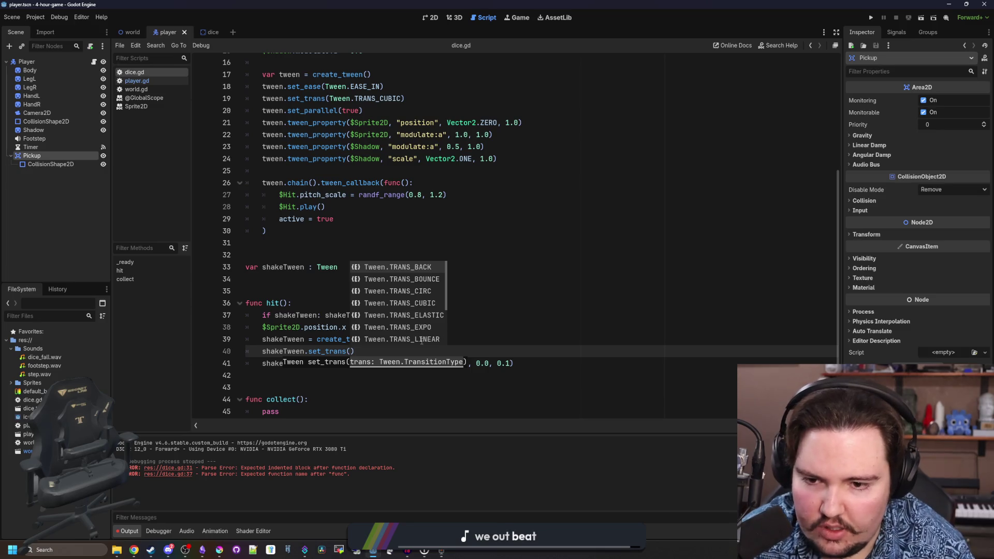
key("Down")
key("Down")
key("Down")
key("Return")
key("Escape")
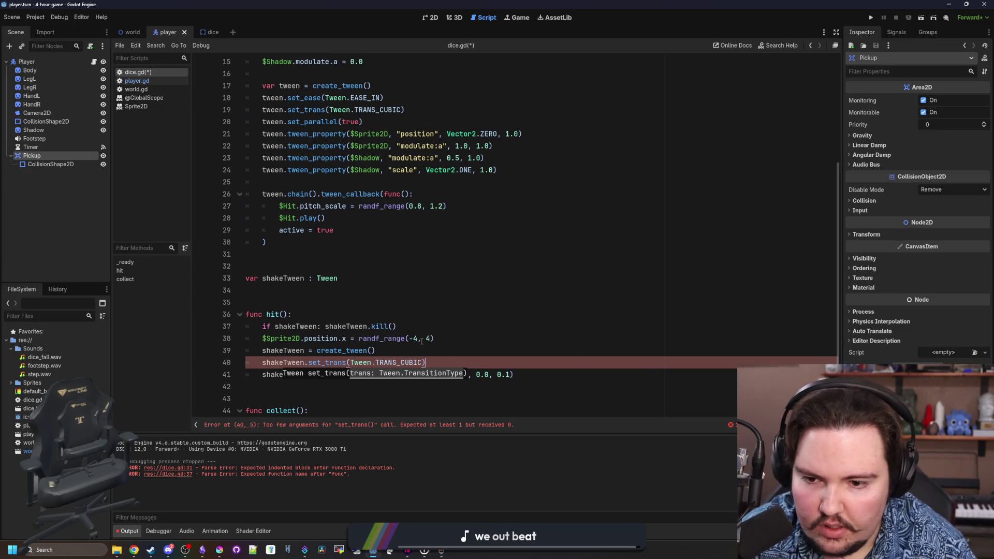
key("Return")
type("shakeTween.set_ea")
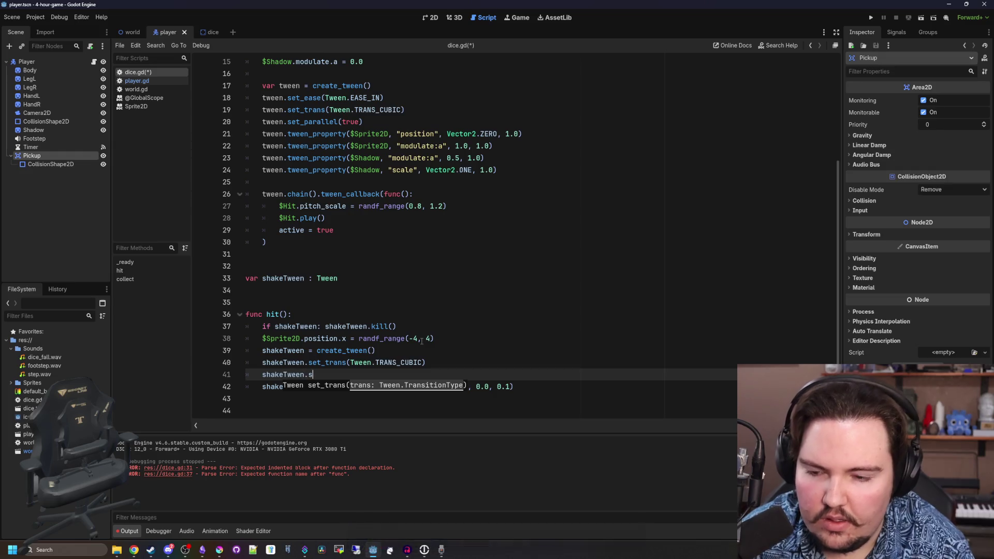
key("Return")
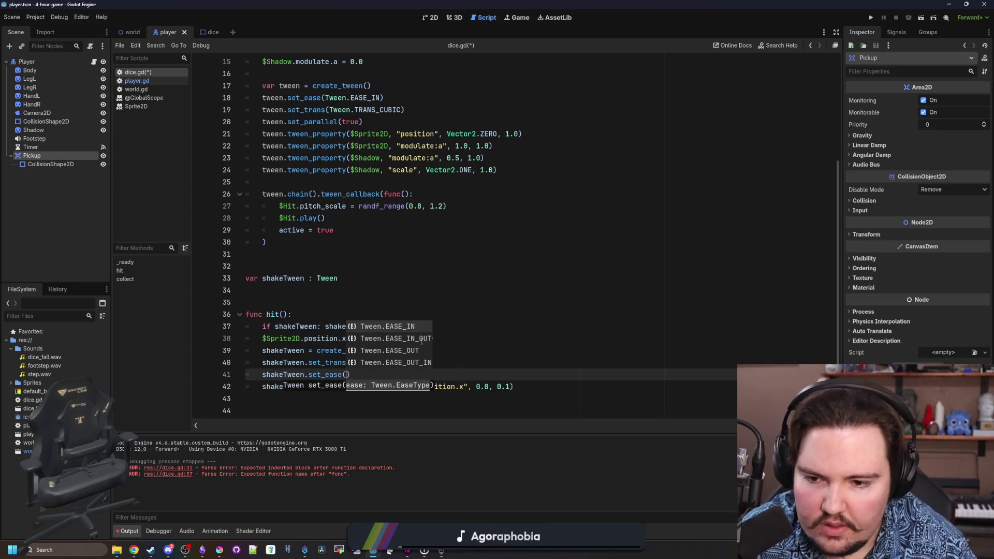
key("Down")
key("Down")
key("Return")
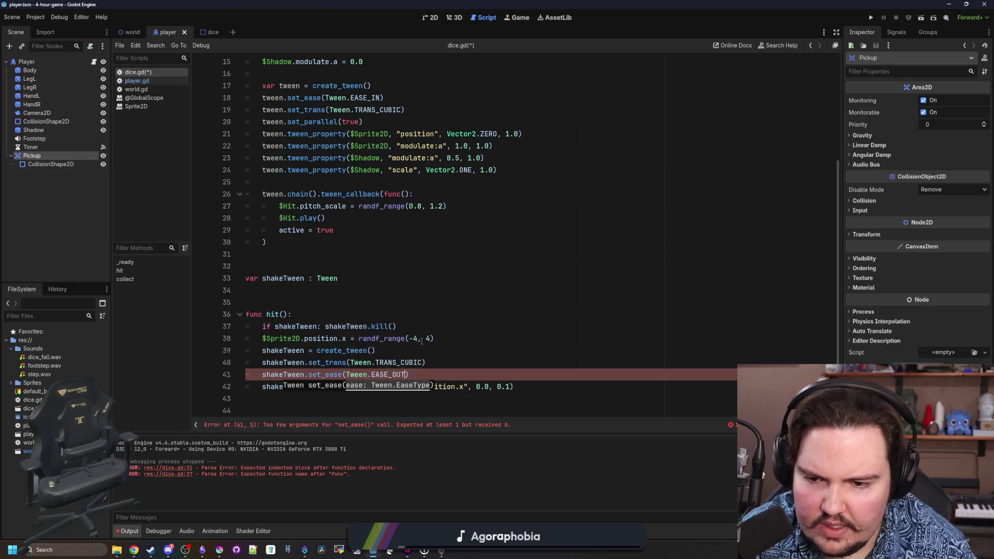
key("ctrl+s")
- Add an empty line after the tween calls at the end of hit()
scroll(431, 347, "down", 1)
left_click(299, 267)
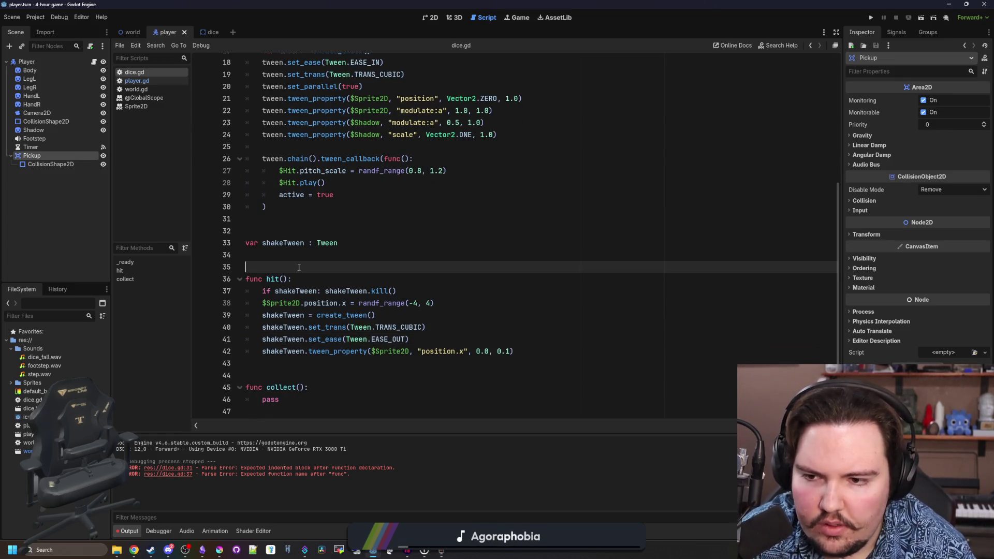
left_click(466, 375)
left_click(555, 350)
key("Return")
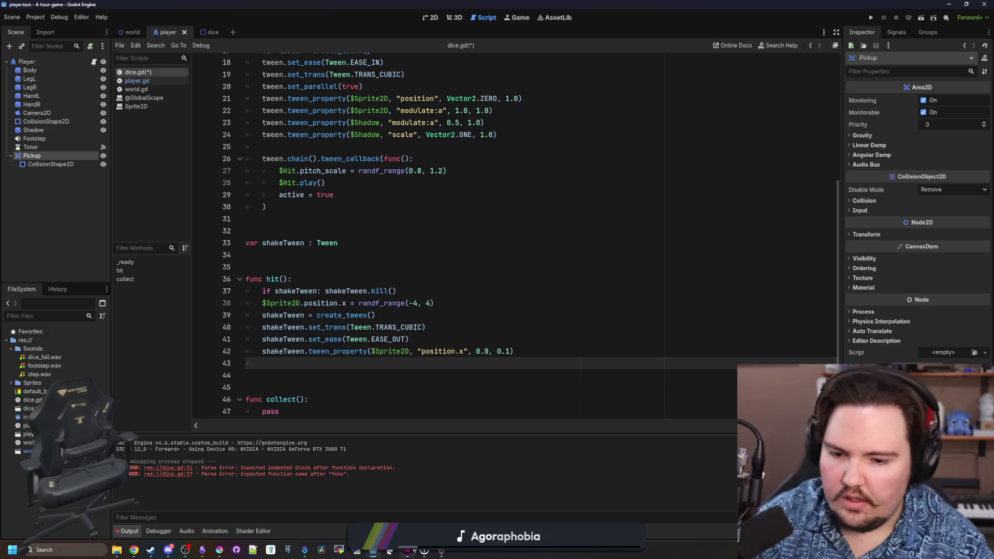
left_click(441, 550)
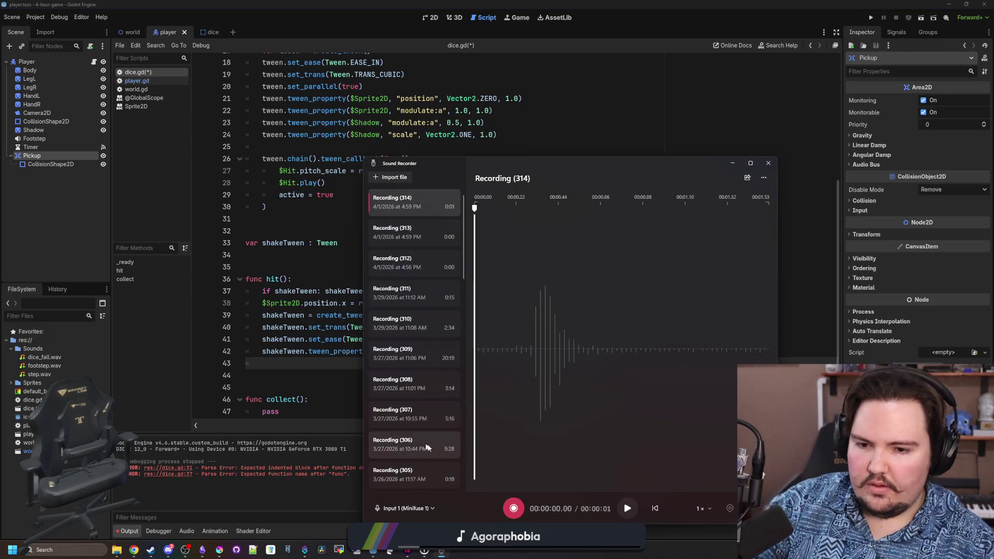
- Record a short dice sound as Recording (315) and play it back
left_click(515, 507)
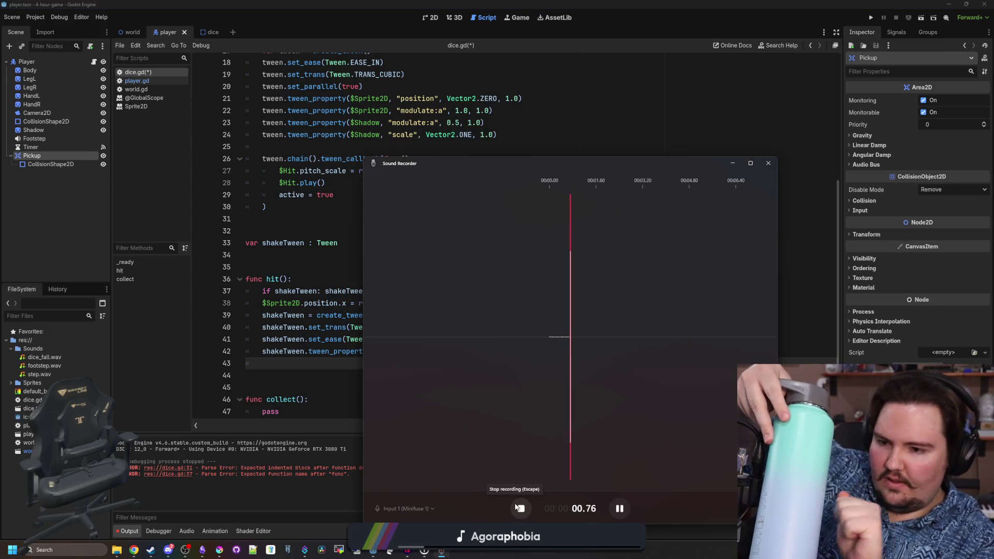
left_click(516, 507)
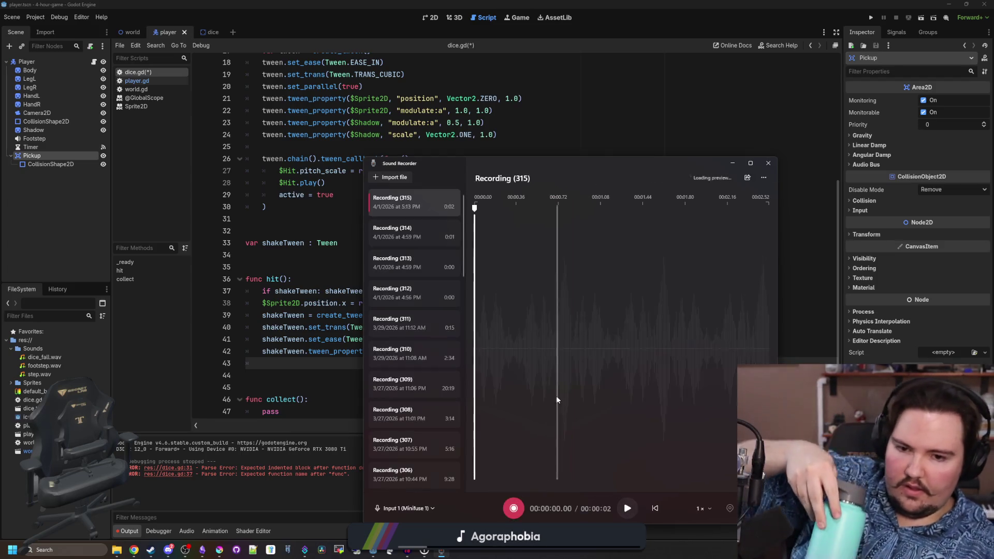
left_click(628, 509)
left_click(628, 508)
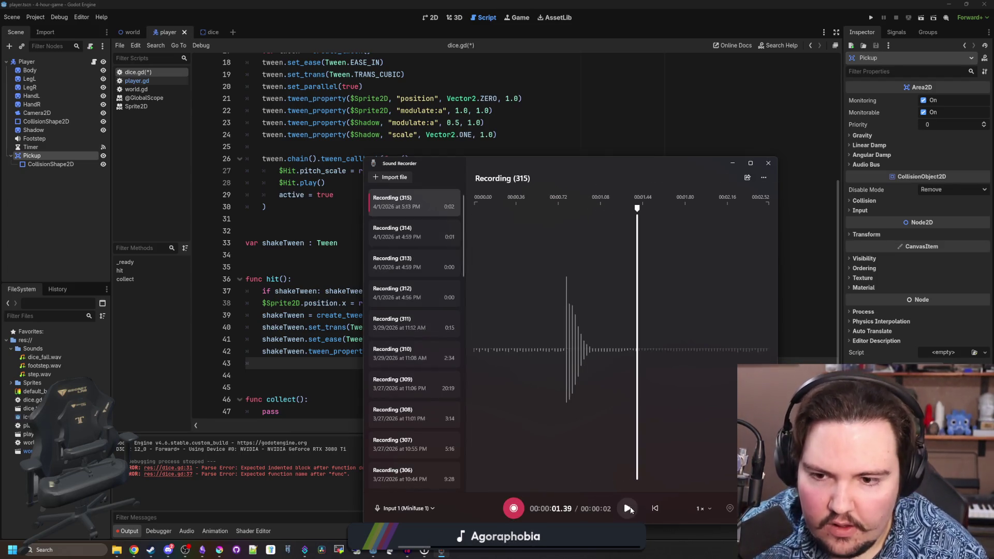
right_click(433, 208)
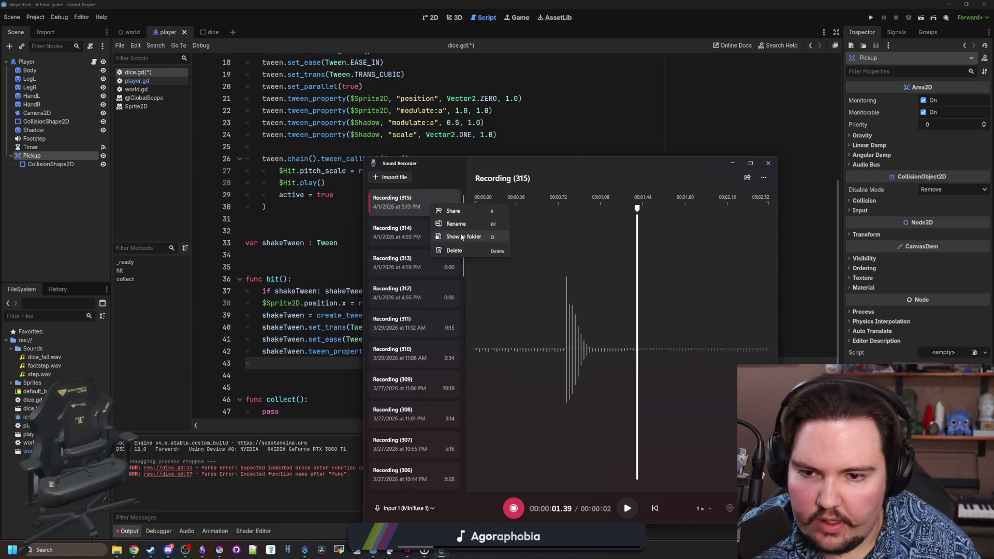
left_click(542, 368)
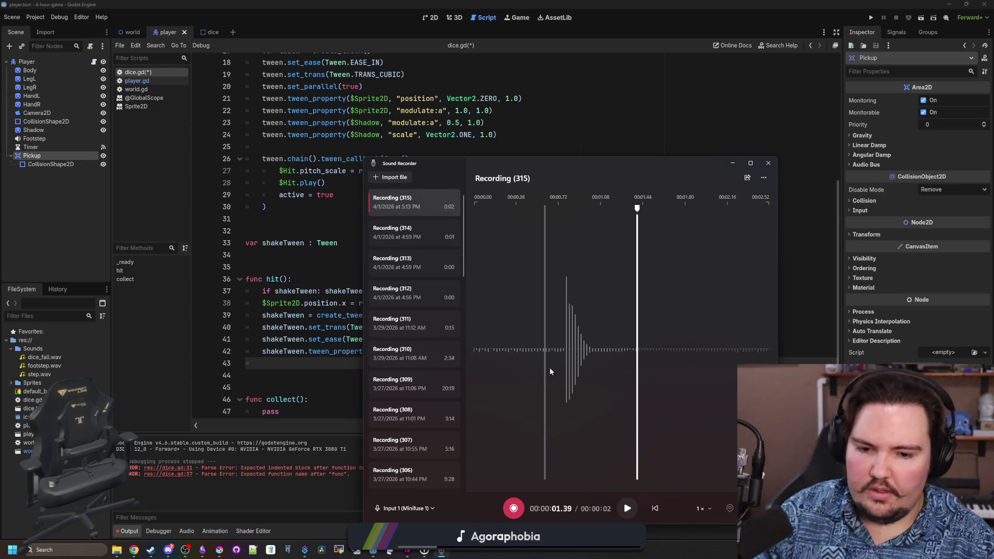
- Record another take as Recording (316), play it, and show it in its folder
left_click(514, 508)
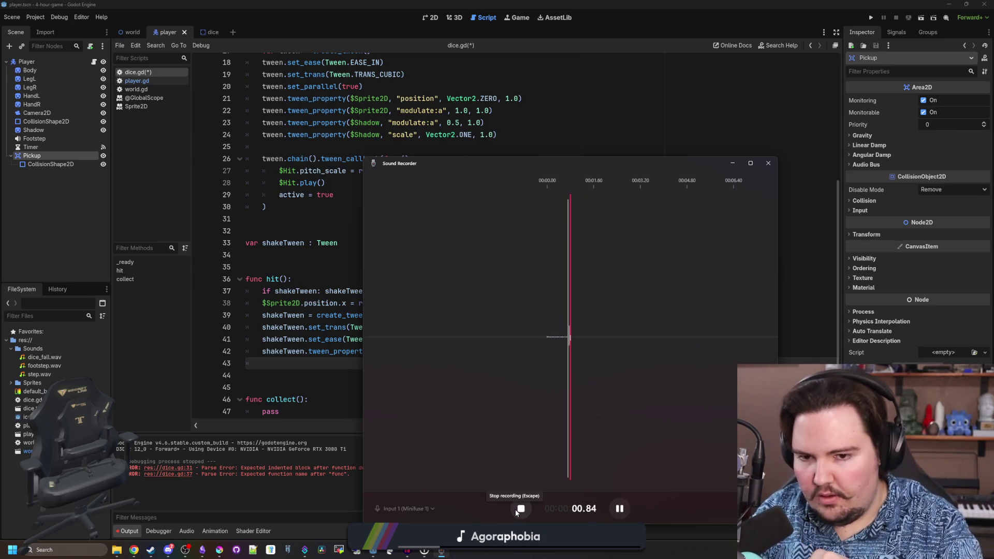
left_click(515, 511)
left_click(627, 500)
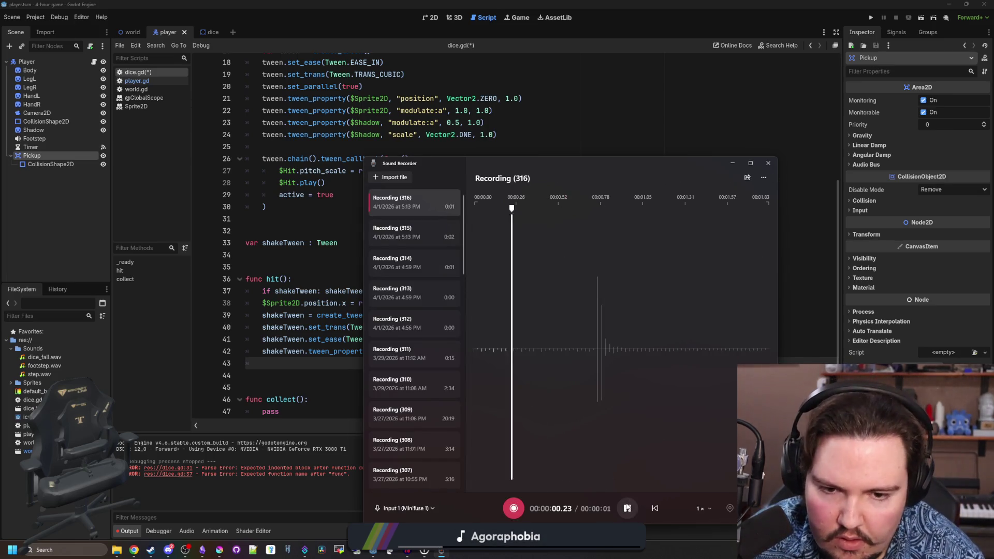
right_click(424, 204)
left_click(456, 236)
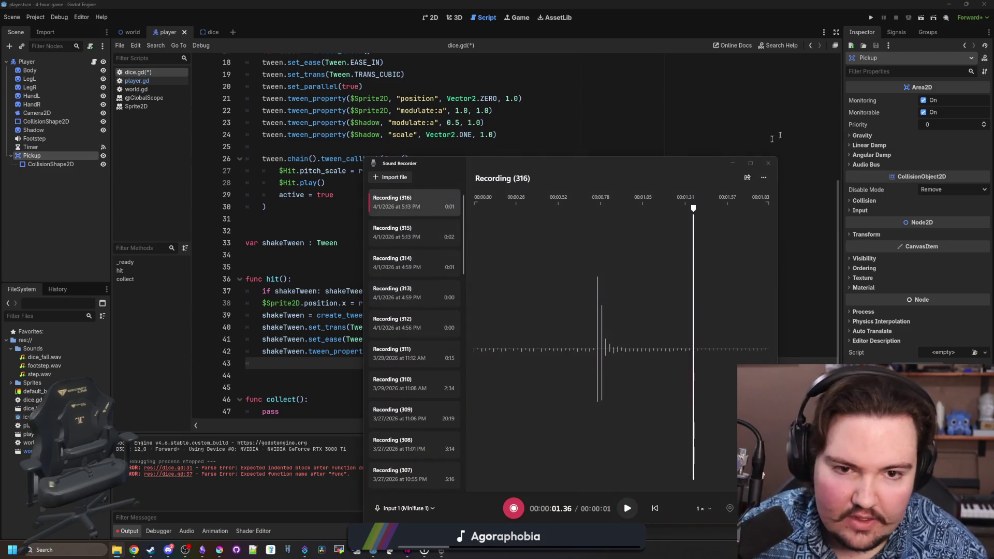
left_click(732, 163)
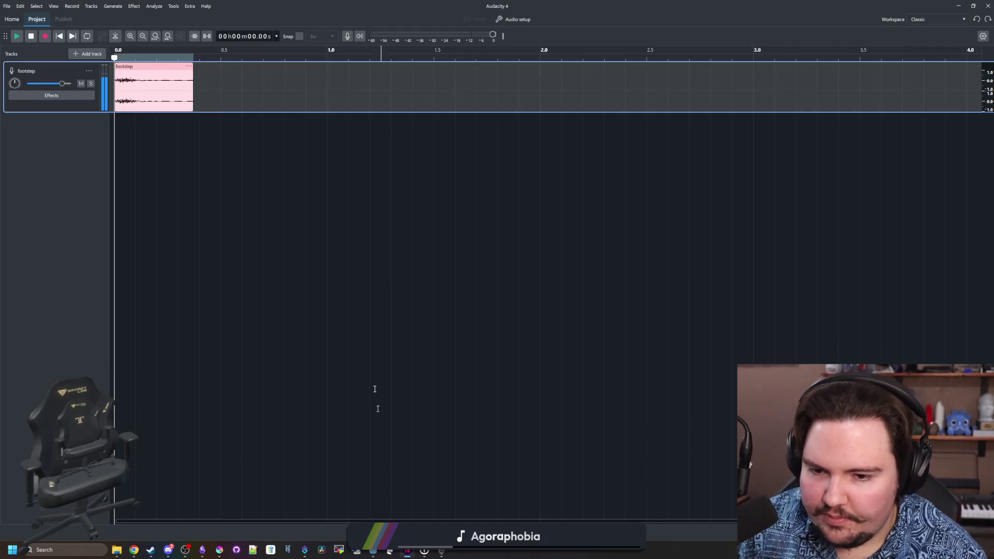
- Import Recording (316) as a new track and cut away the silence before and after the hit
mouse_move(178, 83)
left_mouse_down()
mouse_move(243, 62)
mouse_move(261, 132)
left_mouse_up()
key("s")
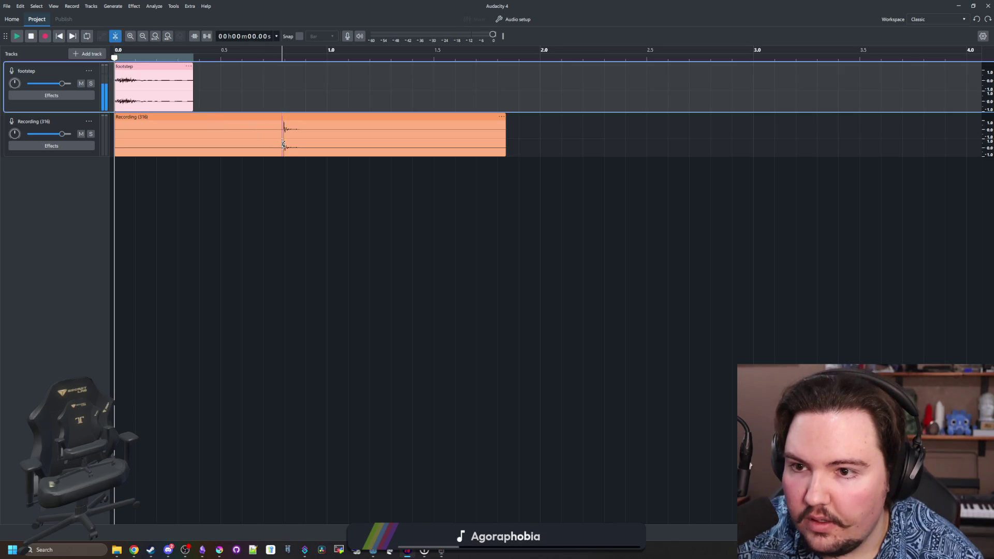
left_click(282, 134)
key("Delete")
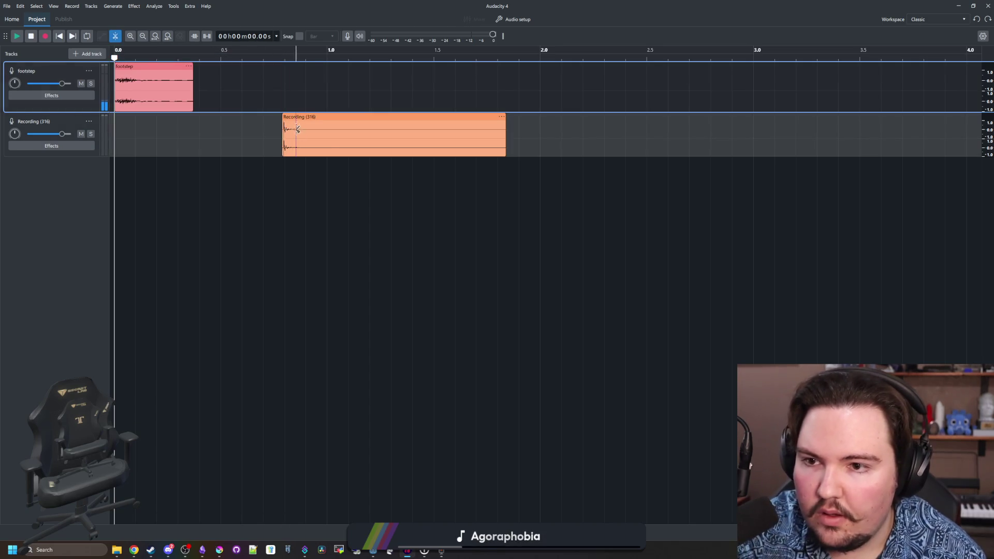
left_click(360, 137)
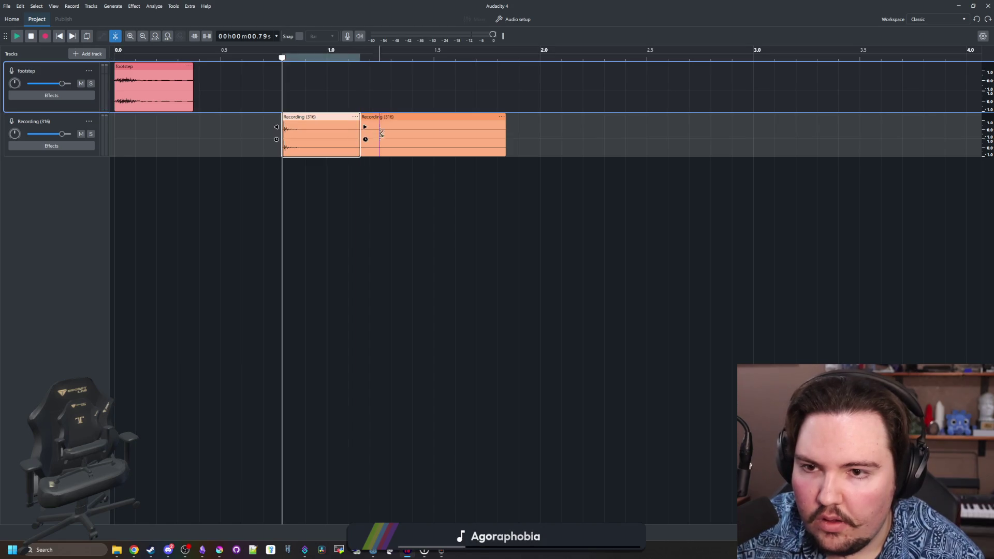
left_click(395, 117)
key("Delete")
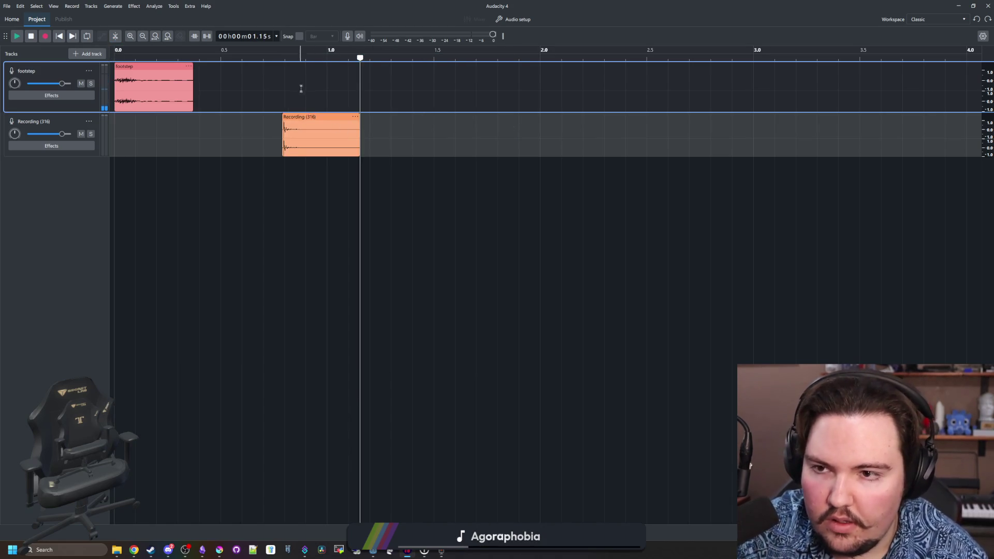
left_click(273, 61)
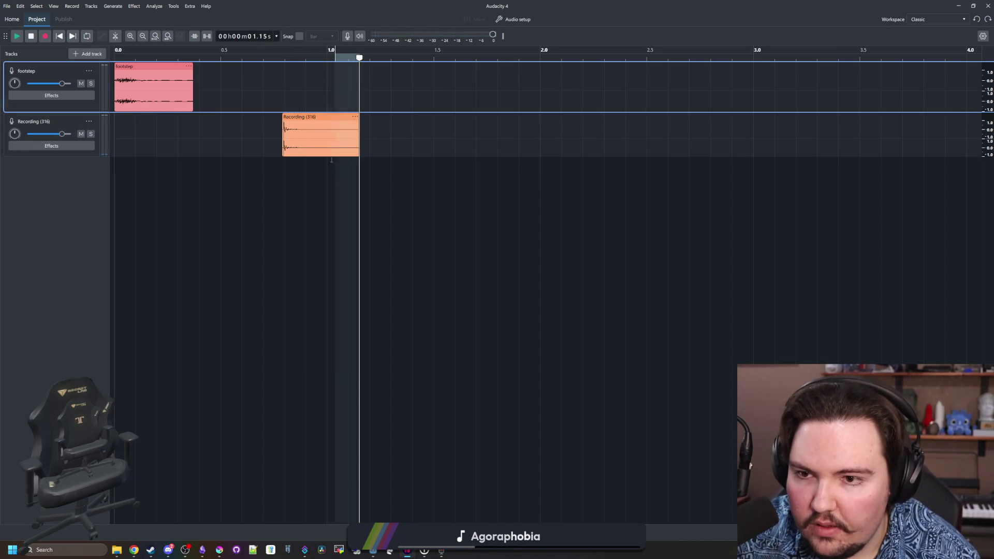
- Apply a fade in to the trimmed Recording (316) clip
left_click(348, 118)
left_click(133, 6)
mouse_move(175, 68)
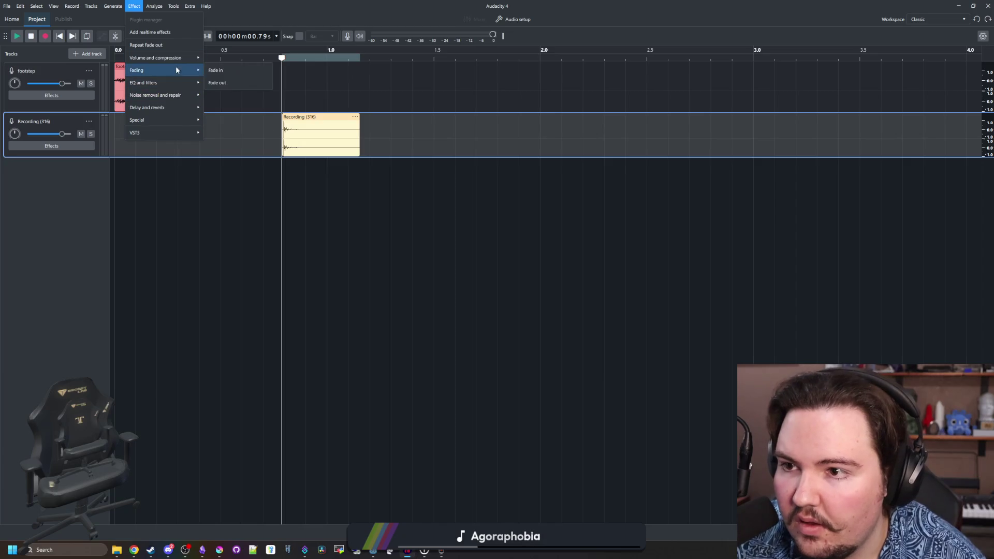
left_click(215, 70)
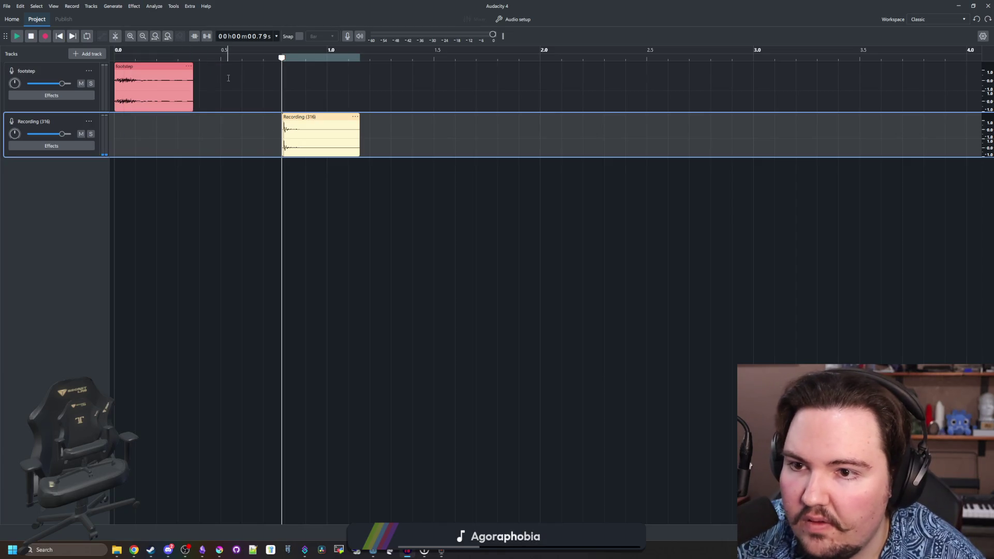
- Export the clip as dice_hit WAV into the Sounds folder
left_click(7, 6)
left_click(36, 108)
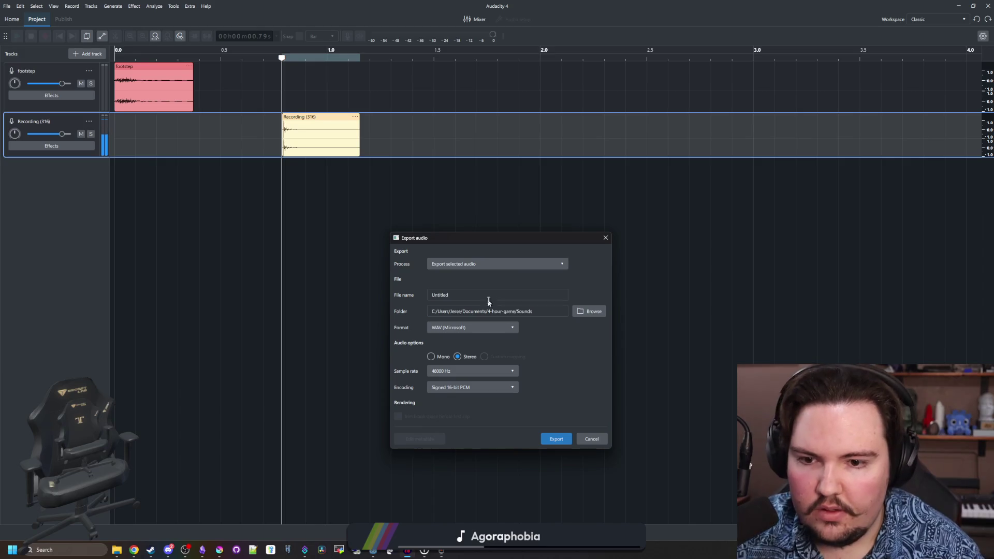
left_click(587, 314)
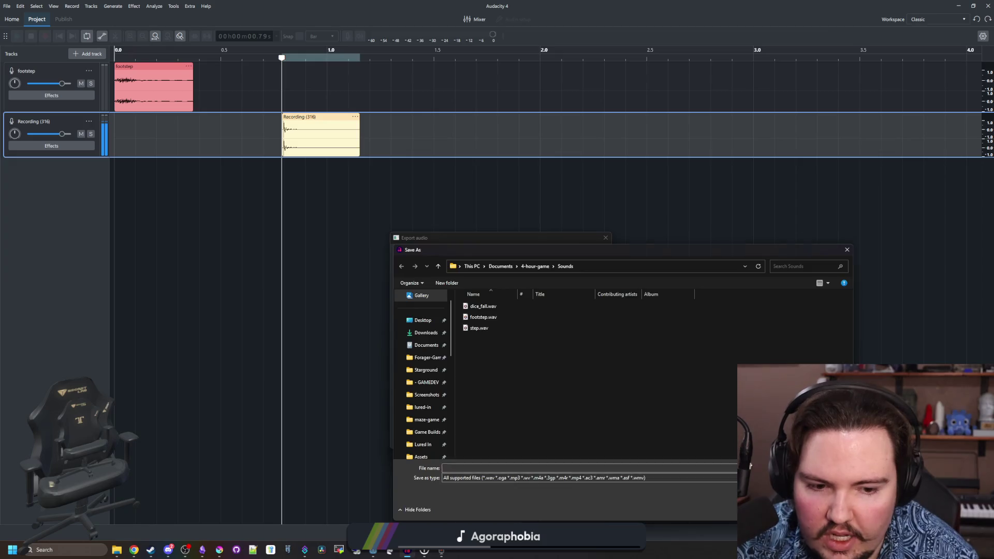
key("Escape")
left_click(511, 299)
type("dice_hit")
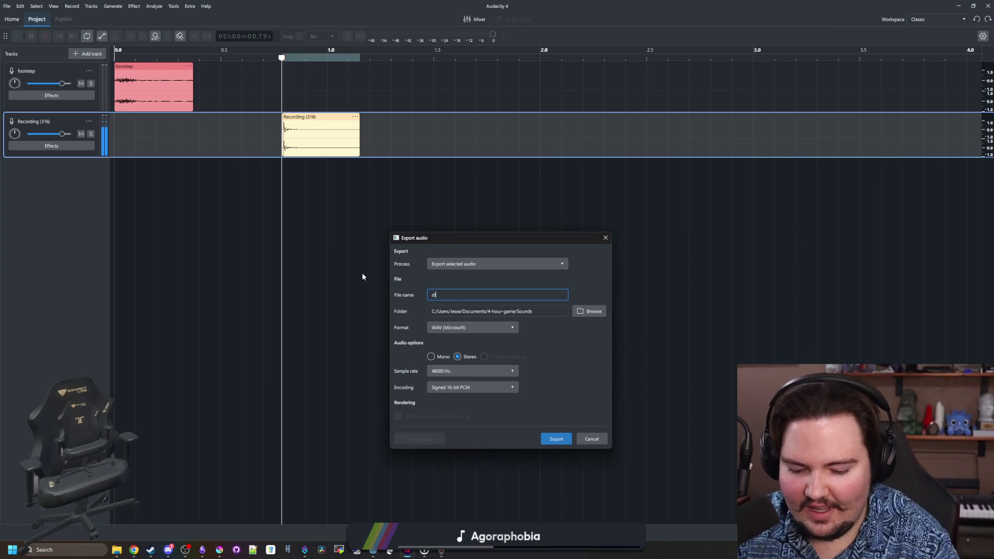
left_click(563, 375)
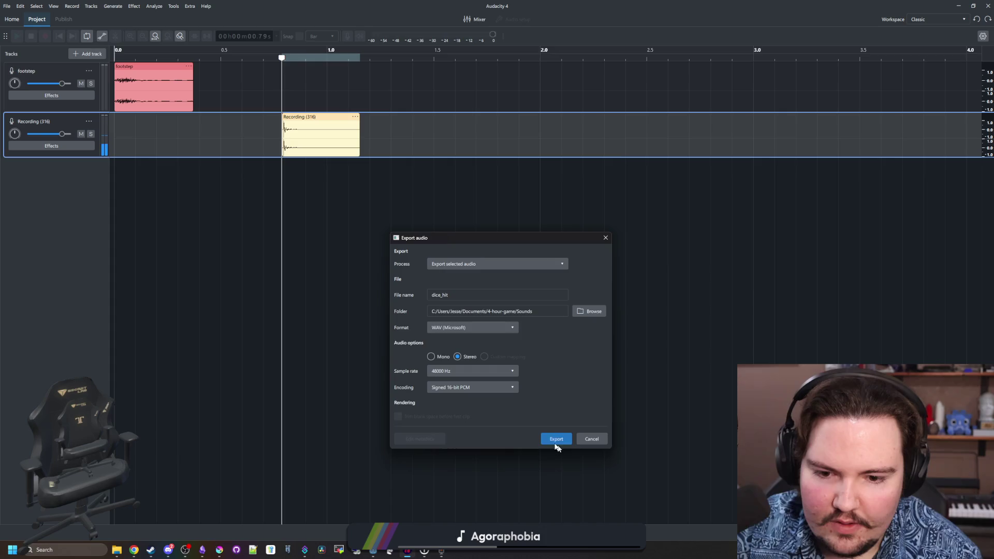
left_click(552, 440)
left_click(957, 4)
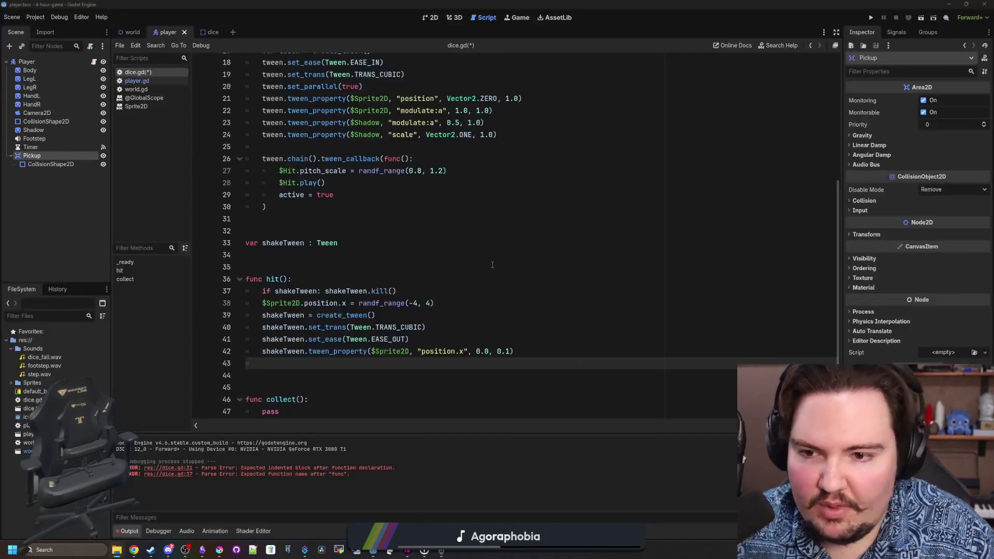
- Save dice.gd and rename the dice scene's Hit sound node to Fall
left_click(404, 267)
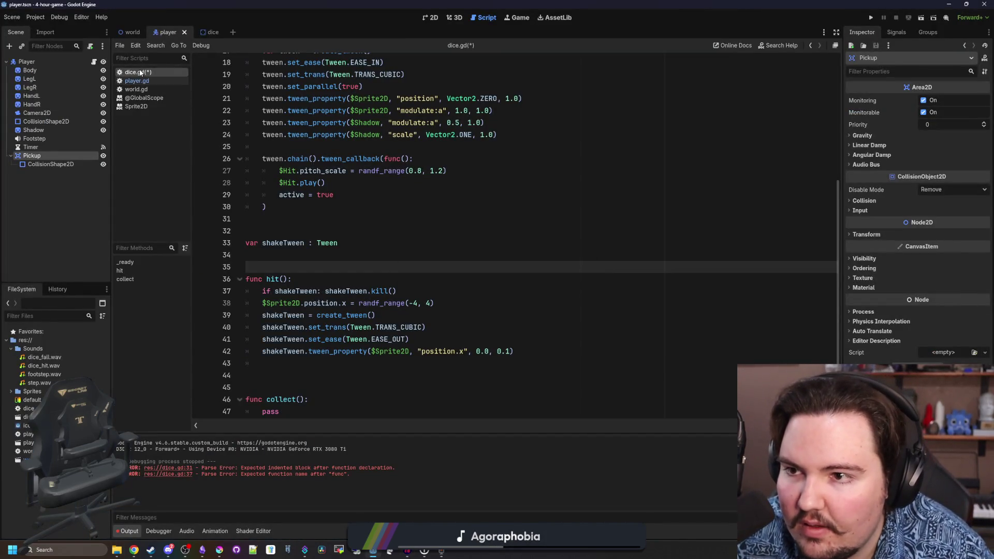
key("ctrl+s")
left_click(210, 32)
right_click(27, 62)
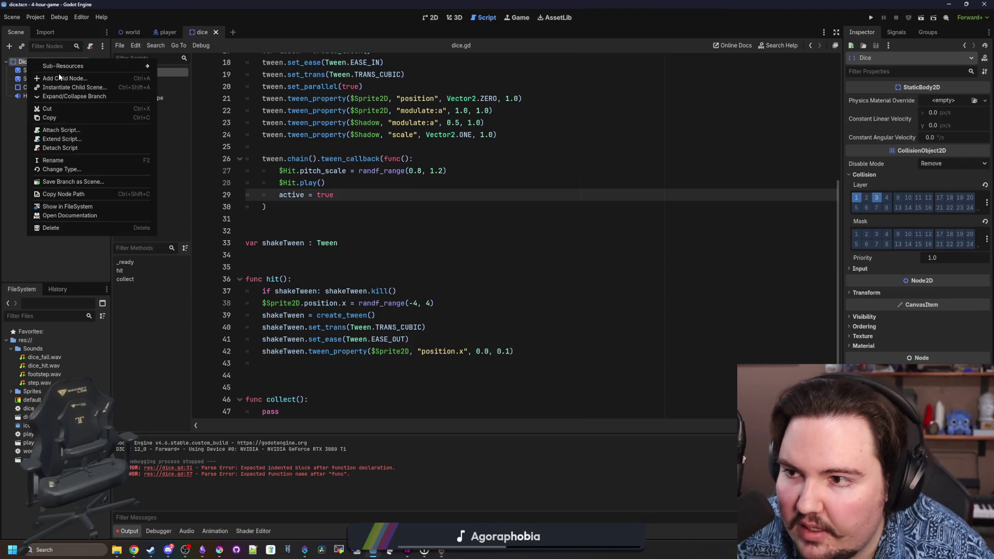
left_click(19, 115)
left_click(44, 96)
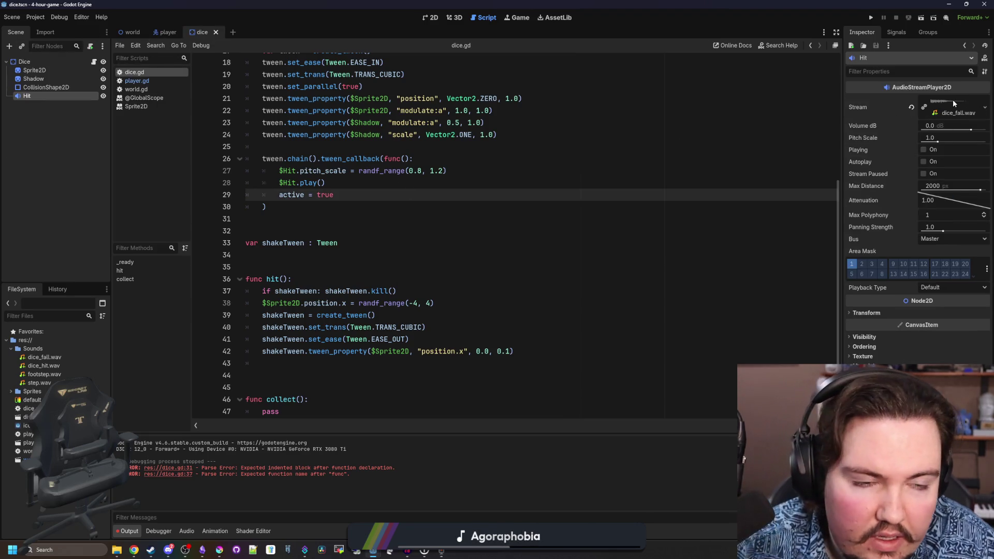
double_click(29, 97)
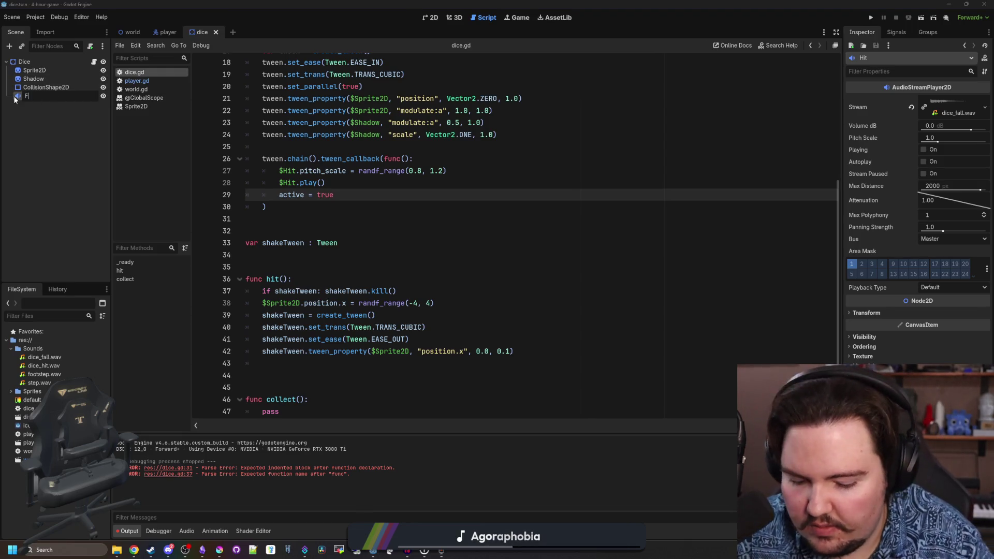
type("all")
key("Return")
- Replace $Hit with $Fall on lines 27–28 of the landing callback and save
scroll(317, 236, "up", 5)
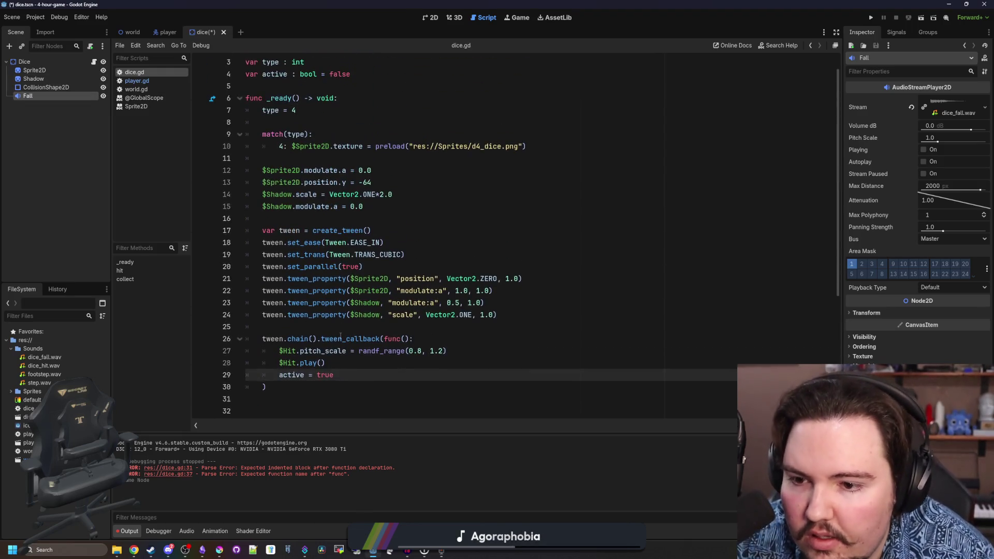
double_click(293, 352)
type("FALL")
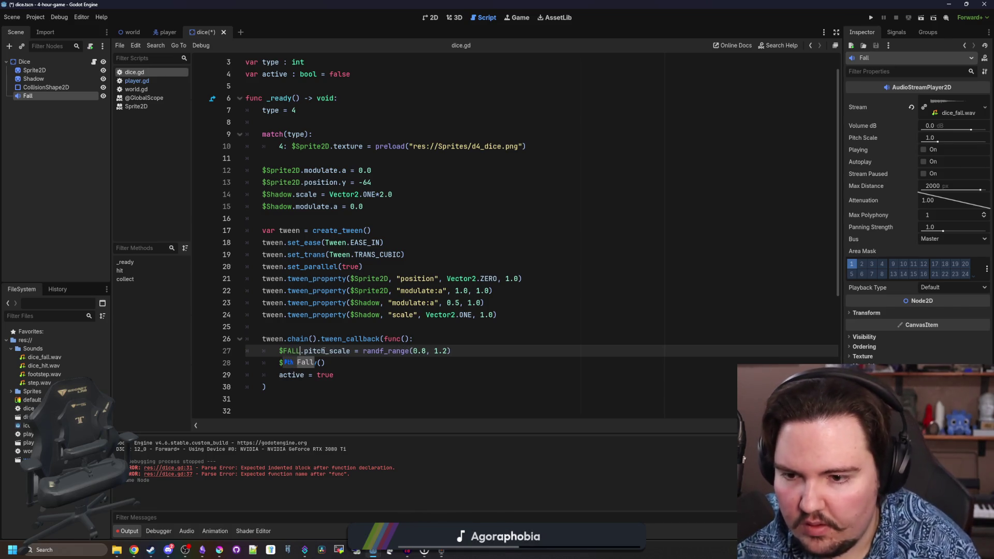
key("Return")
double_click(290, 352)
key("ctrl+c")
double_click(288, 363)
key("ctrl+v")
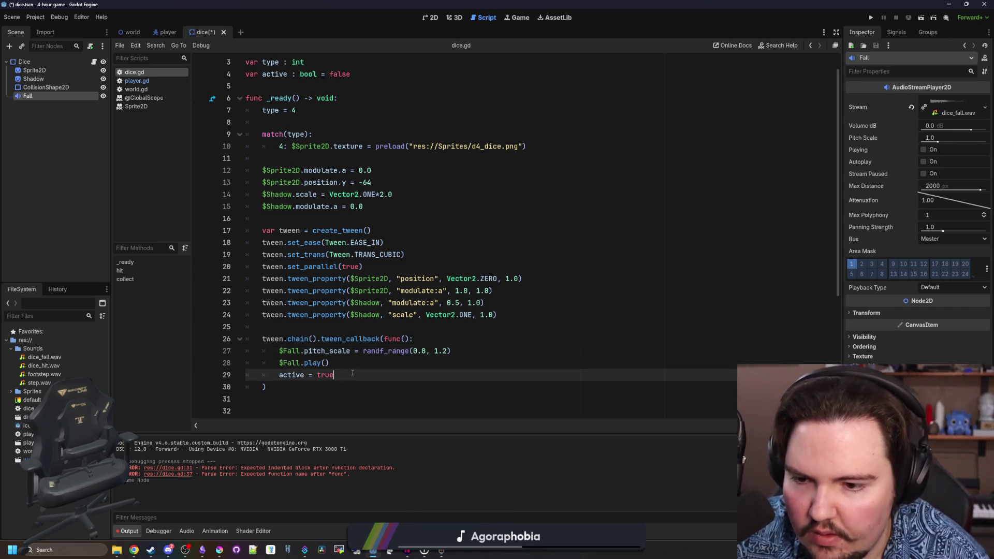
scroll(317, 236, "down", 5)
key("ctrl+s")
- Duplicate the Fall sound node and rename the copy to Hit
right_click(33, 96)
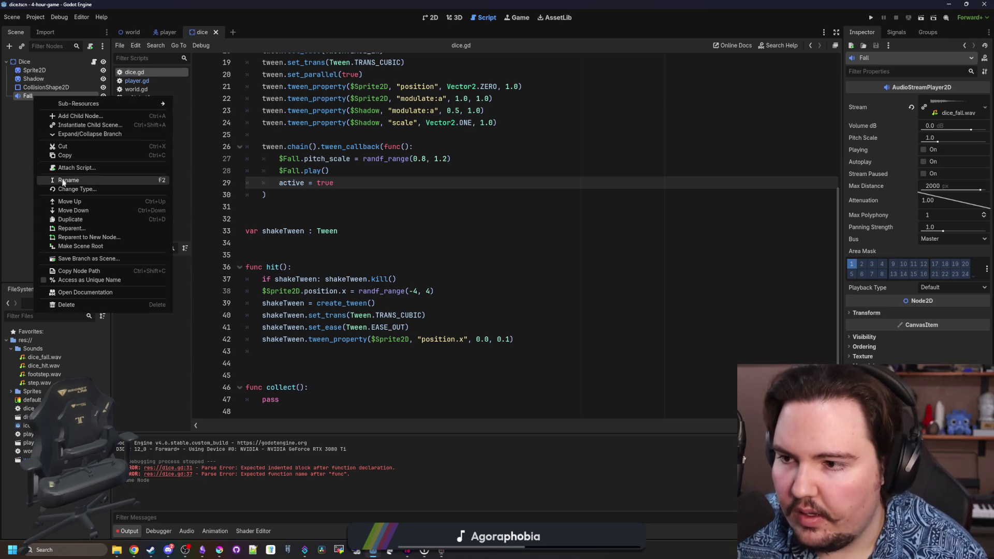
left_click(75, 214)
right_click(41, 99)
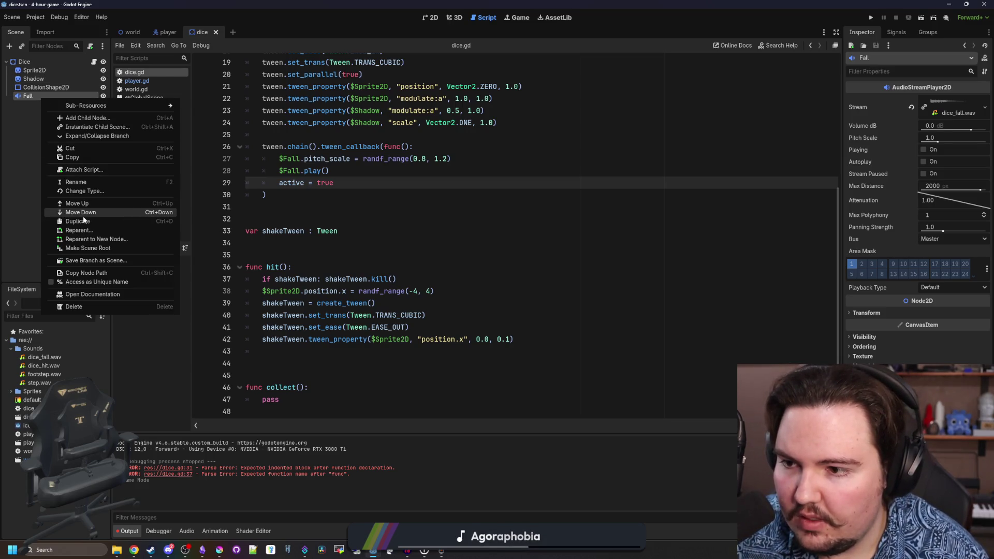
left_click(82, 213)
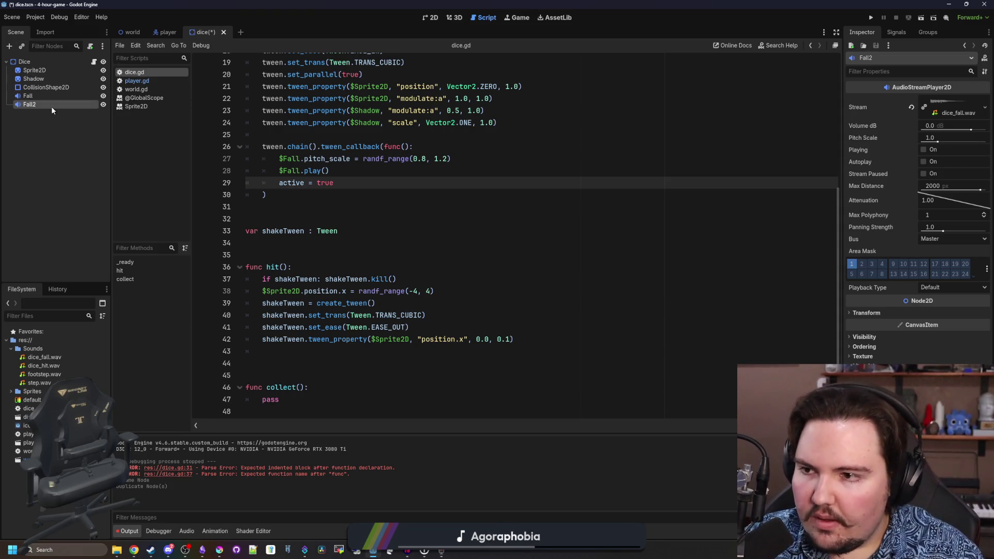
double_click(51, 107)
key("BackSpace")
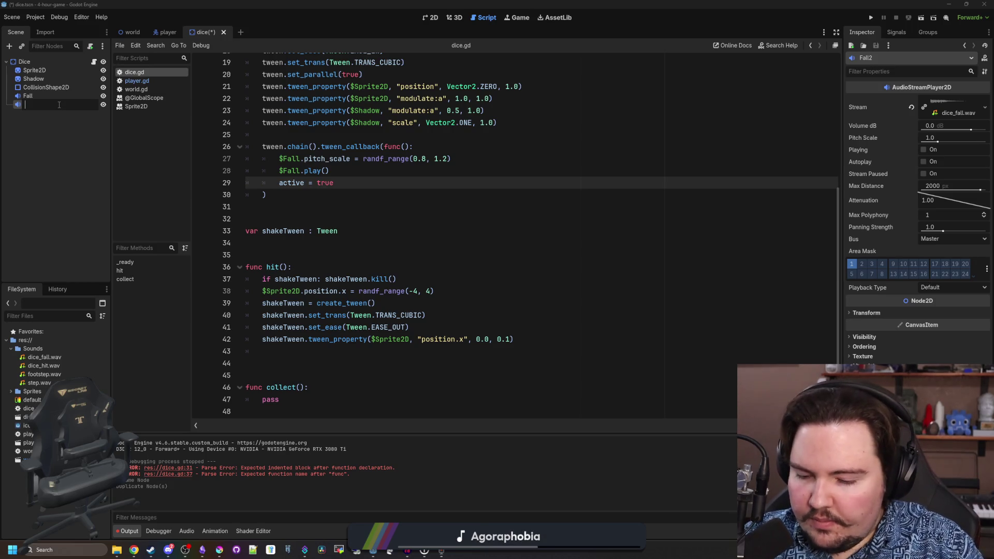
type("hIT")
key("Return")
double_click(58, 104)
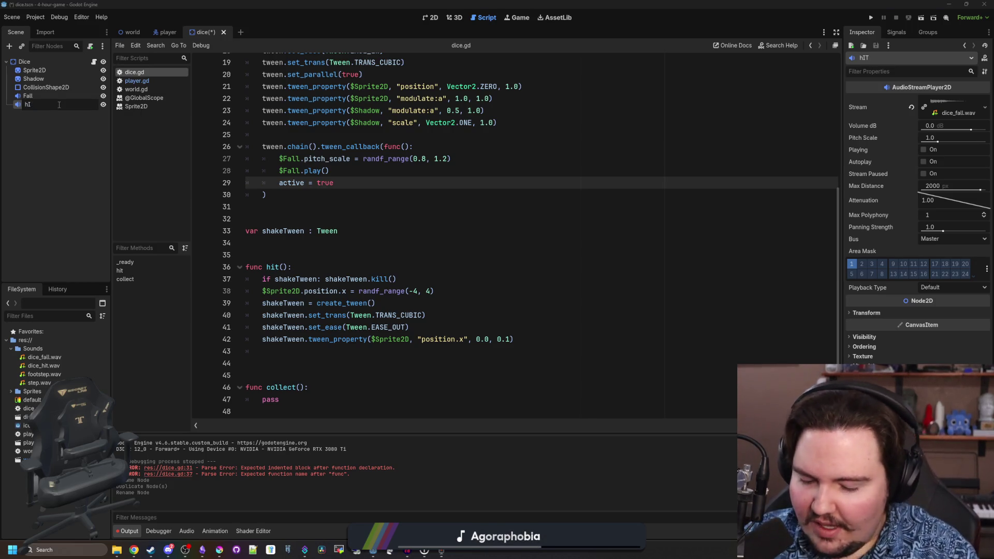
type("Hit")
key("Return")
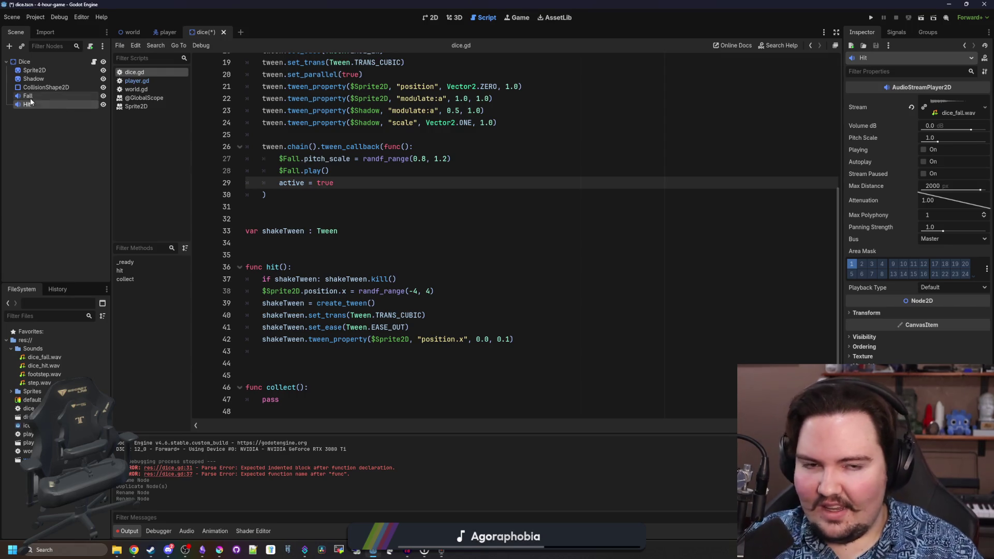
- Quick Load dice_hit.wav into Hit's Stream and save the dice scene
right_click(952, 102)
left_click(936, 225)
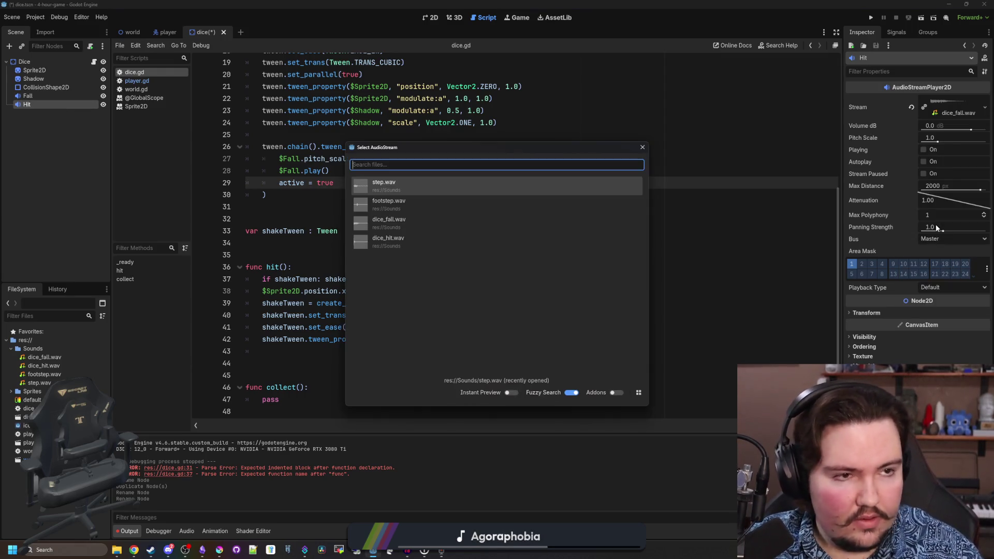
type("hit")
key("Return")
left_click(943, 111)
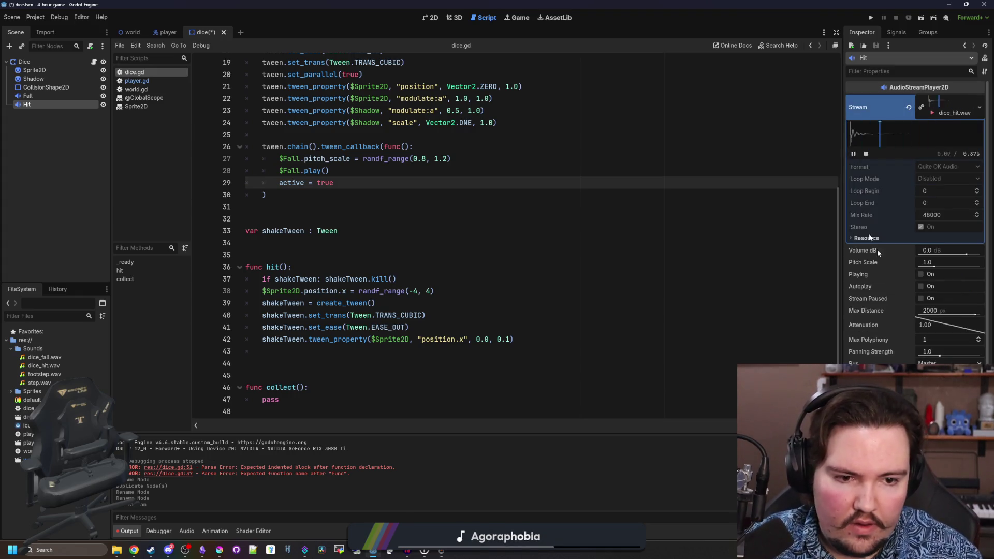
key("ctrl+s")
- Give Fall a Max Distance of 512 and route it to the SFX bus, then save
left_click(34, 96)
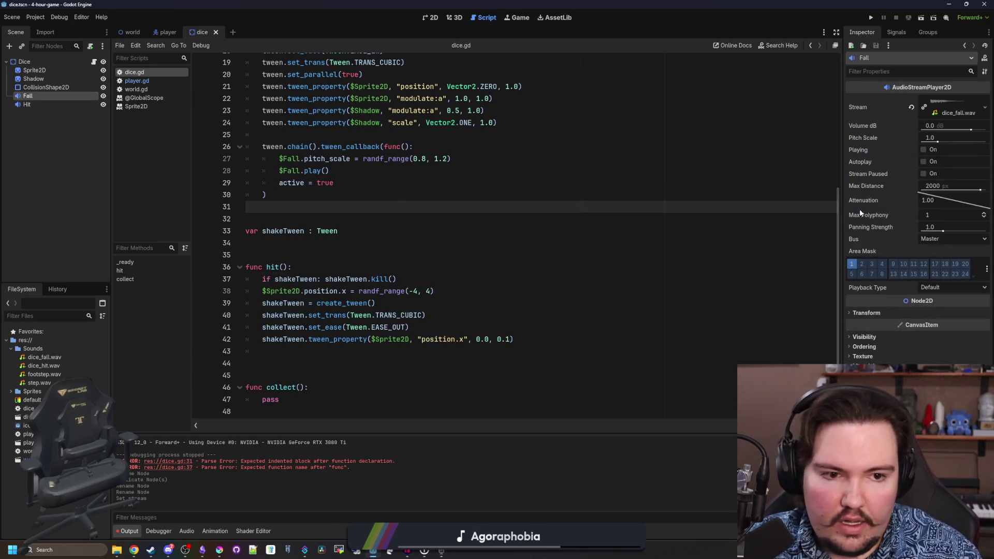
key("ctrl+shift+z")
left_click(940, 237)
left_click(943, 265)
left_click(948, 238)
left_click(943, 274)
key("ctrl+s")
- Save again and place the caret at the end of the shake tween line in hit()
left_click(31, 106)
left_click(447, 220)
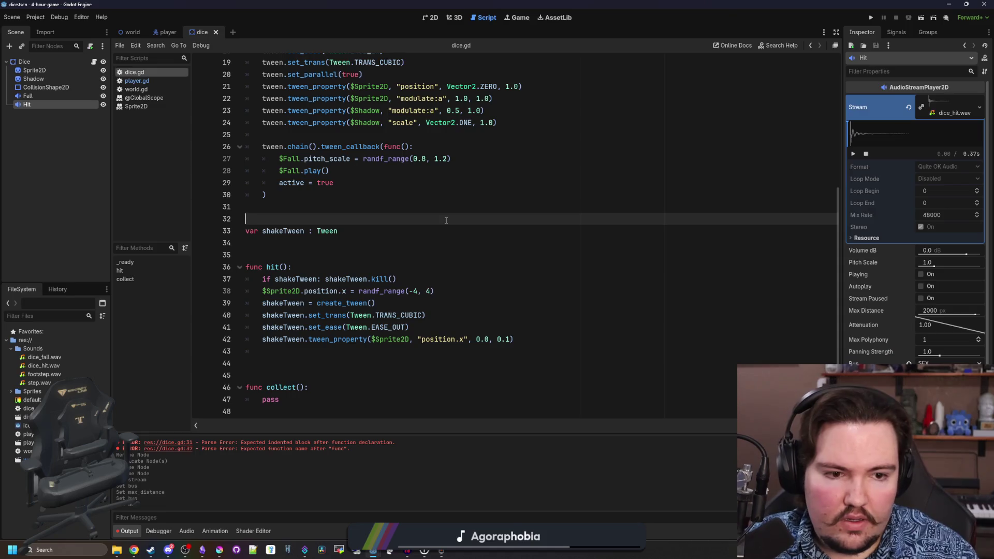
key("ctrl+s")
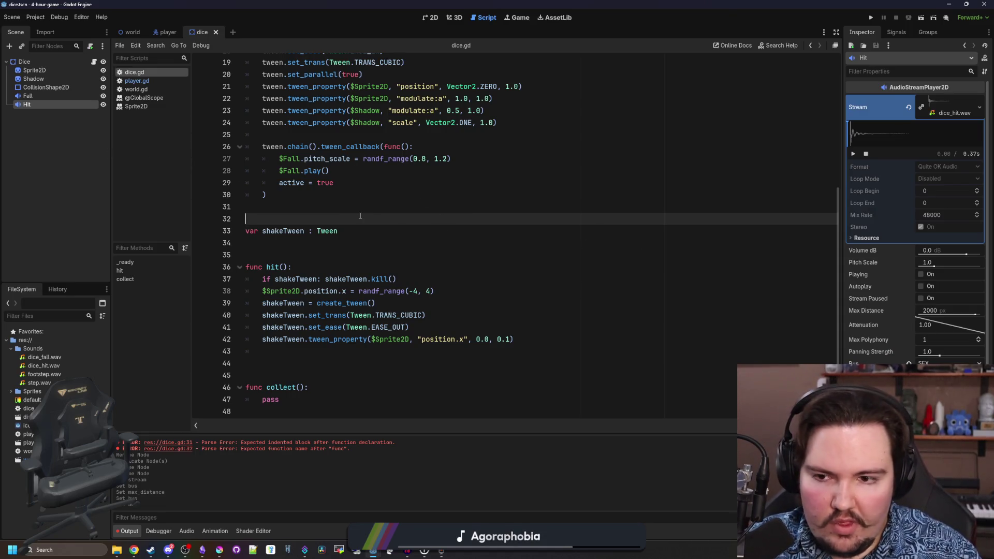
left_click(557, 348)
key("Up")
key("Up")
key("Down")
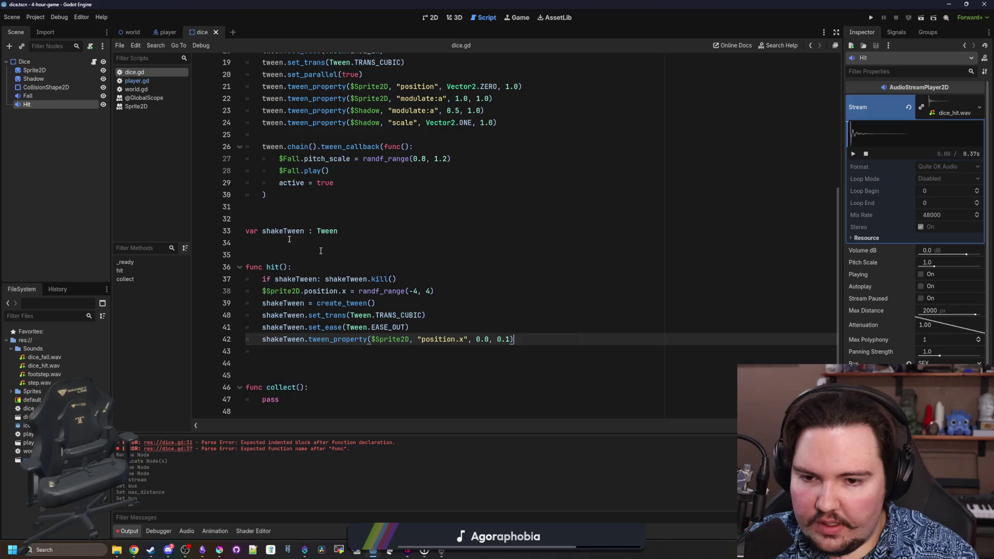
- In hit(), add $Hit.pitch_scale = randf_range(0.8, 1.2) and $Hit.play(), then save
key("Return")
mouse_move(44, 105)
left_mouse_down()
mouse_move(330, 351)
mouse_move(353, 349)
left_mouse_up()
type("$Hit.pitch_scale = randf_ra")
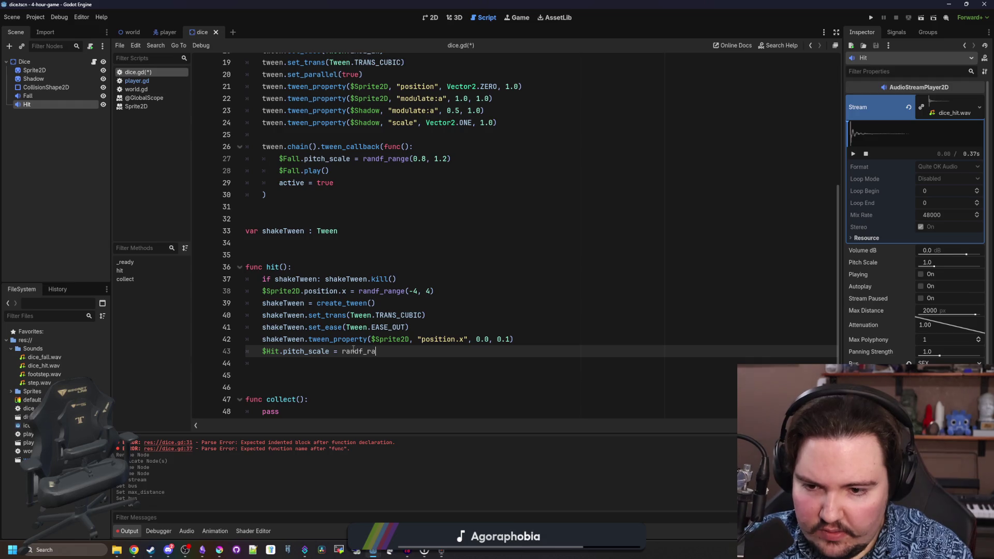
type("nge(0.8, 1.2")
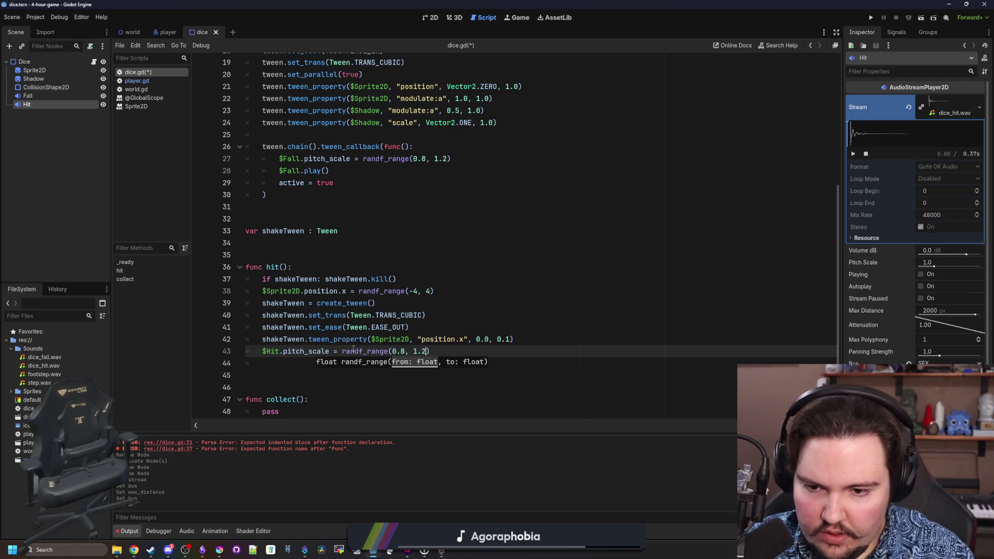
key("End")
key("Return")
type("$Hit.")
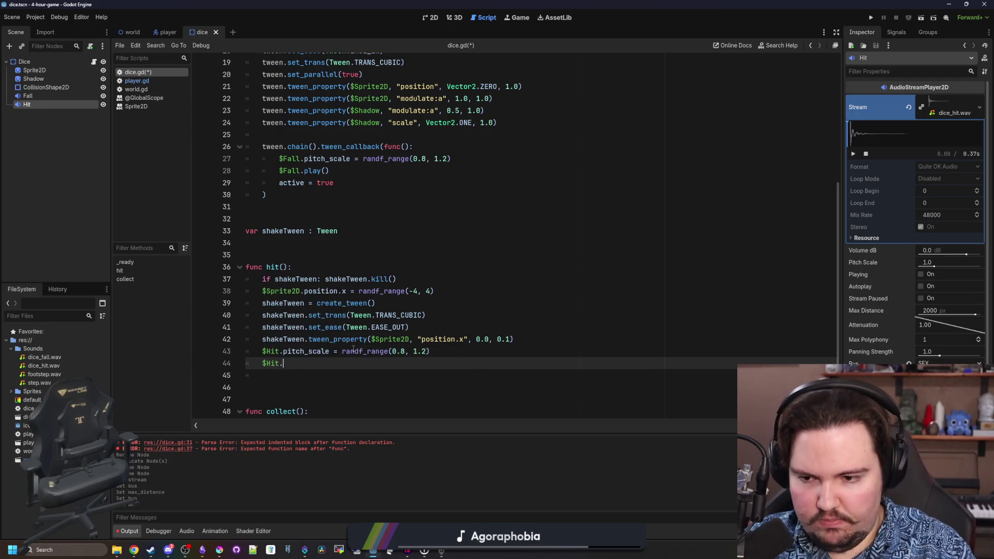
key("ctrl+s")
- Run the game and walk the player across the dice to test the sounds
left_click(871, 18)
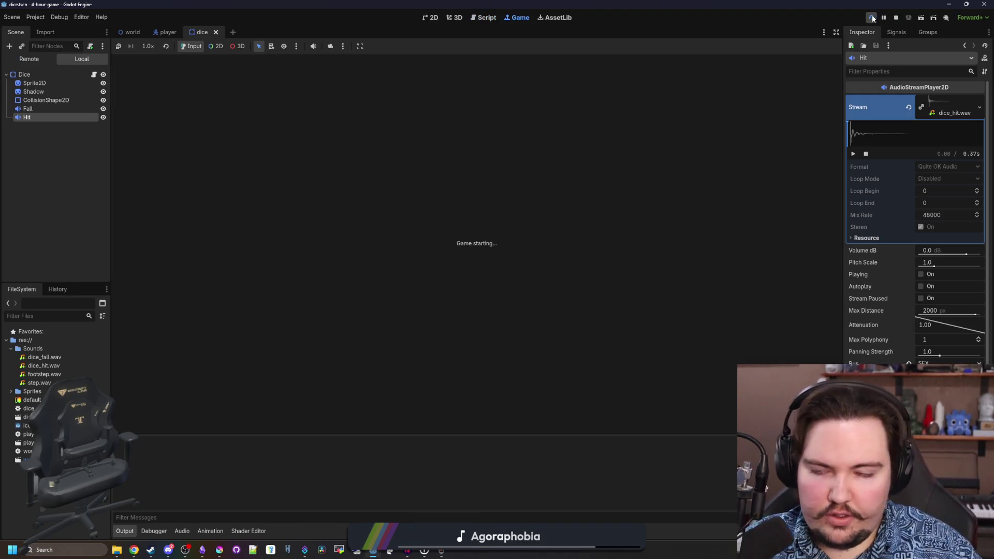
key("a")
key("d")
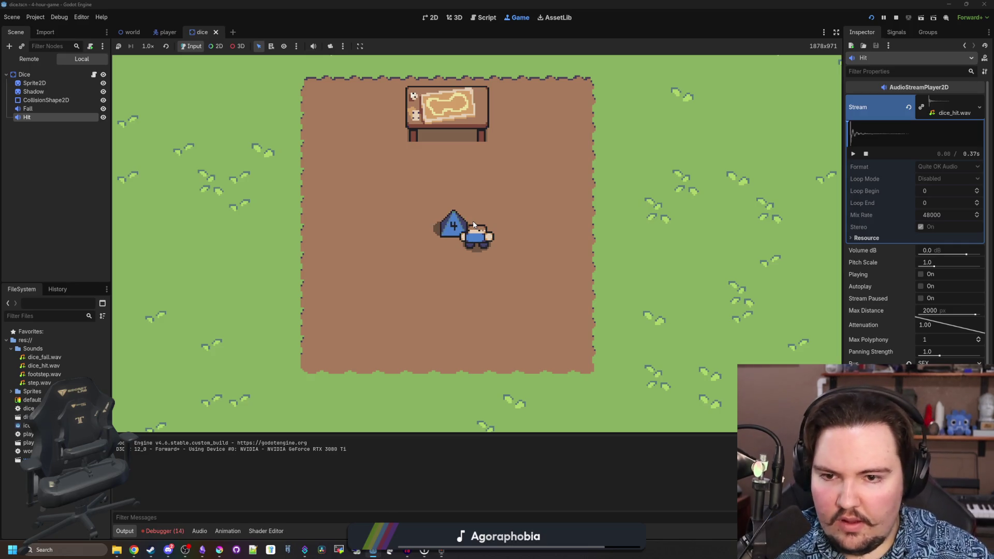
- Change "position.x" to "position:x" on line 42 and return to the running game
left_click(94, 74)
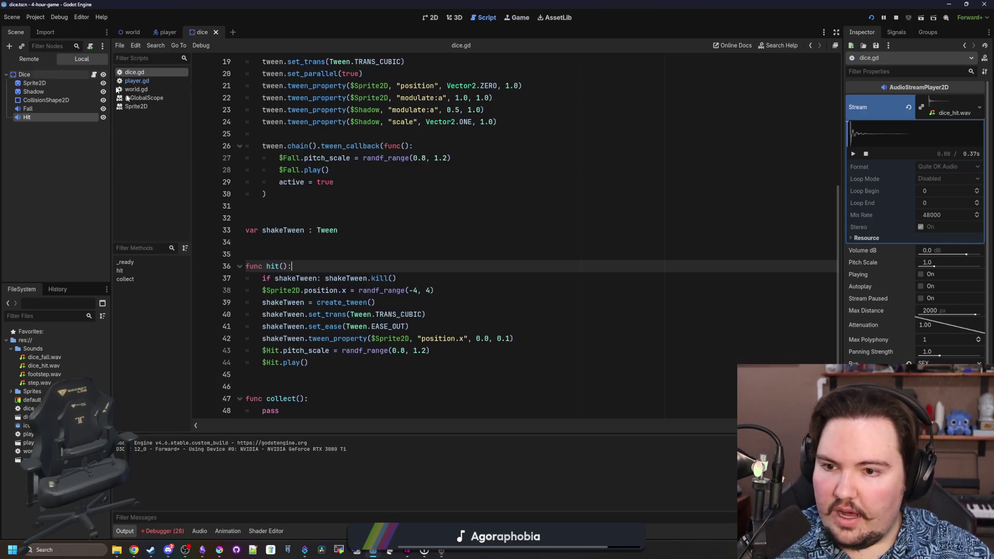
scroll(327, 310, "down", 1)
left_click(328, 352)
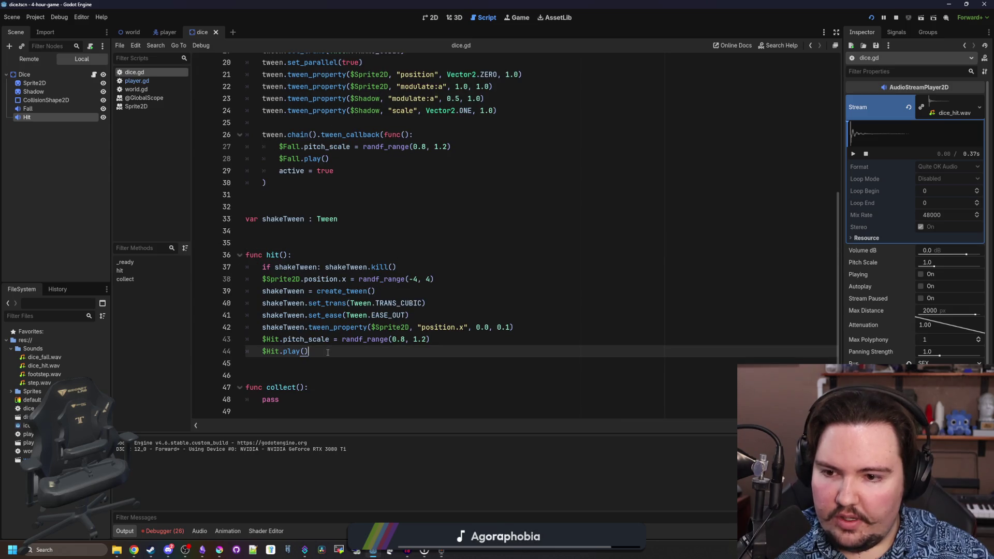
left_click(404, 288)
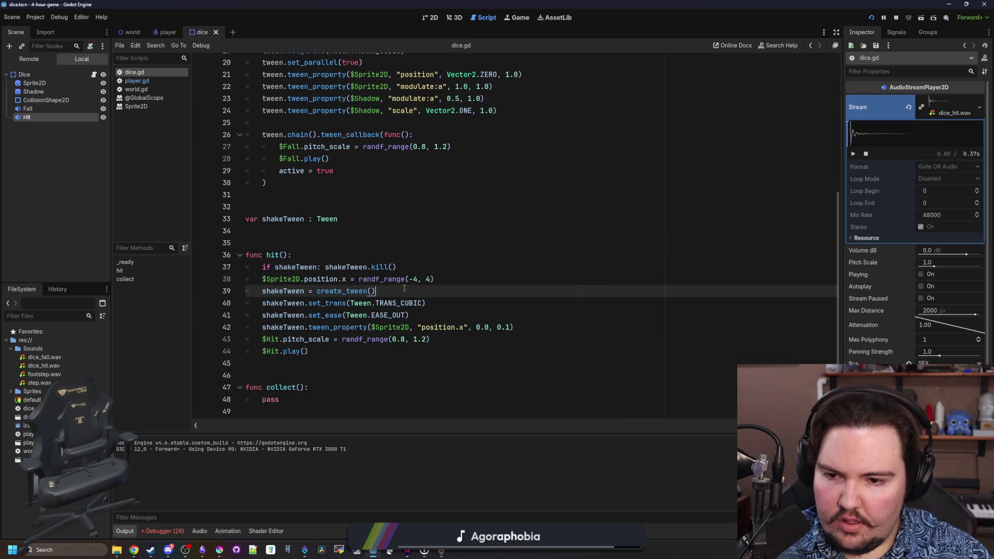
left_click(463, 313)
left_click(462, 326)
key("BackSpace")
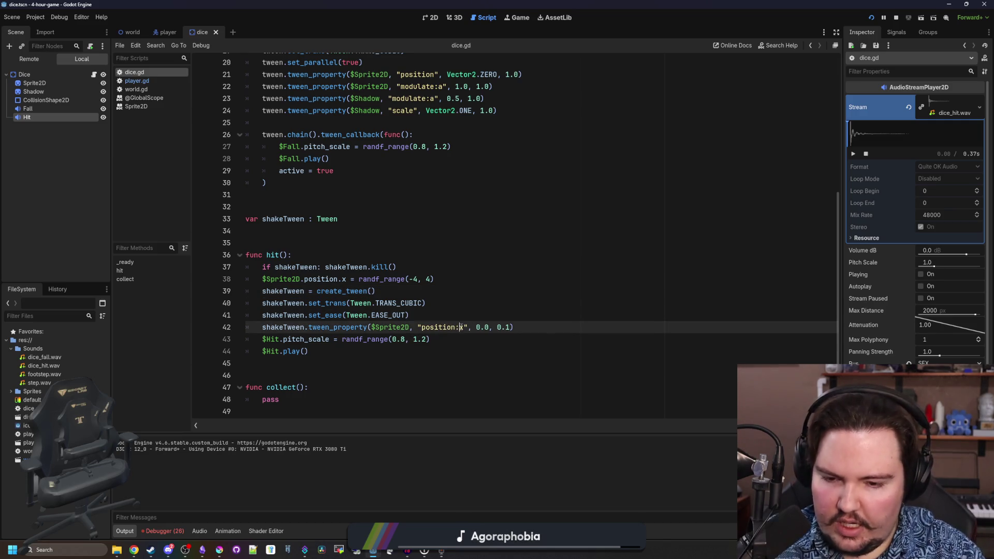
type(":")
left_click(373, 291)
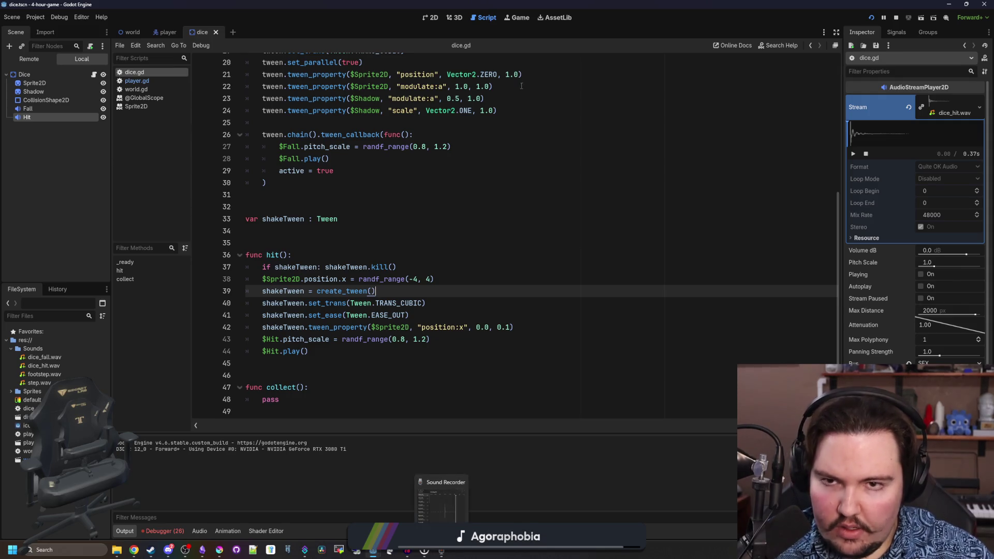
left_click(518, 17)
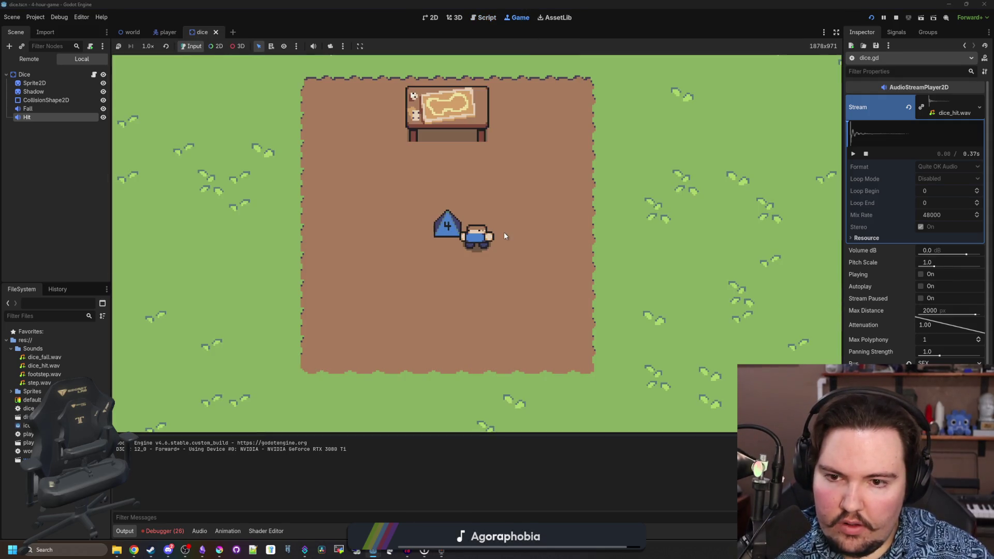
key("w")
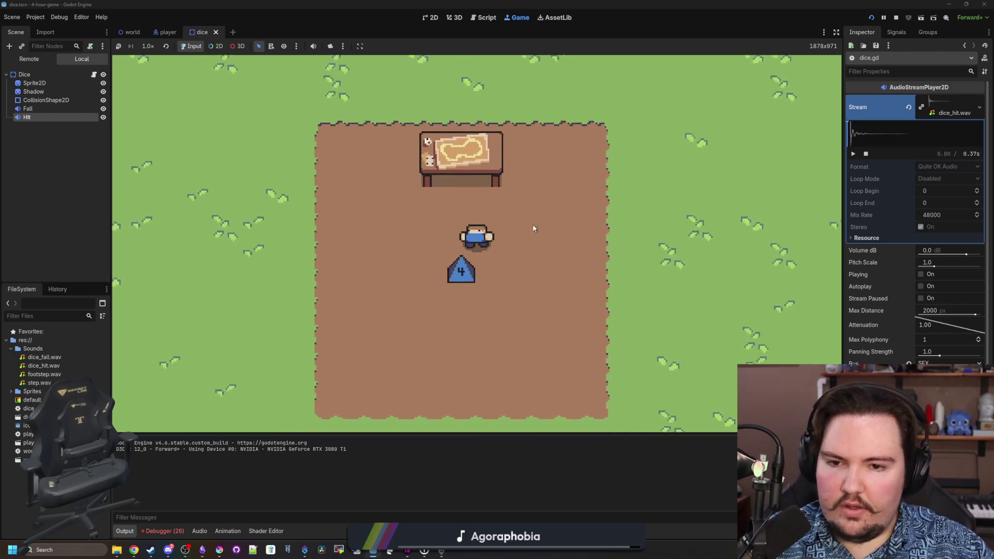
key("a")
key("s")
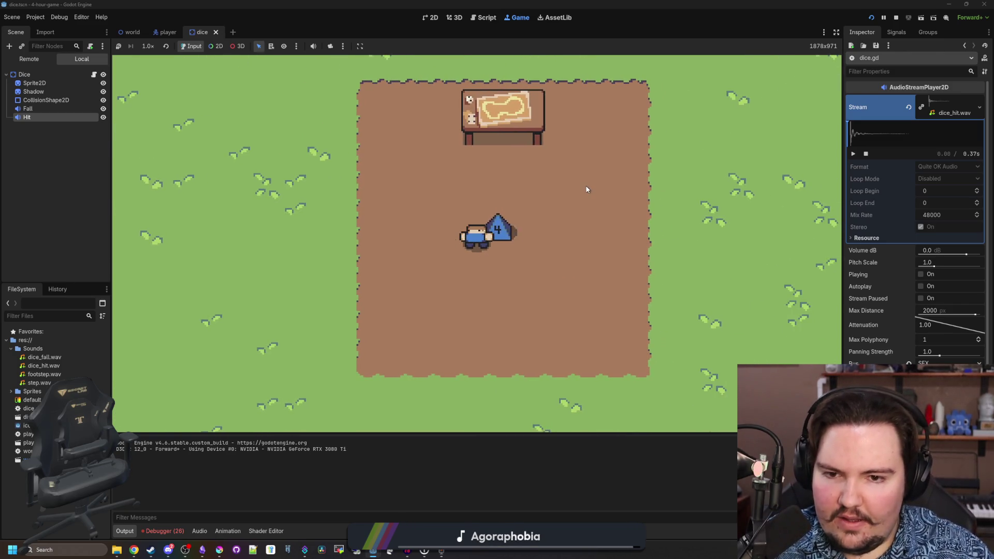
key("a")
key("w")
key("d")
key("s")
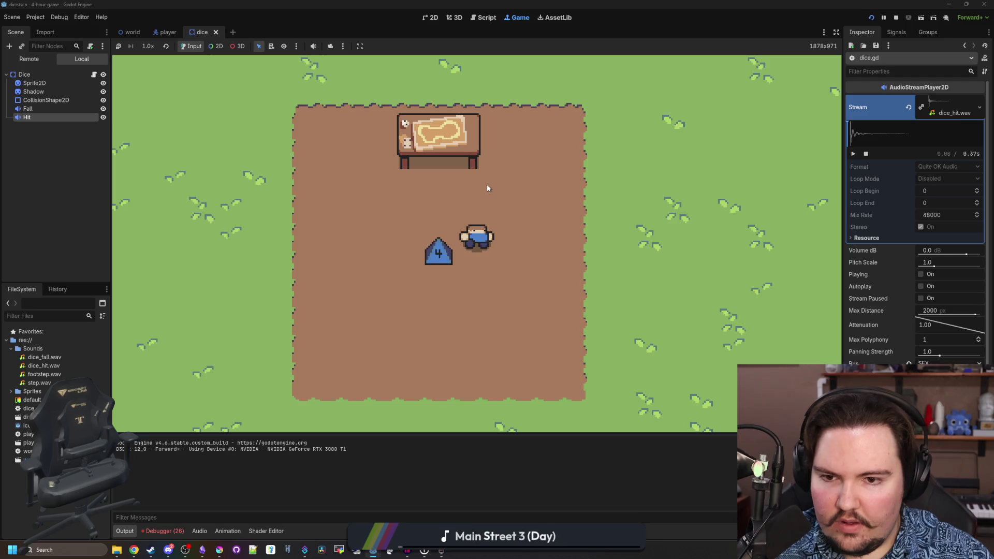
key("a")
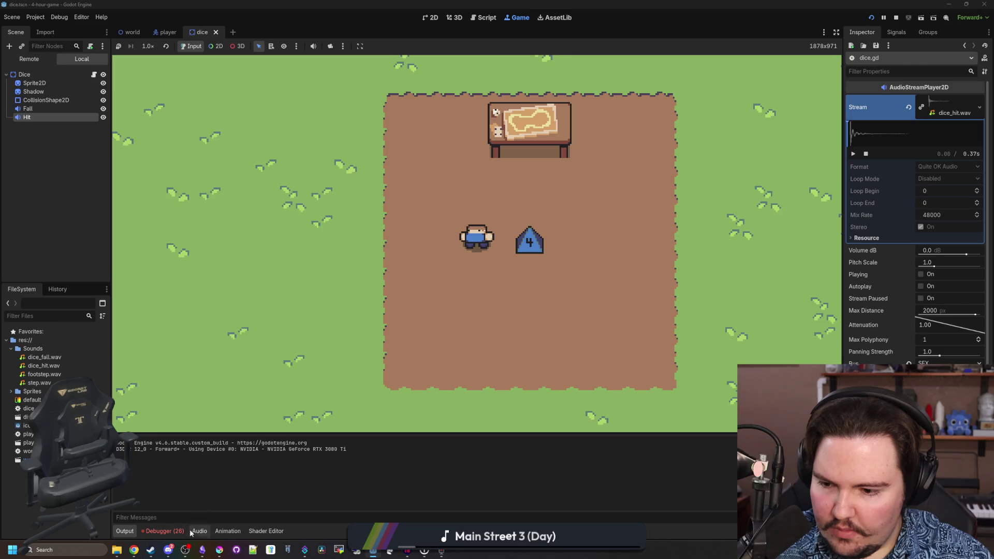
mouse_move(167, 549)
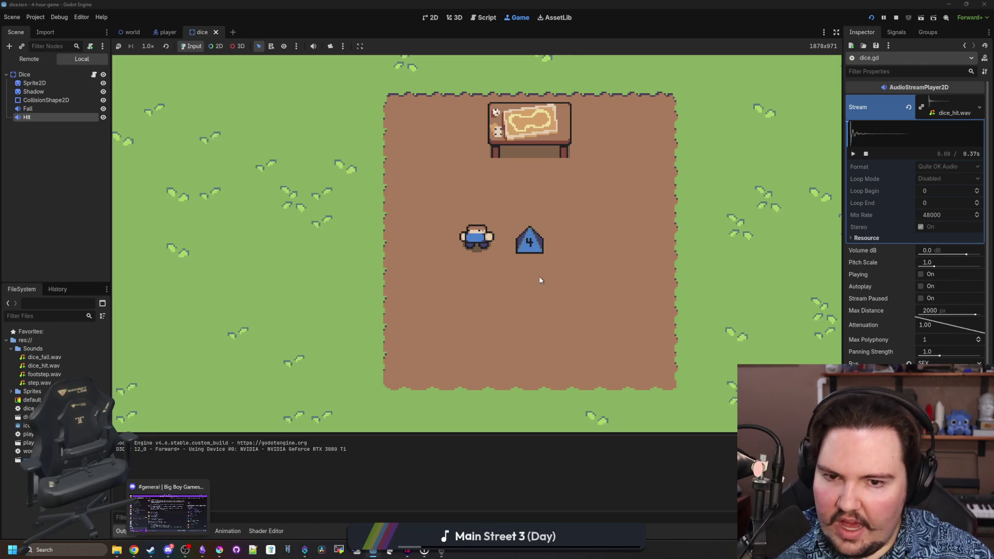
key("d")
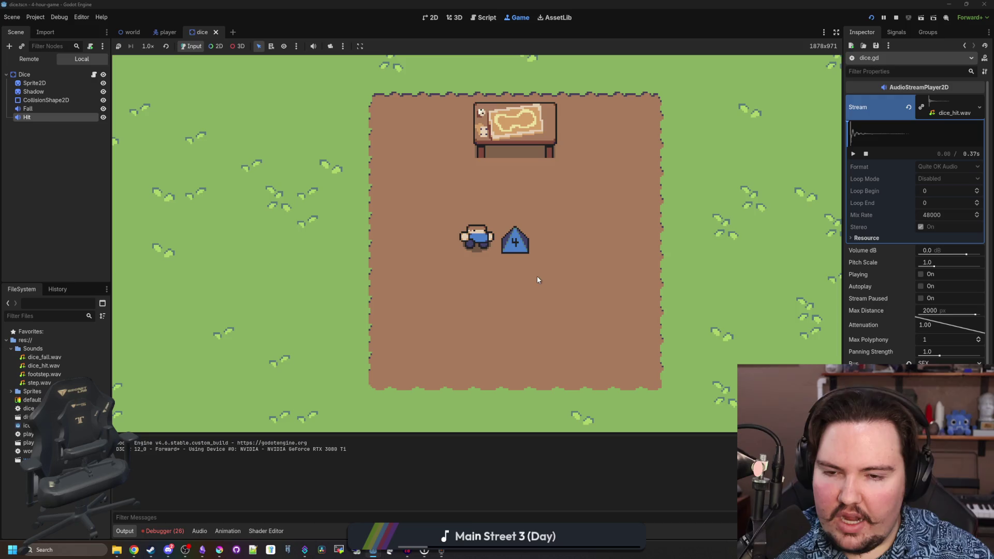
left_click(484, 17)
- Add $Shadow.modulate.a = 0.0 on a new line after active = true in the landing callback
scroll(494, 220, "up", 6)
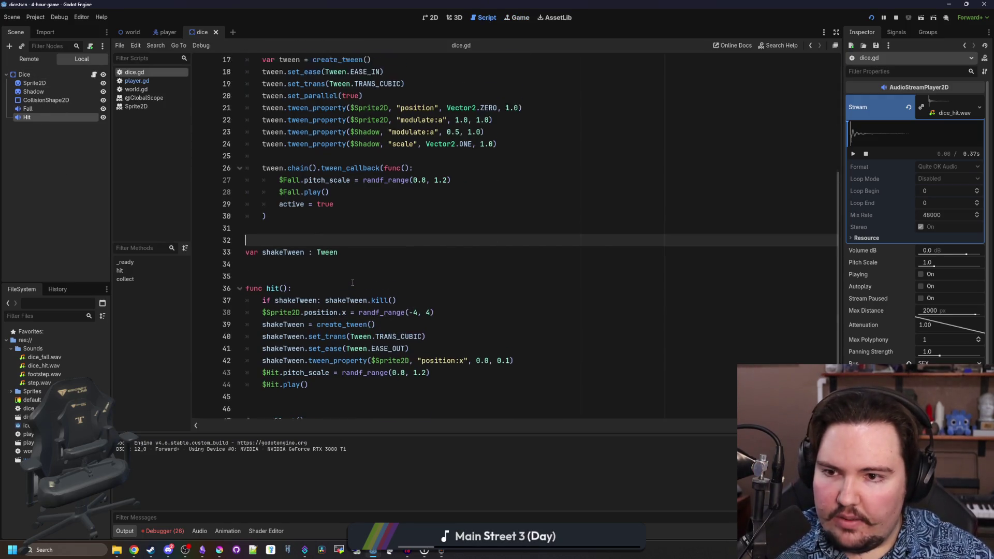
scroll(373, 248, "down", 4)
left_click(364, 254)
key("Return")
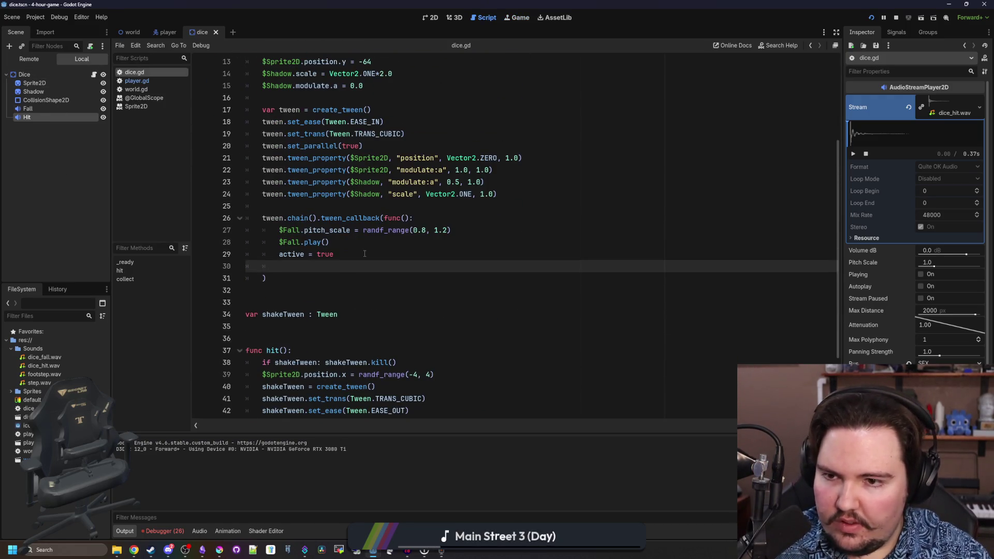
double_click(369, 178)
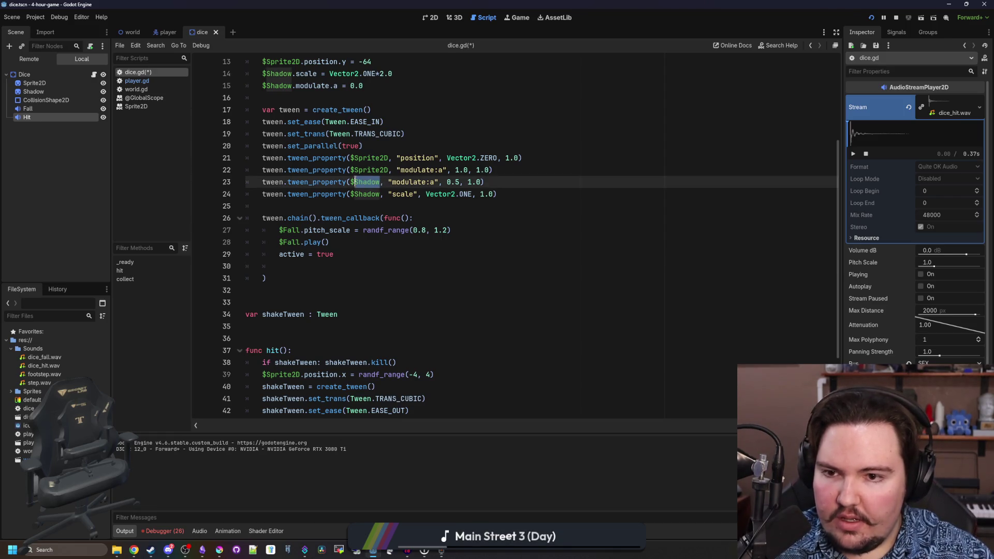
left_click(325, 273)
left_click(325, 270)
type("$Shadow")
type("modulate")
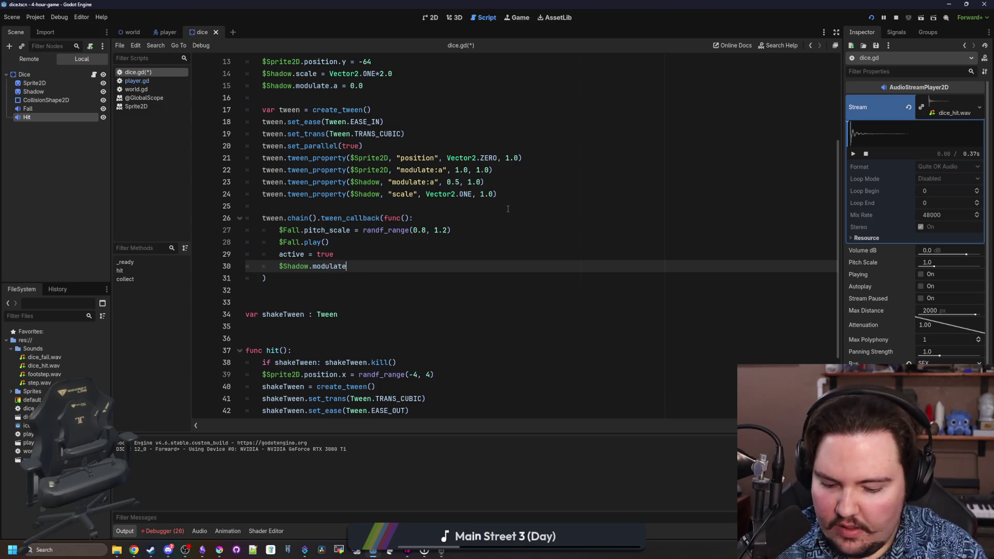
type(":a= 0.0")
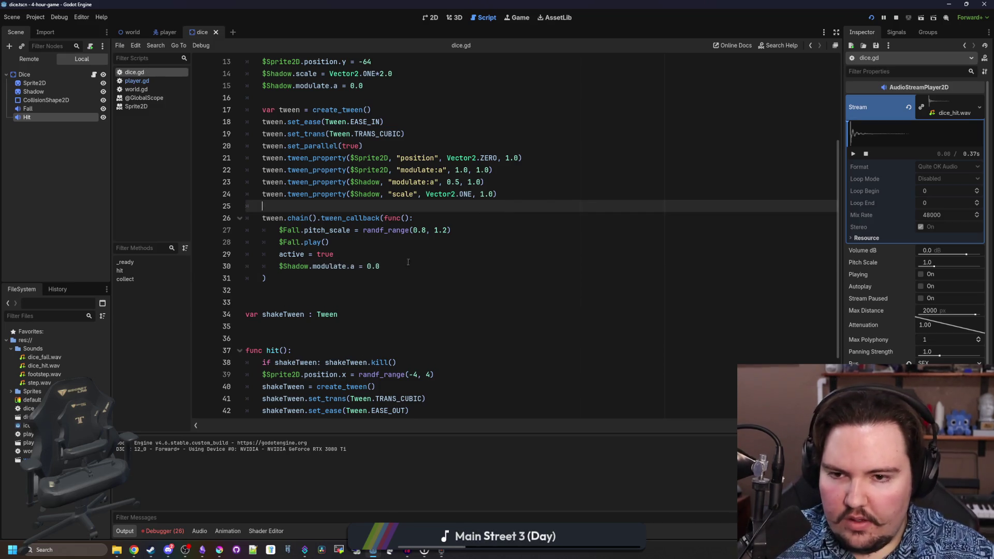
- Save dice.gd and walk the player past the dice in the running game
key("Up")
key("ctrl+s")
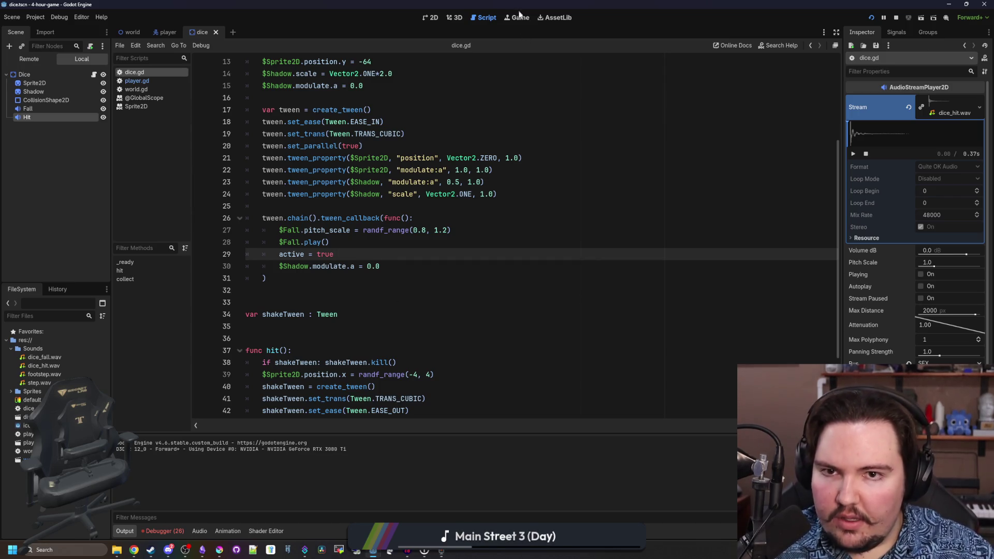
left_click(517, 17)
key("d")
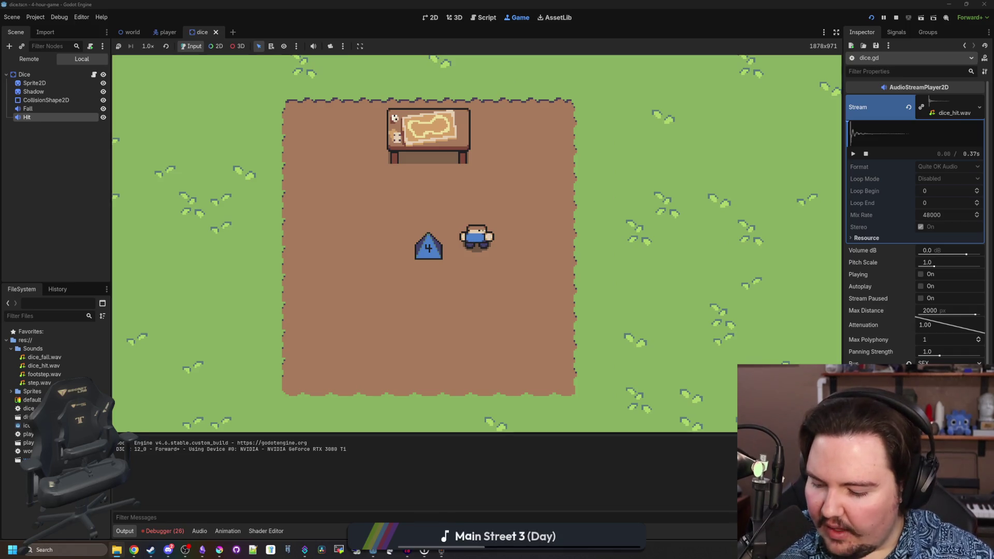
- Walk the player around with WASD, then stop the game and return to dice.gd
key("a")
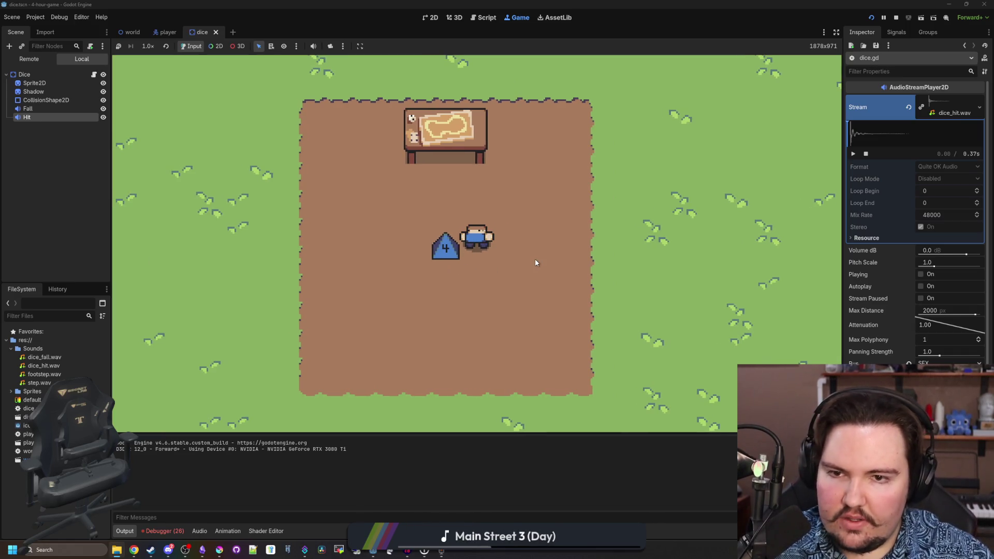
key("w")
key("a")
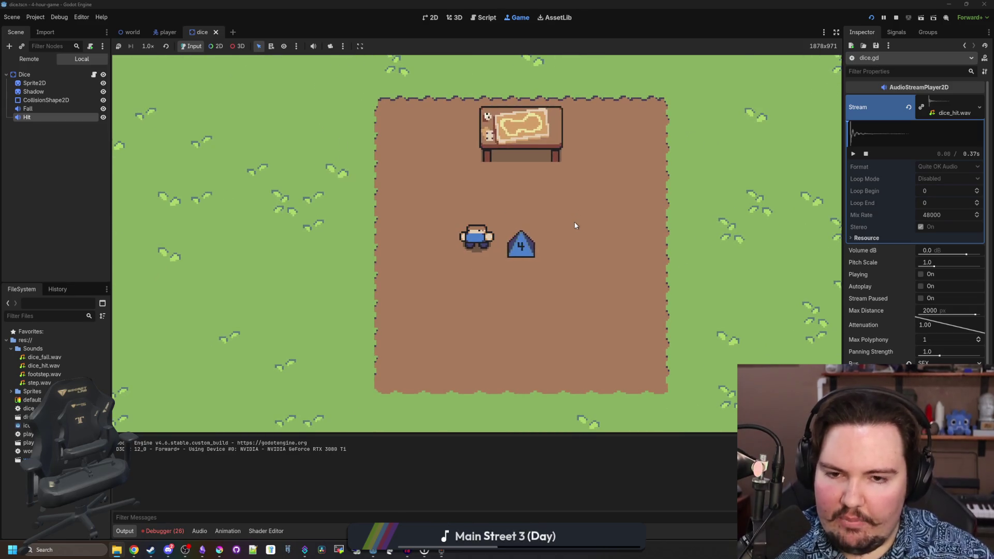
key("a")
key("d")
key("w")
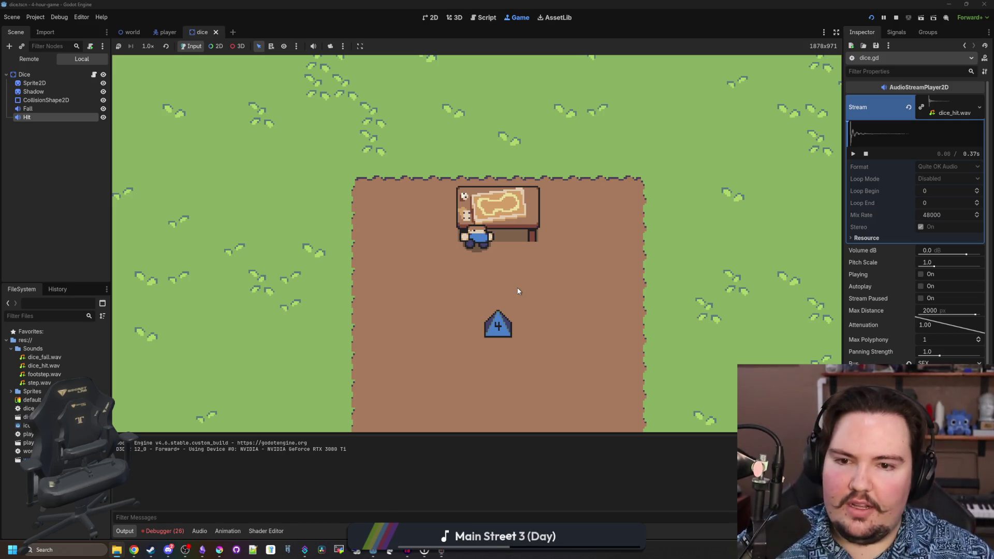
key("s")
left_click(896, 18)
left_click(289, 290)
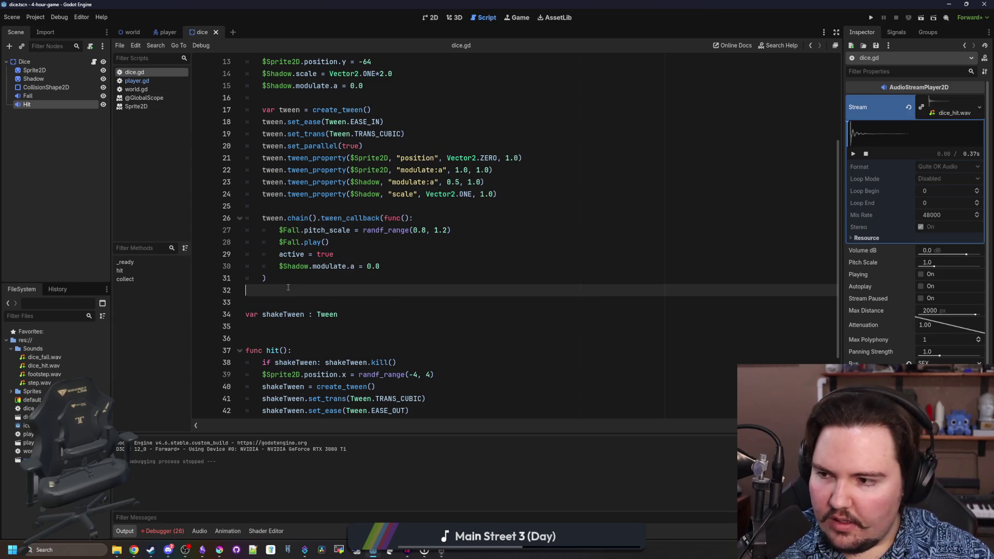
- Open the world scene and select its Floor tile map for editing
left_click(345, 278)
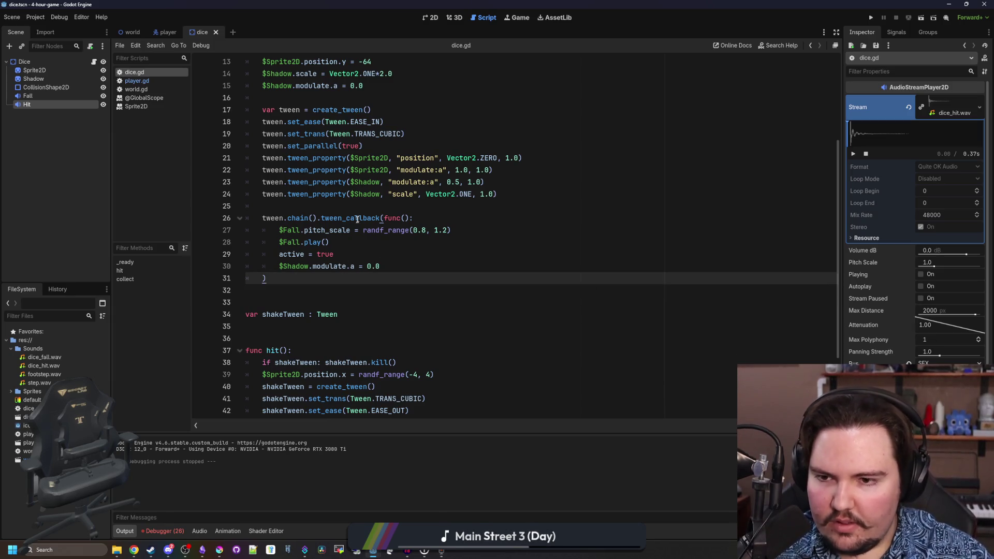
left_click(331, 206)
left_click(435, 18)
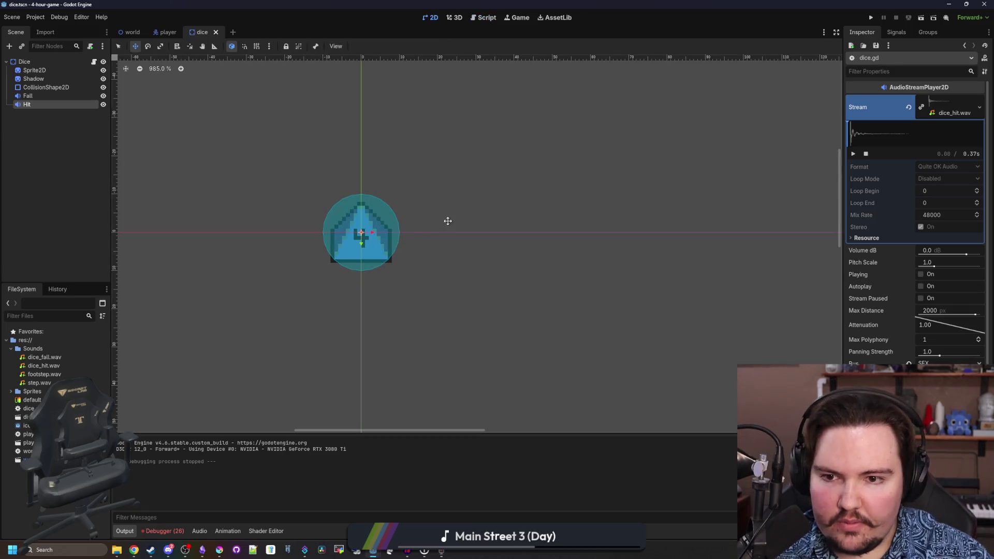
left_click(454, 18)
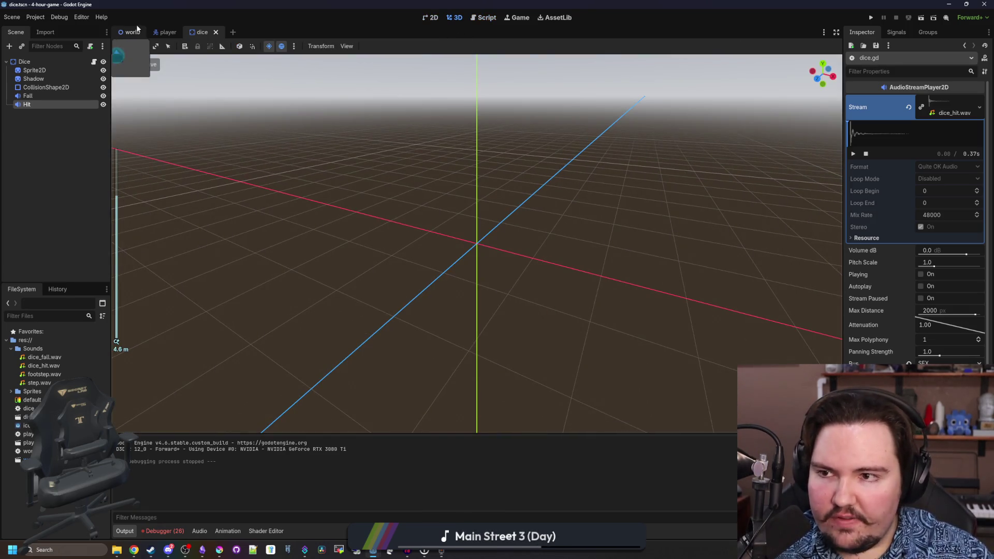
left_click(132, 33)
scroll(440, 239, "down", 5)
scroll(439, 240, "down", 2)
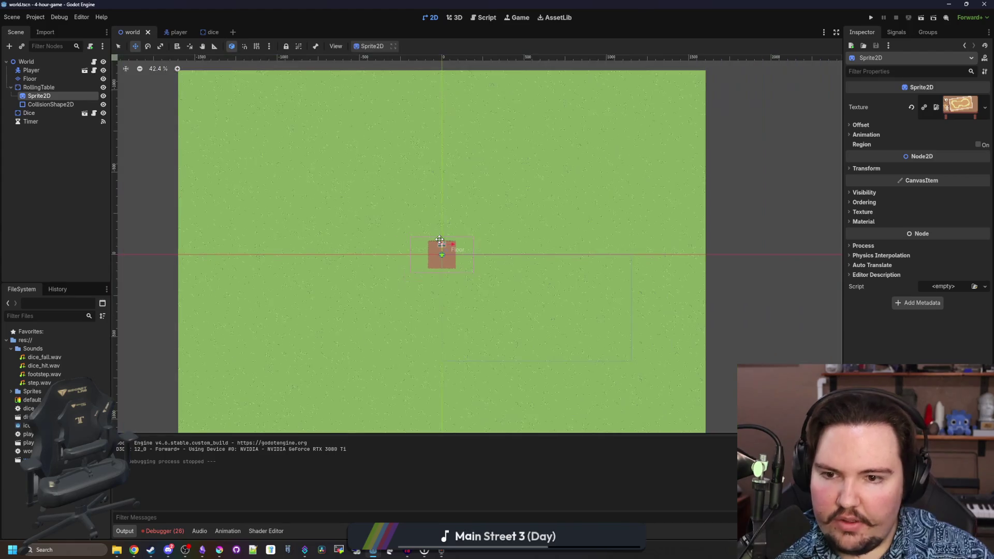
left_click(40, 77)
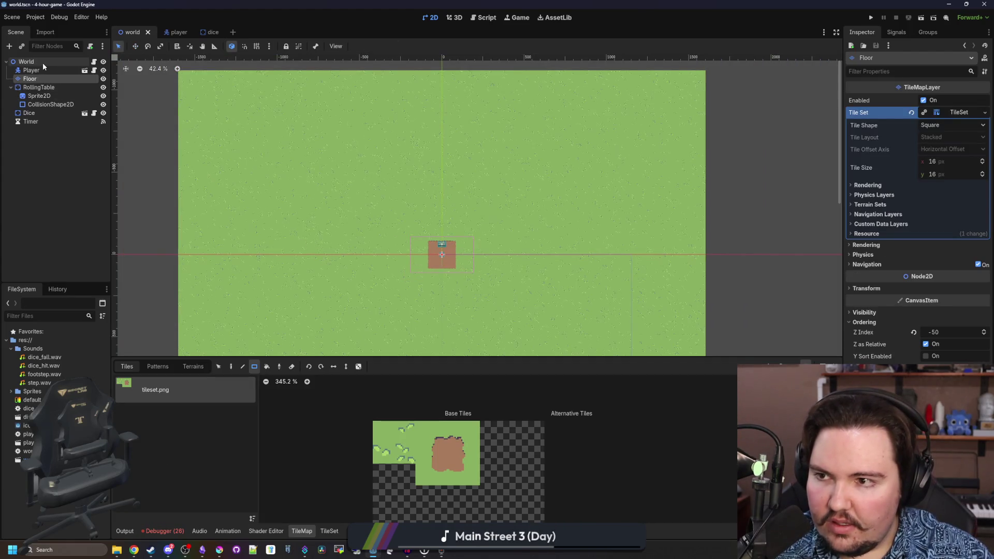
- Erase strips of tiles along the floor's top and bottom edges
scroll(311, 312, "down", 1)
left_click_drag(215, 104, 680, 203)
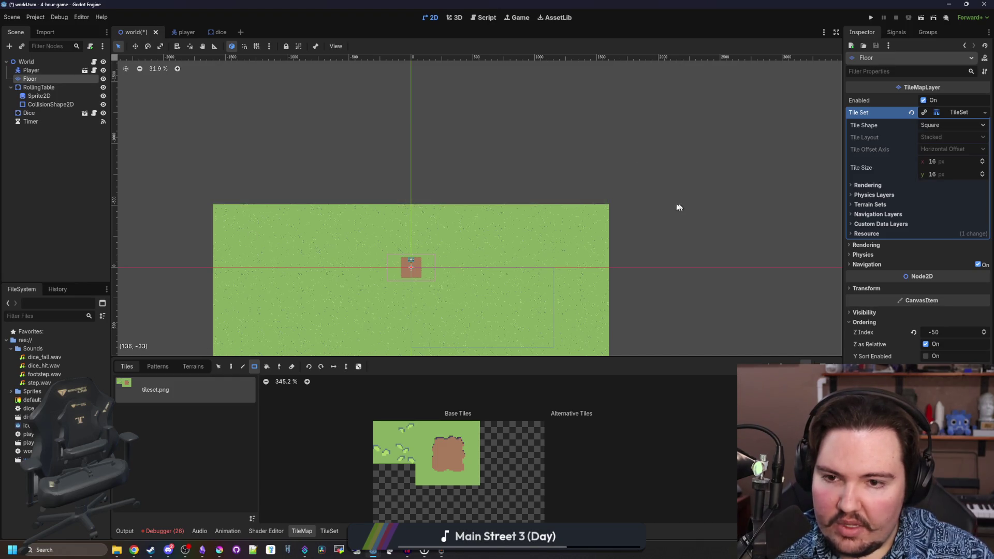
scroll(680, 202, "down", 2)
mouse_move(318, 344)
left_mouse_down()
mouse_move(664, 286)
mouse_move(696, 257)
left_mouse_up()
scroll(573, 246, "up", 1)
scroll(574, 246, "up", 6)
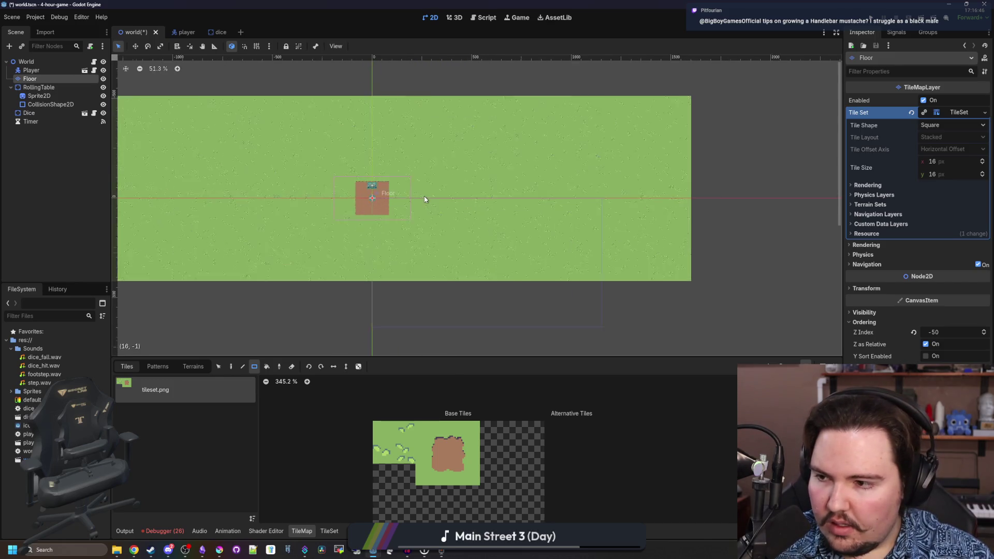
scroll(362, 223, "down", 2)
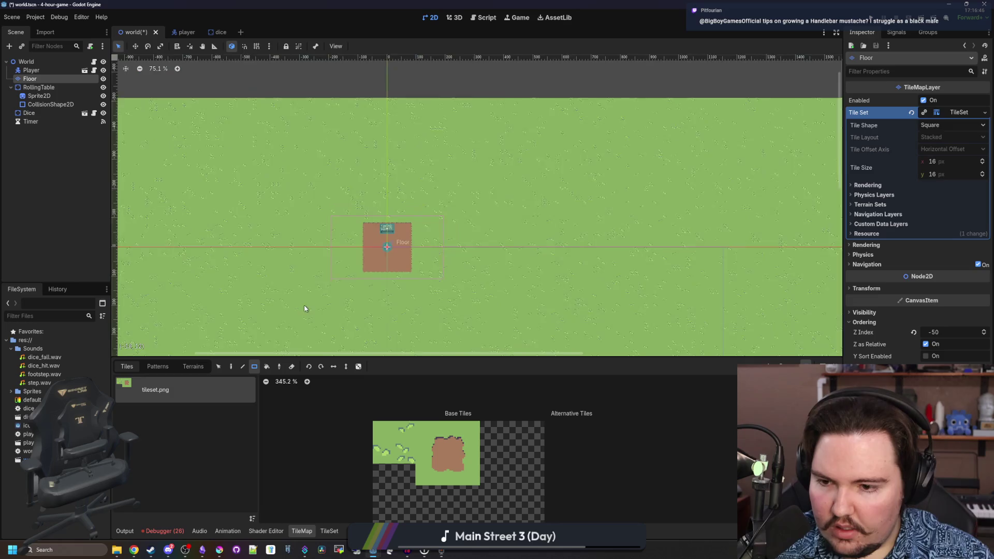
scroll(344, 244, "up", 2)
- Paint two vertical grass strips and a wide bottom strip with the plain grass tile
left_click(383, 431)
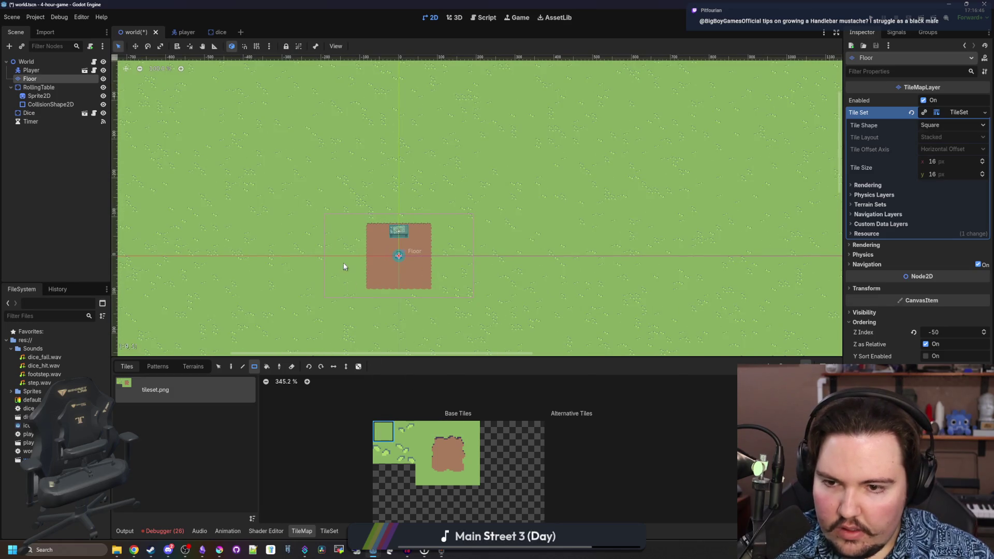
scroll(367, 257, "down", 2)
left_click_drag(361, 255, 360, 125)
scroll(359, 288, "up", 3)
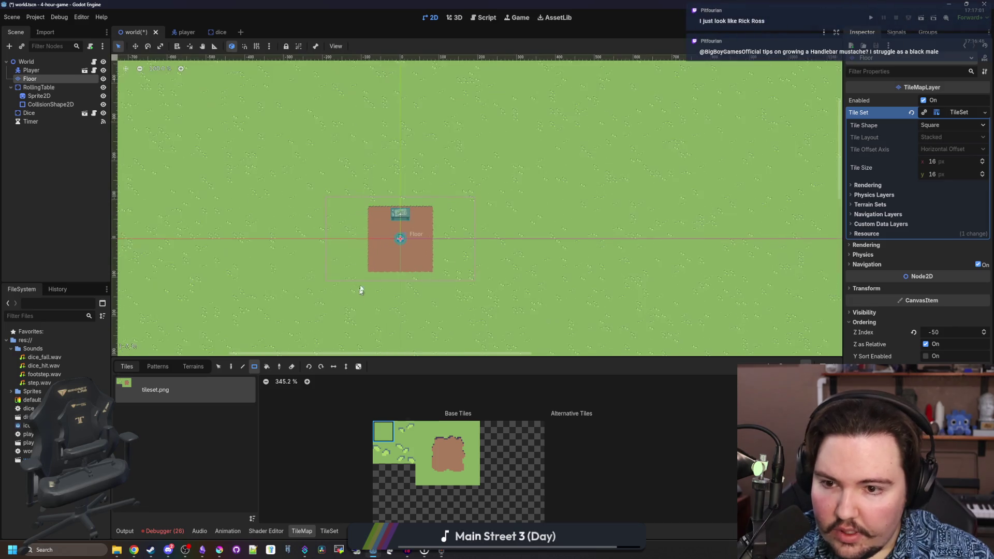
scroll(372, 180, "down", 5)
scroll(371, 180, "up", 5)
left_click_drag(377, 175, 374, 351)
scroll(374, 352, "down", 5)
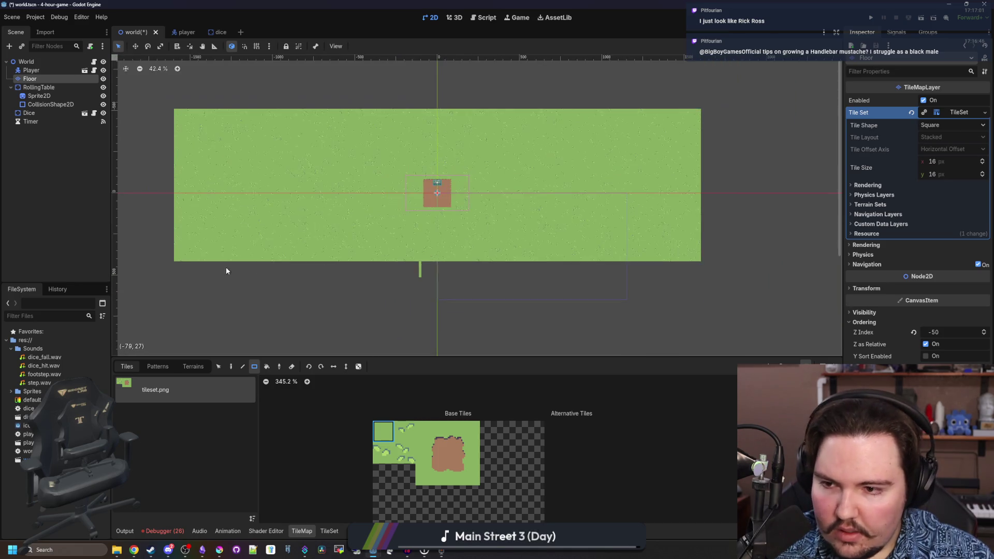
scroll(175, 262, "up", 1)
mouse_move(166, 260)
left_mouse_down()
mouse_move(461, 271)
mouse_move(757, 262)
mouse_move(799, 277)
left_mouse_up()
- Paint a short grass strip and erase grass from the bottom-left corner
scroll(419, 175, "up", 4)
scroll(418, 176, "up", 1)
mouse_move(568, 283)
left_mouse_down()
mouse_move(650, 312)
mouse_move(663, 288)
mouse_move(410, 279)
mouse_move(436, 286)
mouse_move(230, 109)
left_mouse_up()
scroll(412, 201, "down", 8)
left_click_drag(195, 309, 421, 52)
scroll(378, 191, "up", 11)
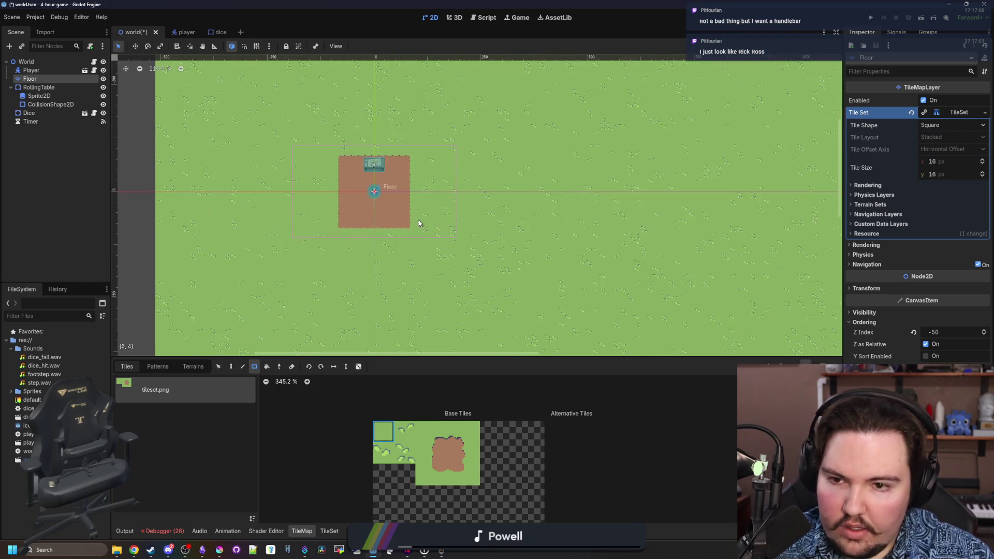
scroll(311, 244, "up", 1)
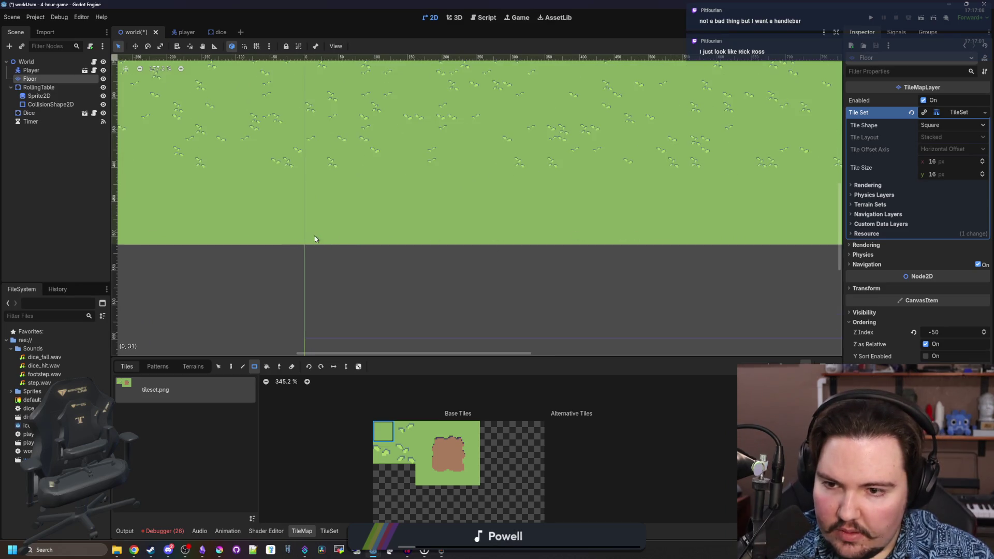
- Paint the grass strip along the bottom edge and erase extra grass to square the floor
mouse_move(307, 247)
left_mouse_down()
mouse_move(579, 273)
mouse_move(709, 253)
mouse_move(650, 251)
left_mouse_up()
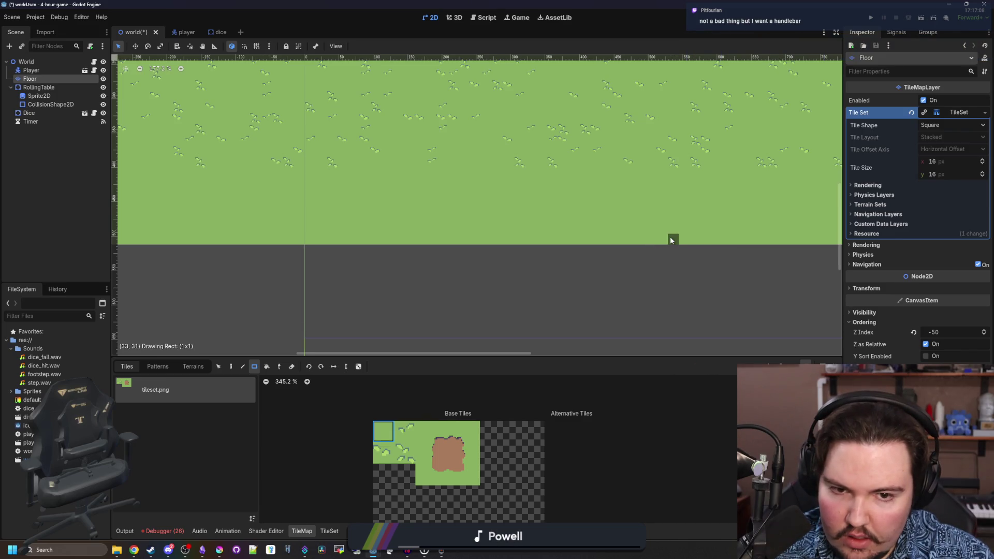
key("ctrl+z")
mouse_move(307, 247)
left_mouse_down()
mouse_move(675, 256)
mouse_move(654, 245)
left_mouse_up()
scroll(396, 276, "down", 5)
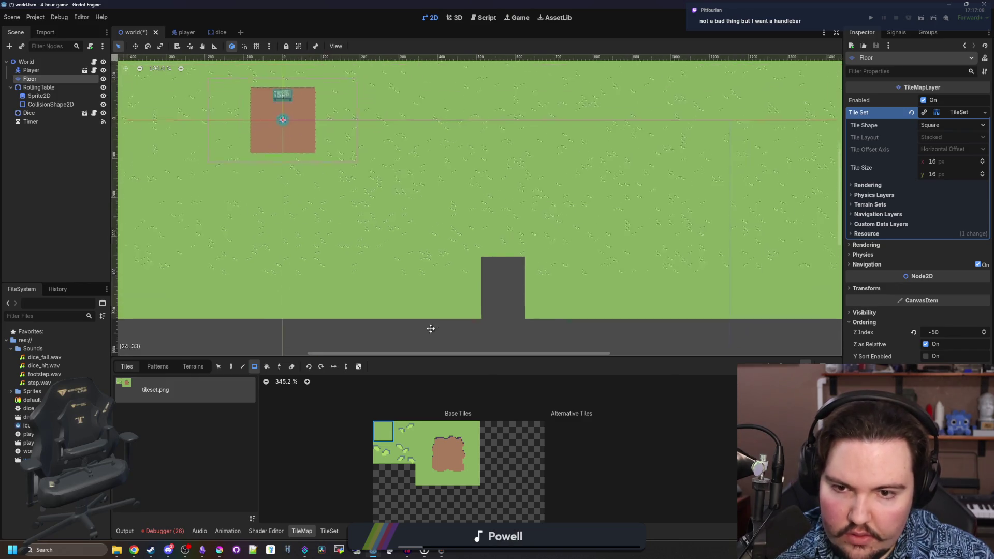
mouse_move(465, 322)
left_mouse_down()
mouse_move(809, 98)
mouse_move(647, 119)
mouse_move(488, 100)
left_mouse_up()
scroll(725, 108, "down", 2)
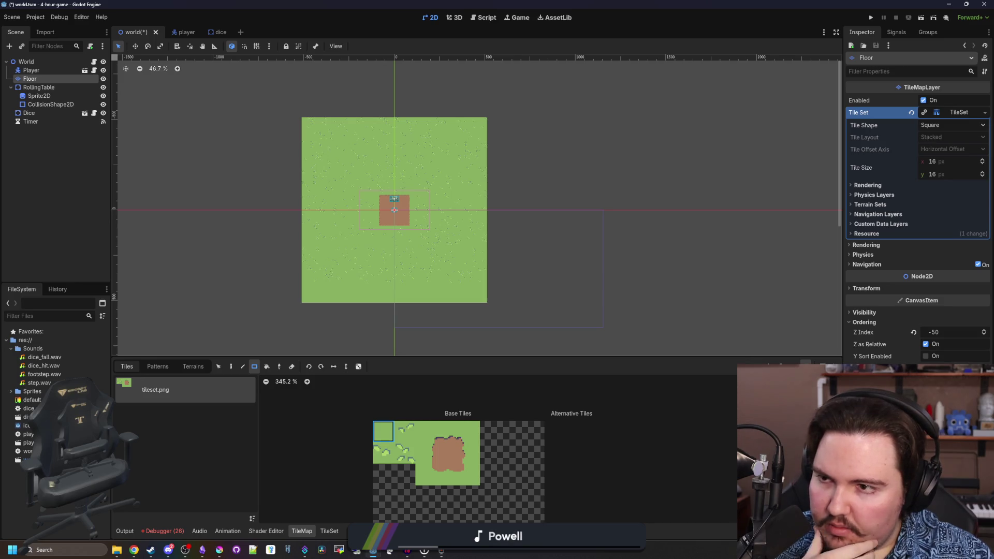
left_click(64, 203)
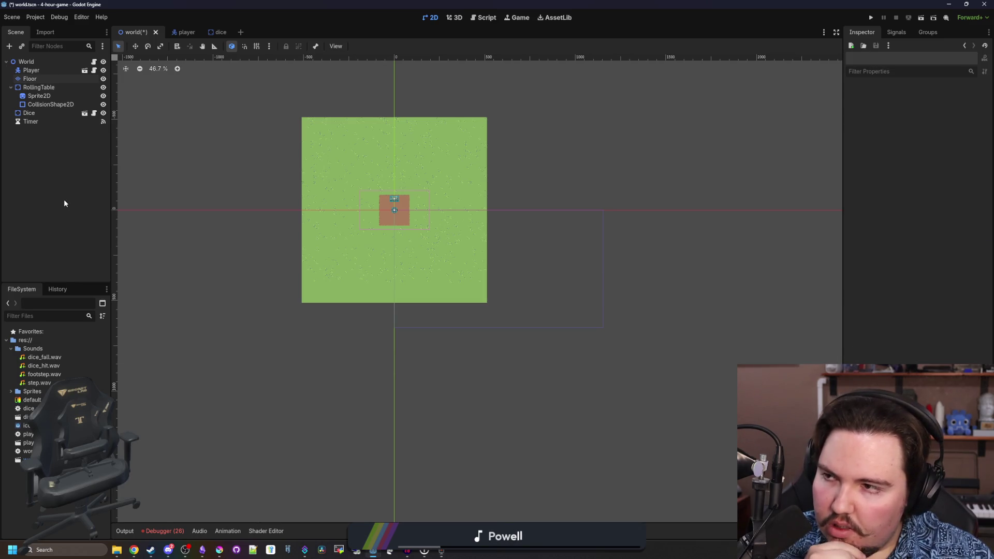
- Save the world scene and zoom in on the grass floor
key("ctrl+s")
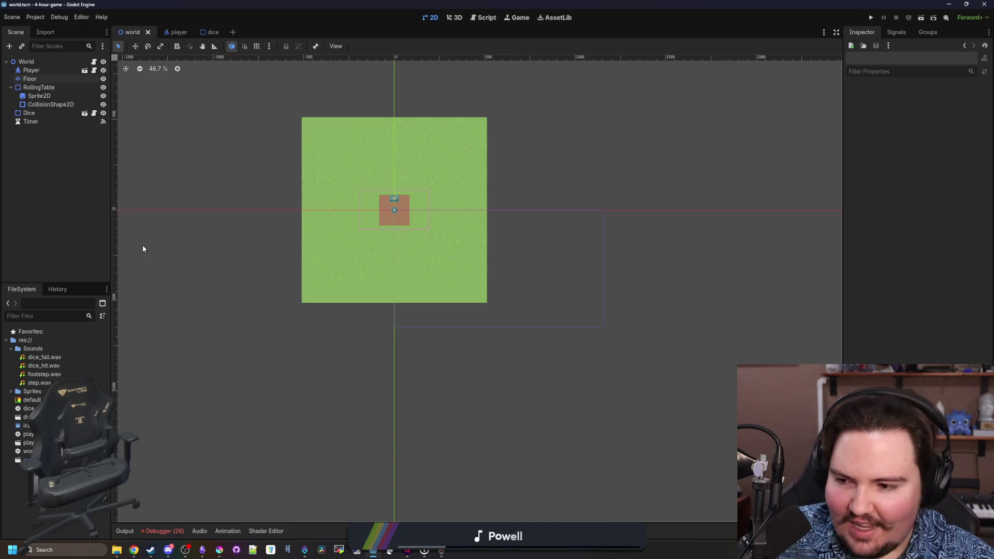
scroll(349, 202, "up", 4)
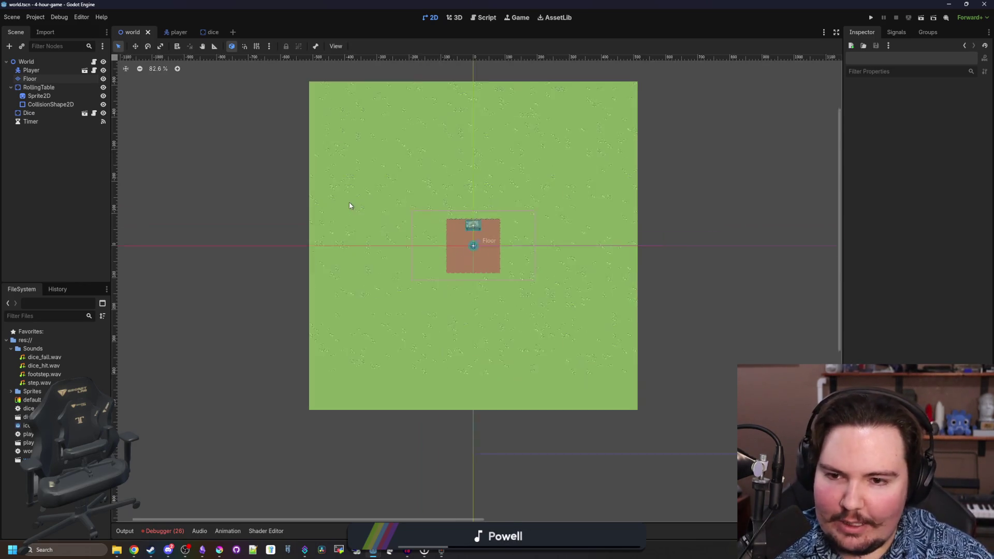
key("ctrl+s")
scroll(280, 277, "down", 4)
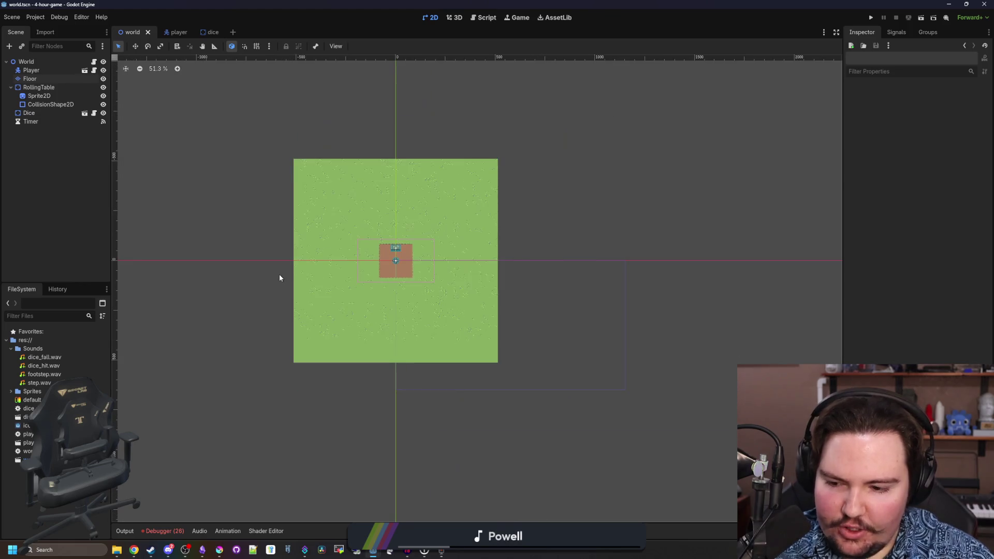
scroll(279, 278, "up", 1)
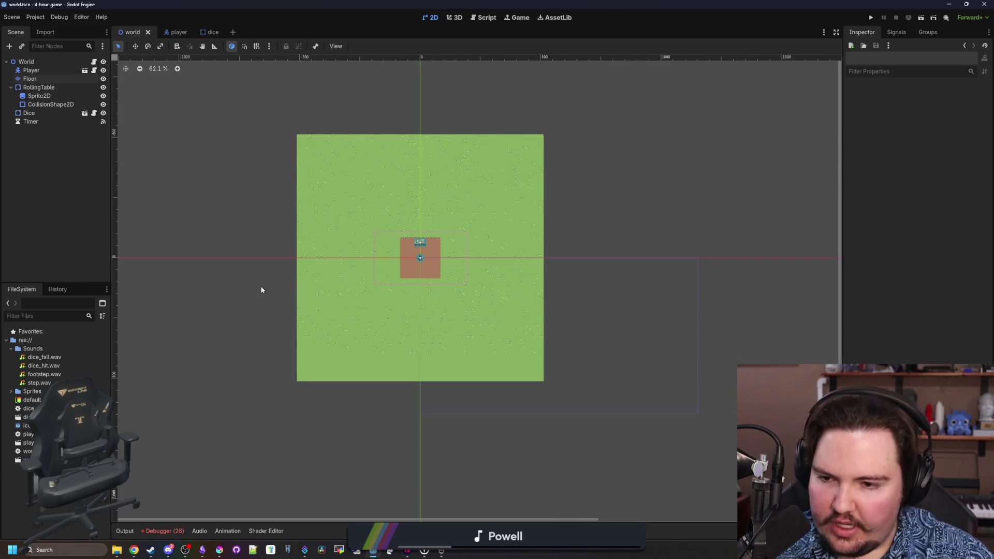
- Pan across the floor map and select the Floor tile layer for painting
left_click_drag(261, 290, 268, 301)
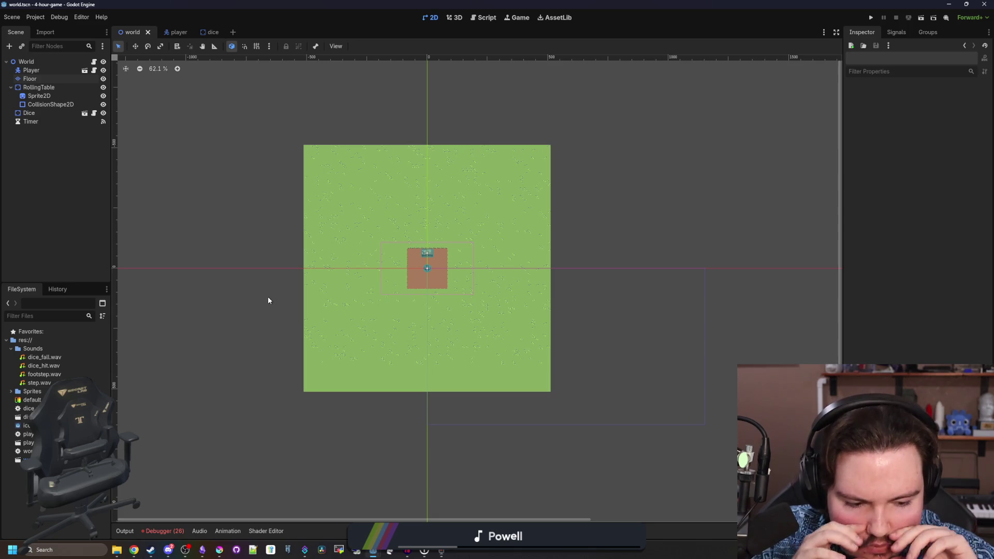
left_click_drag(266, 273, 278, 281)
scroll(346, 241, "up", 1)
scroll(346, 241, "up", 1)
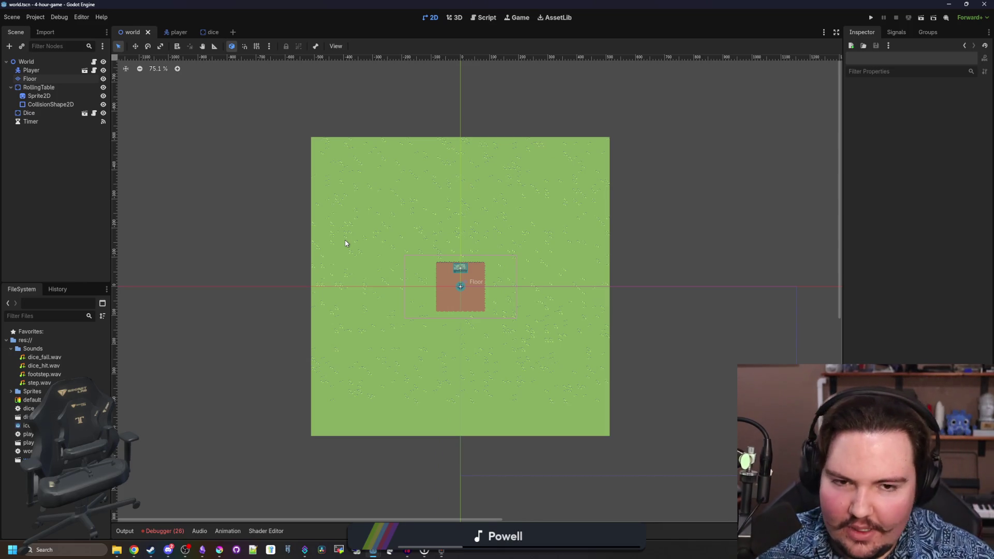
scroll(444, 304, "up", 4)
scroll(444, 301, "down", 5)
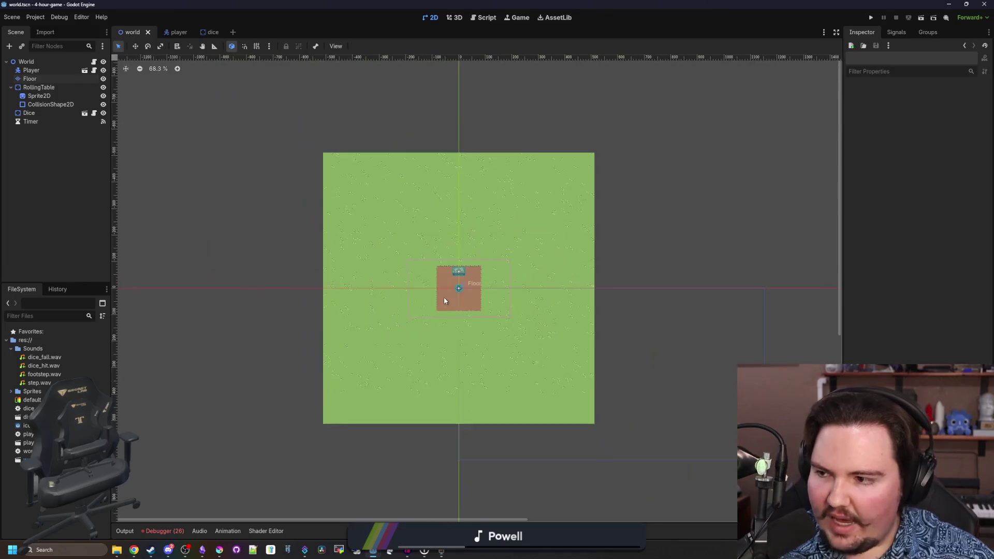
scroll(431, 323, "up", 6)
scroll(267, 300, "down", 6)
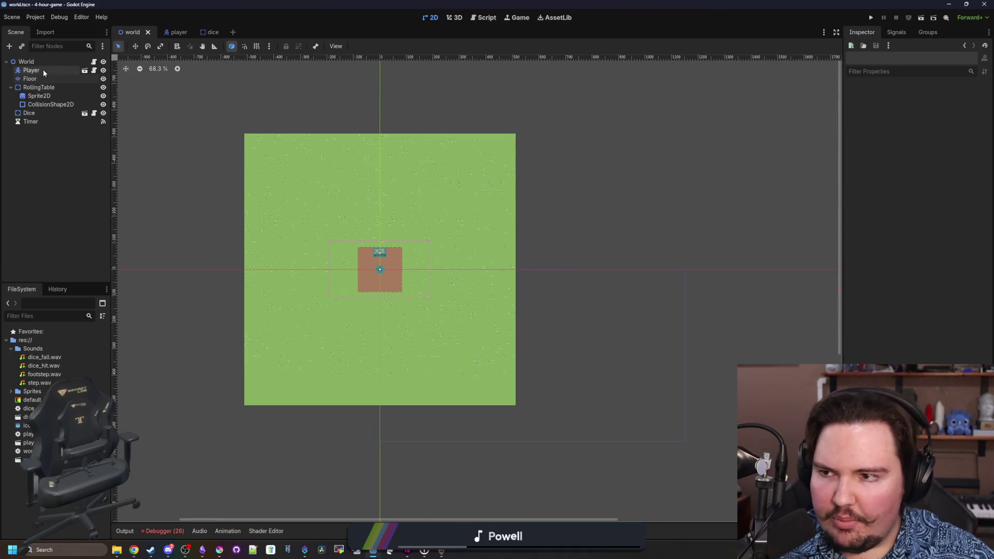
left_click(47, 78)
scroll(408, 253, "up", 5)
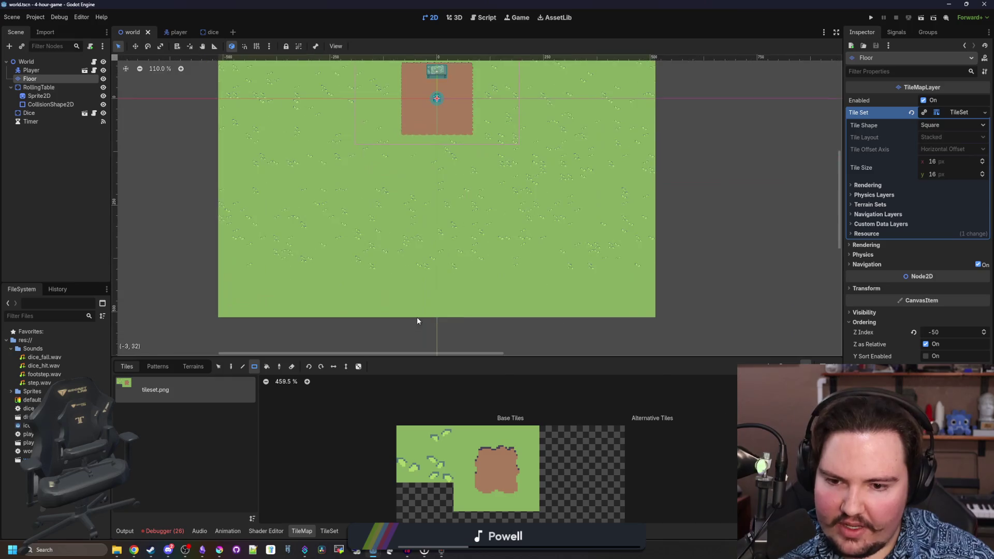
- Select three grass tiles in the tileset and turn on random scattering
left_click_drag(437, 472, 412, 468)
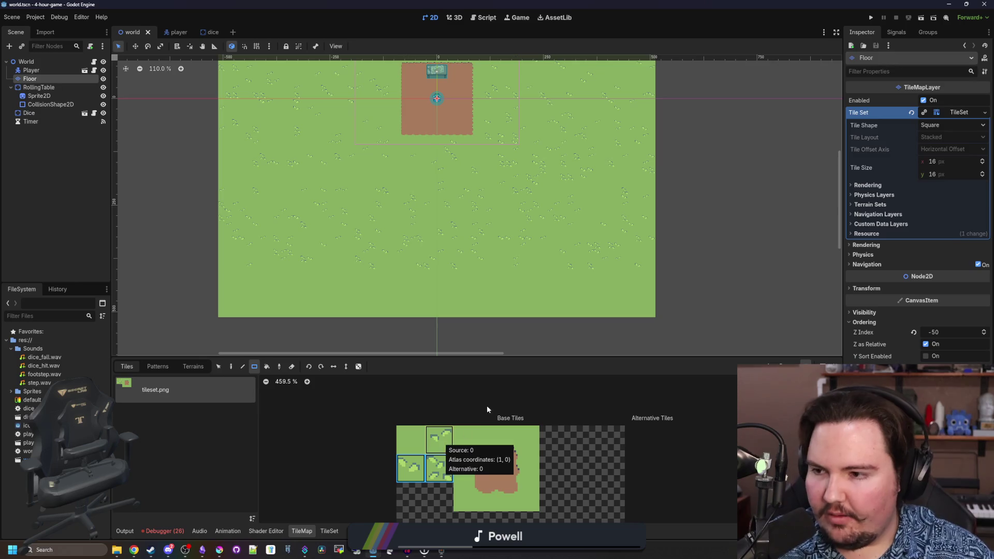
left_click(443, 444, "shift")
scroll(373, 310, "up", 2)
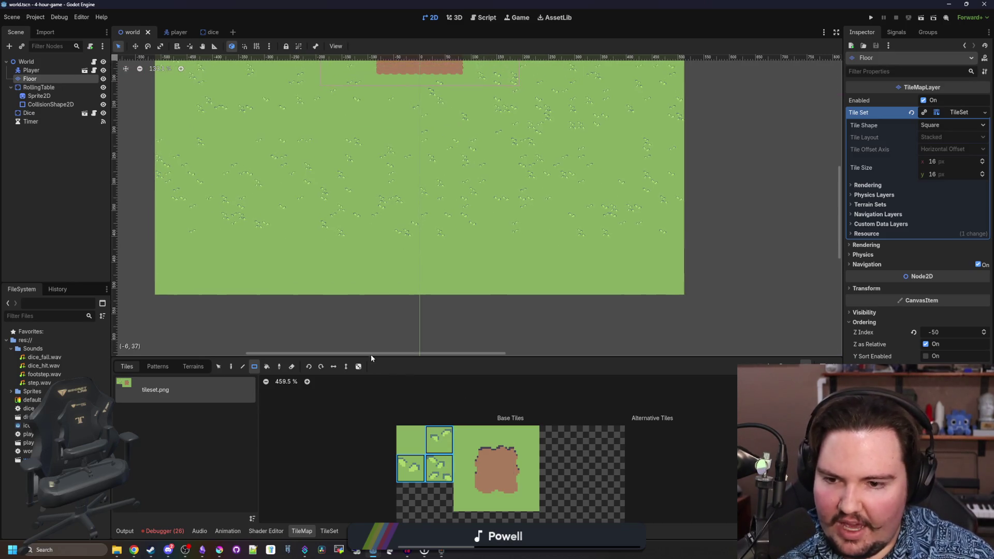
left_click(358, 366)
- Fill the floor's bottom band with scattered grass and save the world scene
mouse_move(159, 285)
left_mouse_down()
mouse_move(667, 256)
mouse_move(681, 238)
left_mouse_up()
scroll(313, 306, "down", 7)
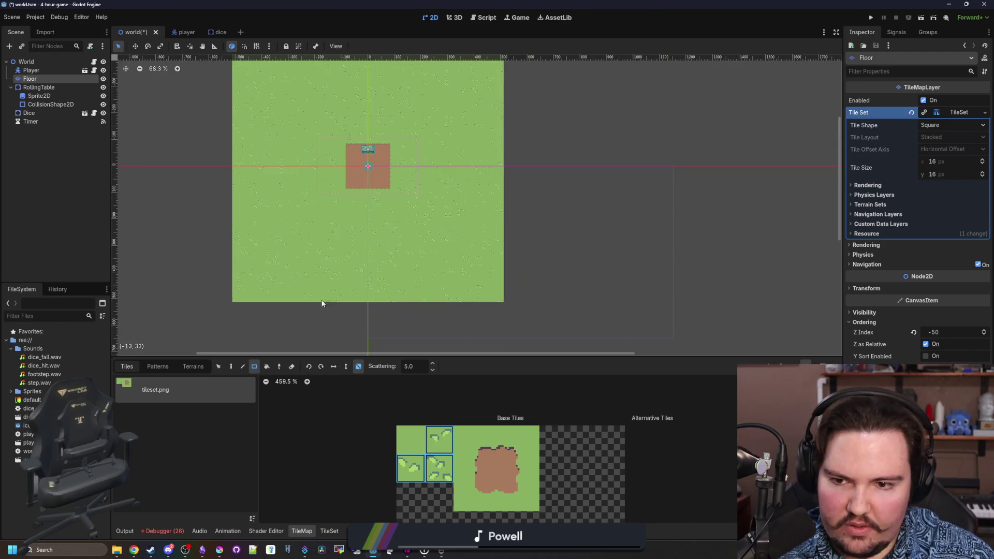
scroll(382, 270, "up", 1)
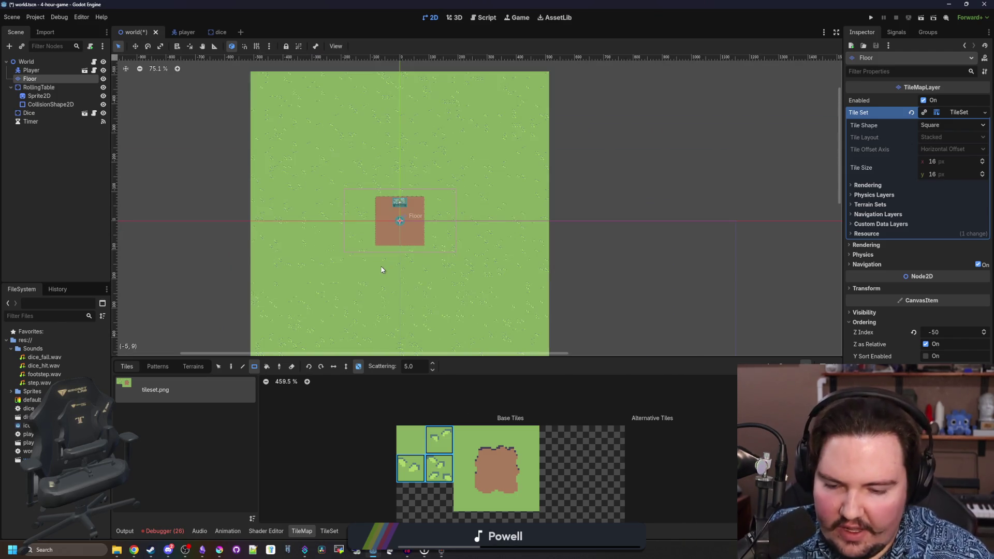
scroll(382, 270, "down", 4)
key("ctrl+s")
scroll(408, 203, "up", 12)
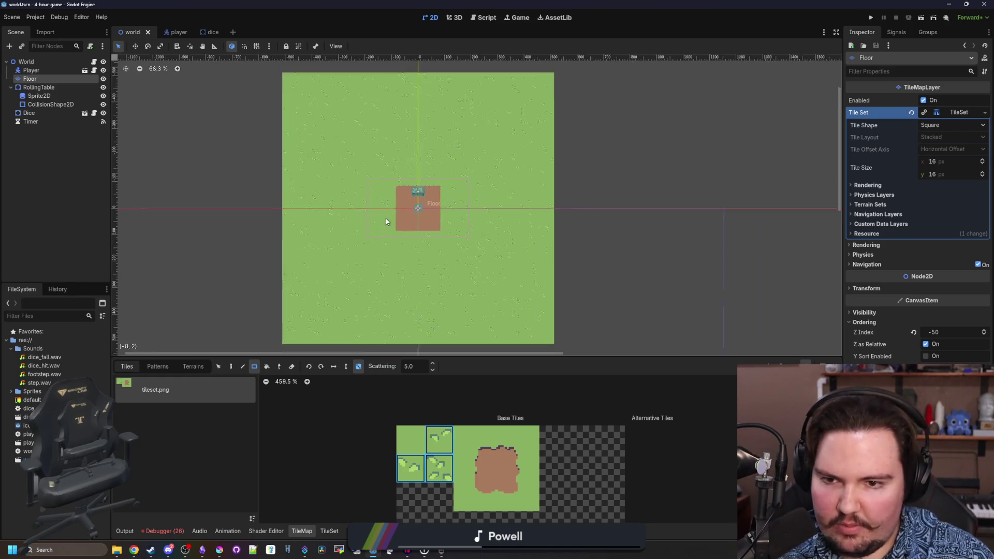
scroll(444, 205, "up", 9)
key("ctrl+s")
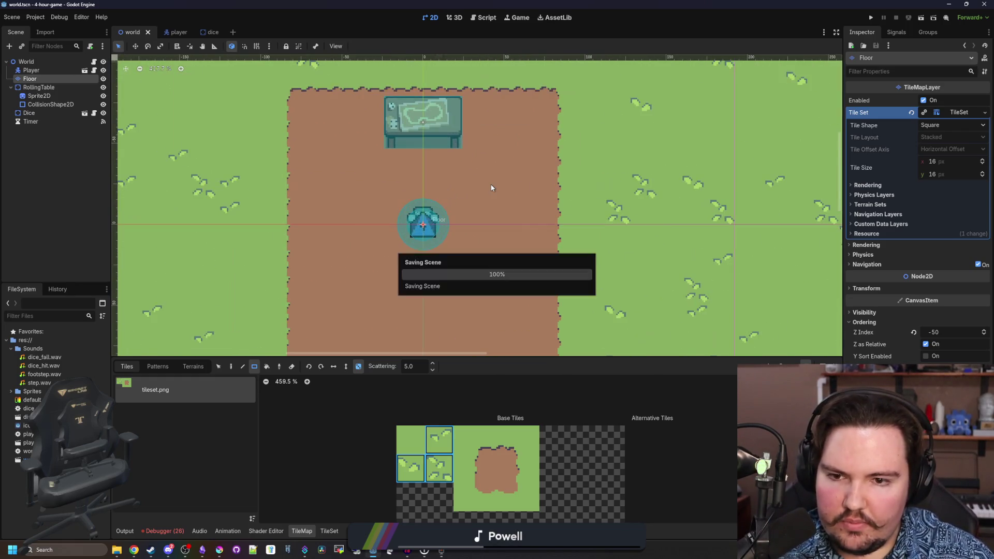
scroll(492, 191, "down", 8)
key("ctrl+s")
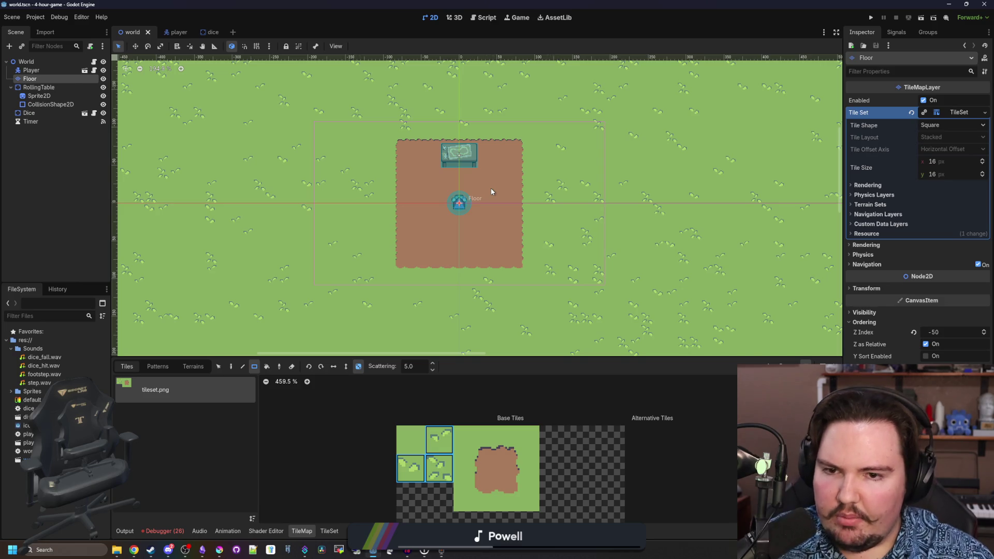
scroll(437, 244, "down", 6)
scroll(422, 220, "up", 4)
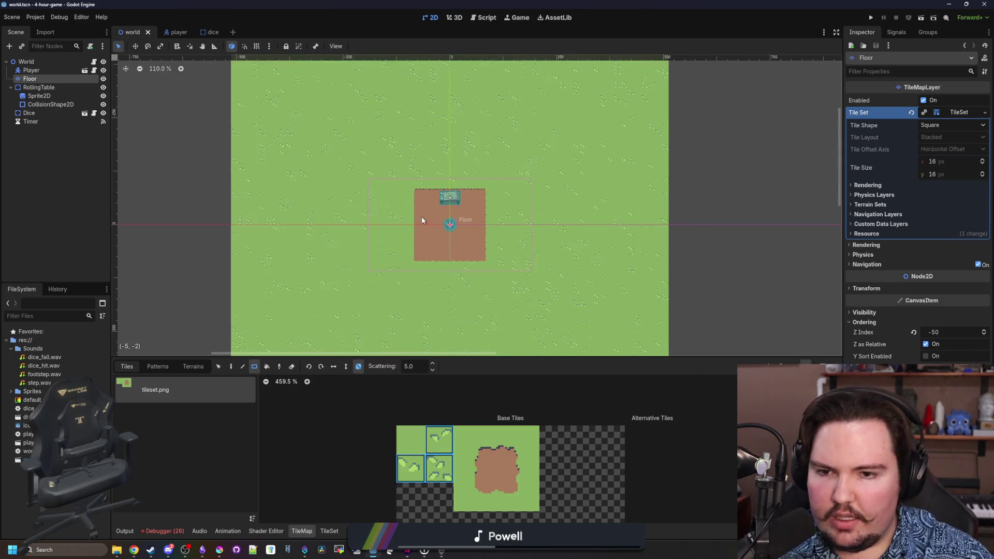
scroll(451, 226, "up", 4)
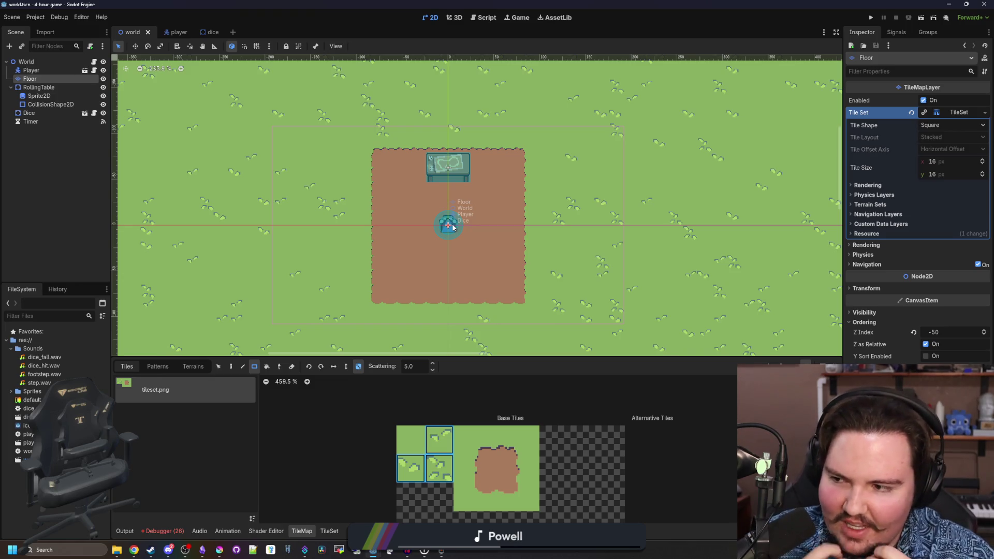
scroll(450, 228, "down", 6)
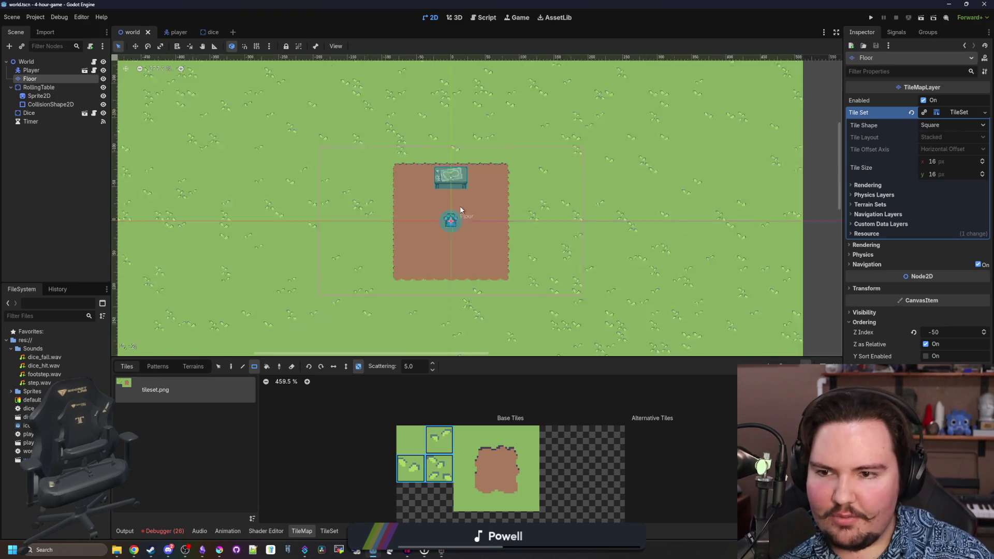
scroll(450, 228, "up", 3)
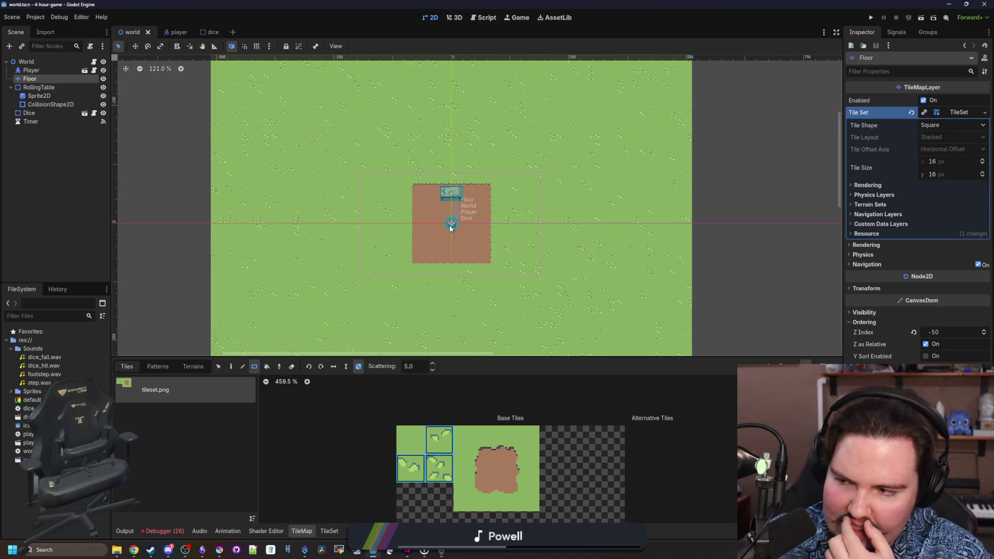
scroll(450, 228, "down", 3)
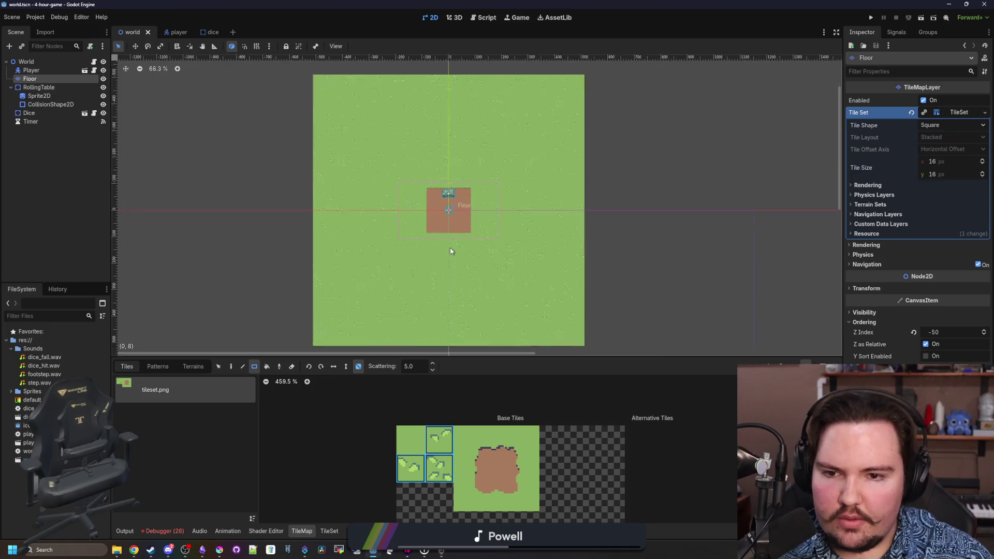
scroll(451, 251, "up", 1)
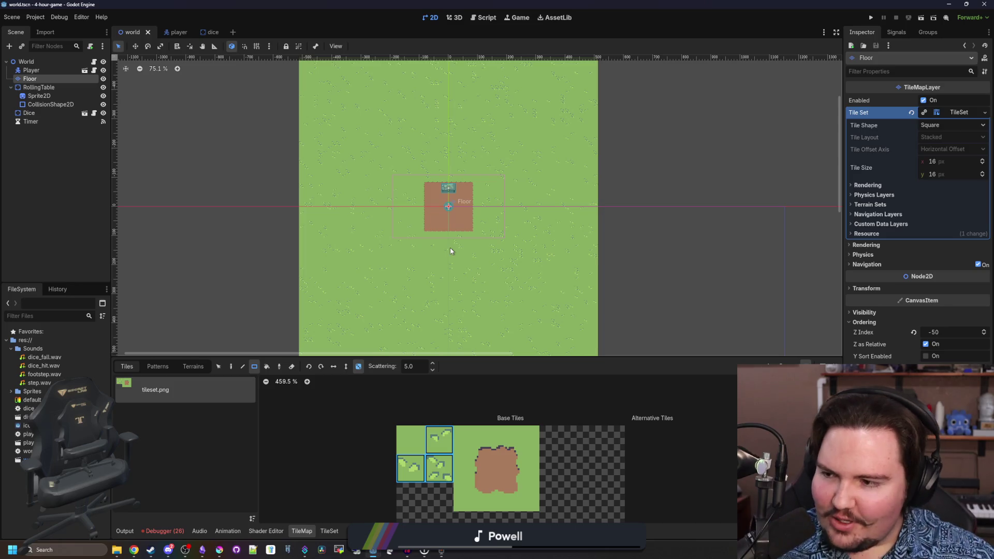
scroll(452, 222, "down", 2)
scroll(446, 210, "up", 6)
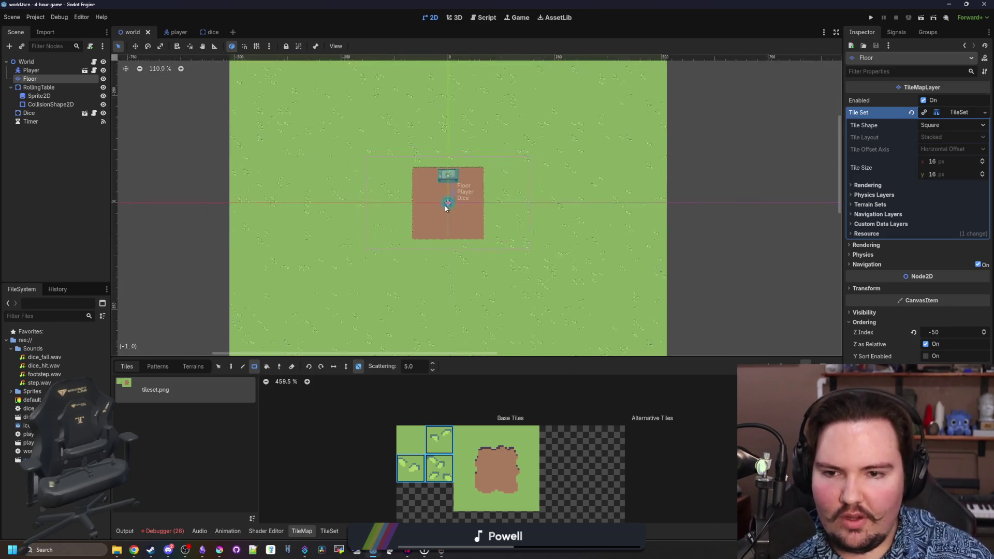
scroll(444, 205, "up", 2)
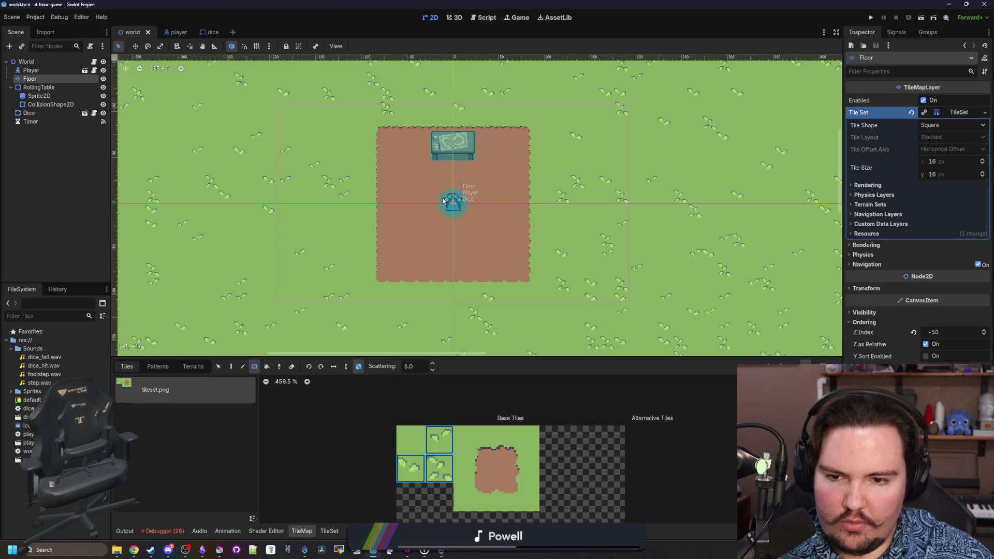
scroll(443, 201, "down", 4)
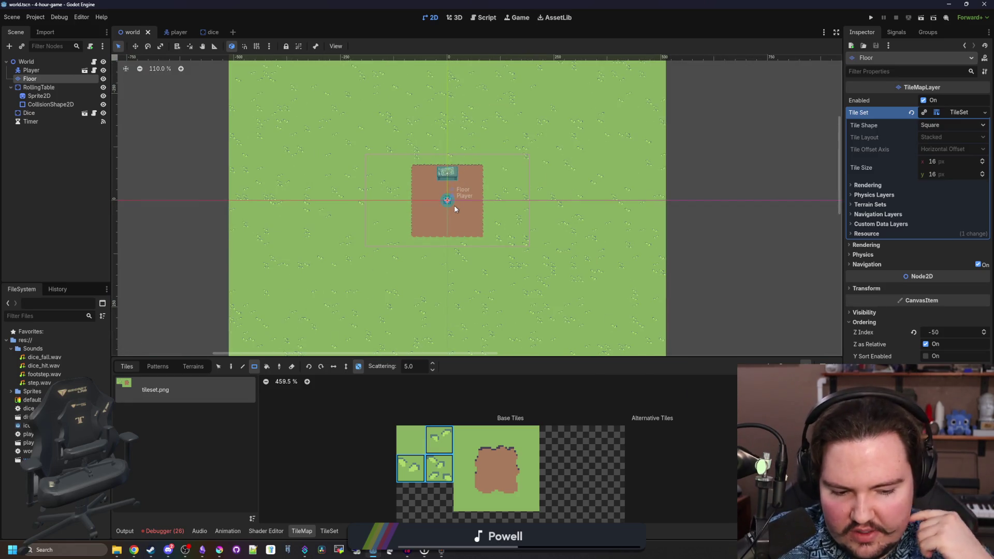
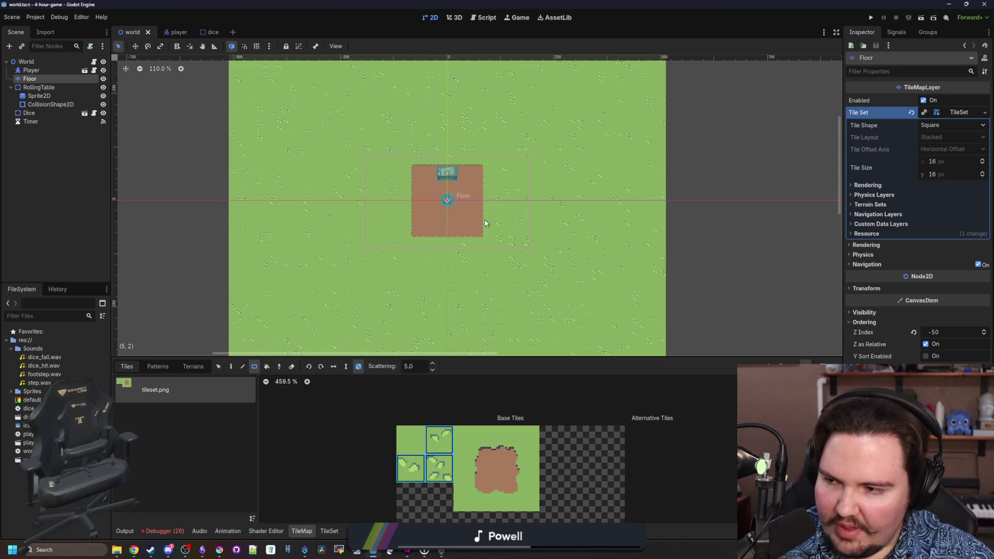
- Save the world scene, pick the plain grass tile and paint two grass rectangles beside the field
key("f")
key("ctrl+s")
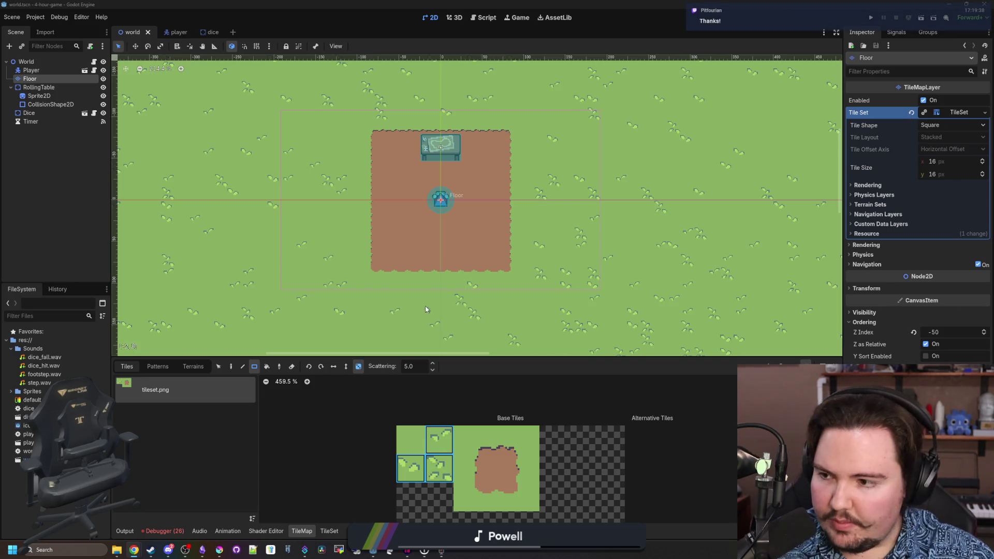
scroll(452, 232, "down", 5)
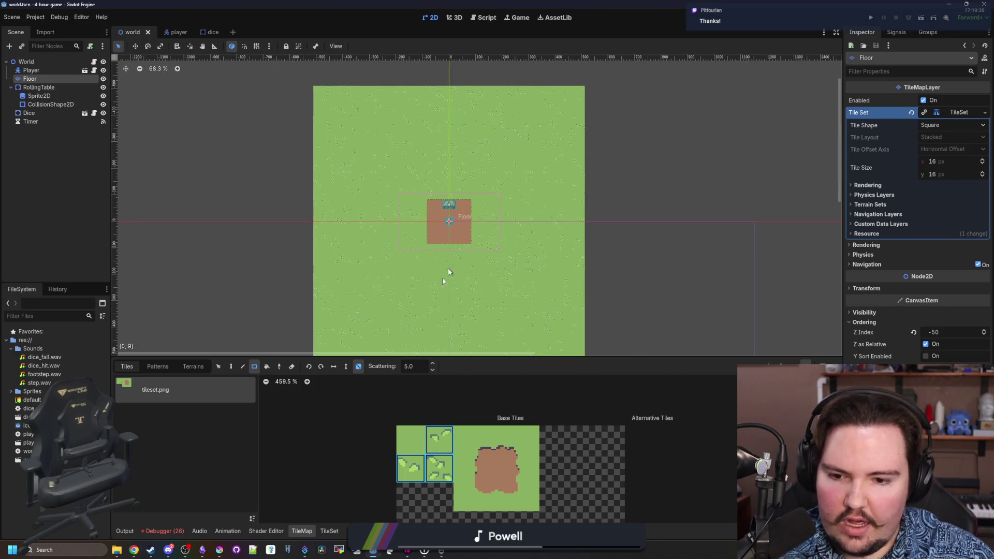
scroll(409, 310, "up", 2)
scroll(401, 303, "down", 2)
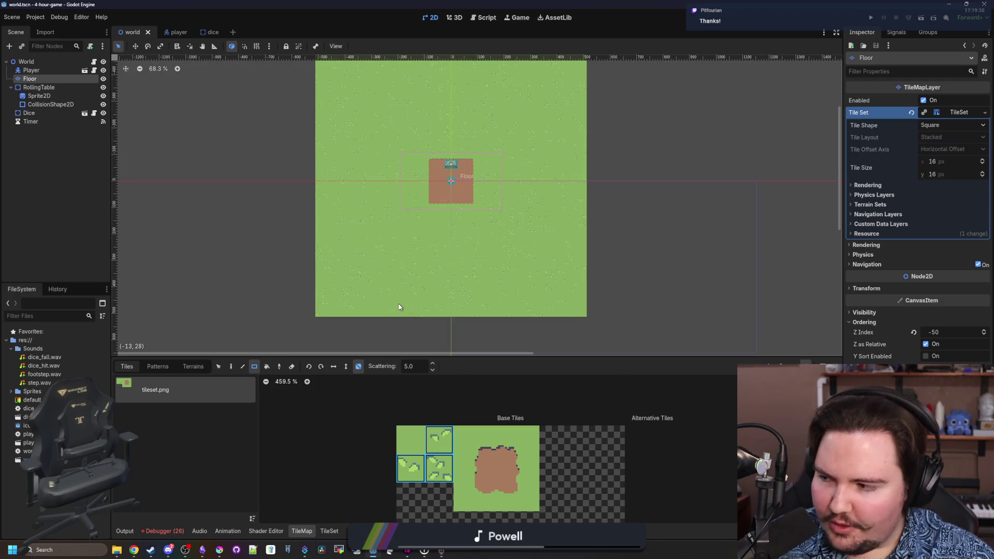
scroll(417, 293, "down", 1)
scroll(424, 292, "up", 2)
left_click(410, 440)
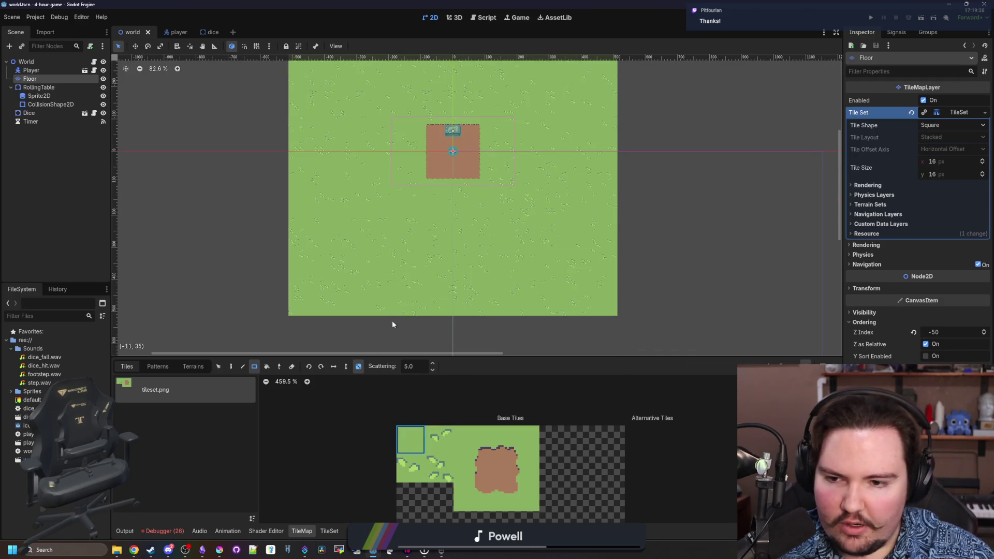
scroll(395, 327, "down", 3)
left_click_drag(293, 192, 508, 309)
left_click_drag(269, 327, 707, 186)
- Paint tall and wide grass strips extending the field outward
scroll(528, 272, "down", 1)
scroll(533, 277, "down", 2)
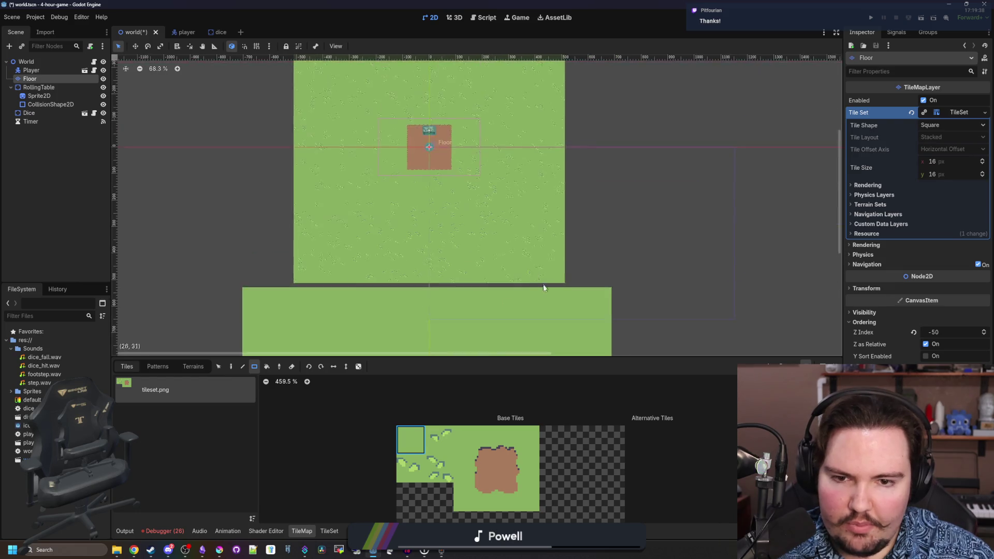
mouse_move(638, 341)
left_mouse_down()
mouse_move(564, 59)
mouse_move(587, 151)
left_mouse_up()
mouse_move(315, 99)
left_mouse_down()
mouse_move(672, 173)
mouse_move(665, 185)
mouse_move(673, 182)
left_mouse_up()
scroll(359, 224, "down", 2)
left_click_drag(311, 340, 396, 111)
scroll(344, 192, "up", 1)
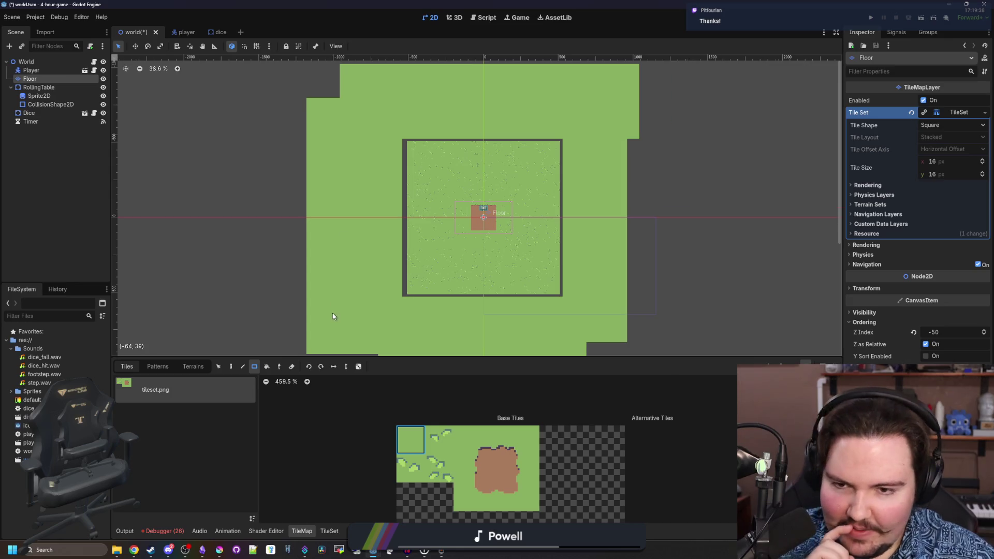
scroll(333, 316, "up", 2)
scroll(542, 185, "up", 6)
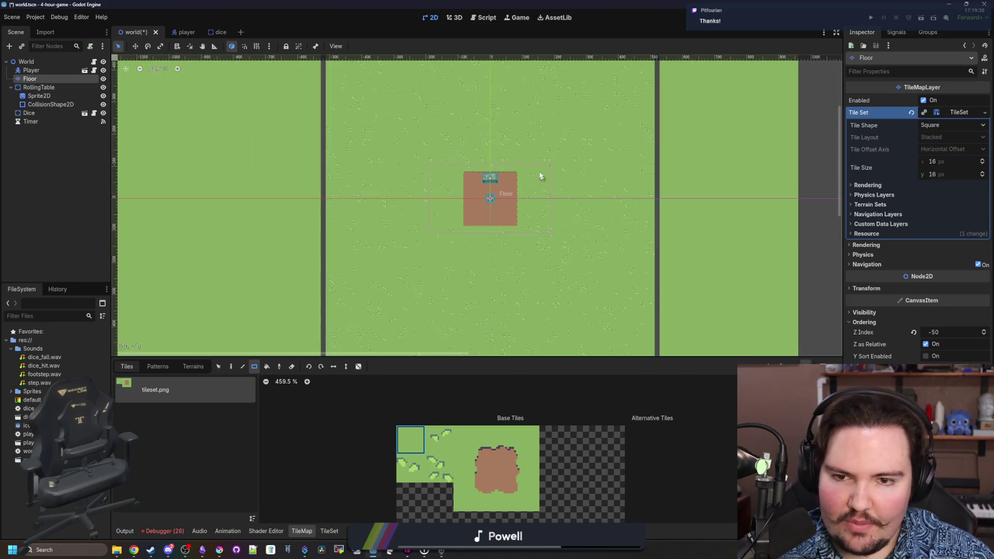
scroll(542, 184, "up", 5)
scroll(519, 184, "down", 15)
- Fill the remaining gaps below, right, top and left with grass, then save world.tscn
left_click_drag(324, 260, 485, 319)
left_click_drag(589, 319, 465, 297)
left_click_drag(530, 317, 573, 115)
left_click_drag(520, 133, 305, 77)
left_click_drag(298, 205, 236, 96)
left_click_drag(295, 320, 204, 174)
scroll(388, 194, "up", 3)
key("ctrl+s")
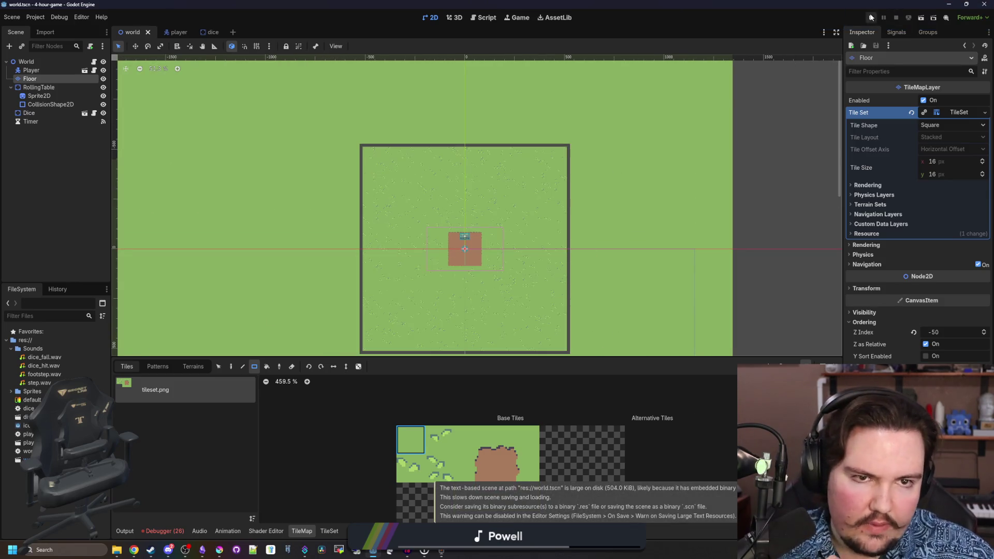
left_click(871, 17)
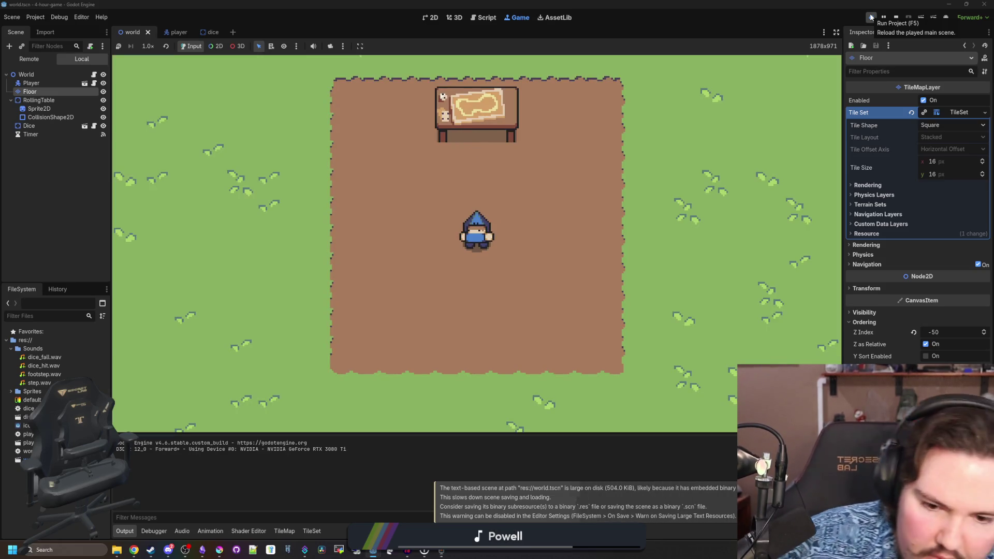
- Walk the player left, up, right and down across the enlarged grass, then stop the game
key("Left")
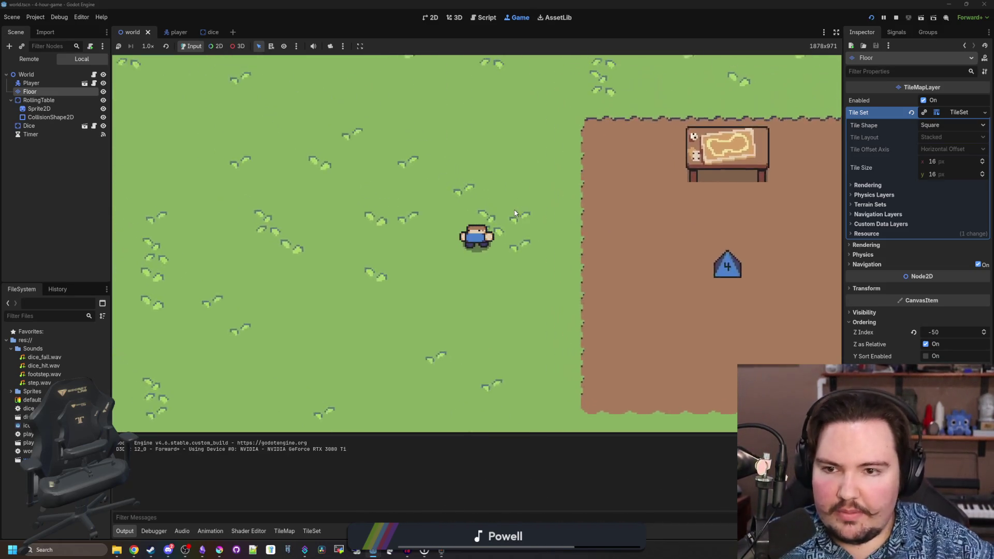
key("Left")
key("Up")
key("Right")
key("Up")
key("Down")
key("Down")
key("Left")
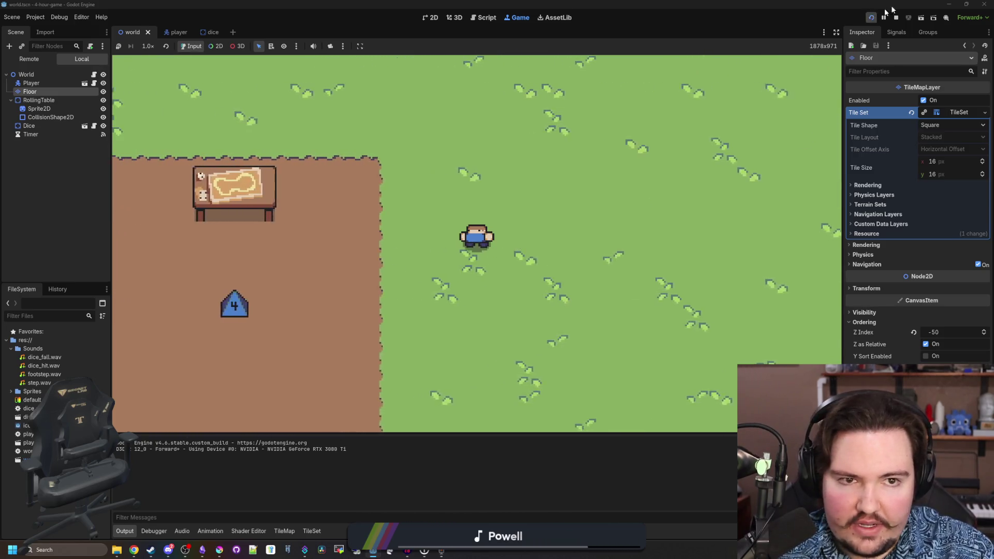
left_click(896, 18)
scroll(485, 295, "up", 1)
scroll(371, 263, "down", 6)
scroll(377, 212, "up", 2)
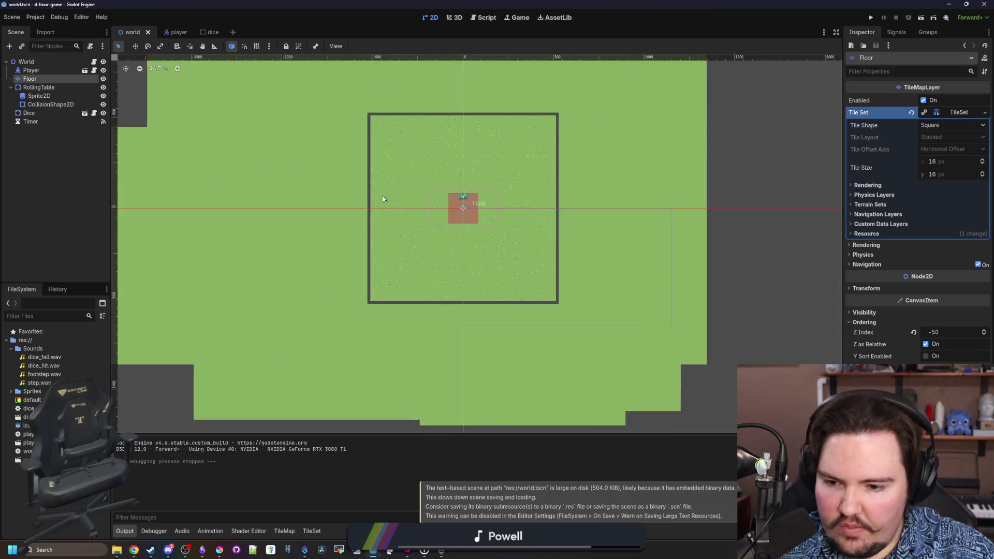
- Select the RollingTable and Floor nodes and save the world scene
scroll(378, 212, "up", 2)
left_click(42, 86)
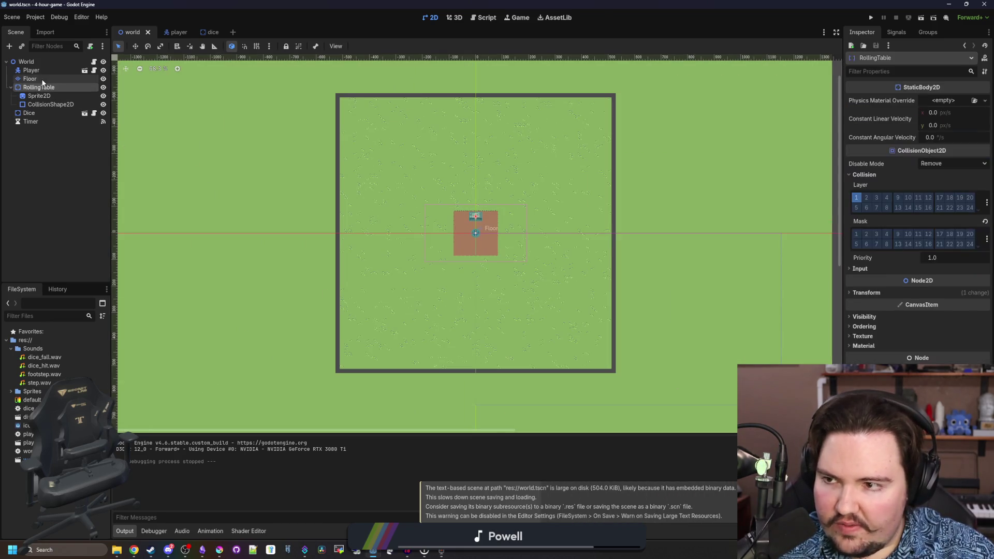
left_click(31, 79)
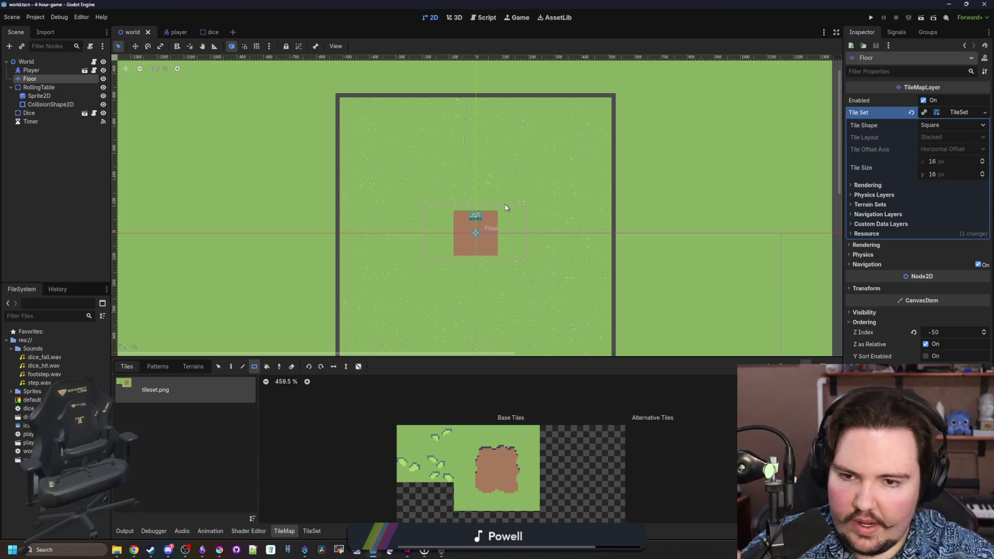
scroll(505, 207, "down", 3)
scroll(443, 229, "up", 1)
key("ctrl+s")
scroll(457, 250, "up", 1)
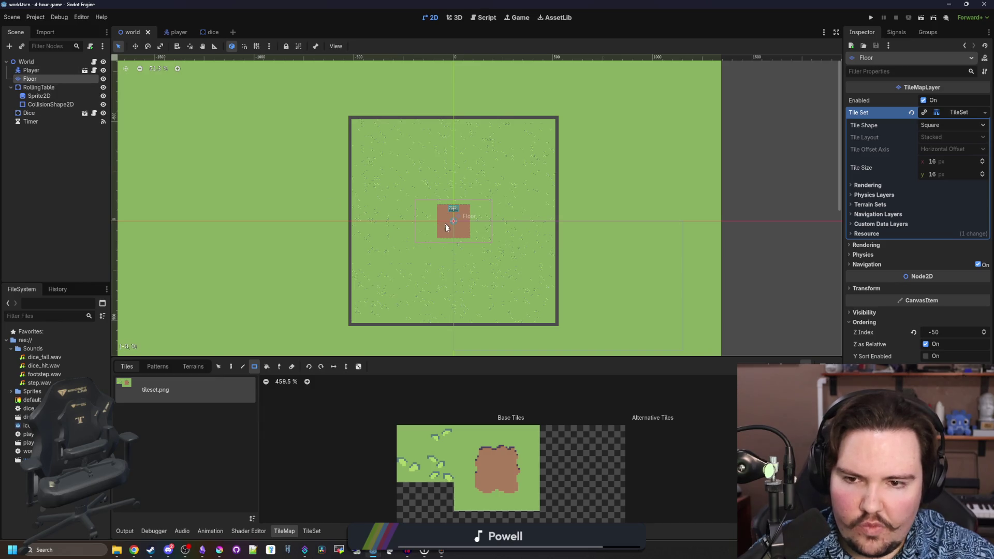
scroll(445, 222, "up", 3)
scroll(444, 295, "down", 2)
key("ctrl+s")
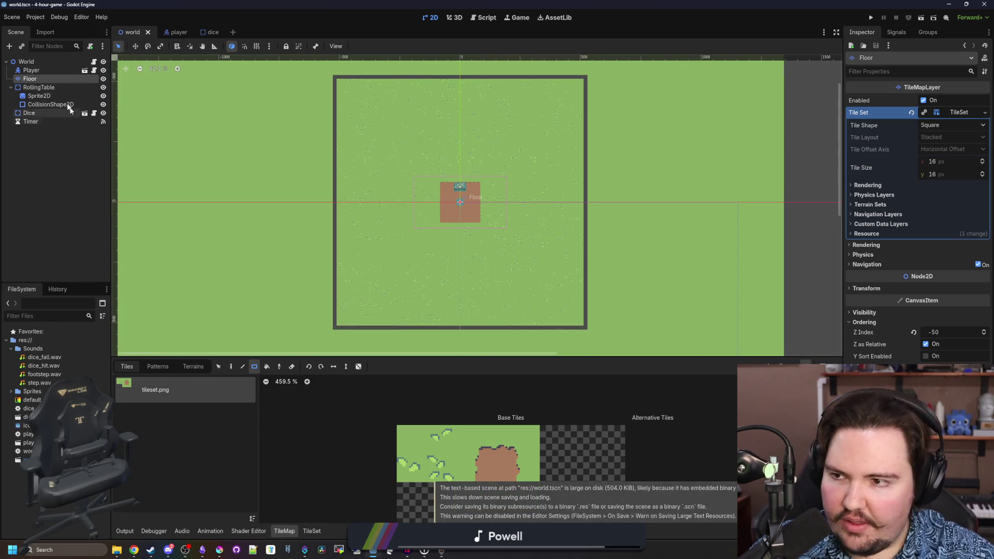
- Add a TileMapLayer child under World and move it above Floor
right_click(39, 69)
left_click(45, 58)
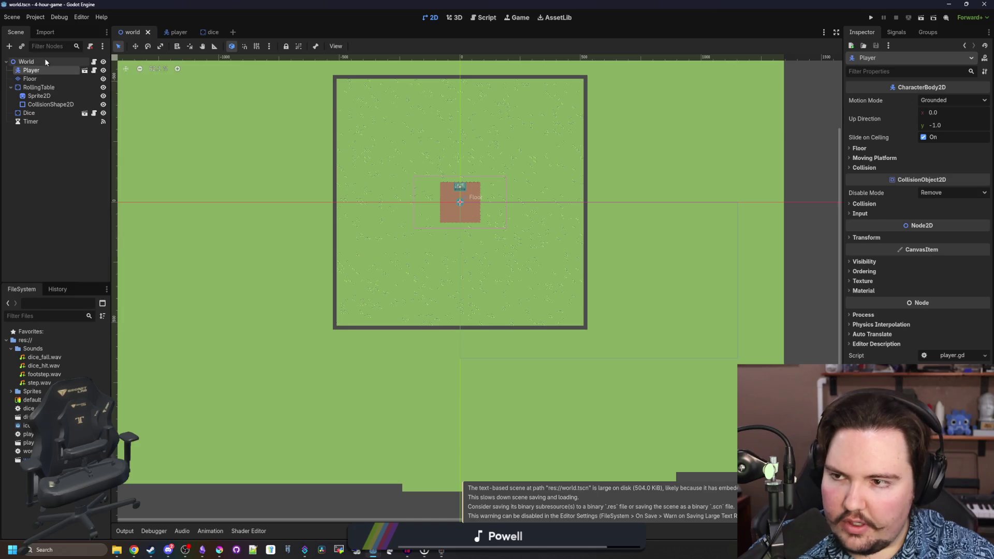
right_click(45, 58)
left_click(76, 79)
type("tile")
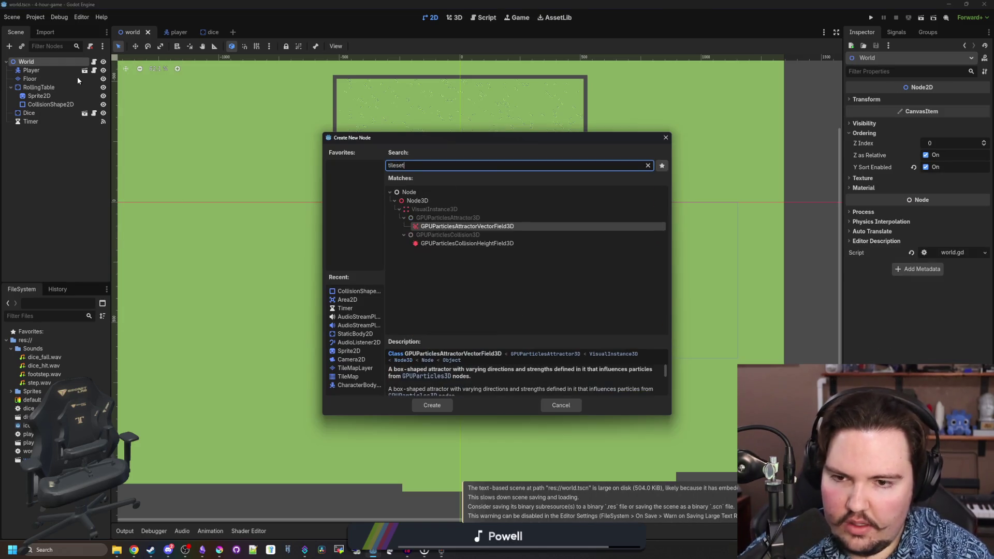
key("Down")
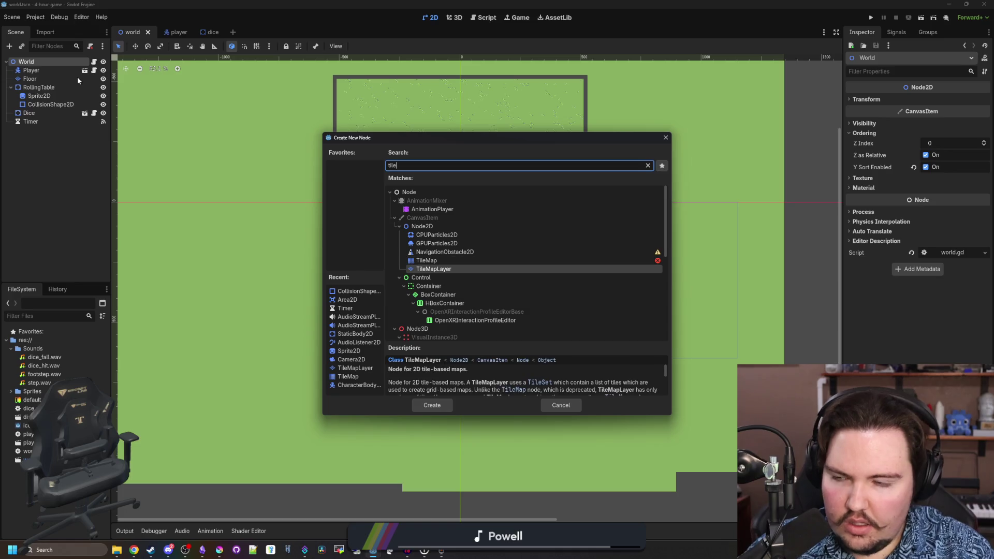
key("Return")
left_click_drag(67, 127, 46, 80)
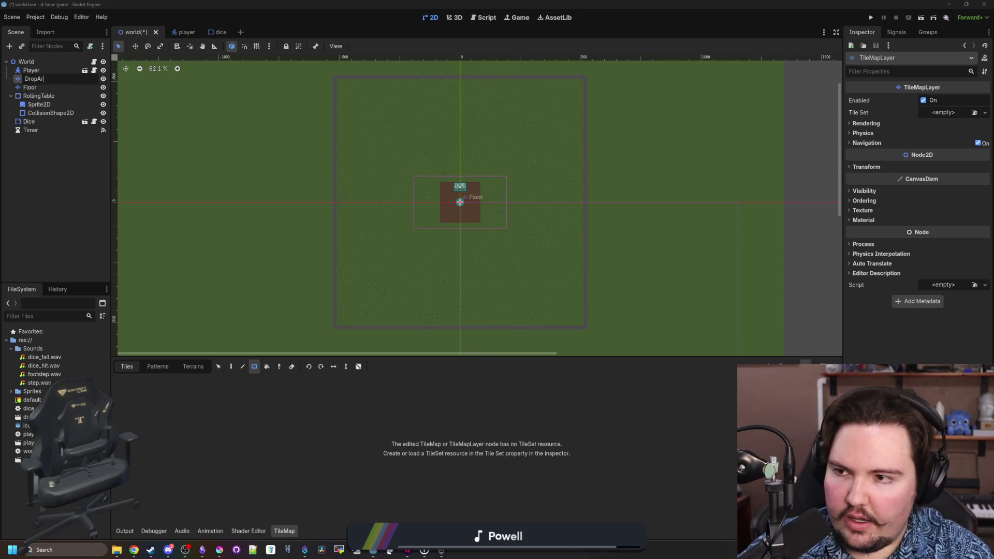
- Name the new layer DropArea, correcting the misspelled 'DropArrea'
type("rea")
key("Return")
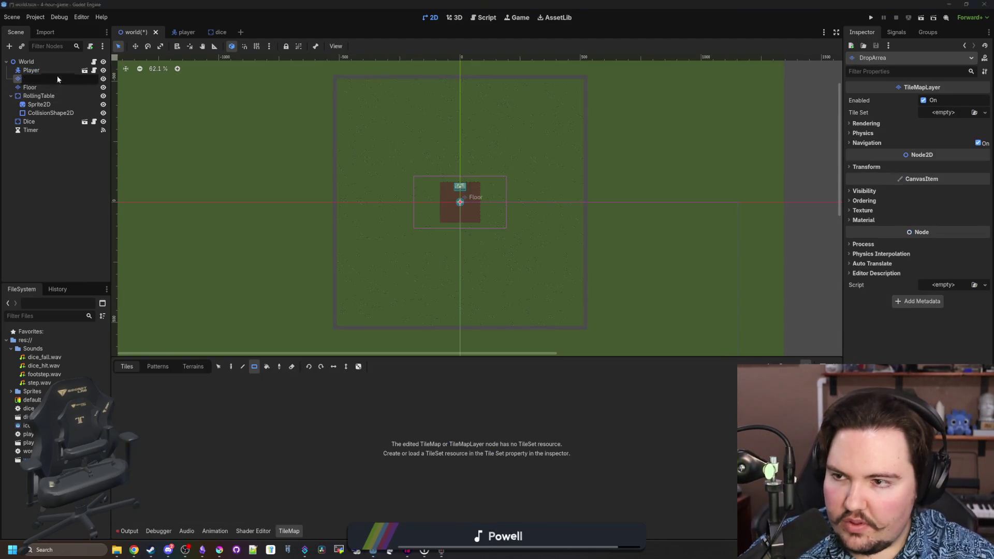
double_click(60, 78)
key("BackSpace")
key("BackSpace")
key("BackSpace")
type("ea")
key("Return")
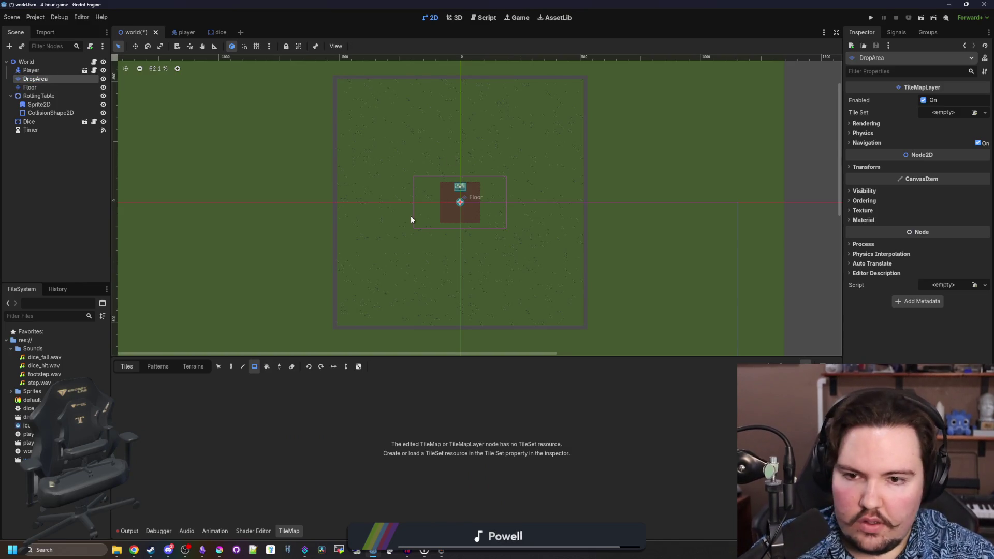
- Give DropArea a new TileSet with tileset.png as an atlas source and auto-created tiles
scroll(442, 216, "up", 2)
left_click(949, 112)
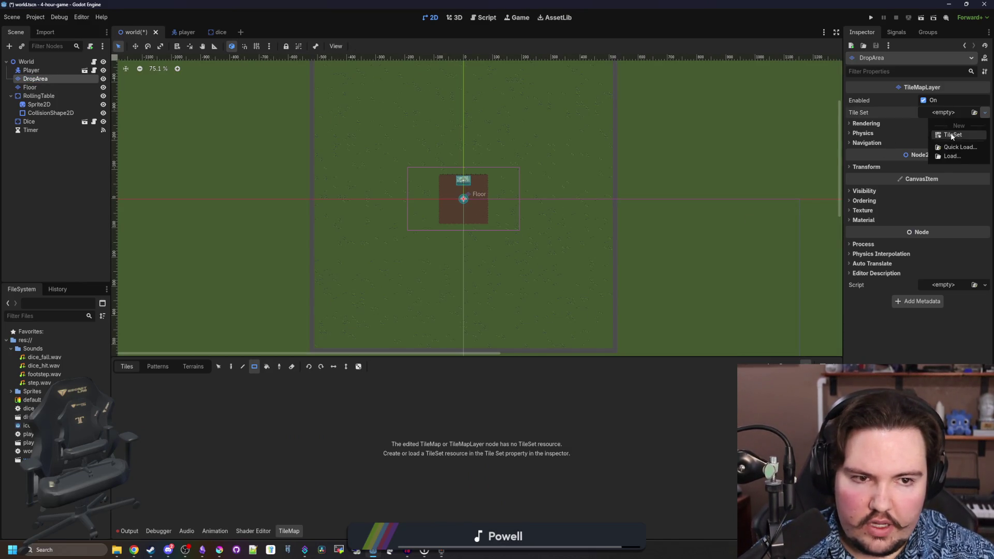
left_click(951, 136)
left_click(951, 113)
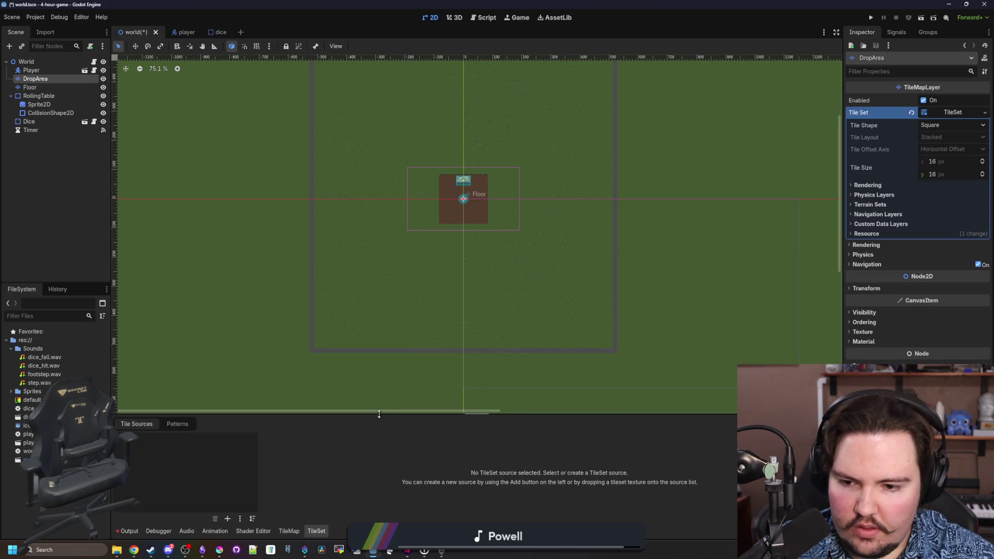
left_click_drag(379, 414, 379, 377)
left_click(227, 519)
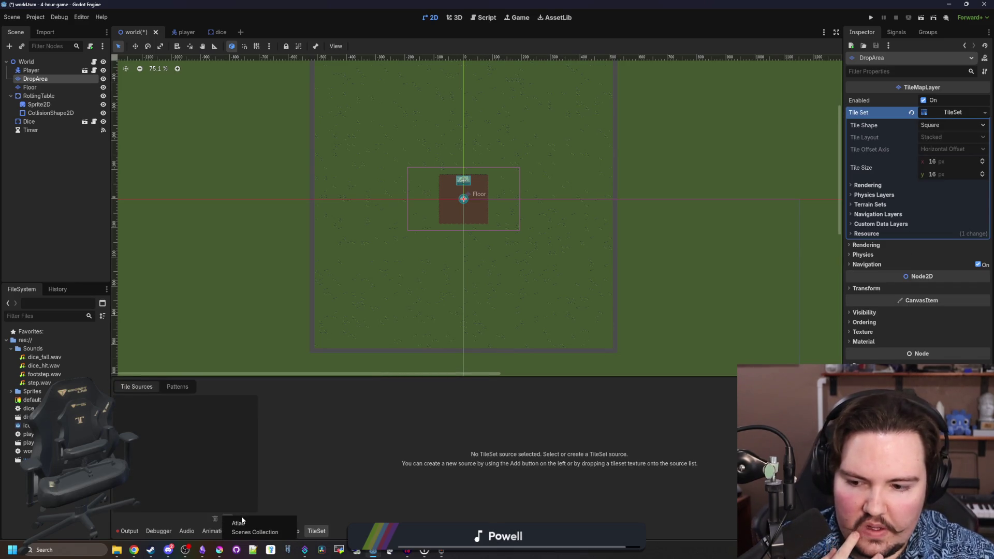
left_click(244, 523)
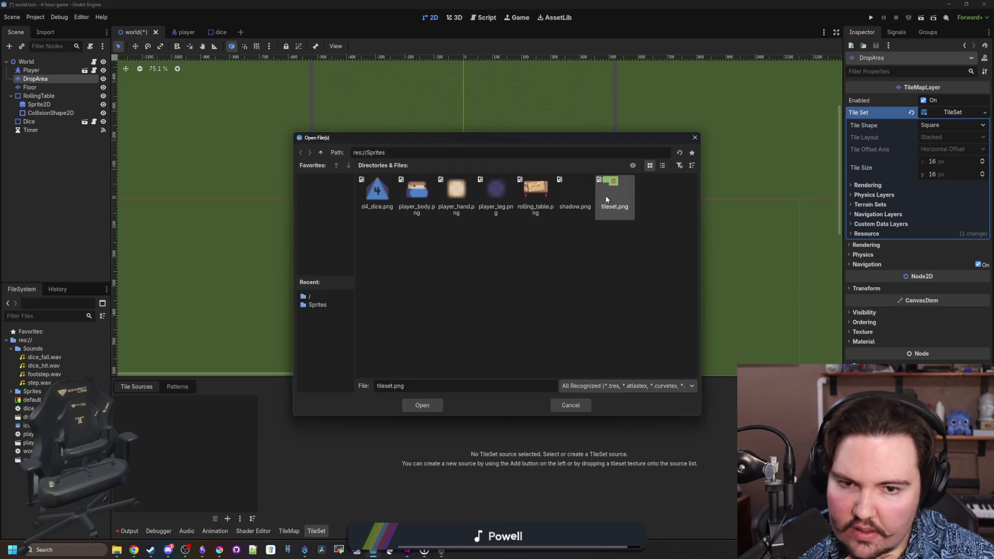
left_click(420, 405)
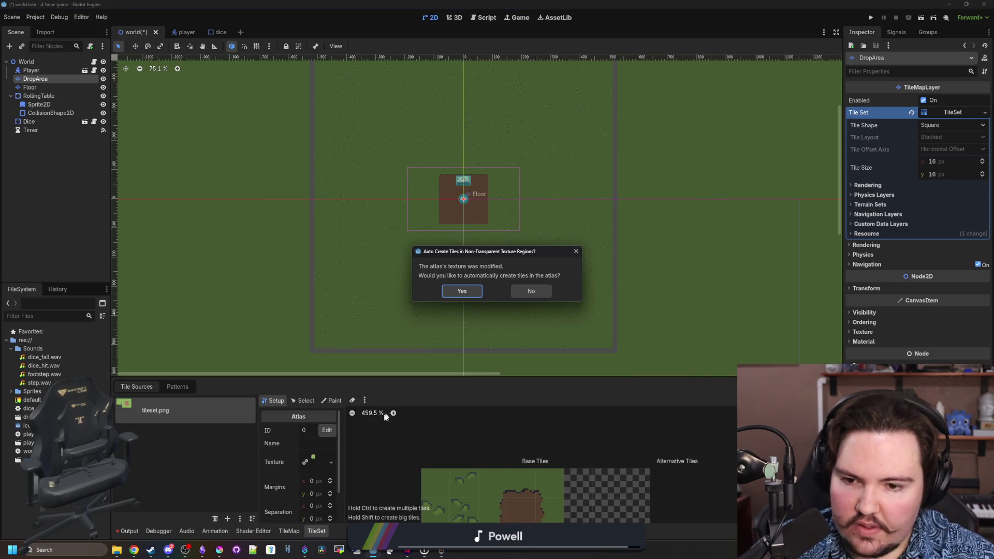
left_click(462, 290)
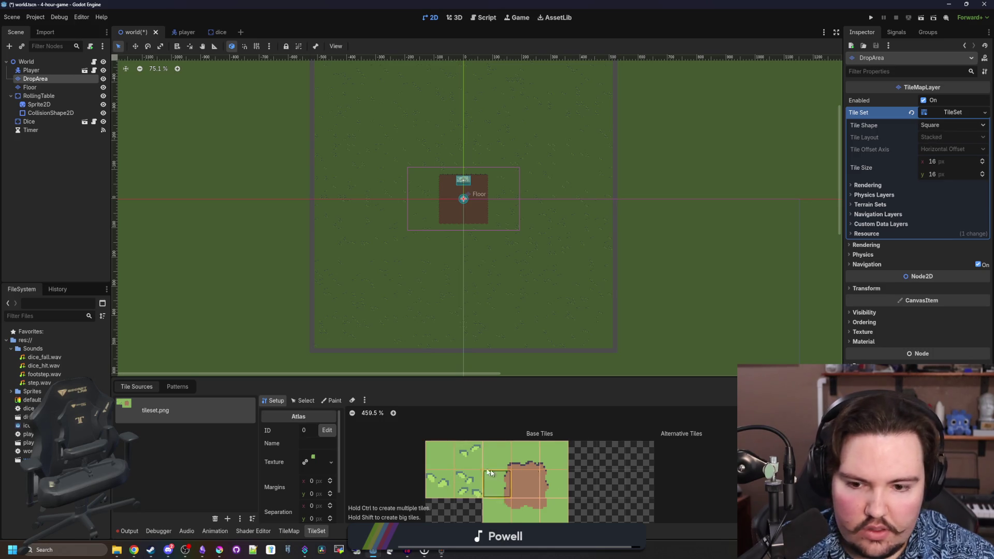
- Switch to the TileMap panel and select the plain grass tile for painting
left_click(291, 533)
left_click(308, 532)
left_click(328, 401)
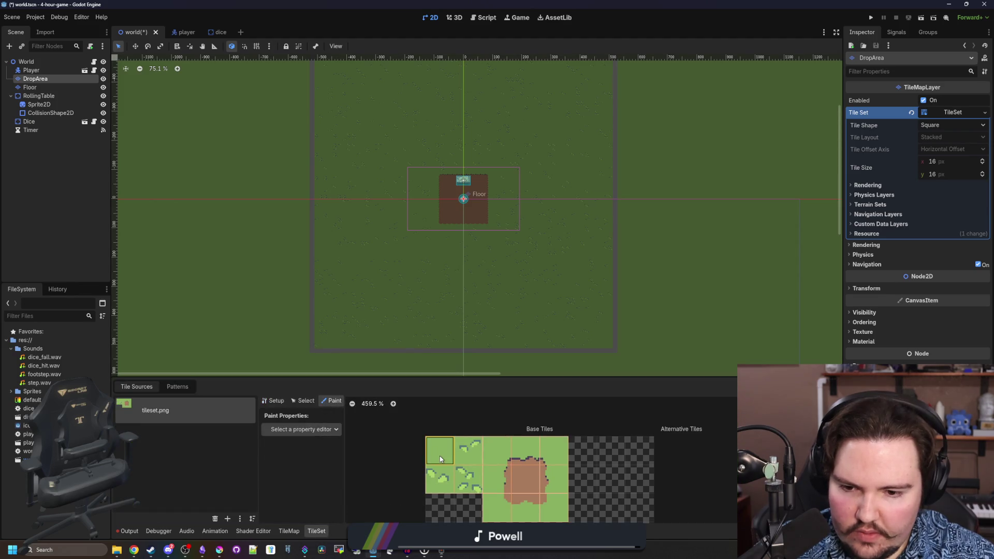
scroll(398, 359, "down", 2)
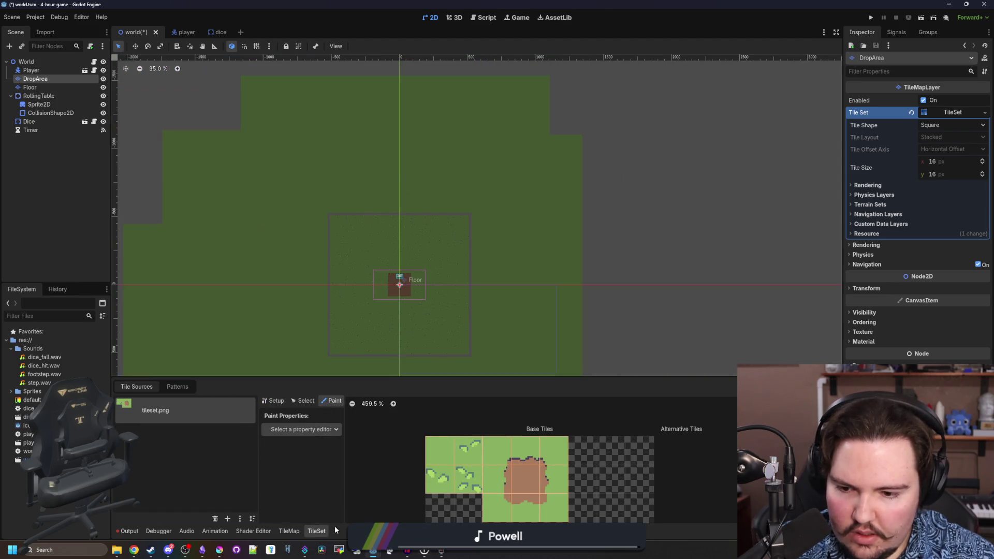
left_click(291, 532)
left_click(399, 434)
scroll(366, 273, "up", 3)
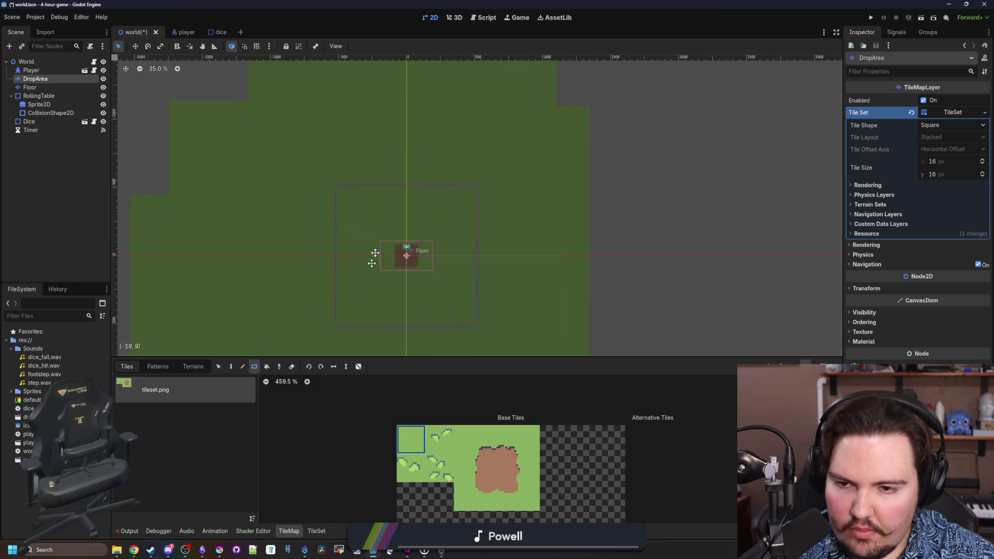
- Paint DropArea tiles over the whole floor and lower the layer's Modulate opacity
mouse_move(344, 76)
left_mouse_down()
mouse_move(516, 228)
mouse_move(608, 344)
left_mouse_up()
scroll(490, 211, "up", 6)
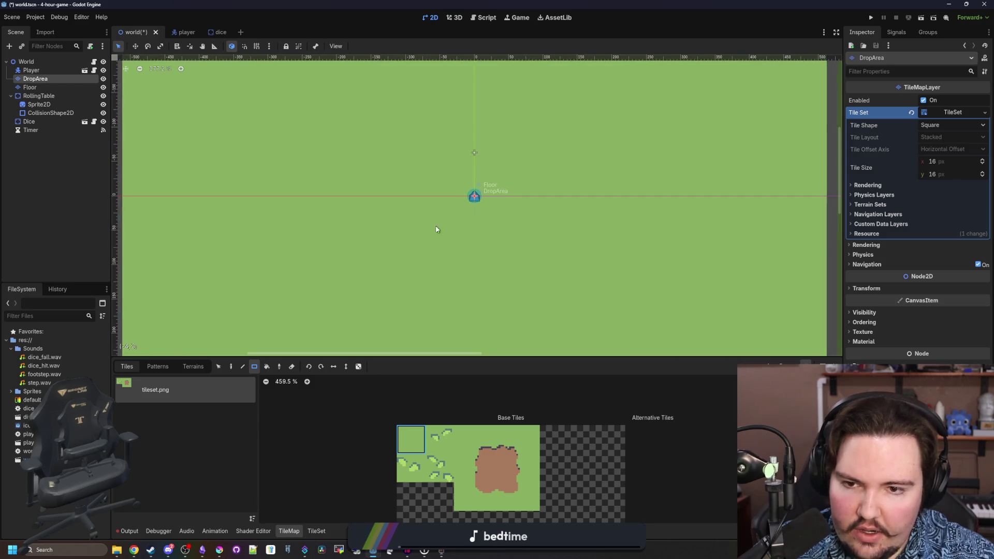
scroll(445, 151, "up", 2)
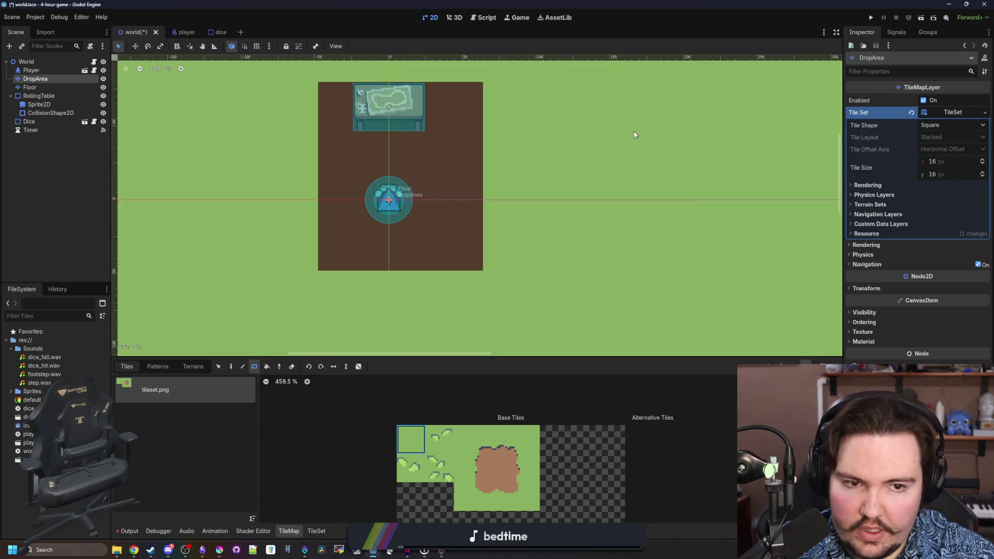
left_click(872, 312)
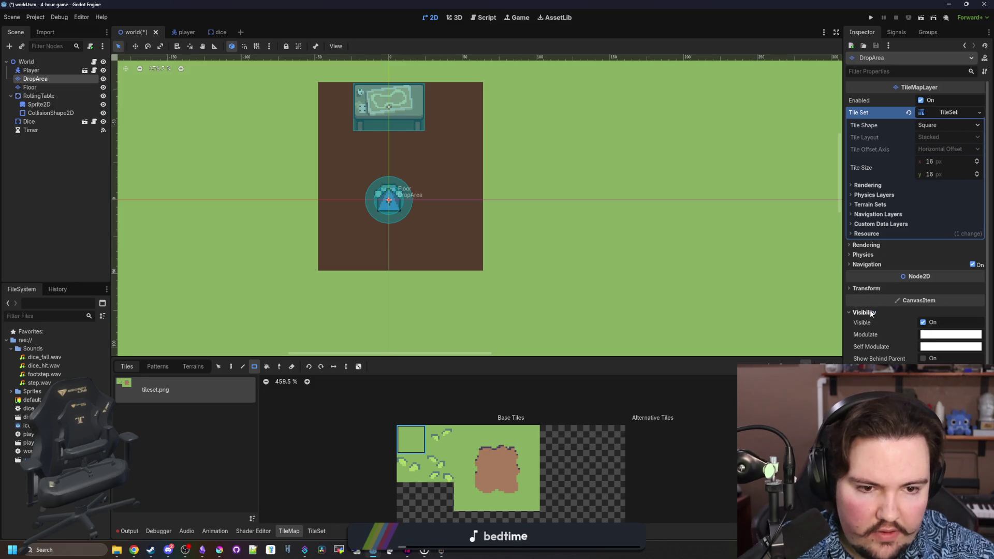
left_click(940, 337)
left_click(921, 275)
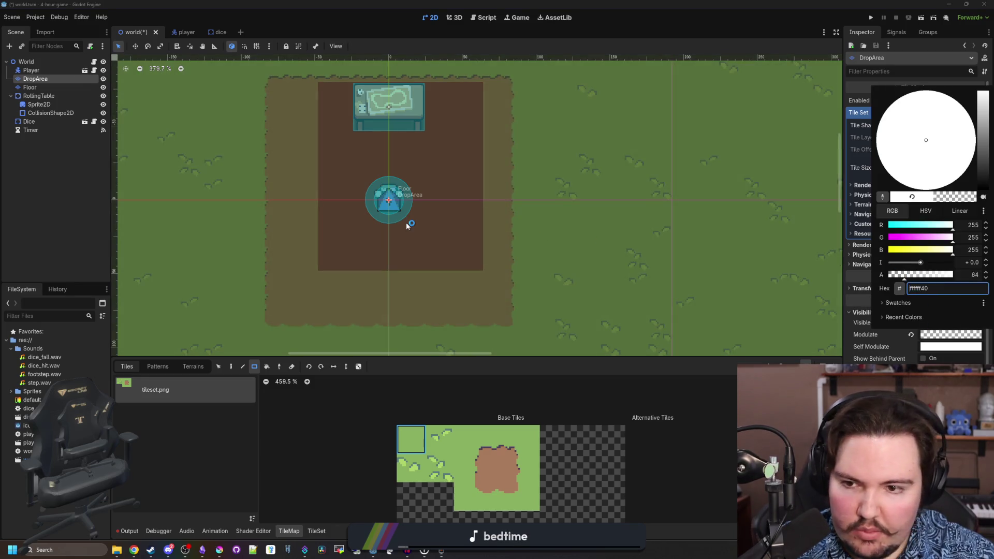
left_click(362, 264)
left_click_drag(268, 330, 520, 64)
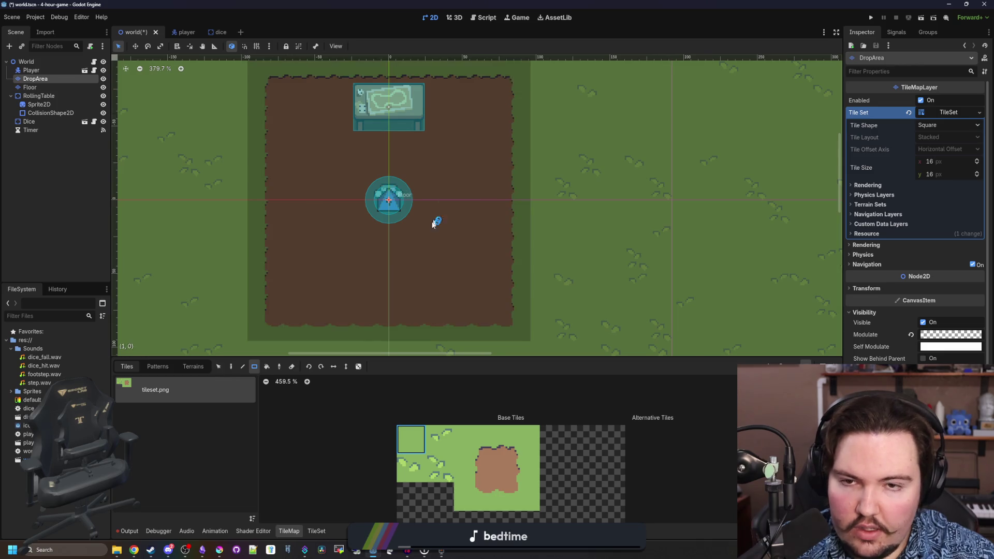
scroll(414, 207, "down", 3)
scroll(408, 198, "up", 1)
- Set DropArea's Modulate alpha to fully transparent and save the world scene
left_click(936, 342)
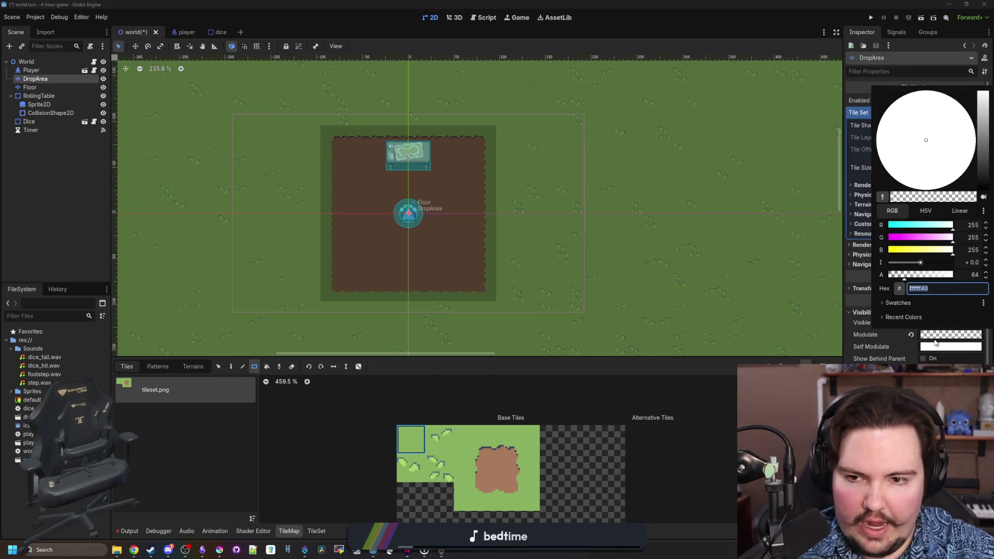
left_click_drag(920, 275, 859, 282)
left_click(728, 470)
key("ctrl+s")
scroll(511, 299, "down", 10)
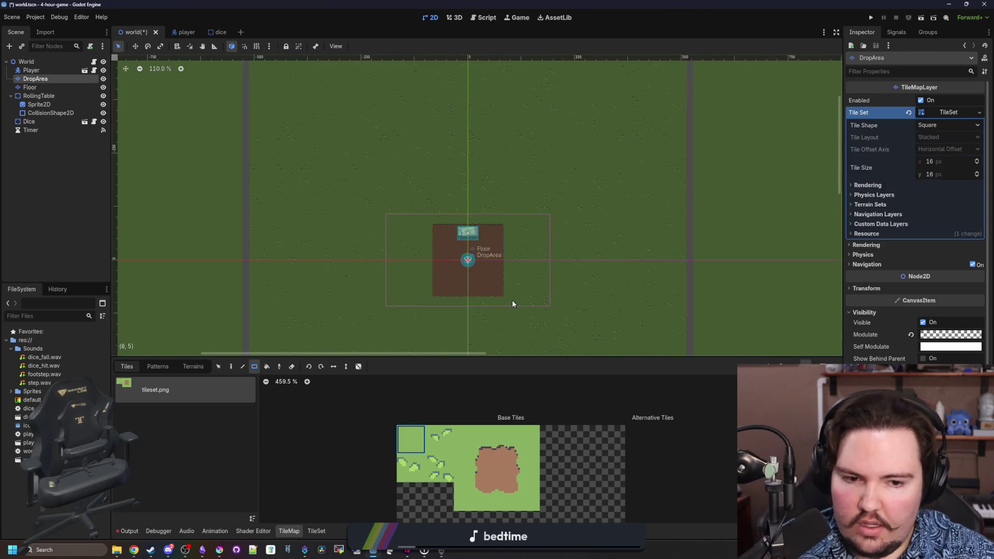
left_click(94, 62)
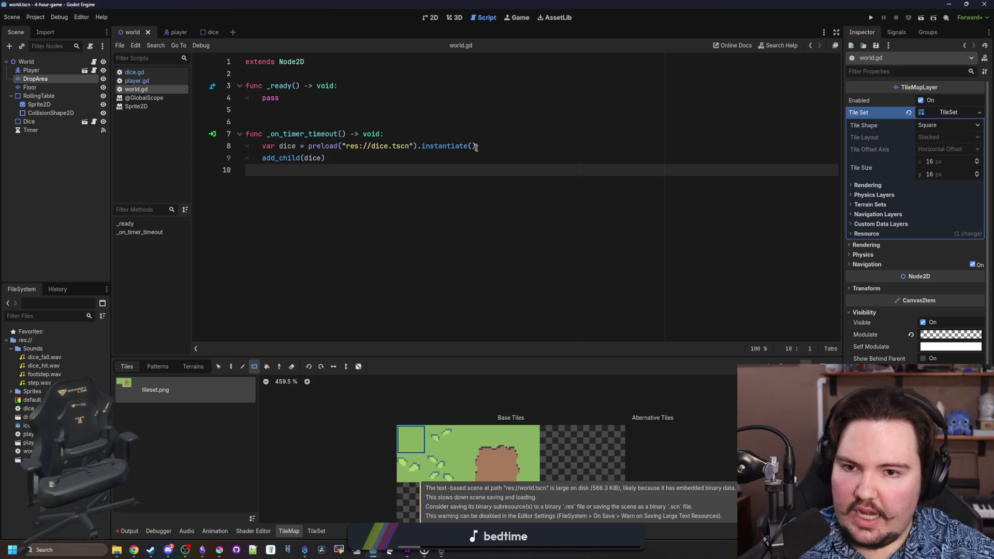
- Add 'var cells = $DropArea.get_used_cells()' inside the timer function
left_click(386, 133)
key("Return")
key("Return")
key("Up")
mouse_move(44, 79)
left_mouse_down()
mouse_move(310, 158)
mouse_move(362, 148)
left_mouse_up()
type(".")
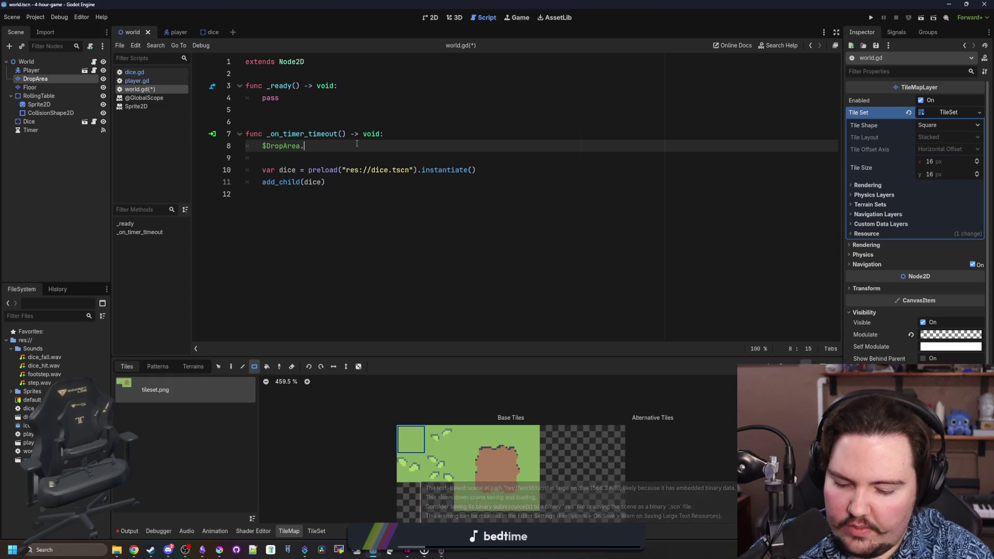
type("get_used")
key("Return")
key("Return")
key("Return")
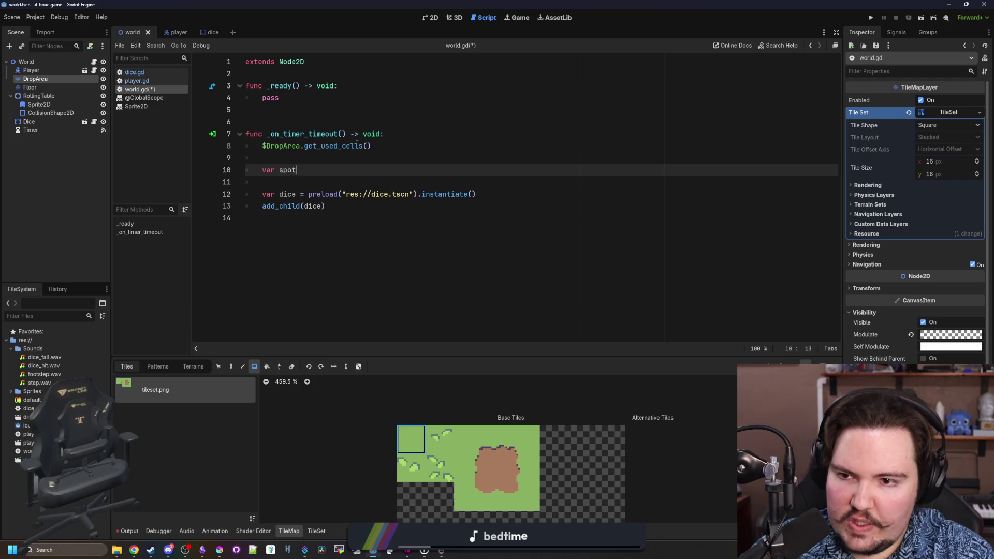
left_click(263, 146)
type("var cells =")
- Give the spot variable the type Vector2i
left_click(310, 172)
type("cells.pick_random(")
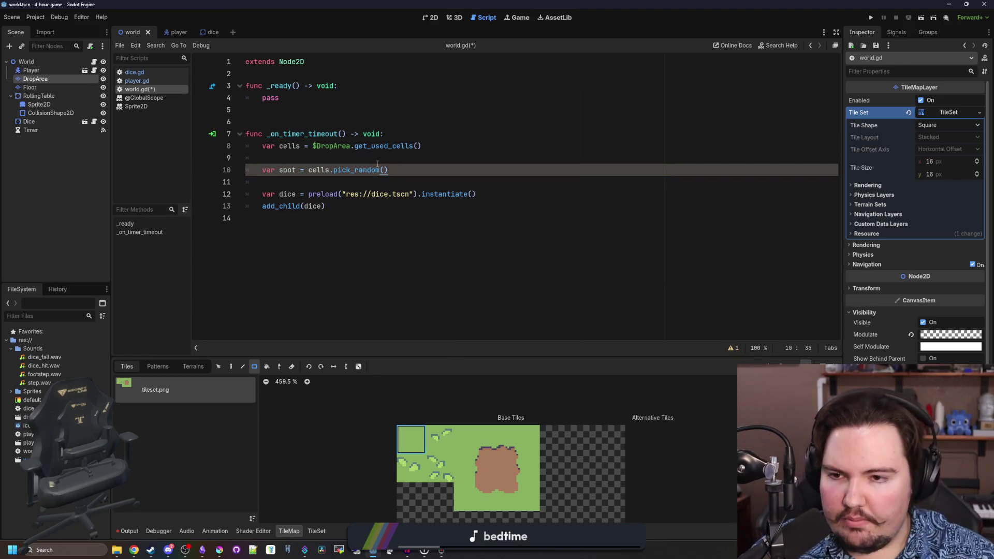
type(": Vector2i")
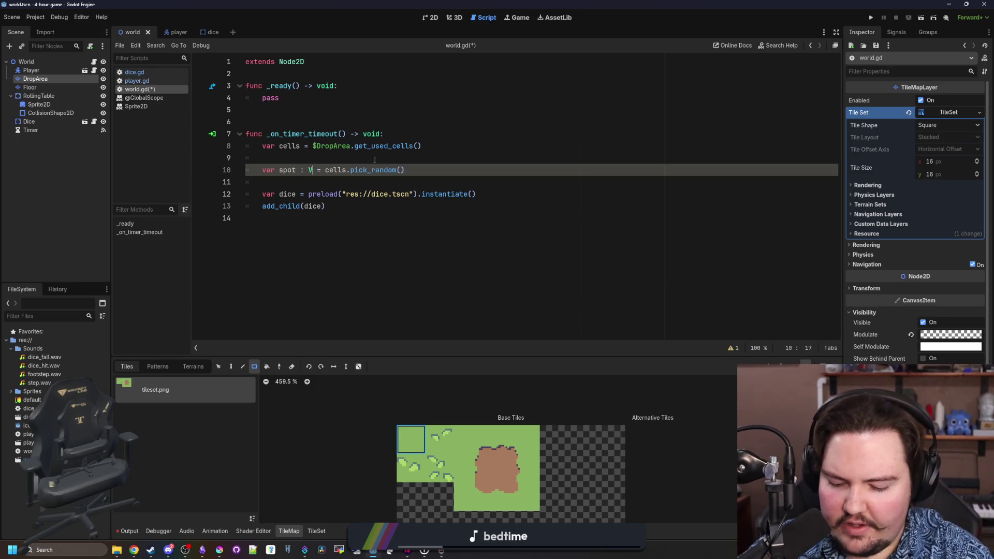
left_click(379, 160)
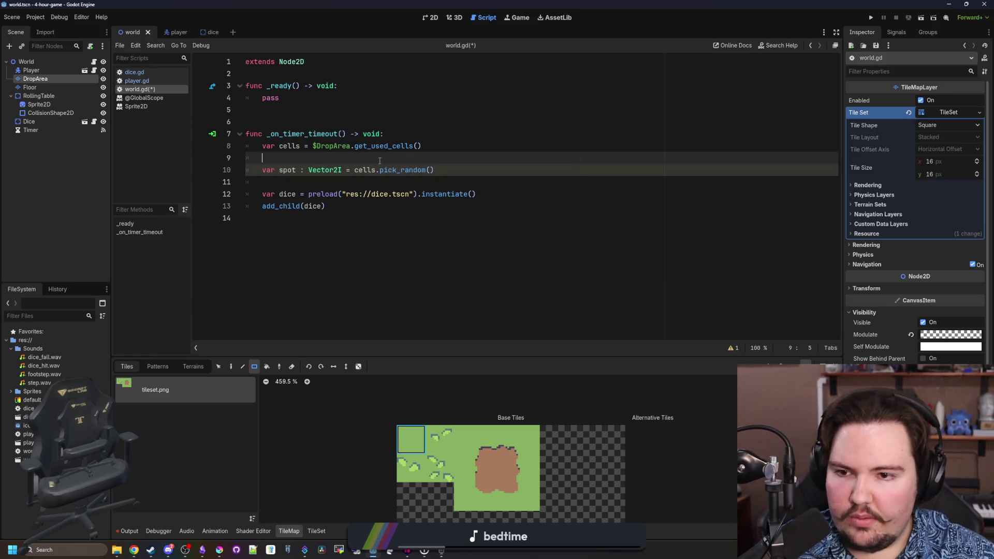
left_click(342, 170)
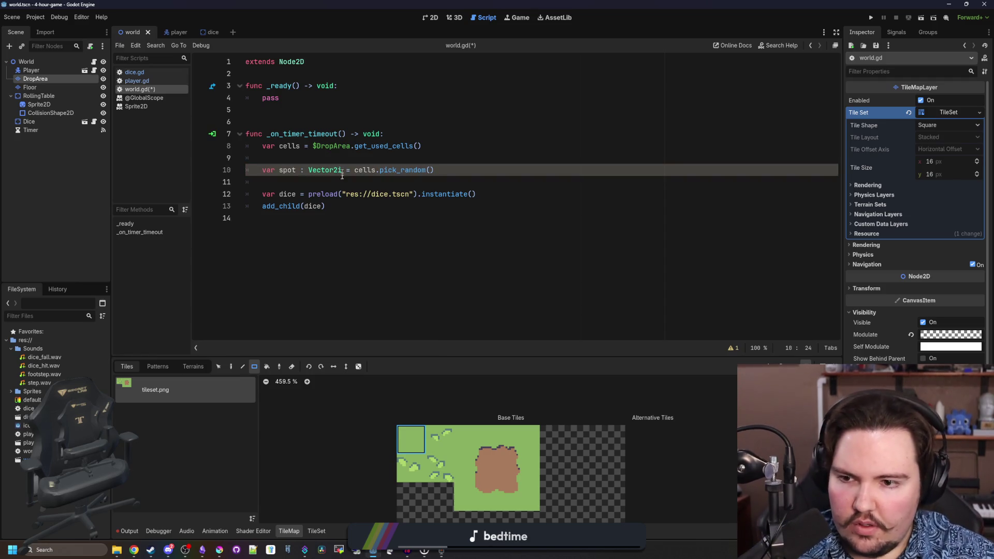
left_click(349, 177)
- Set 'dice.global_position = Vector2(spot)', remove blank lines and save the script
left_click(476, 194)
key("Return")
key("Return")
key("Return")
key("Up")
type("dice.global_position = Vector2(spot")
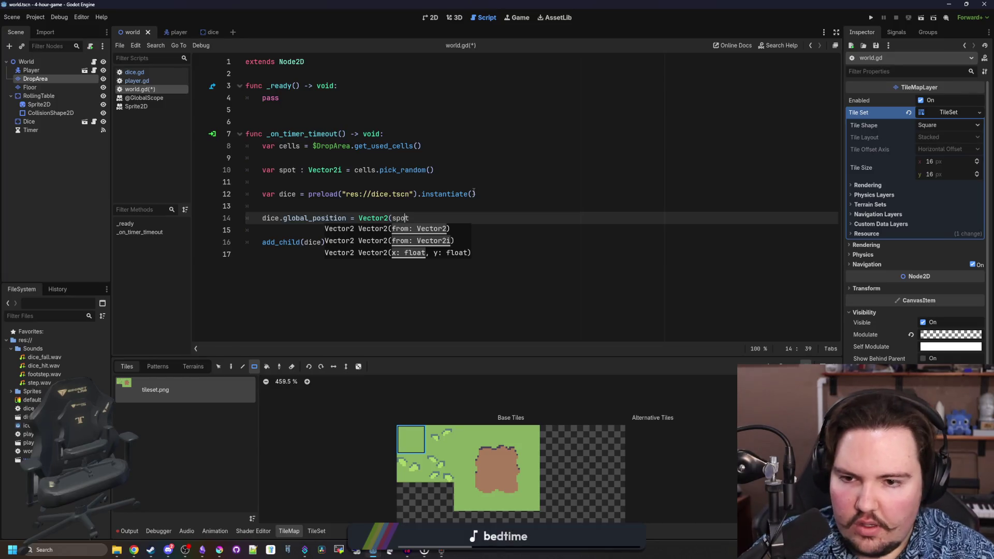
type(")")
key("Up")
key("BackSpace")
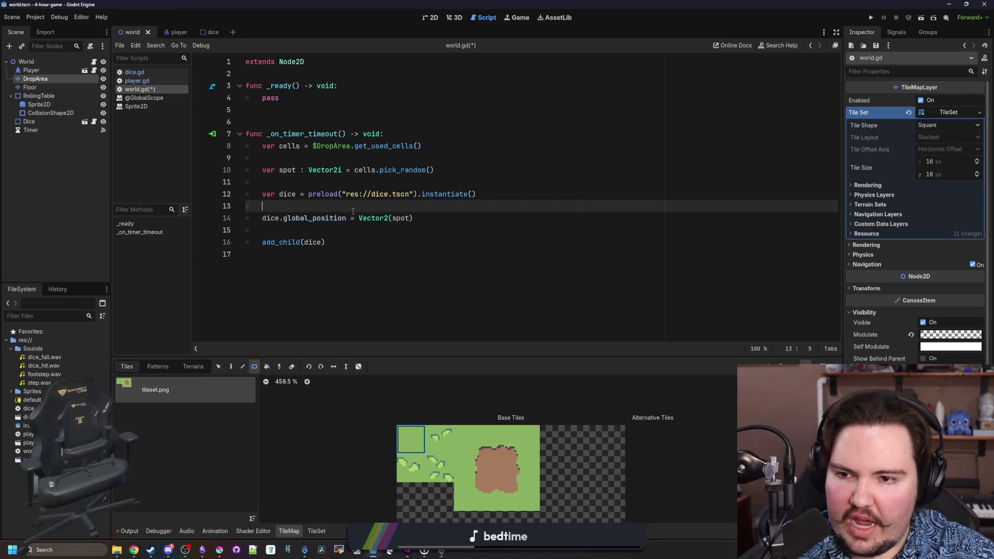
key("Up")
key("BackSpace")
left_click(313, 131)
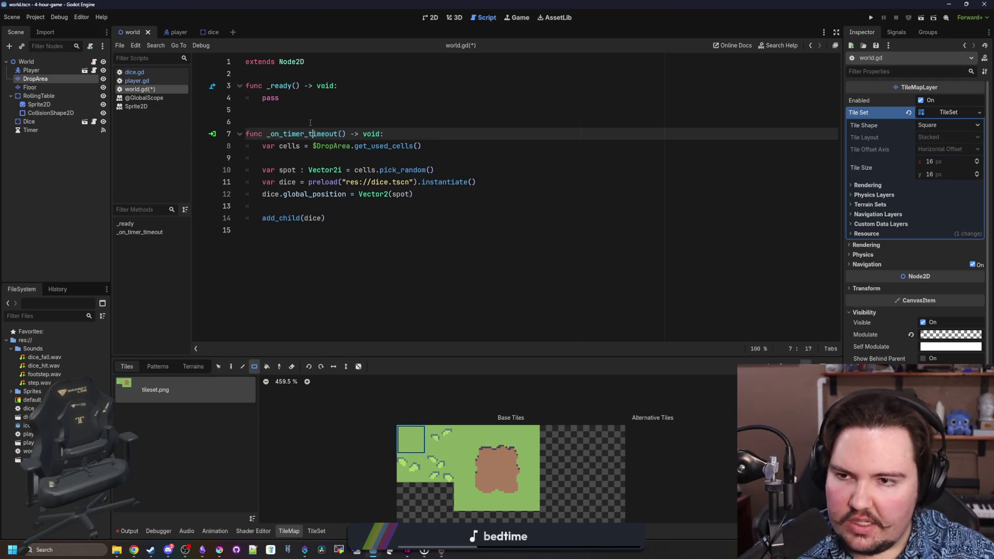
key("Up")
key("ctrl+s")
- Declare a top-level cells variable typed with Vector2i keys and bool values
left_click(285, 76)
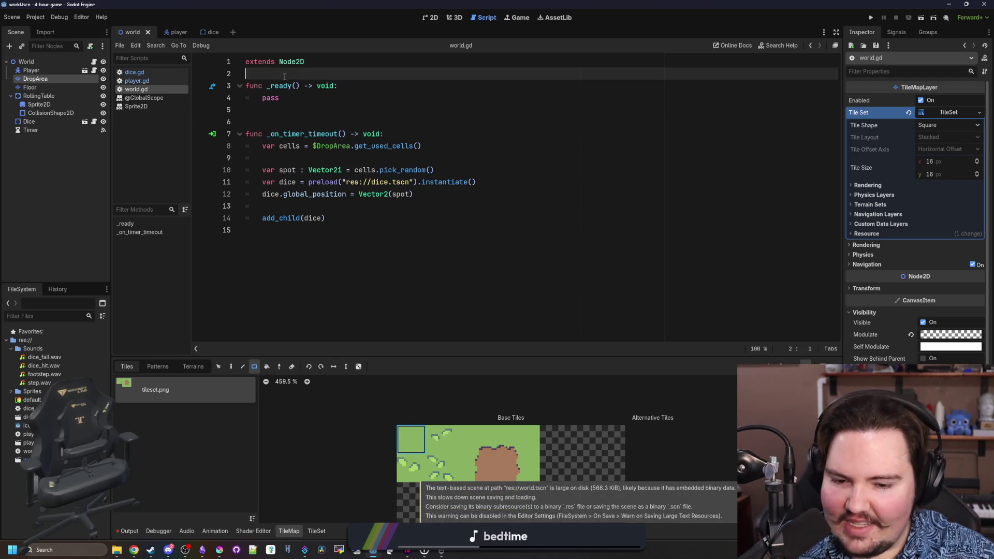
key("Return")
key("Return")
key("Up")
type("var cells : V")
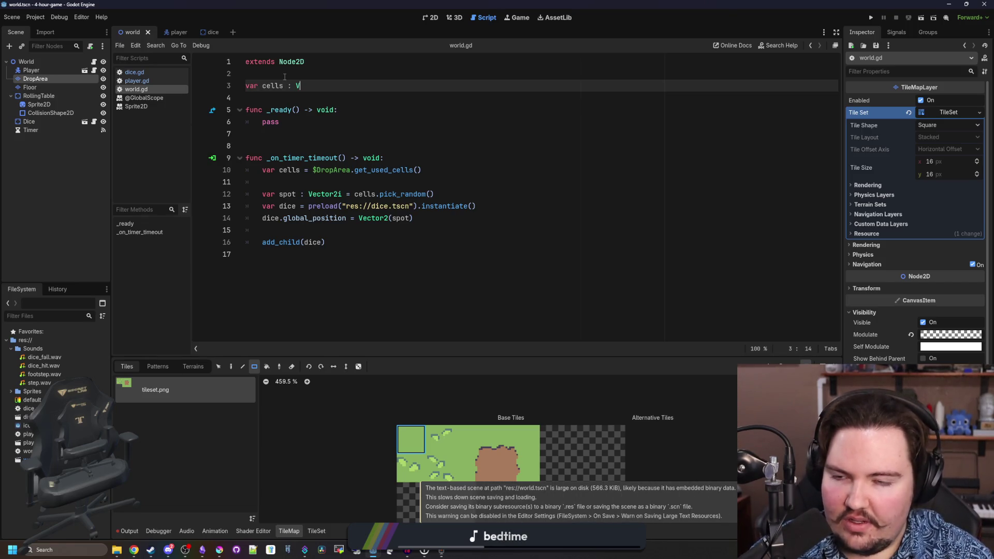
key("BackSpace")
type("Dictionary[")
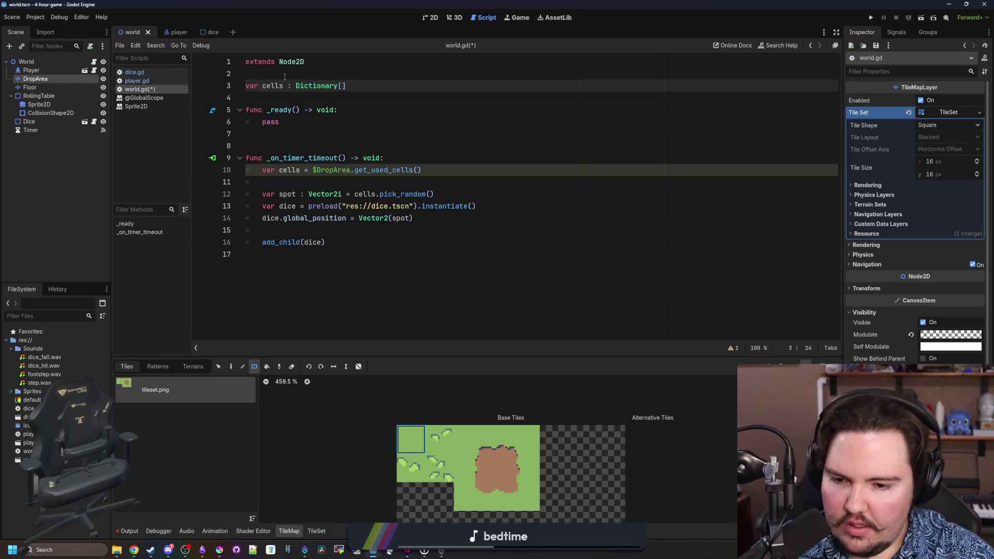
type("Vector2I")
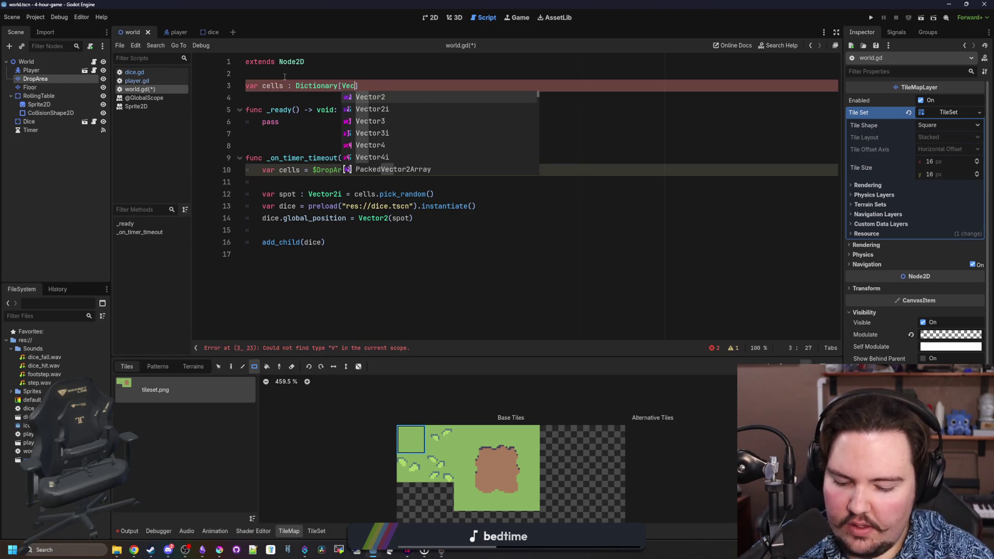
key("Return")
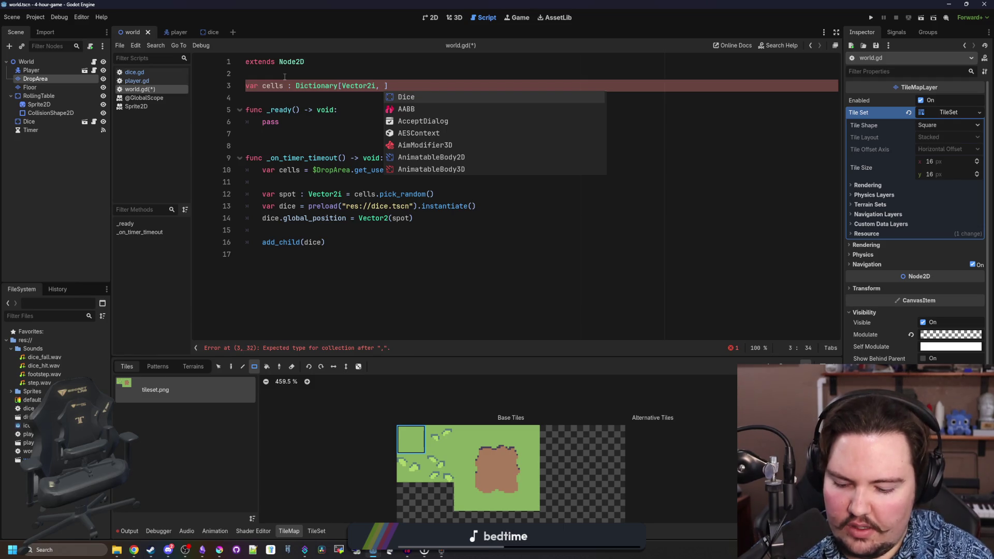
type("bool")
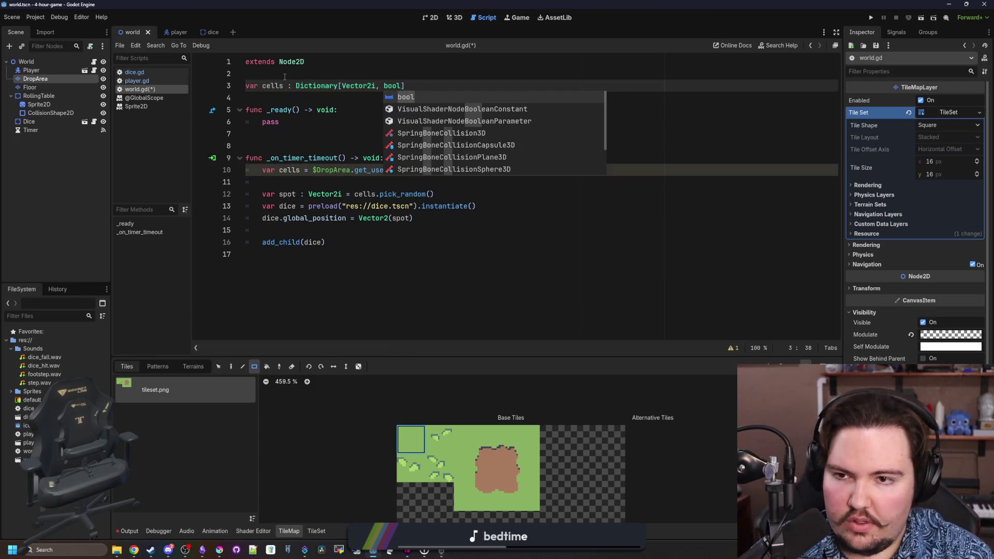
- Delete the Dictionary type declaration on line 3
left_click(311, 144)
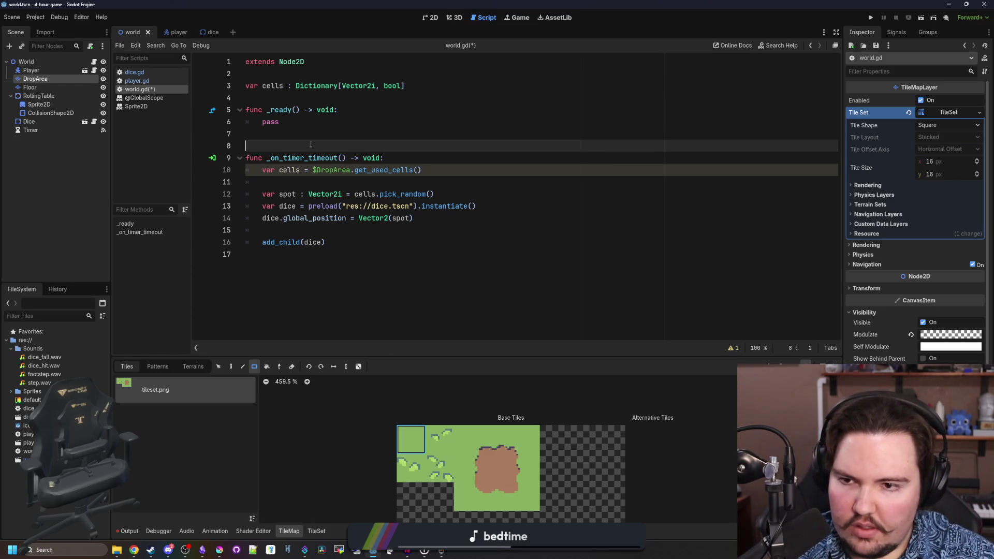
left_click(408, 158)
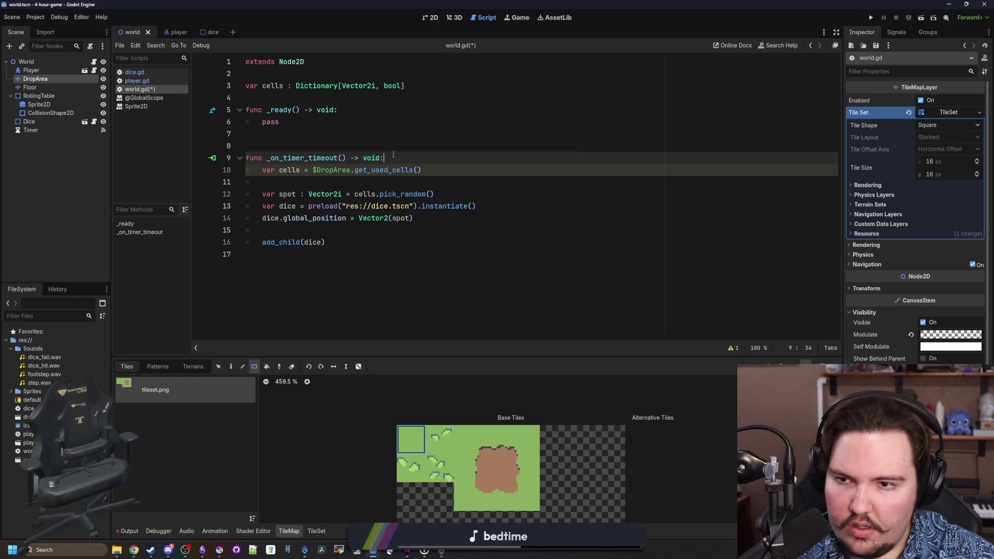
left_click(342, 96)
mouse_move(418, 81)
left_mouse_down()
mouse_move(296, 86)
mouse_move(297, 75)
mouse_move(296, 85)
left_mouse_up()
key("BackSpace")
key("BackSpace")
key("BackSpace")
type("var occupied : Array")
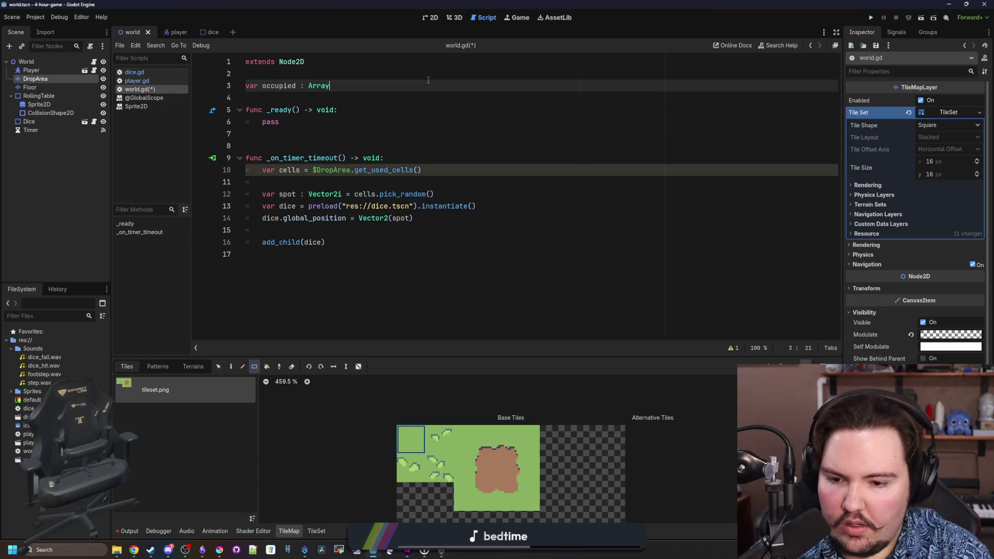
- Initialize occupied as an empty array and add occupied.push_back(spot) below the random spot line
type("= []")
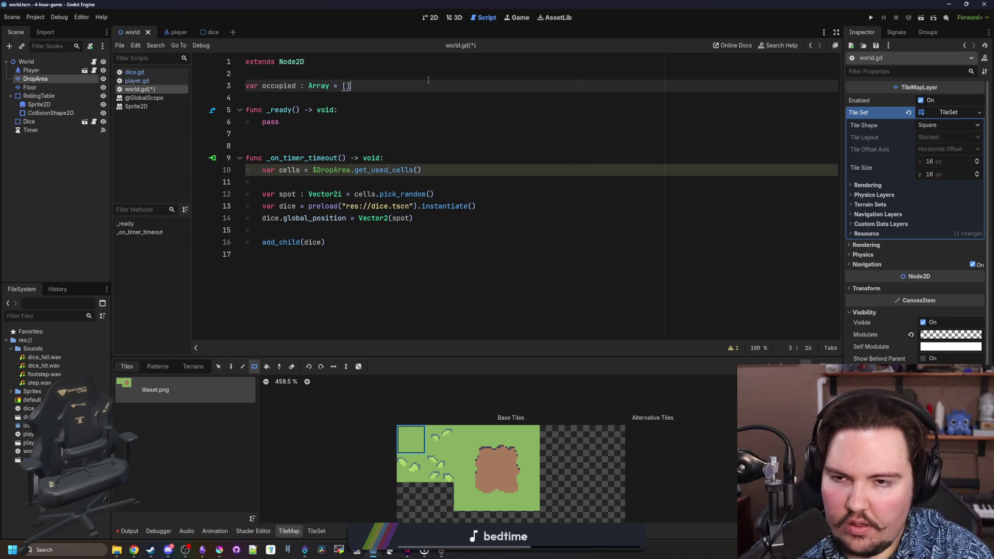
left_click(359, 178)
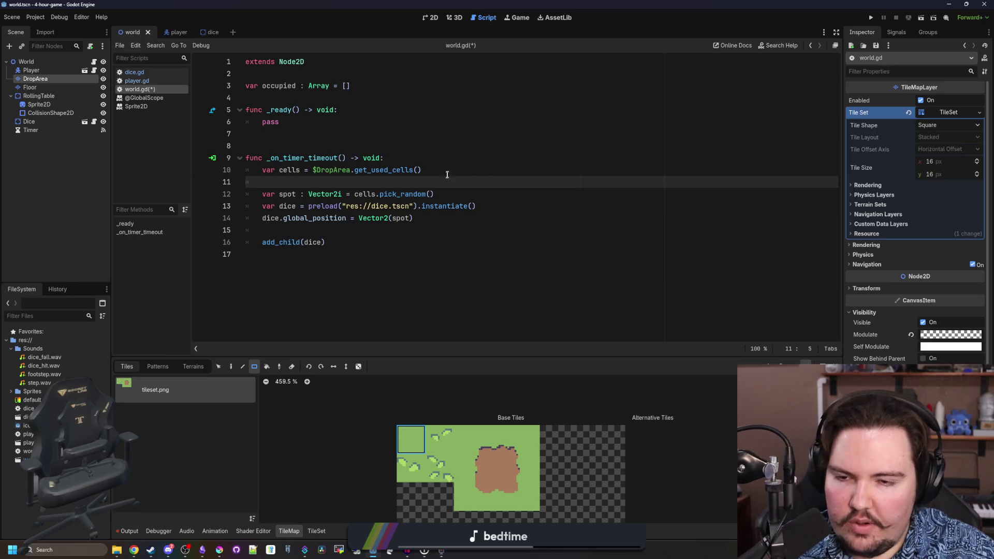
left_click(347, 228)
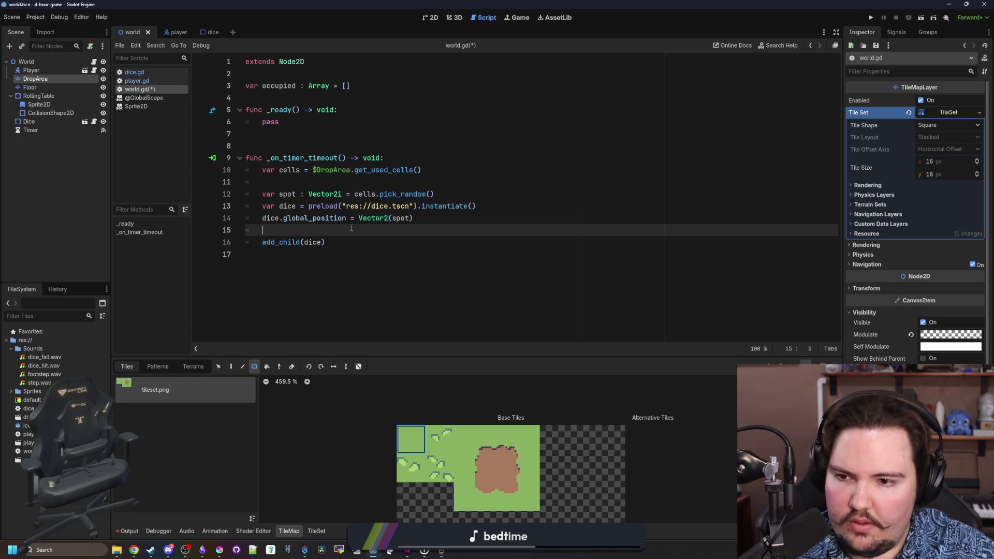
left_click(446, 196)
key("Return")
key("Return")
key("Up")
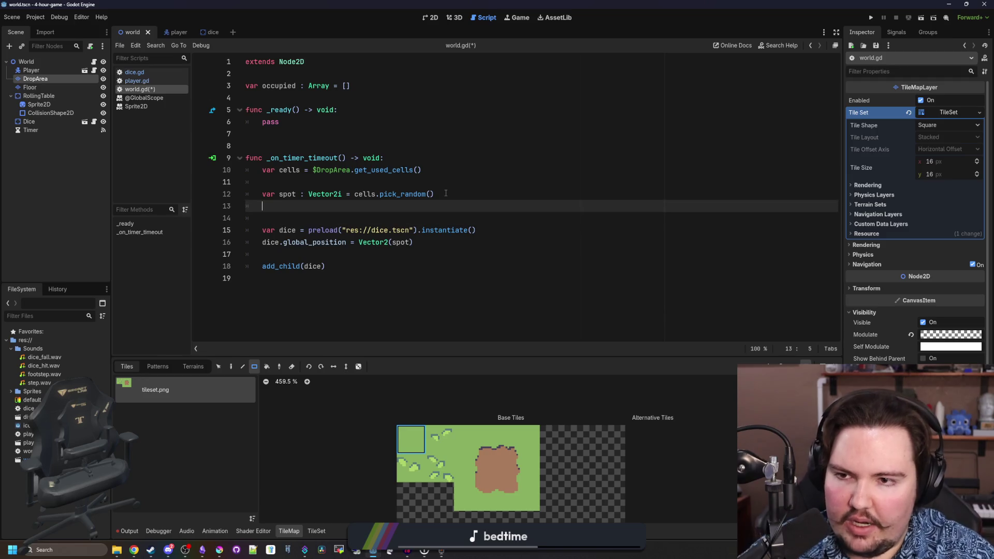
key("Return")
type(".push_back*(")
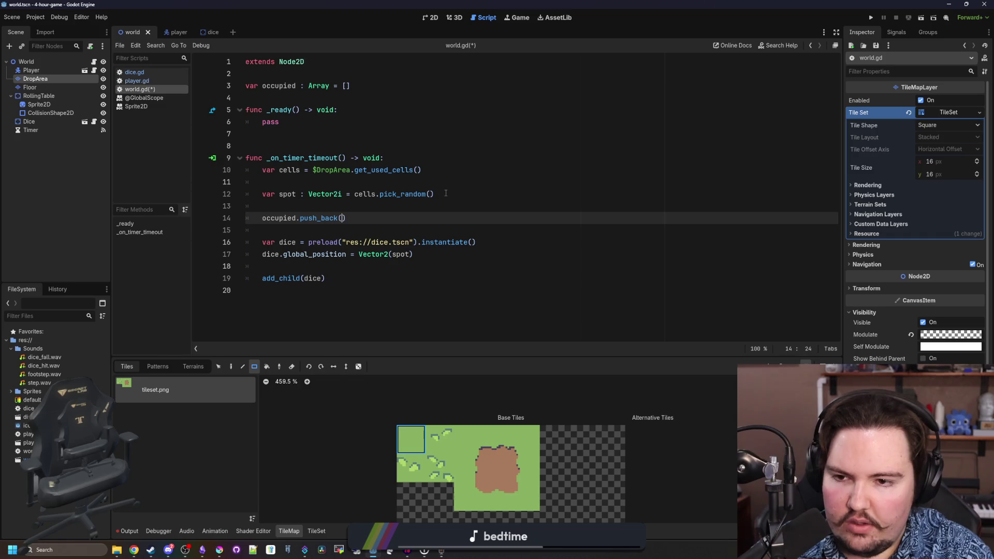
type("spot")
key("Escape")
left_click(301, 231)
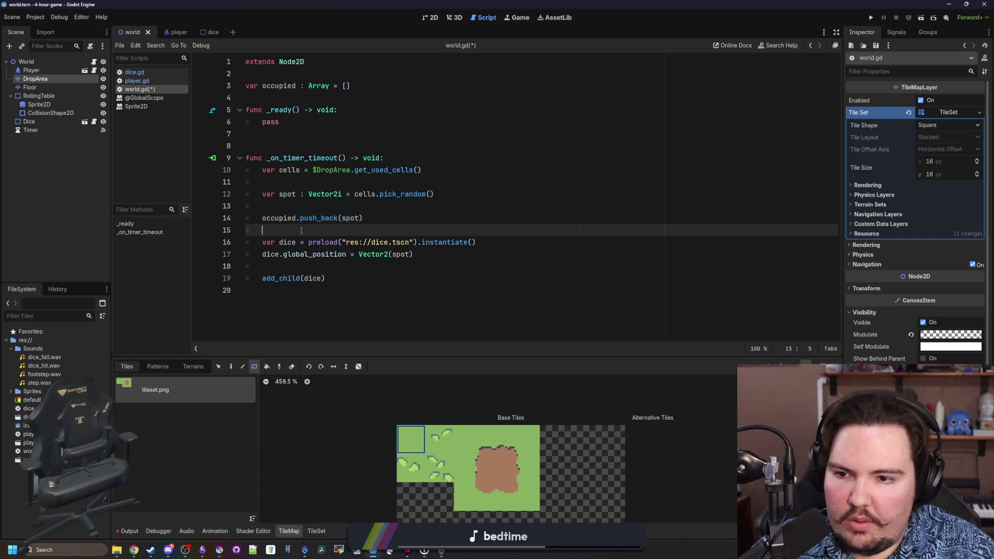
left_click(331, 205)
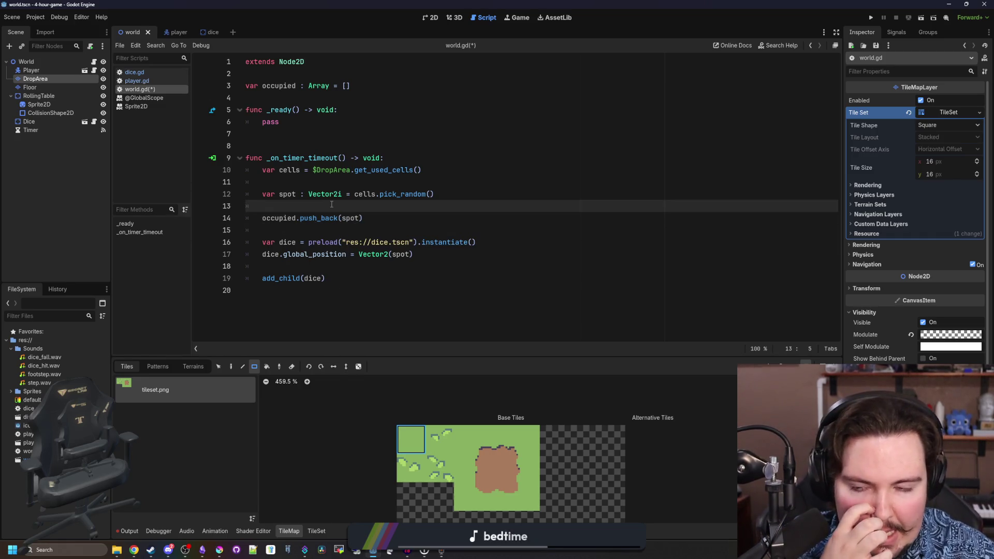
left_click(317, 182)
key("BackSpace")
key("BackSpace")
left_click(393, 191)
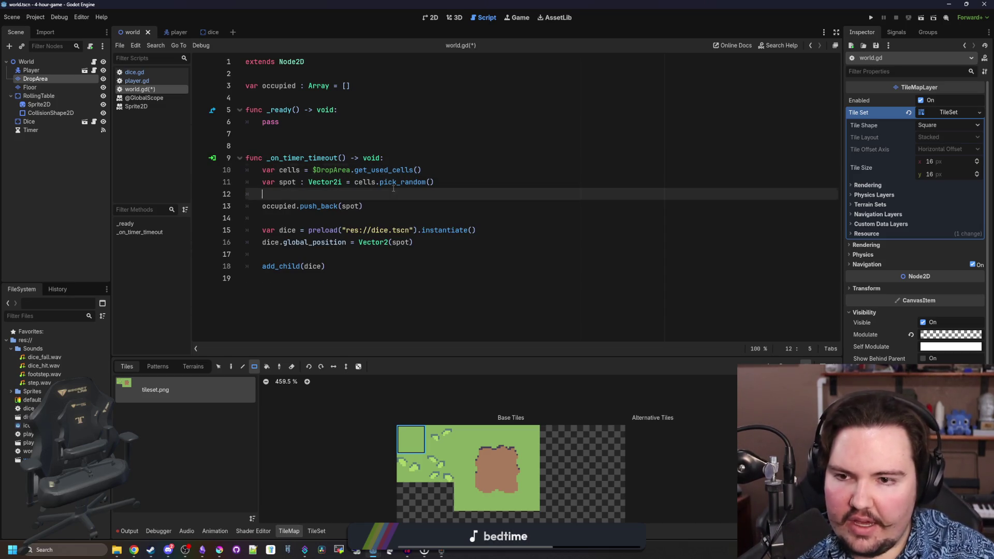
key("BackSpace")
- Add a while !occupied.has(spot): loop after the spot selection
left_click(331, 206)
left_click(388, 158)
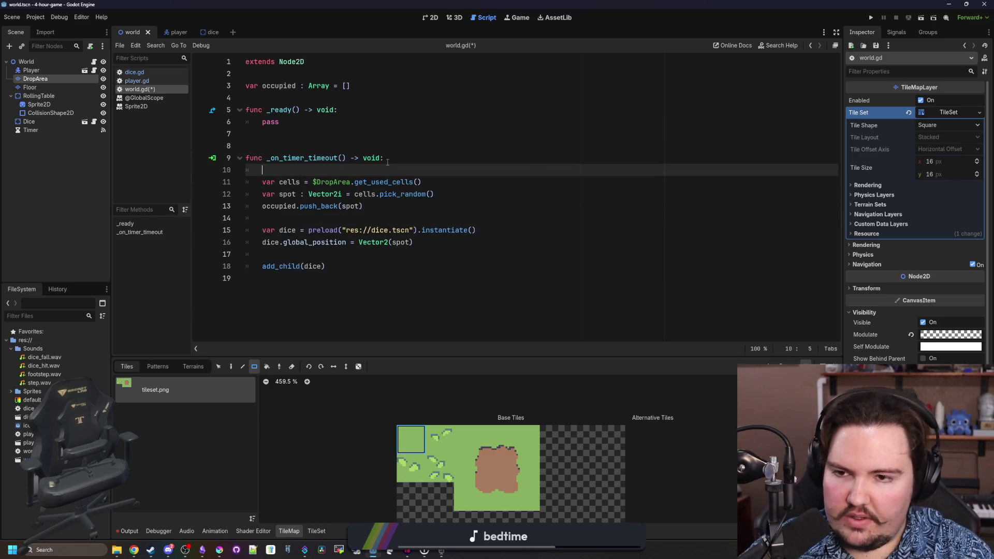
key("Return")
key("Return")
key("Up")
left_click(450, 207)
key("Return")
key("Return")
key("Return")
key("Up")
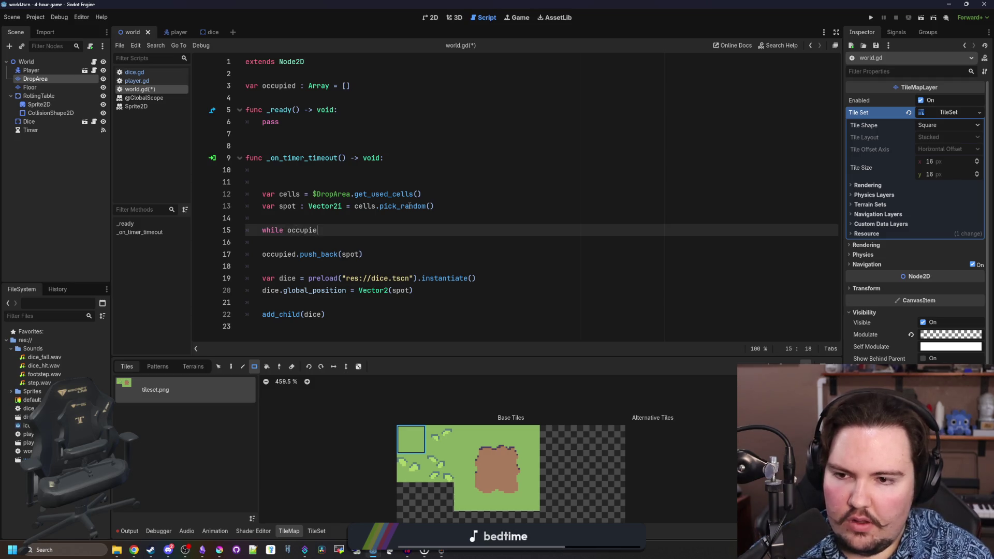
type("d.has(spot")
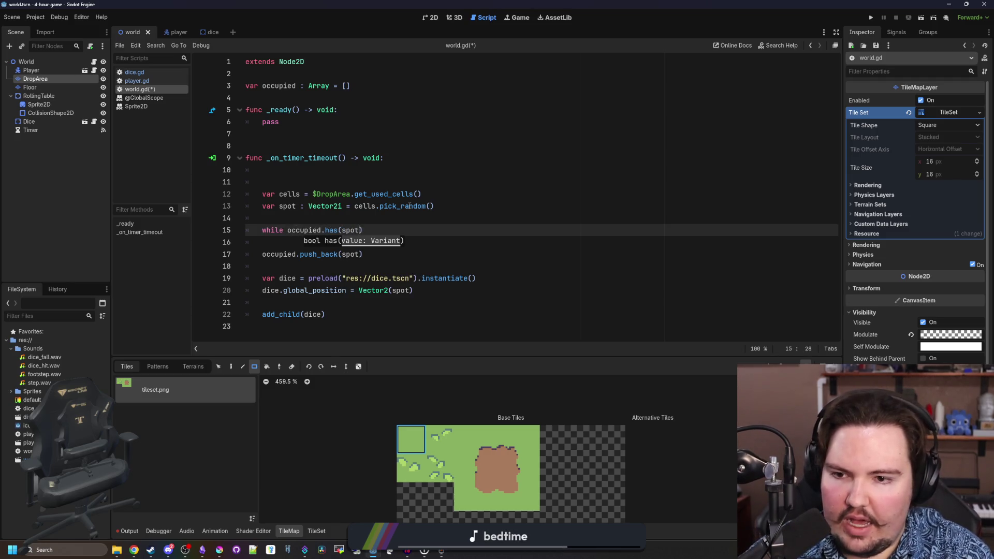
key("Home")
key("ctrl+Right")
key("Right")
type("!")
key("ctrl+Right")
key("ctrl+Right")
key("Right")
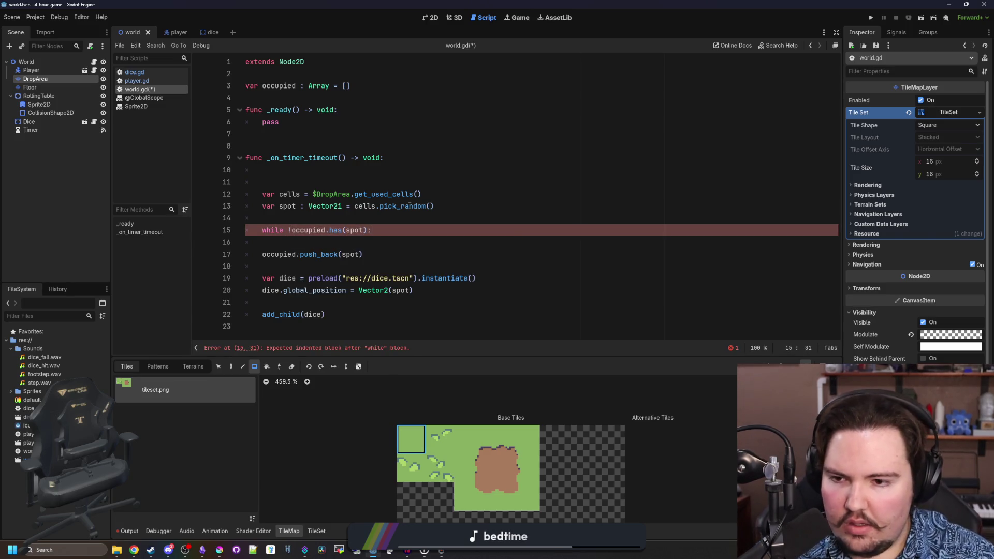
- Inside the loop, re-pick spot using the copied random-cell line without var or Vector2i
left_click_drag(450, 205, 261, 206)
key("ctrl+c")
left_click(444, 231)
key("Return")
key("ctrl+v")
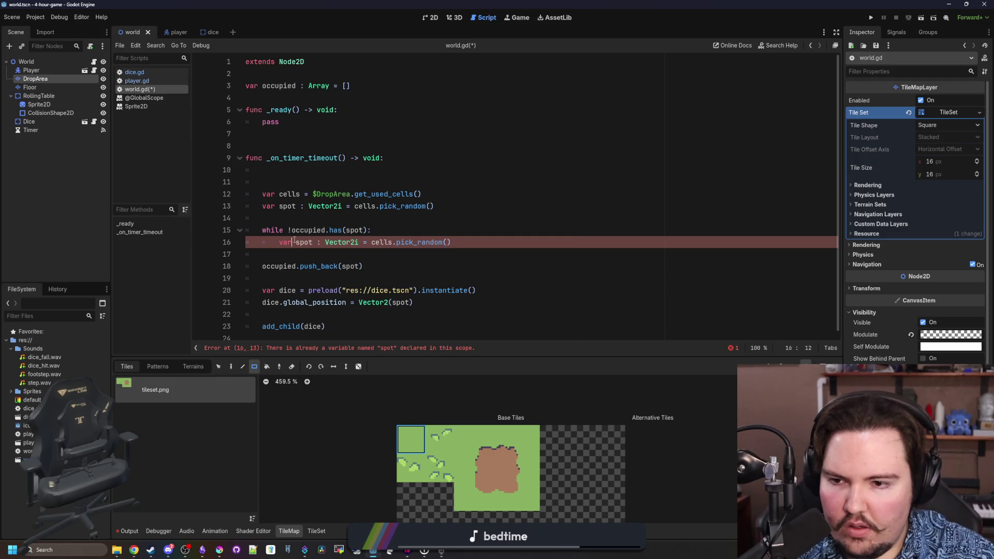
key("BackSpace")
key("BackSpace")
key("BackSpace")
key("Delete")
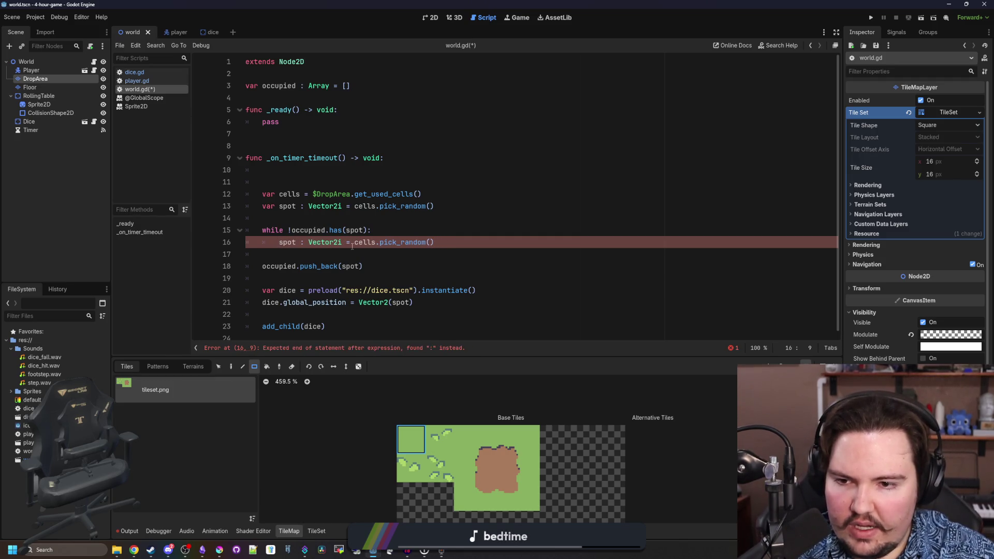
left_click_drag(354, 243, 299, 242)
key("BackSpace")
type("=")
- Remove leftover blank lines in the timer handler and save world.gd
left_click(357, 266)
left_click(315, 278)
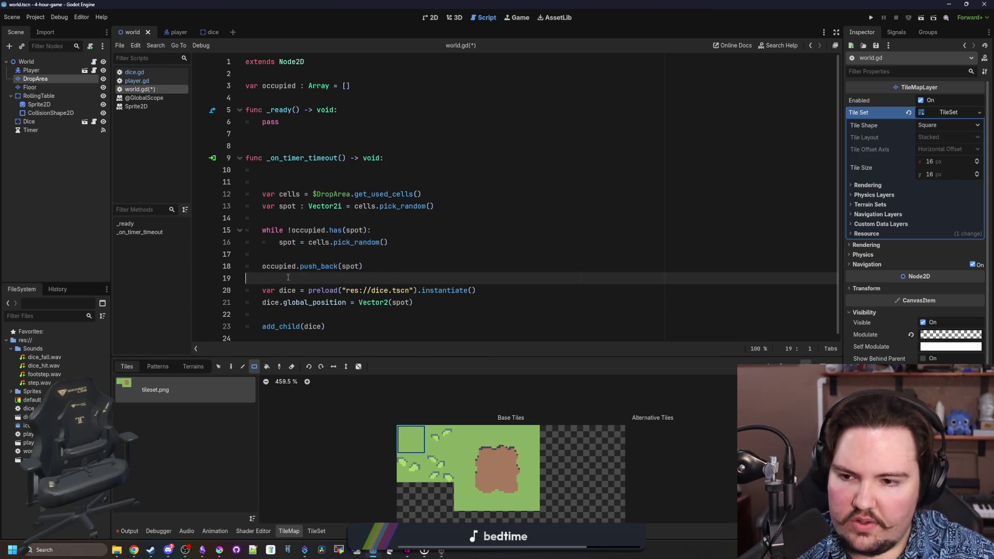
key("BackSpace")
key("BackSpace")
left_click(315, 254)
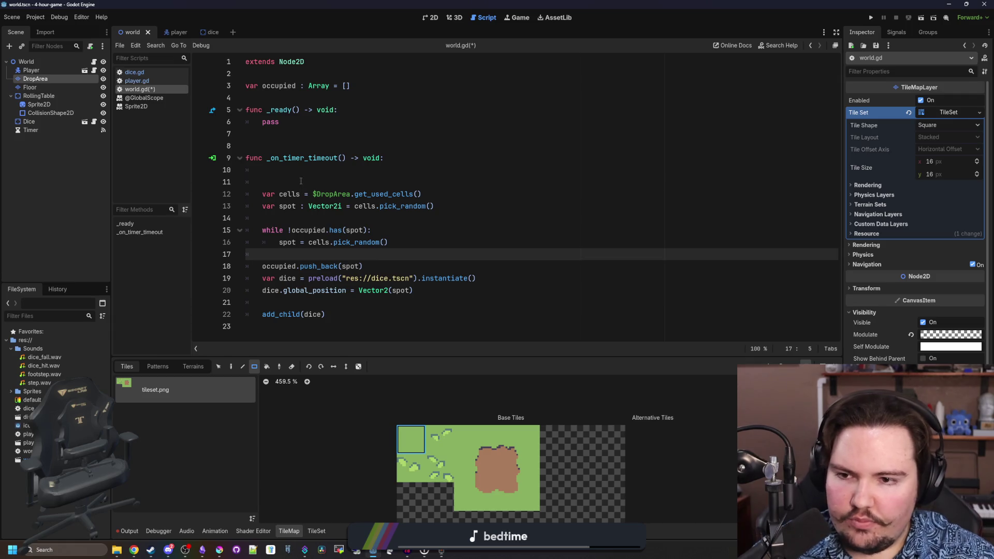
left_click(301, 181)
key("BackSpace")
key("BackSpace")
key("BackSpace")
left_click(340, 196)
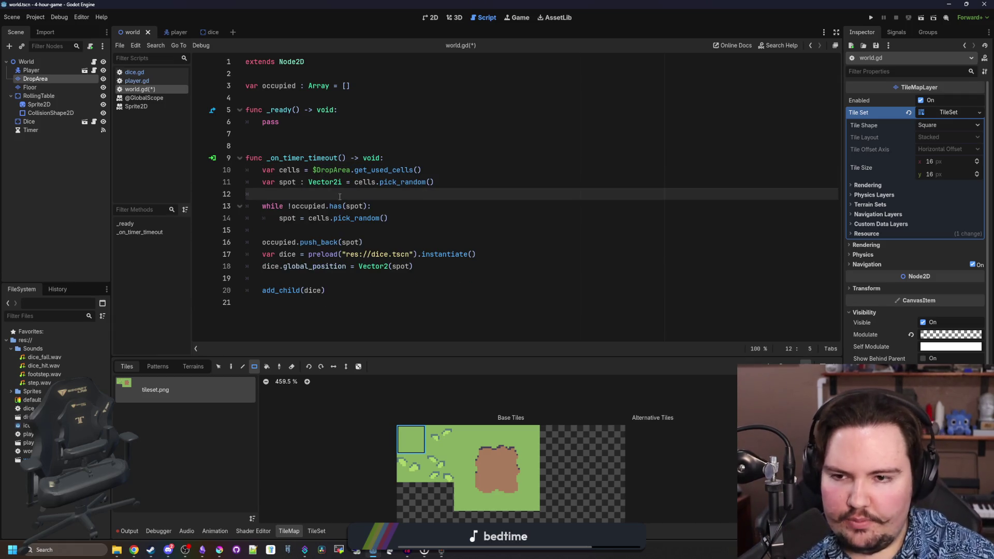
key("ctrl+s")
left_click(305, 146)
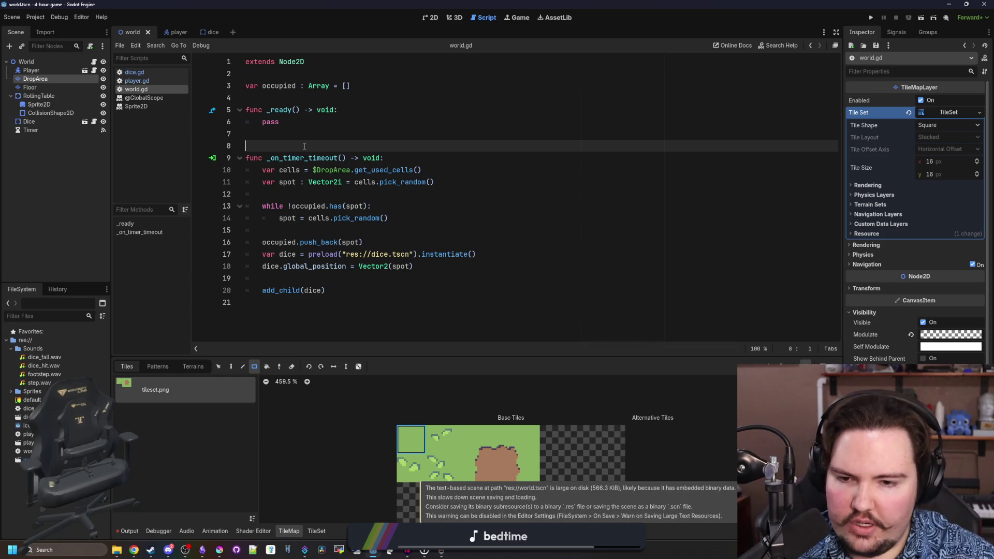
left_click(312, 197)
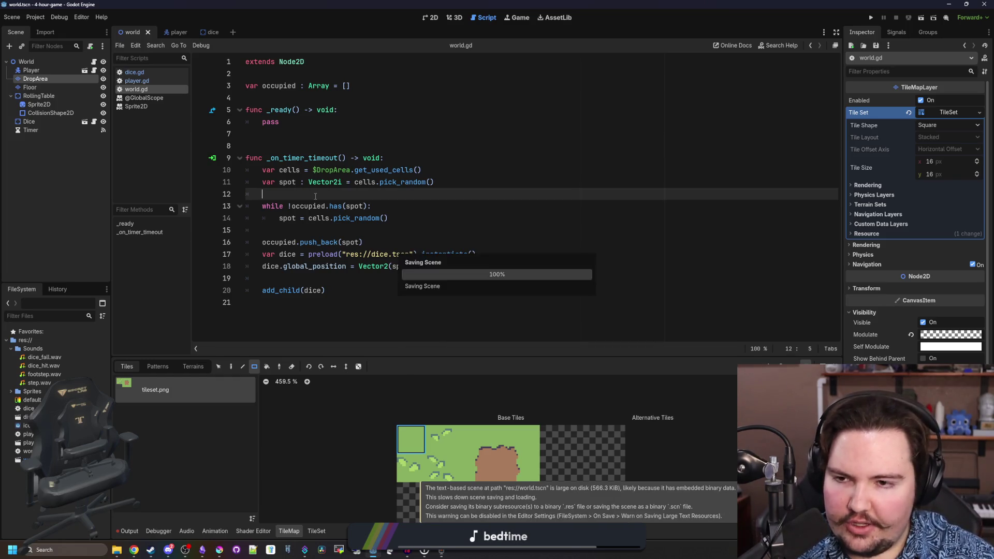
left_click(314, 154)
key("ctrl+s")
left_click(164, 72)
- Write get_parent().occupied.erase(Vector2i(global_position)) in dice.gd's collect() and save
scroll(359, 305, "down", 5)
scroll(359, 304, "down", 1)
left_click(290, 326)
key("BackSpace")
key("BackSpace")
key("BackSpace")
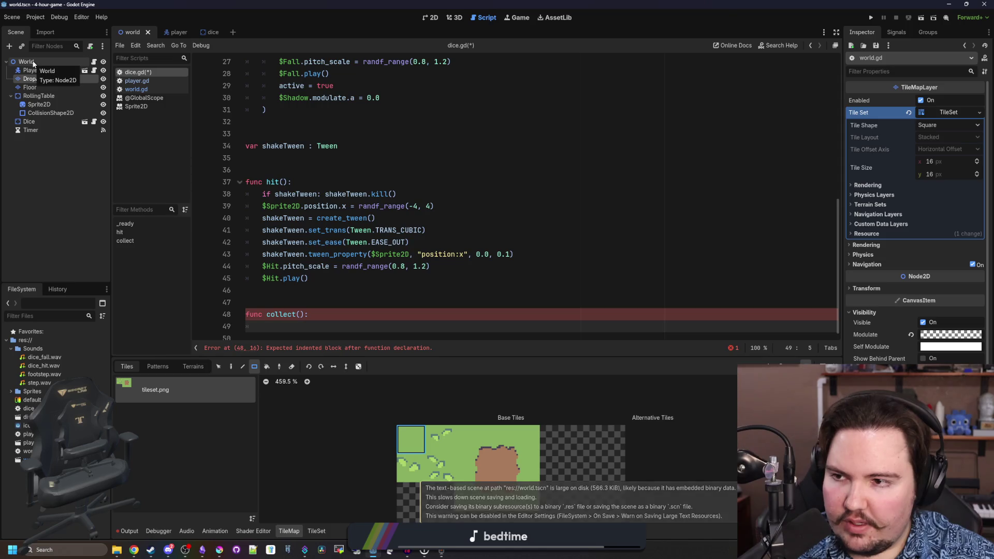
type("get_paren")
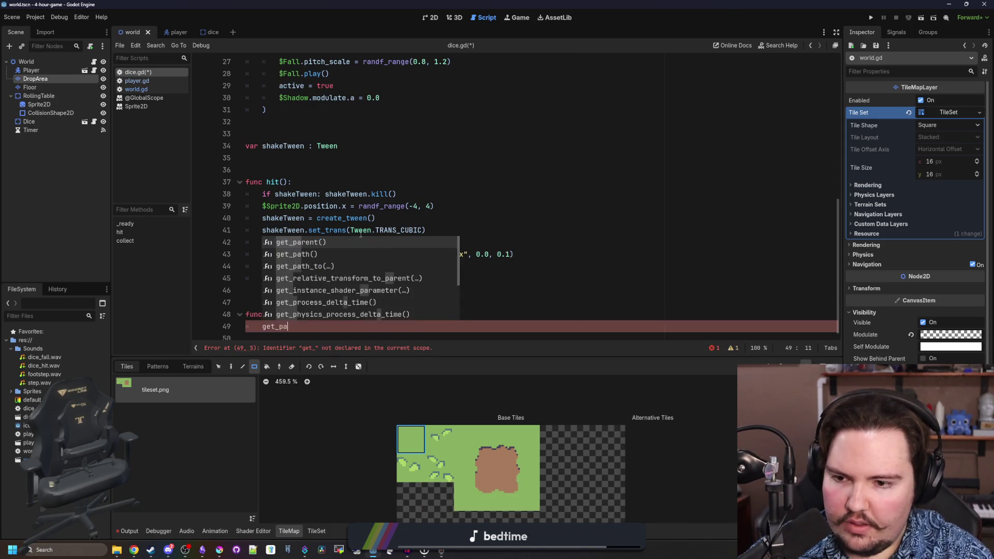
key("Return")
type(".")
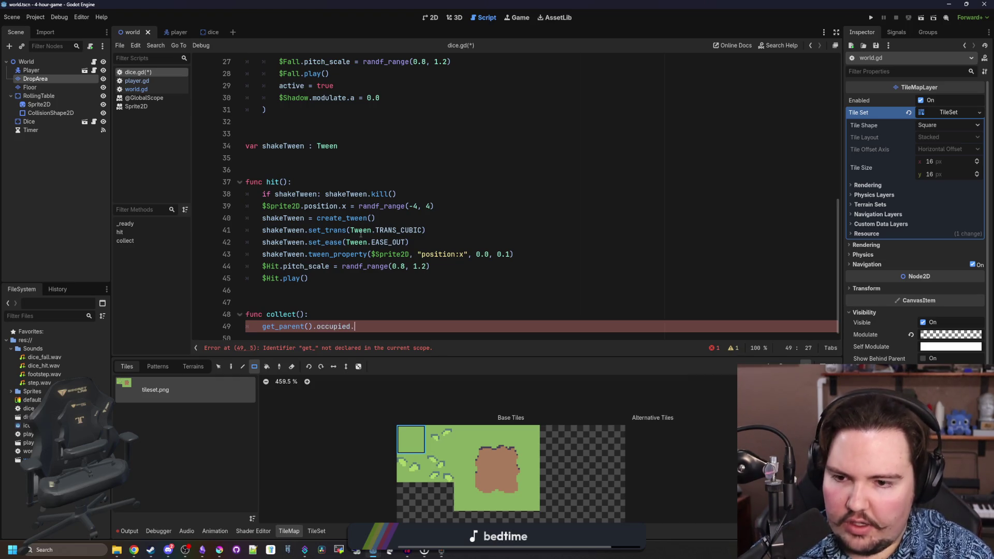
type("/se()")
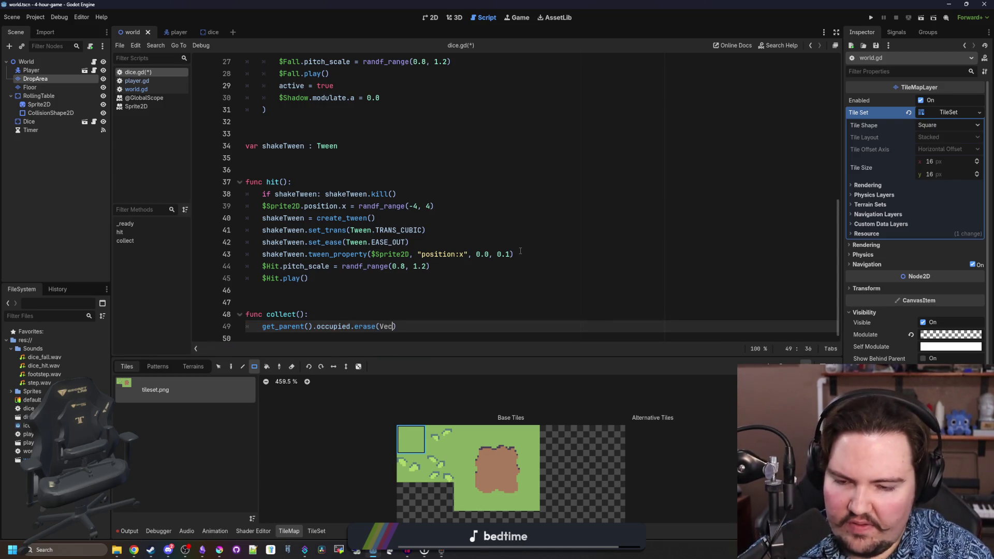
type("global")
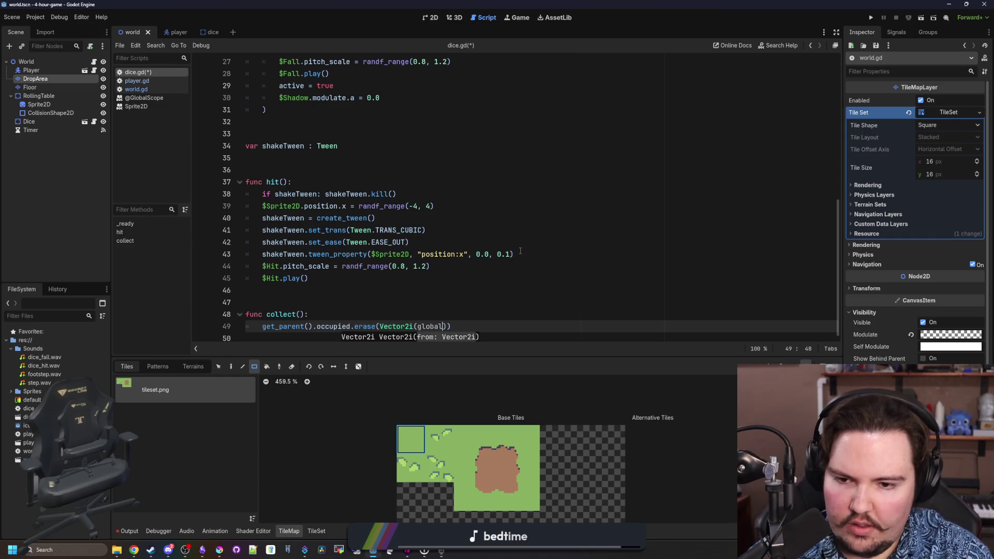
type("_position")
left_click(516, 254)
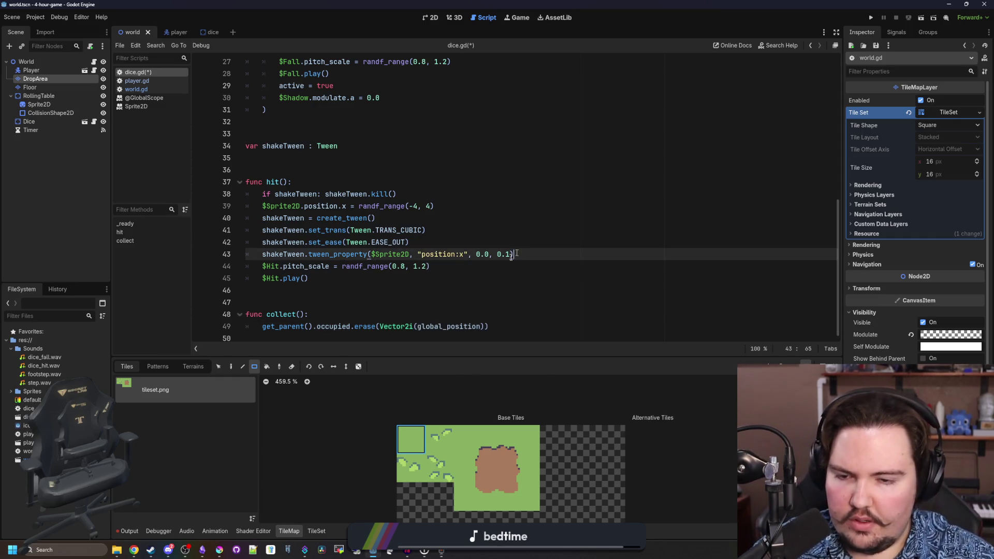
key("Down")
key("Down")
key("Down")
key("ctrl+s")
scroll(338, 248, "up", 9)
left_click(132, 90)
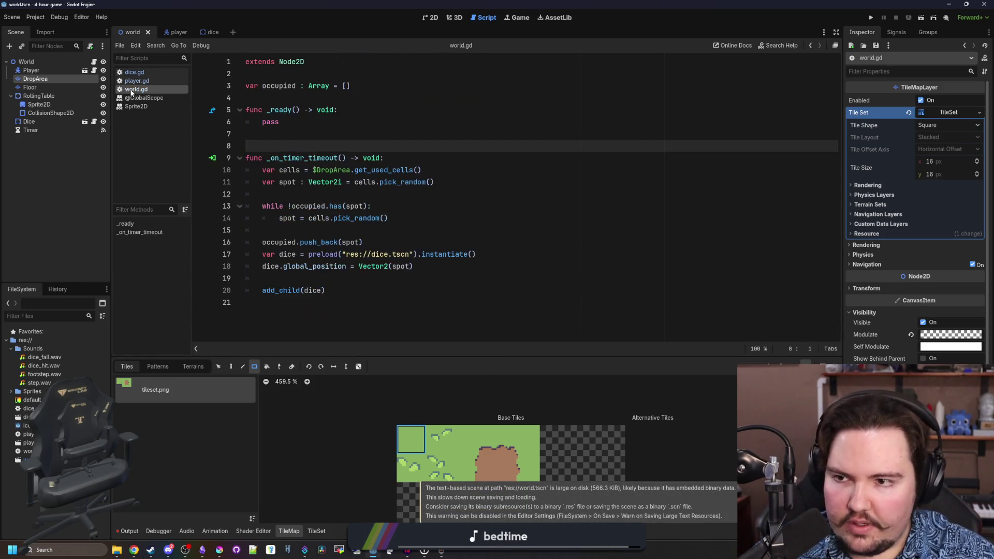
- Add a _process function in world.gd that prints occupied, and save
key("Return")
key("Return")
key("Return")
key("Up")
key("Up")
type("func _p")
key("Return")
key("Return")
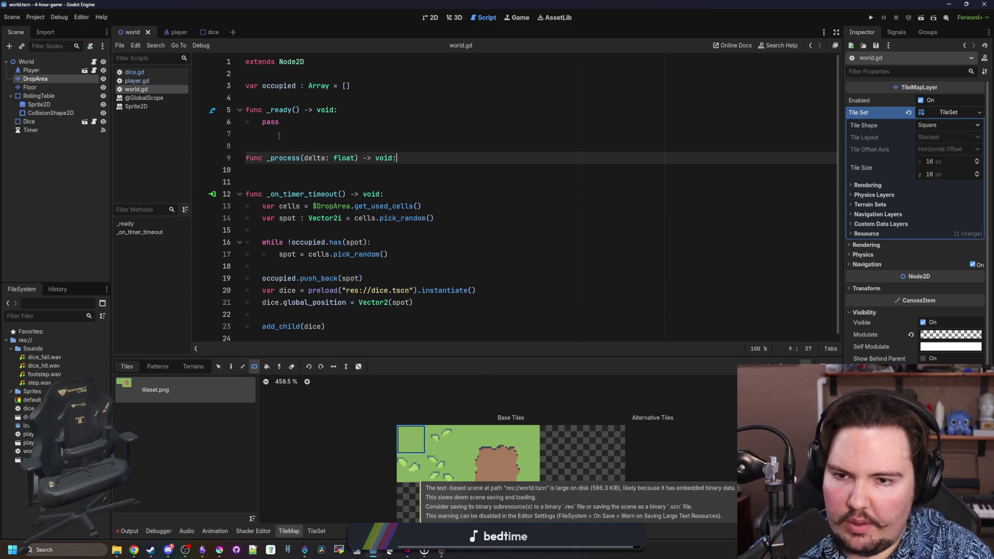
type("print(occupi")
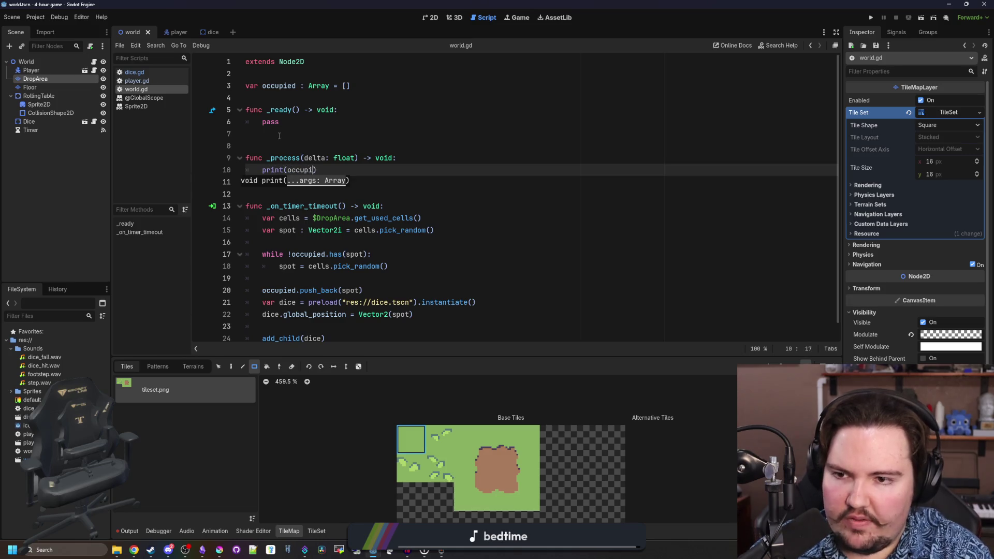
type("ed")
left_click(279, 134)
key("ctrl+s")
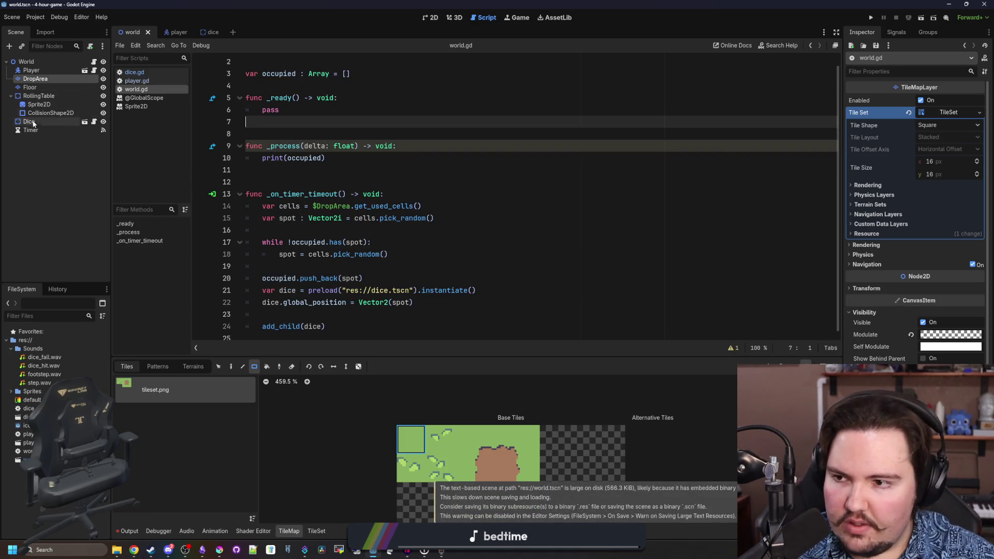
- Enable Autostart on the Timer, run the game, and end the unresponsive process
left_click(31, 130)
left_click(922, 136)
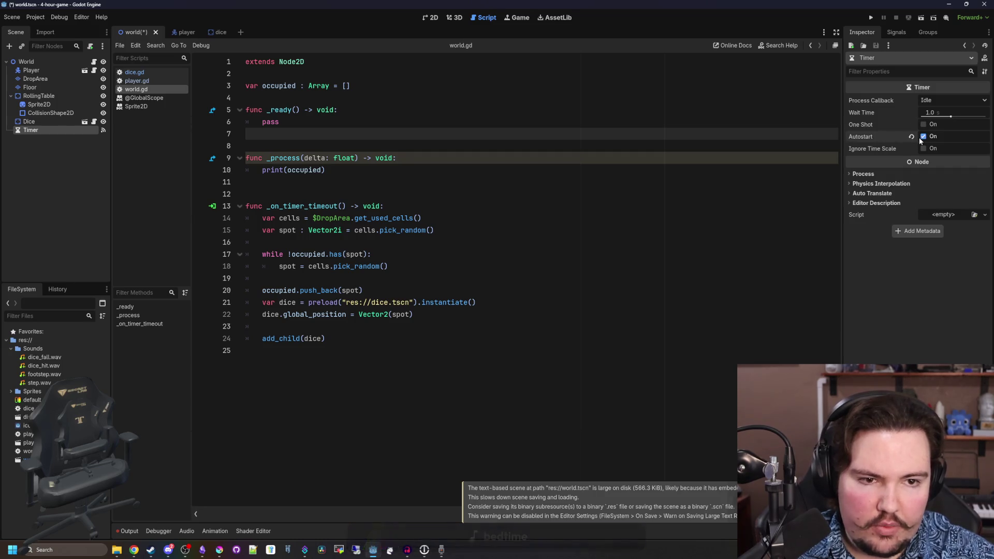
left_click(869, 18)
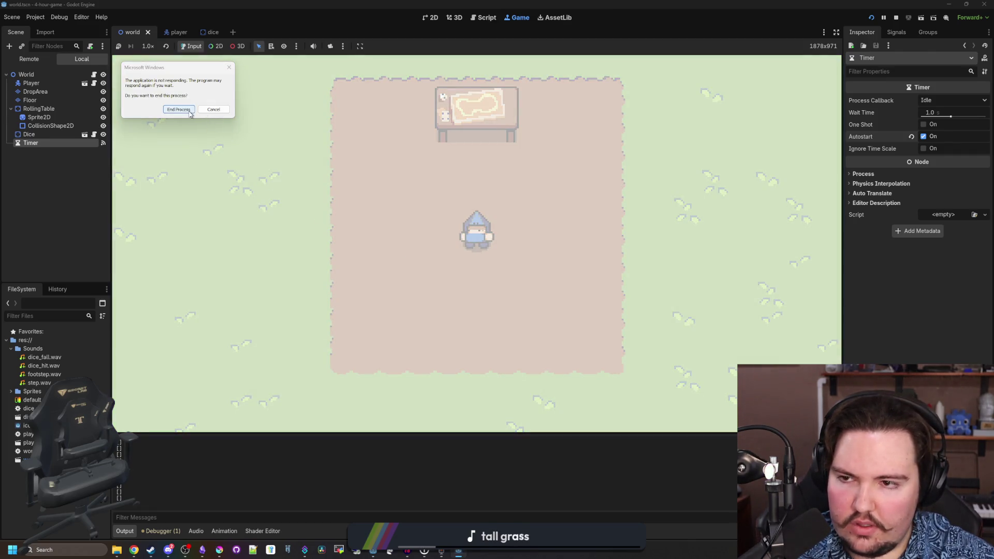
left_click(178, 109)
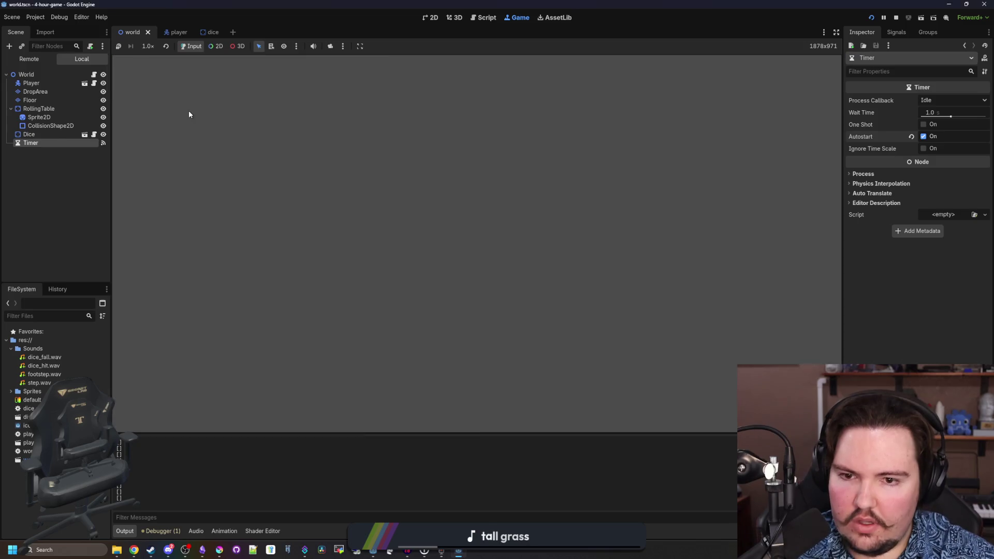
left_click(135, 72)
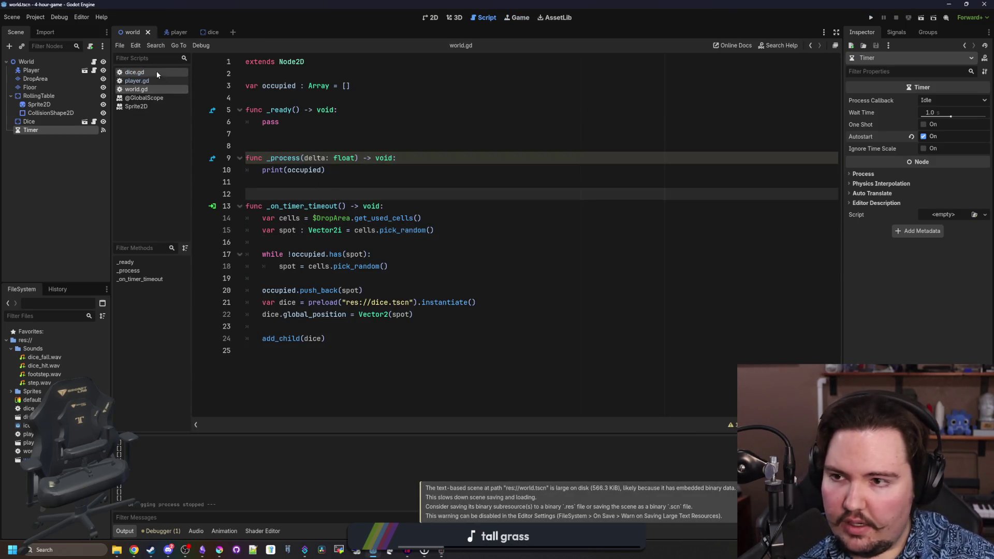
- Delete the '!' so line 17 reads while occupied.has(spot):, then run with F5
left_click(158, 89)
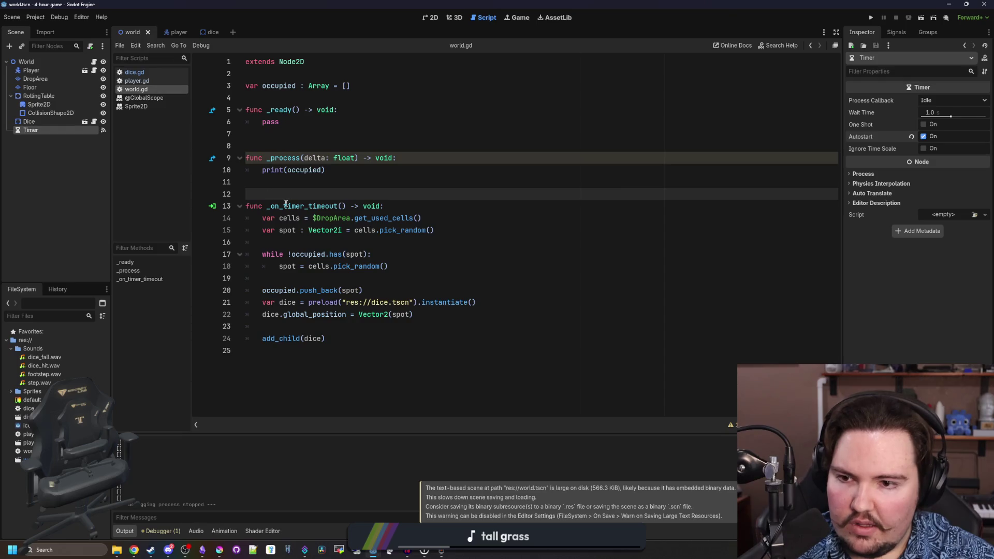
left_click(368, 244)
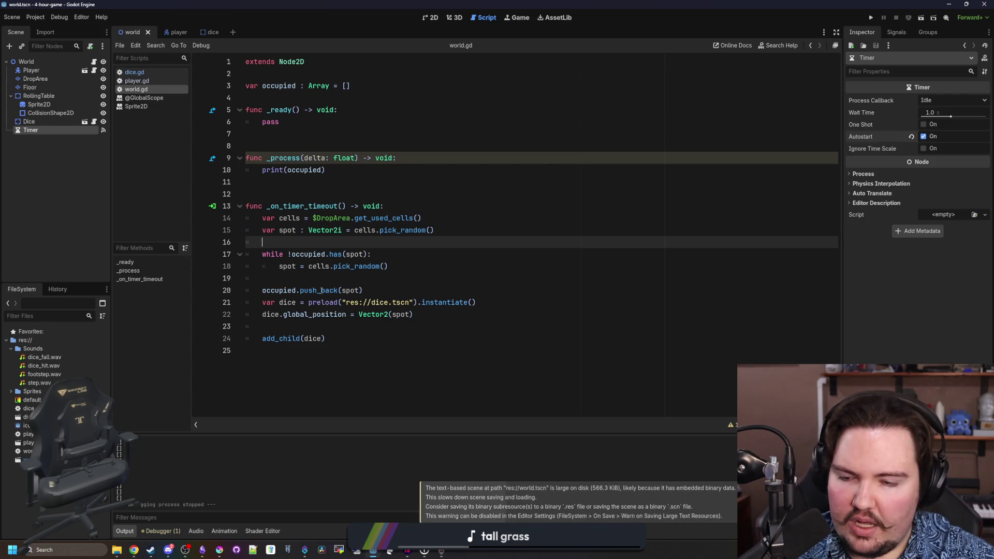
left_click(298, 278)
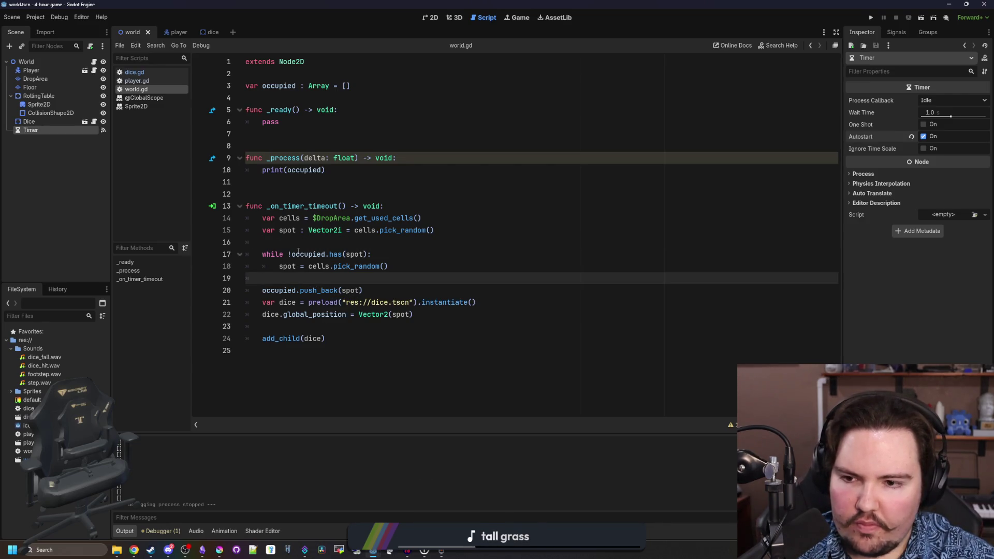
left_click(291, 254)
key("BackSpace")
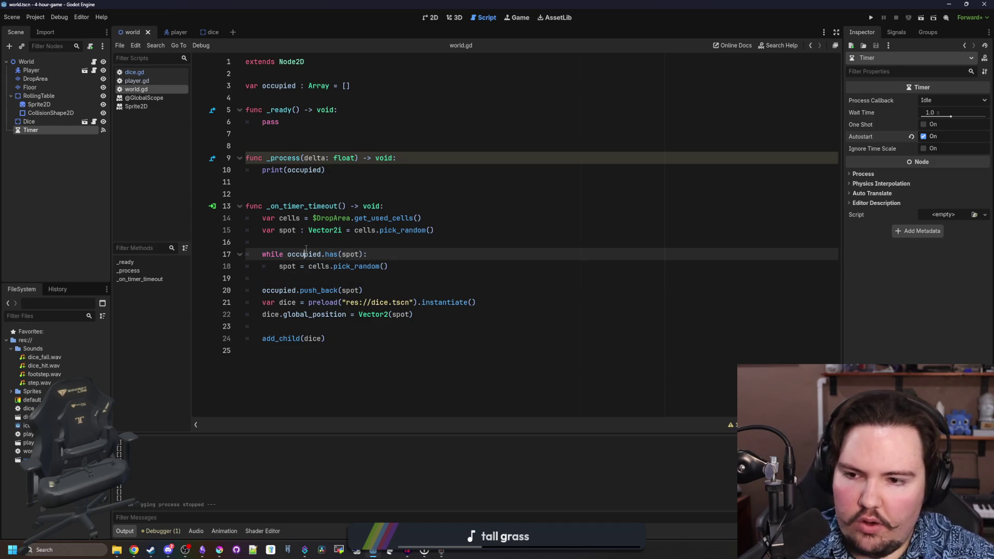
key("F5")
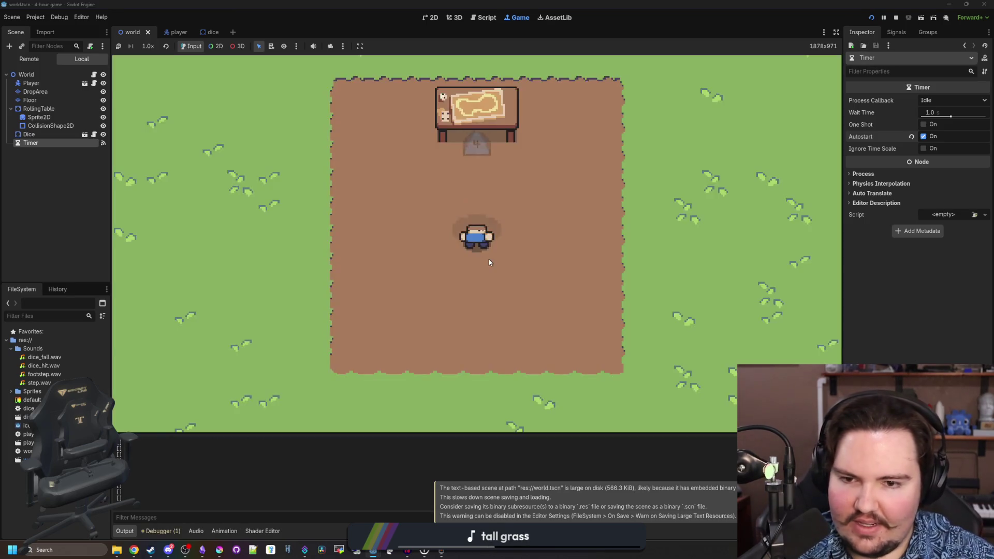
- Walk the player left and up with A and W, then stop the game and save world.gd
key("a")
key("w")
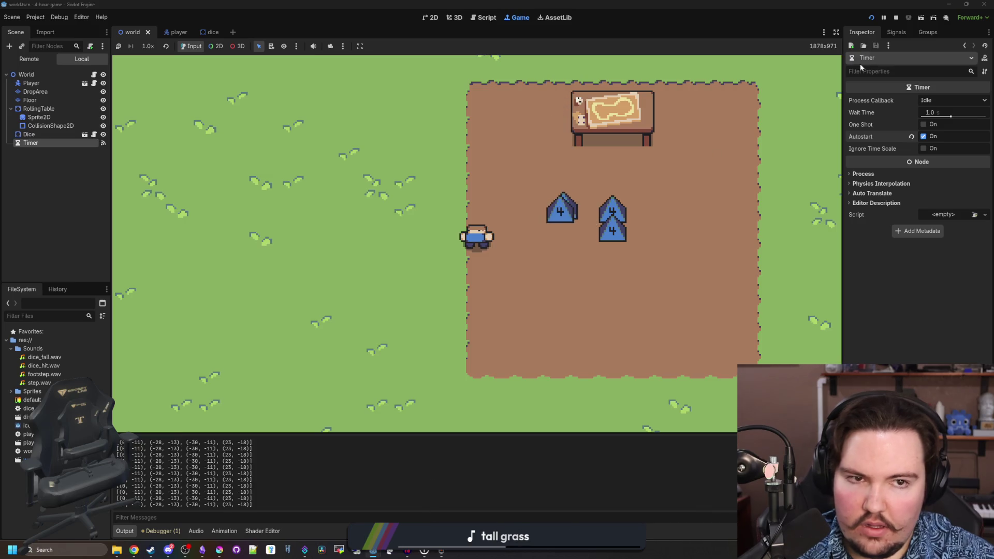
key("w")
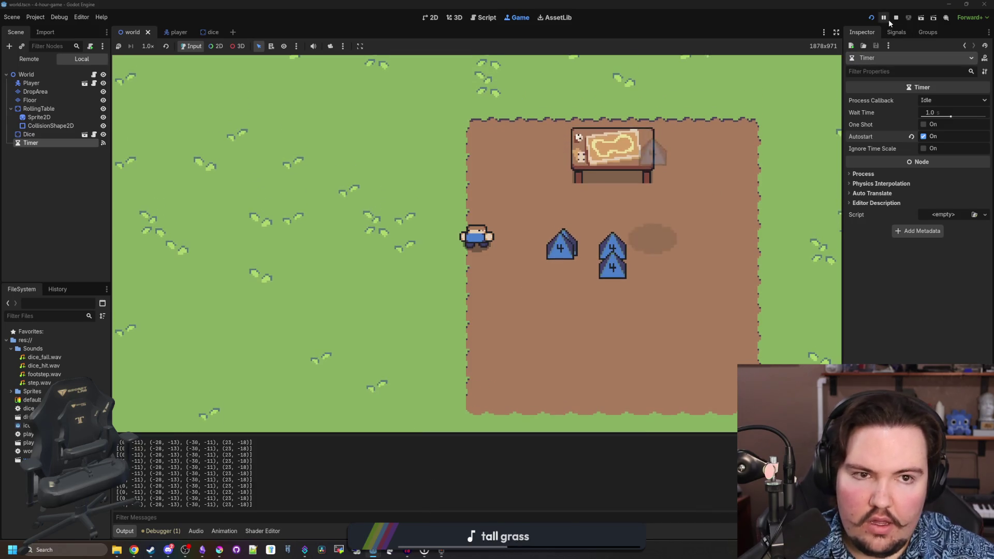
left_click(896, 18)
left_click(352, 247)
key("ctrl+s")
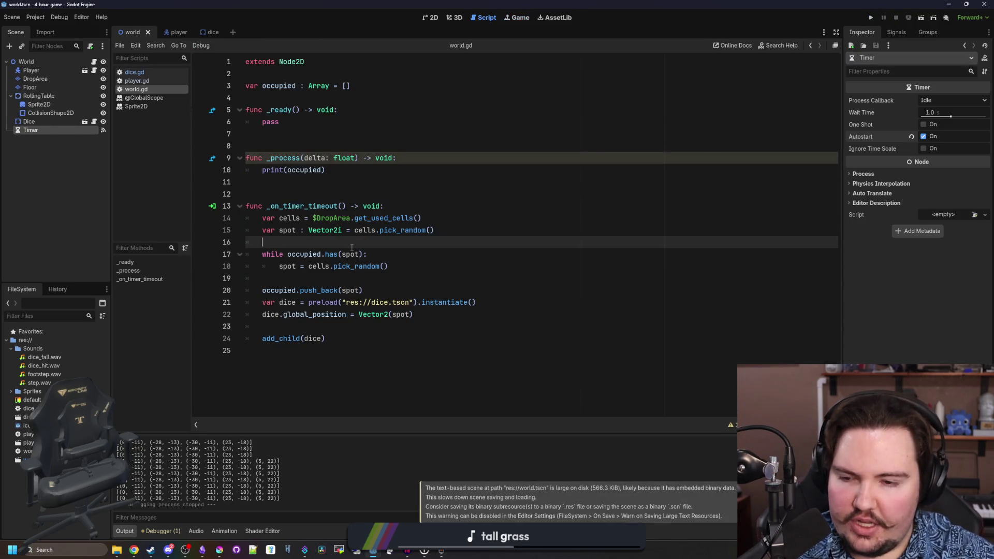
- Add var spot : Vector2i below the active variable in dice.gd and save
left_click(401, 289)
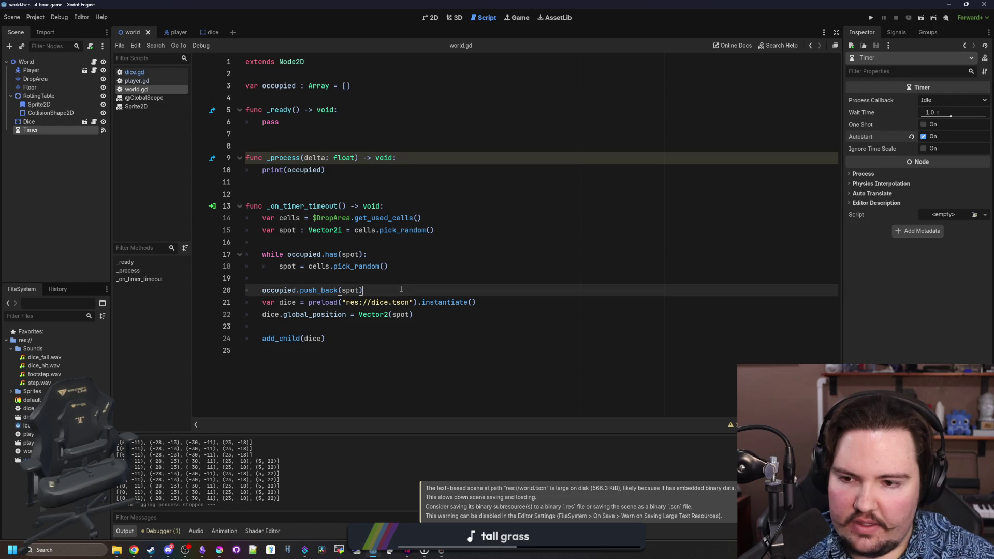
left_click(427, 314)
mouse_move(364, 318)
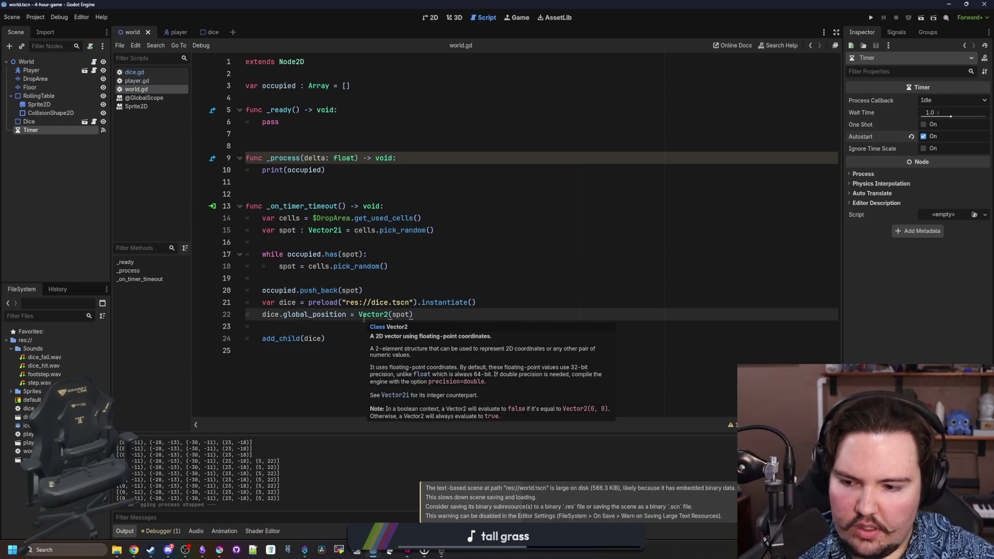
left_click(151, 73)
left_click(375, 102)
key("Return")
type("var spot ")
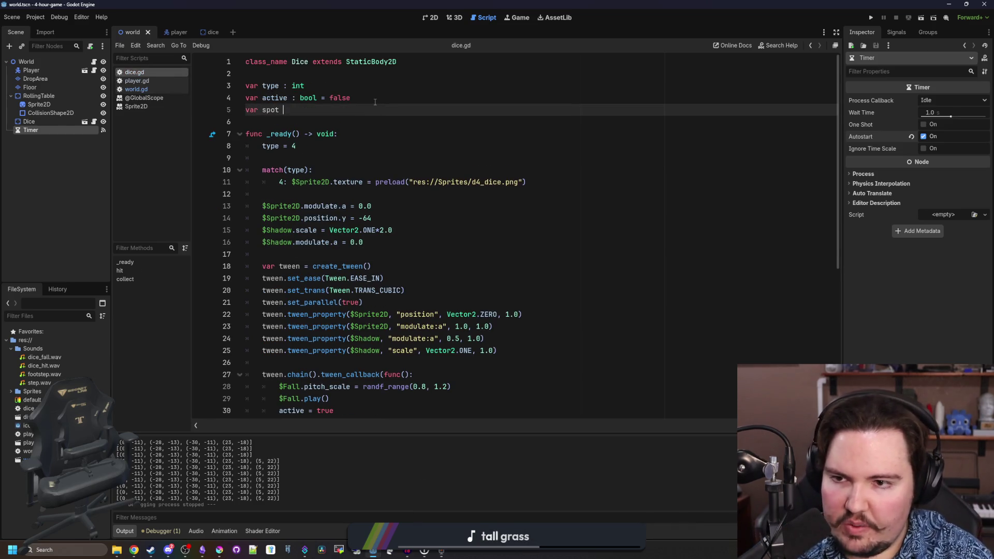
type(": Vector2i")
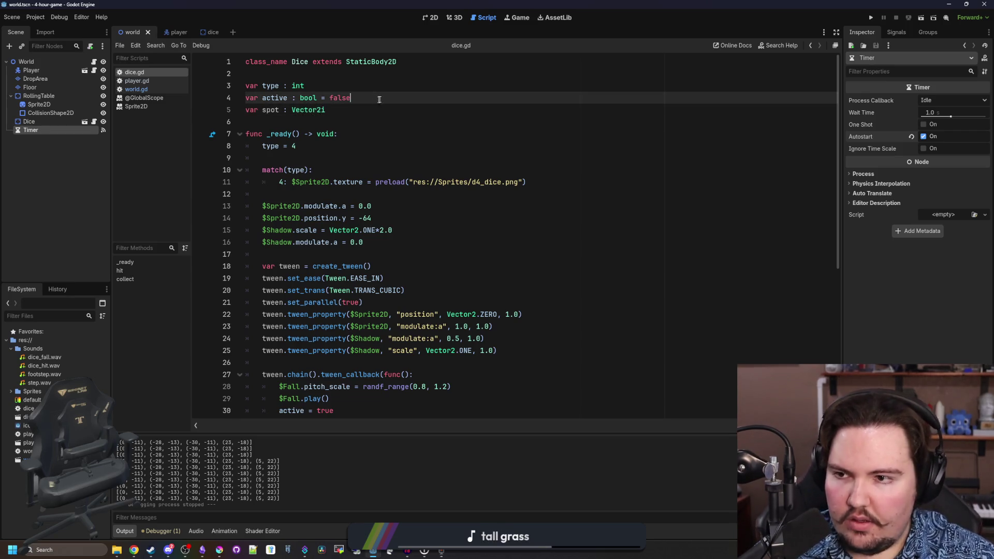
key("ctrl+s")
- Make collect() erase spot from the parent's occupied list instead of global_position, and save
scroll(362, 344, "down", 5)
double_click(463, 400)
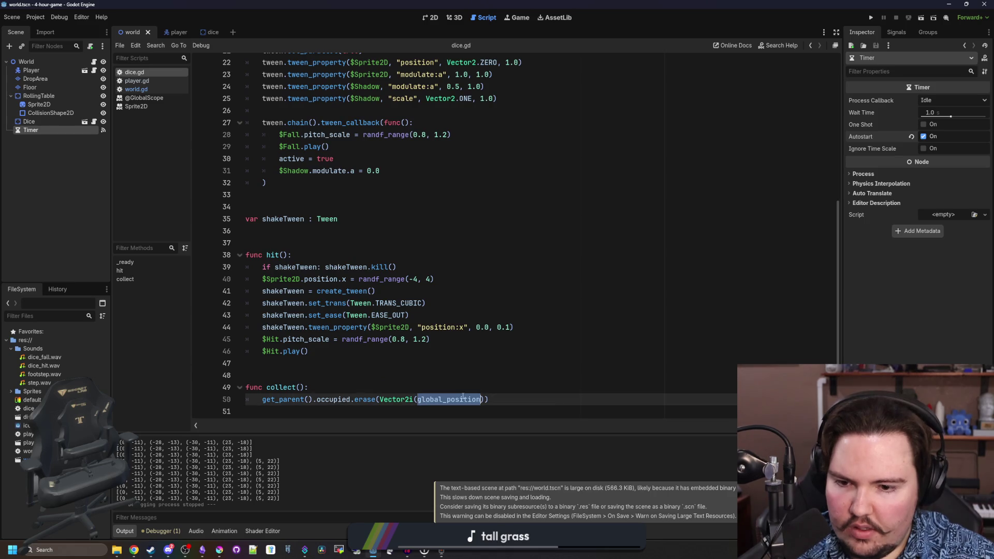
key("BackSpace")
key("BackSpace")
key("BackSpace")
type("SPOT")
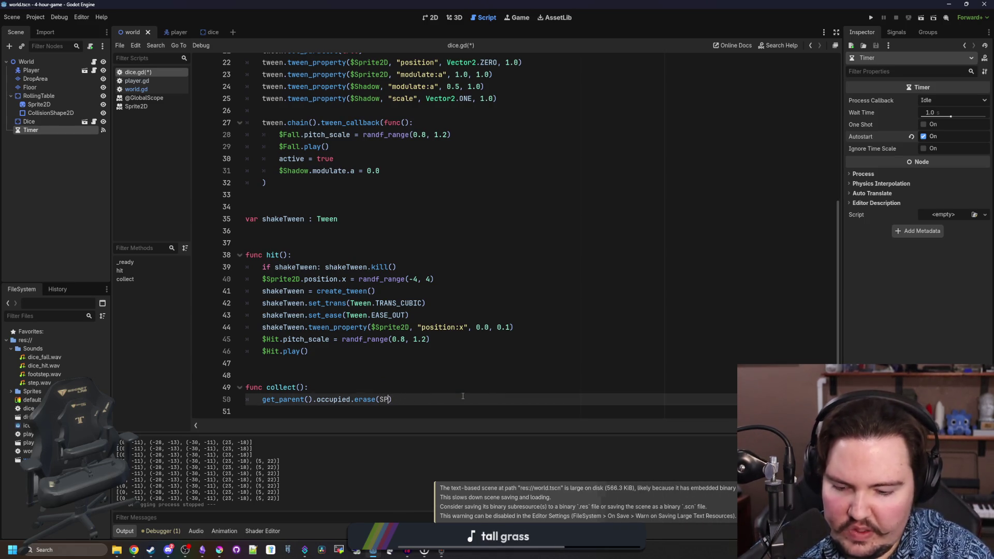
key("BackSpace")
key("BackSpace")
key("BackSpace")
type("spo")
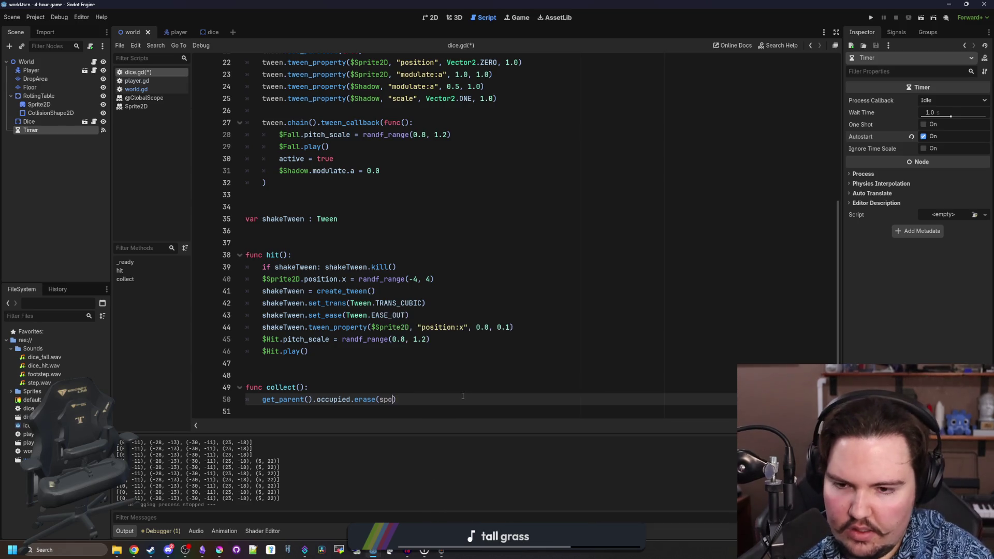
key("ctrl+s")
- In world.gd, assign dice.spot = spot, scale the position to Vector2(spot)*16, and run the game
left_click(136, 89)
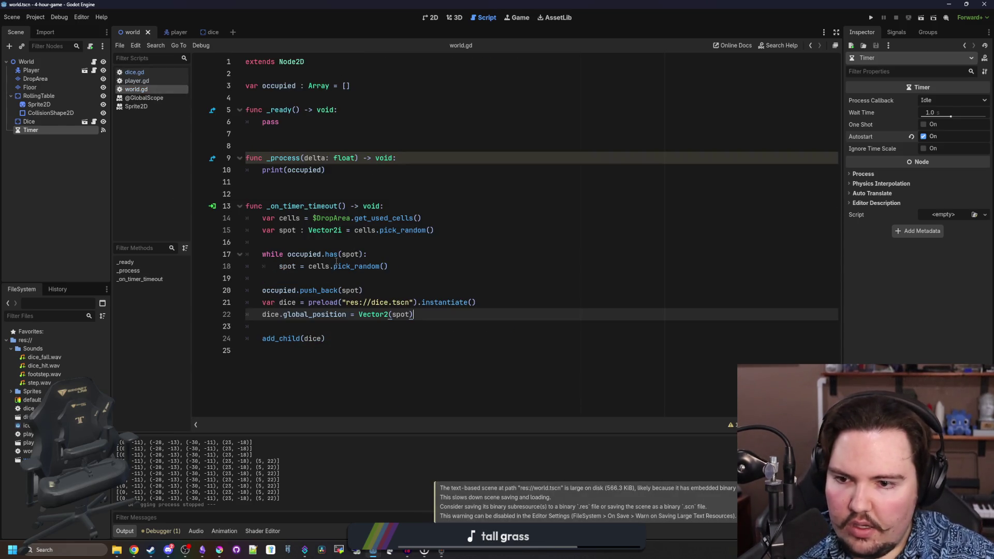
left_click(347, 279)
left_click(436, 303)
left_click(413, 323)
type("dice.spot = s")
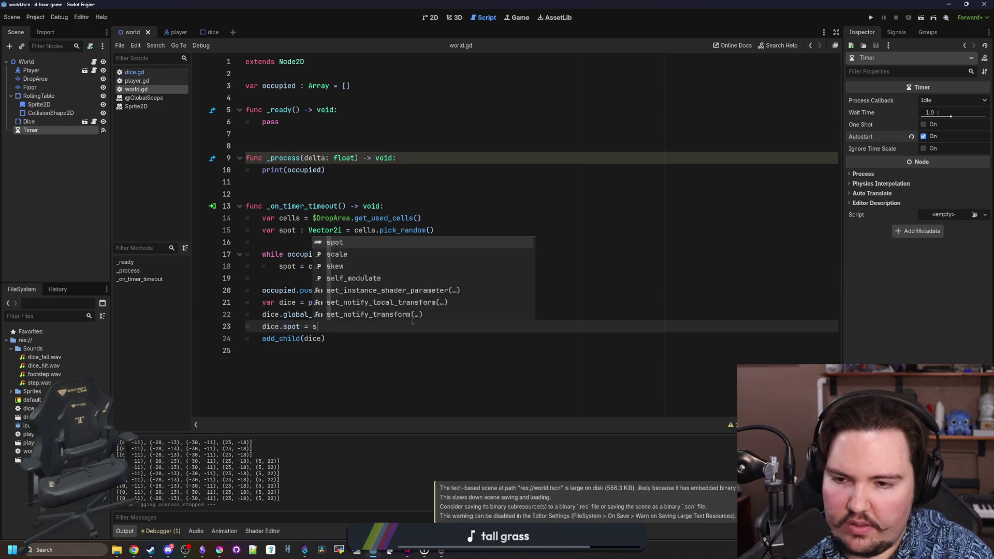
type("pot")
key("Return")
key("Return")
left_click(413, 315)
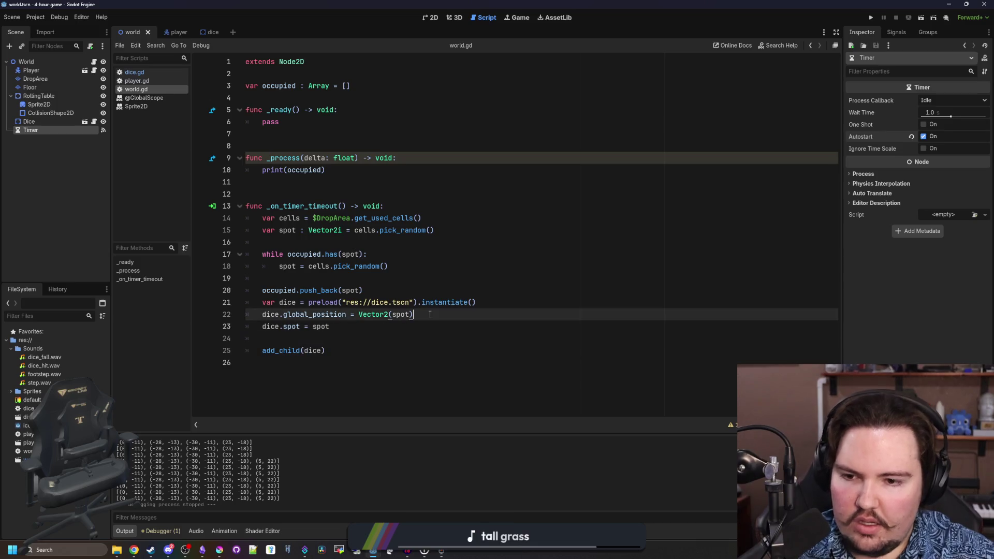
left_click_drag(413, 314, 359, 316)
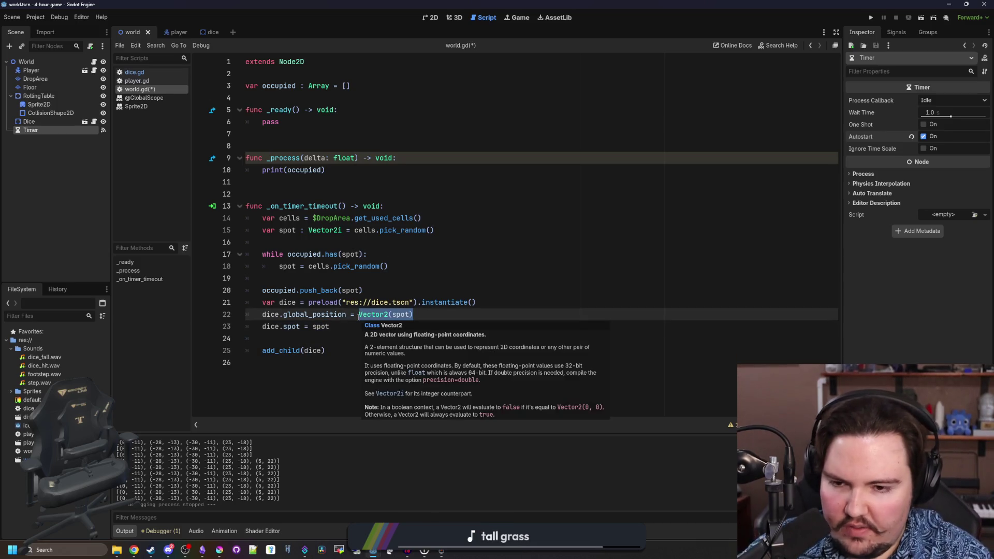
left_click(421, 310)
type("*16")
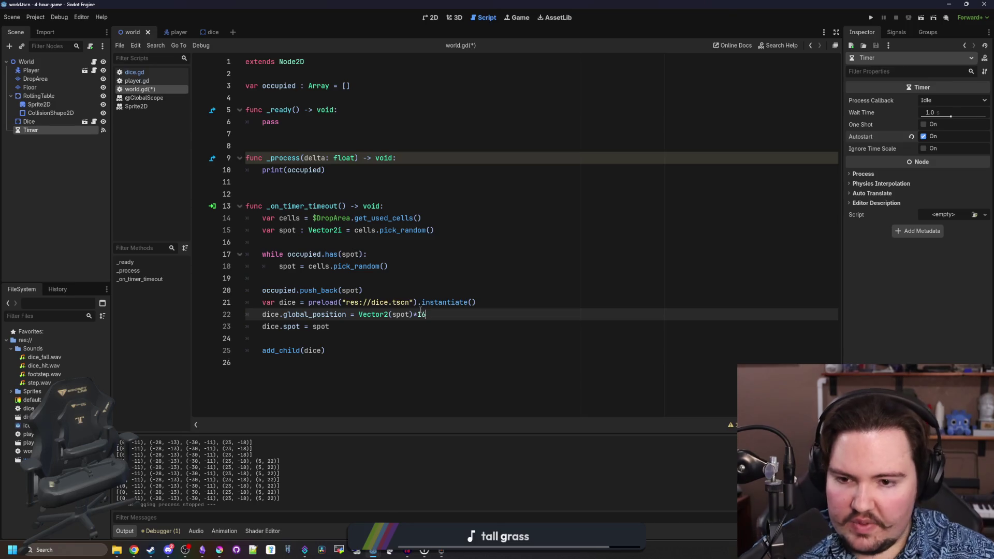
left_click(871, 18)
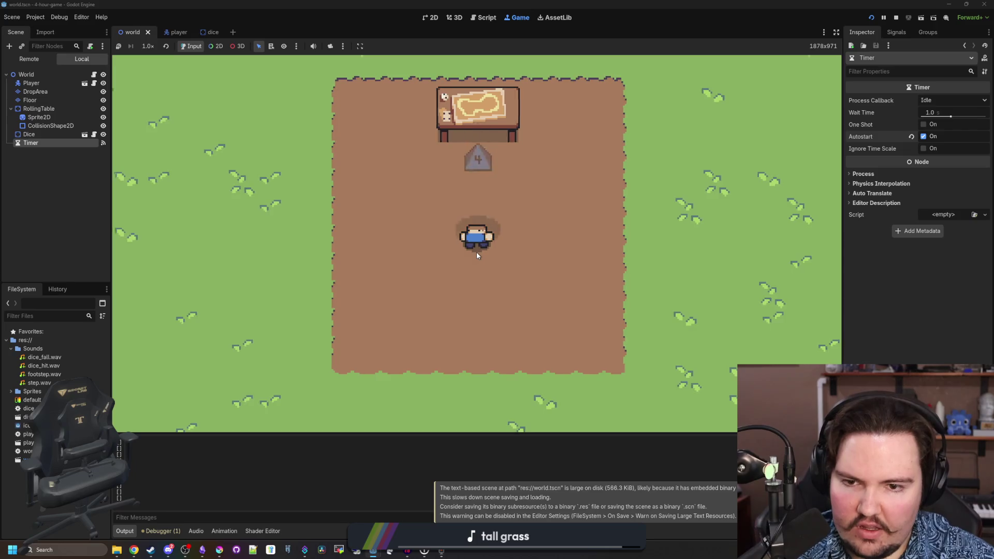
- Walk the player across grass and dirt toward the dice and rolling table, then stop with F8
key("a")
key("w")
key("a")
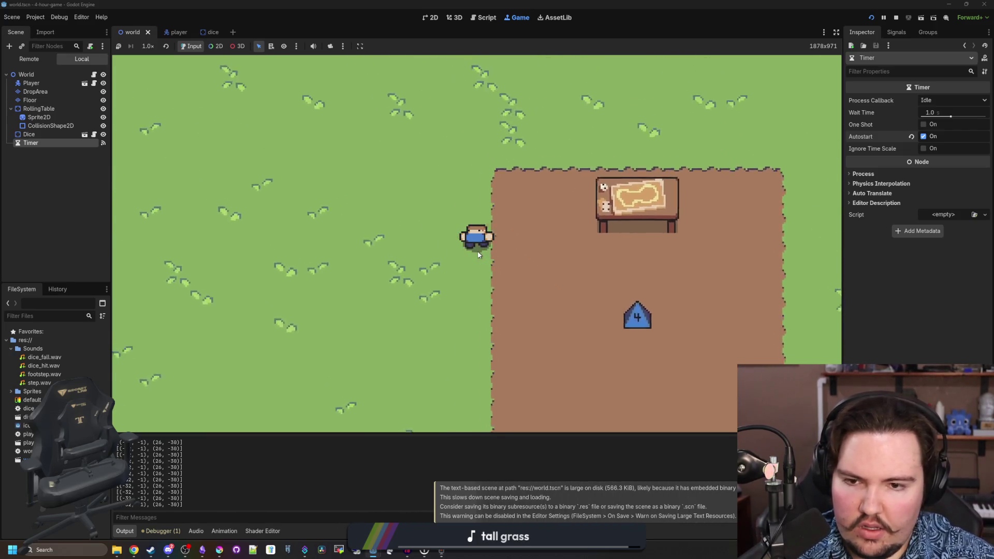
key("w")
key("a")
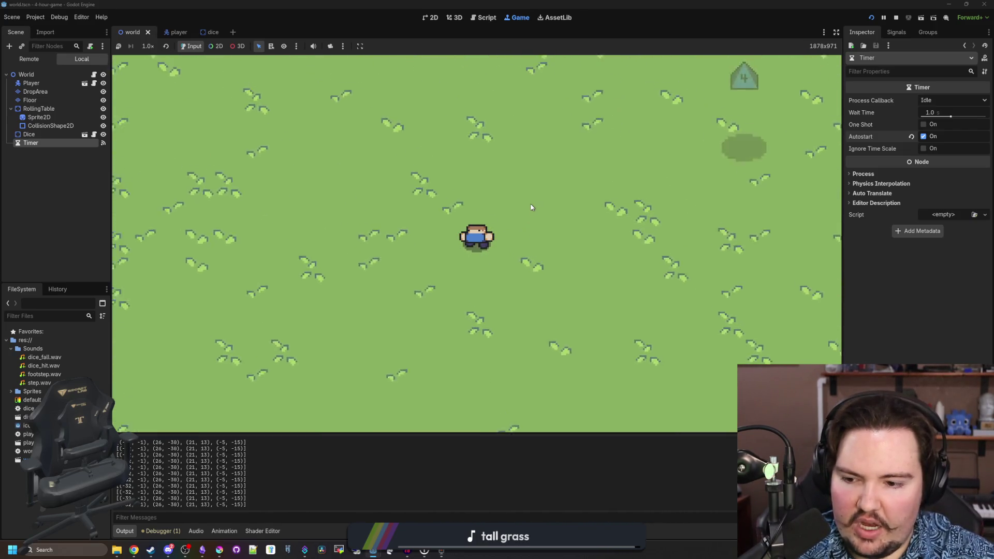
key("d")
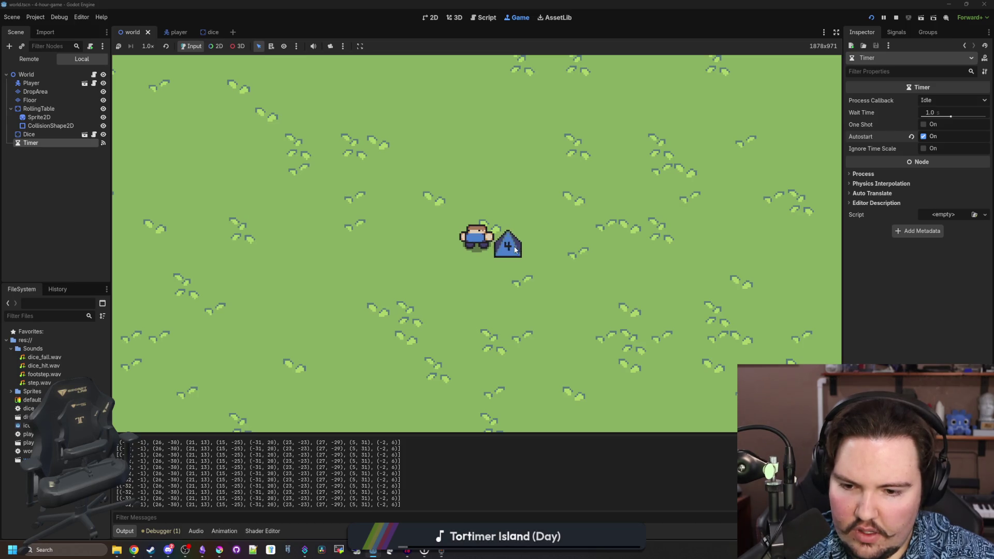
key("s")
key("d")
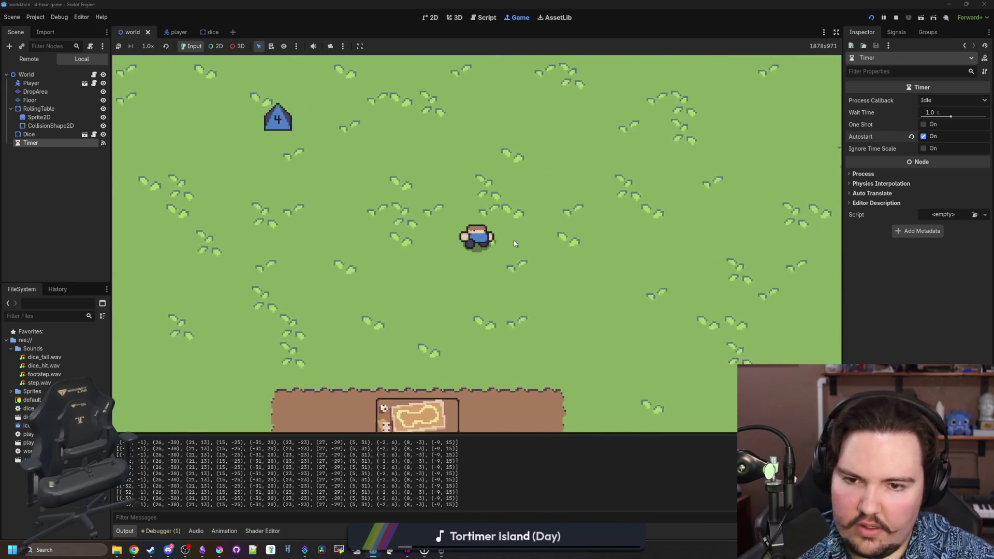
key("s")
key("d")
key("Right")
key("Down")
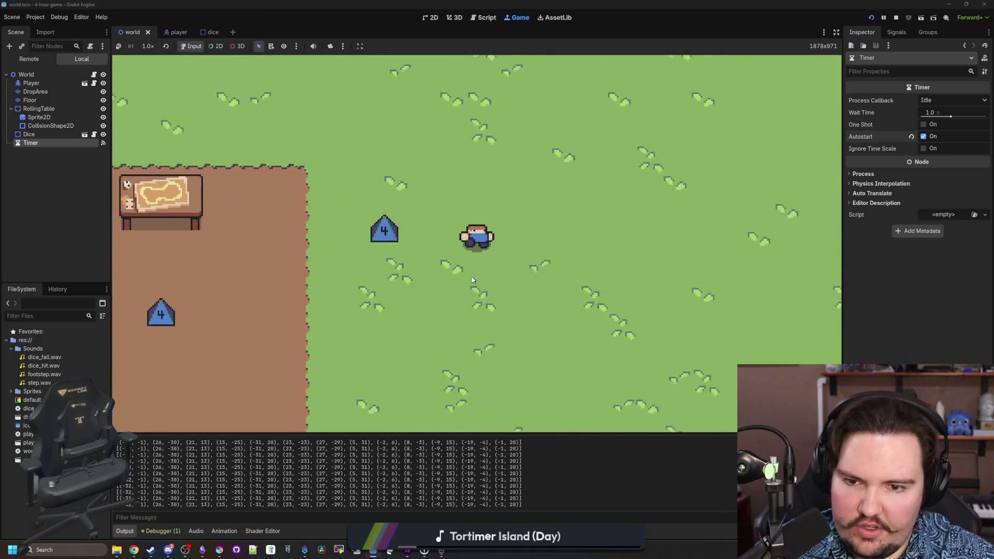
key("Down")
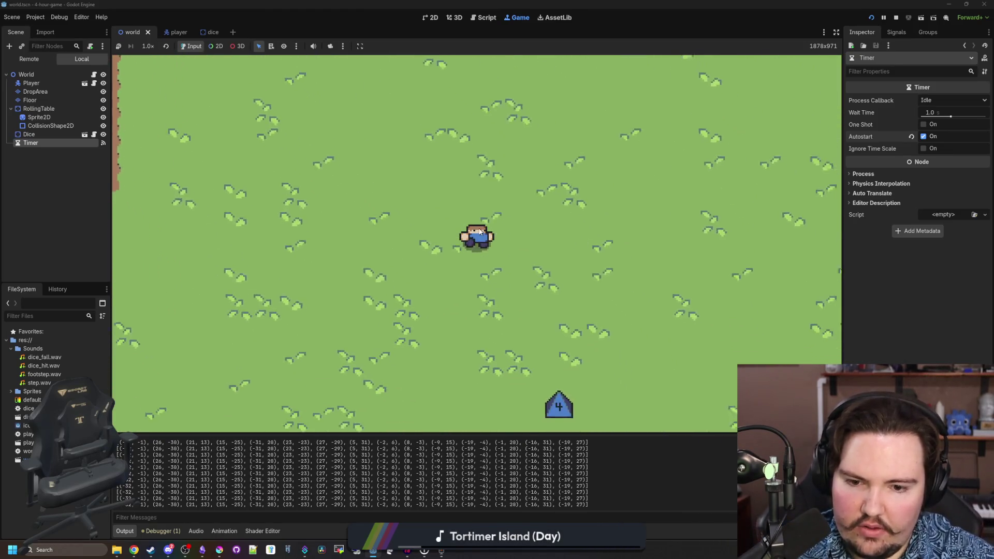
key("Down")
key("Left")
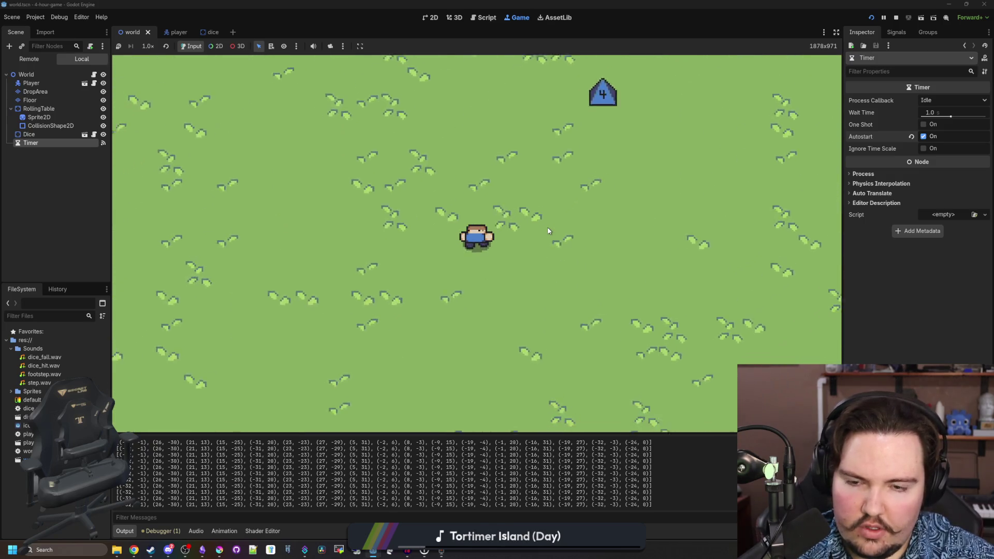
key("Left")
key("Down")
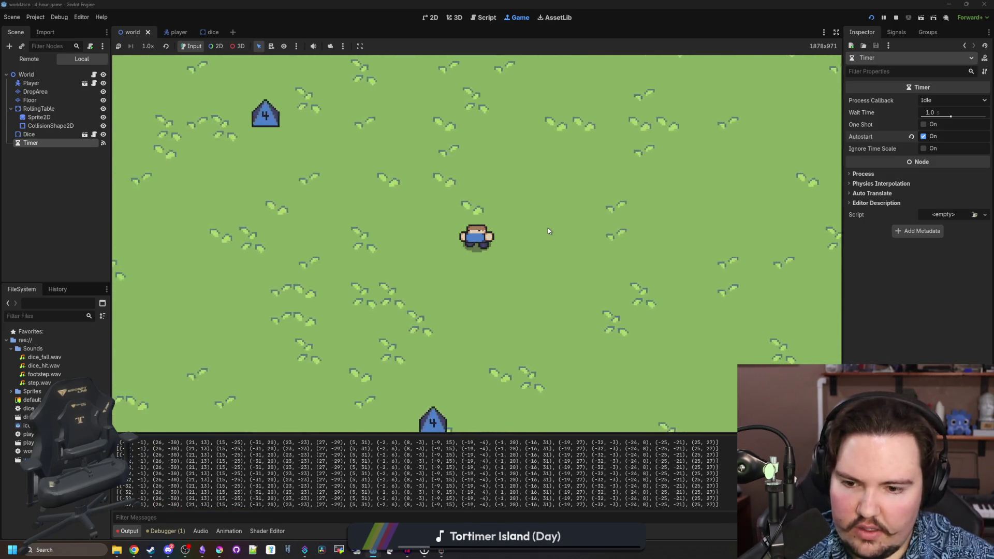
key("Up")
key("Left")
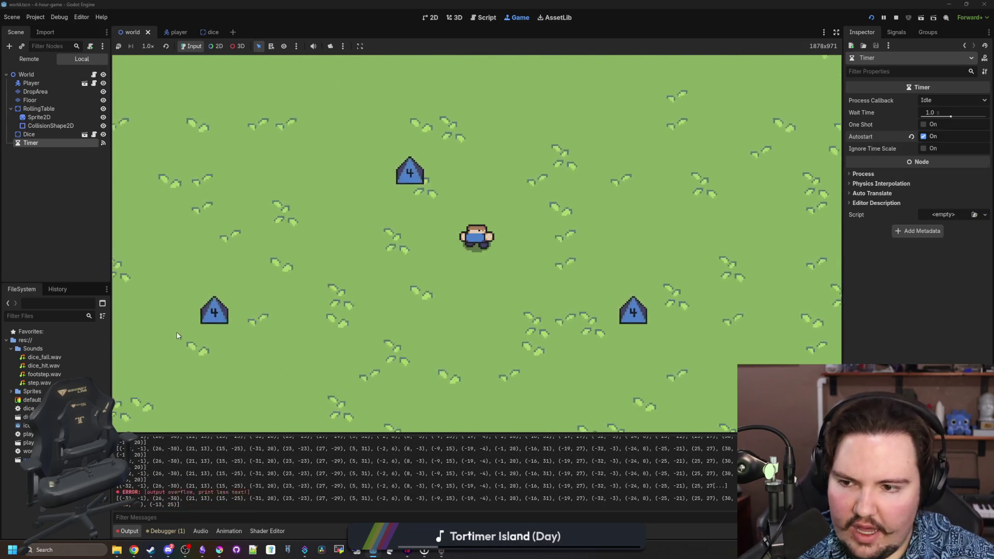
key("Up")
key("Left")
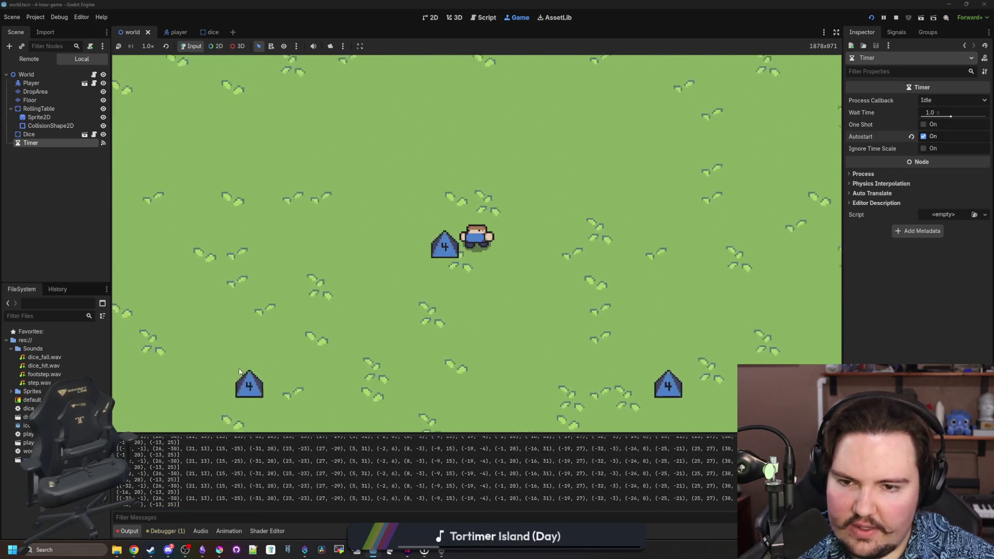
key("Right")
key("Up")
key("Right")
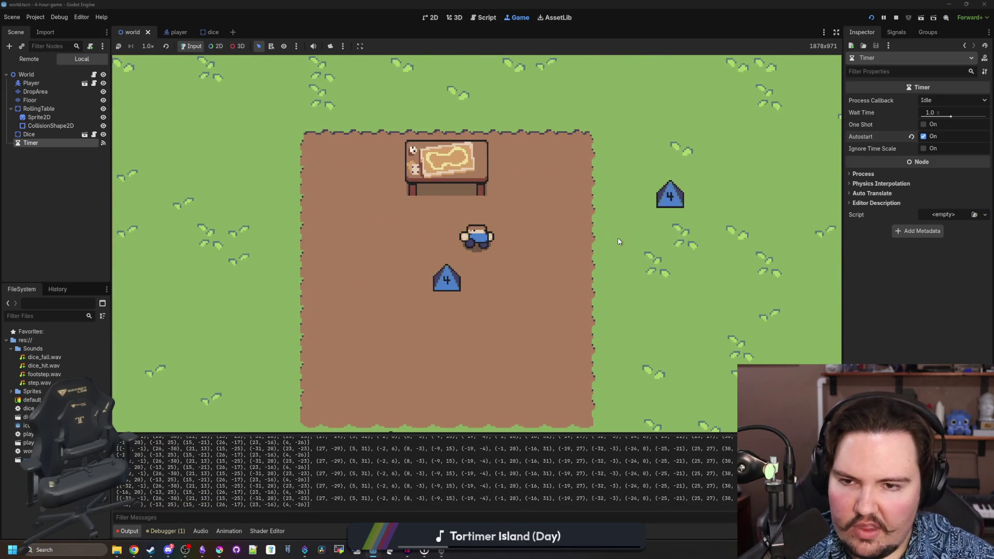
key("F8")
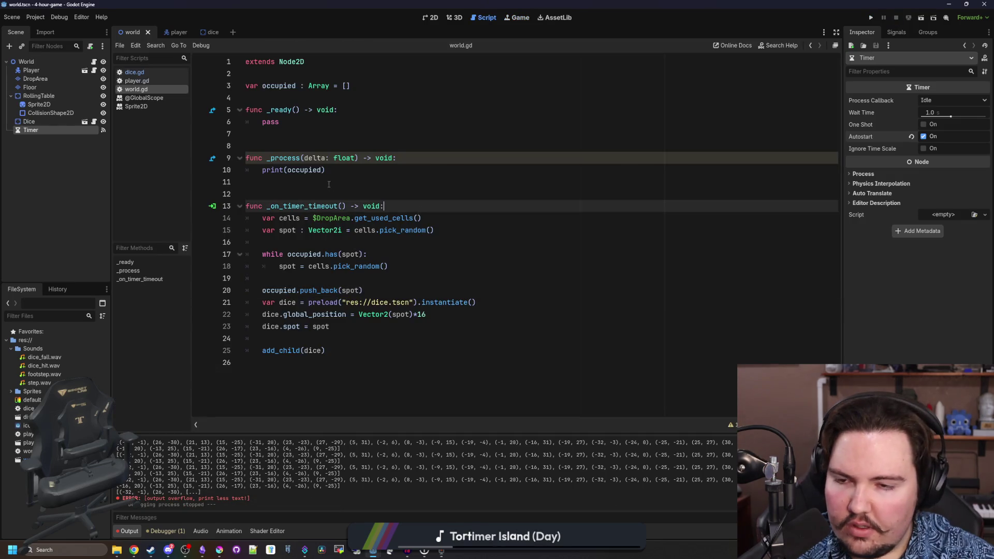
- Remove the print(occupied) line from world.gd's _process and save
left_click_drag(325, 170, 249, 165)
key("BackSpace")
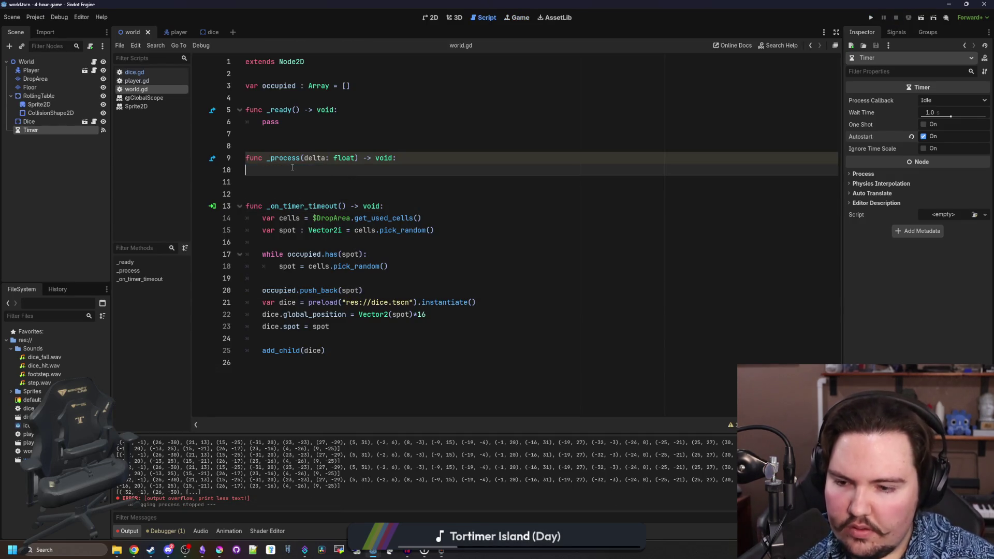
type("pass")
key("ctrl+s")
left_click(141, 72)
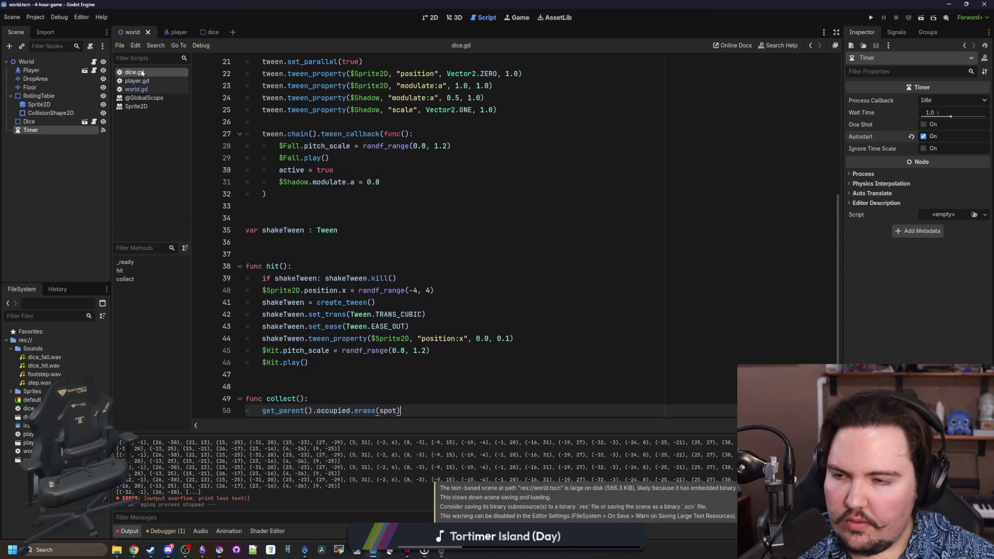
left_click(338, 198)
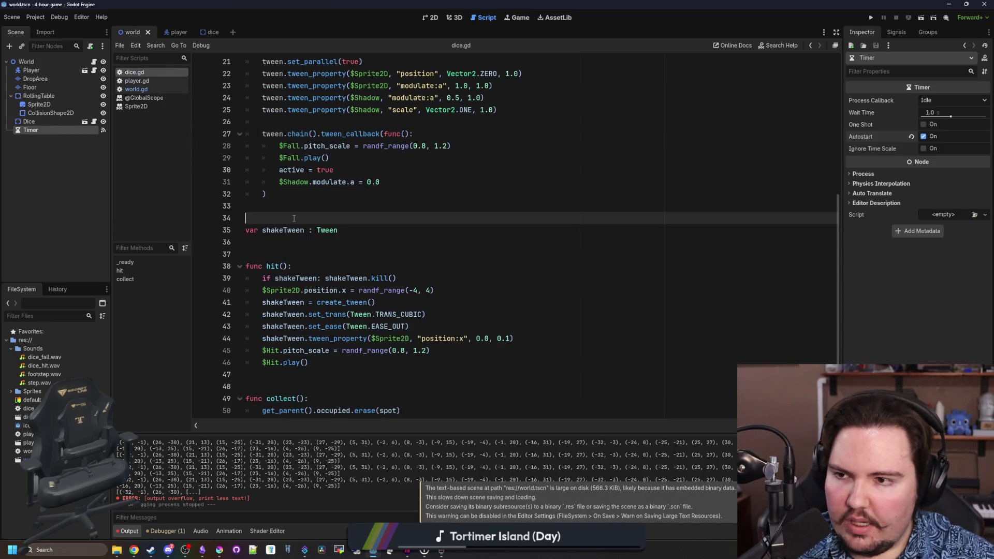
left_click(136, 89)
- Delete the placed Dice node from the world scene and save the scene
key("ctrl+F1")
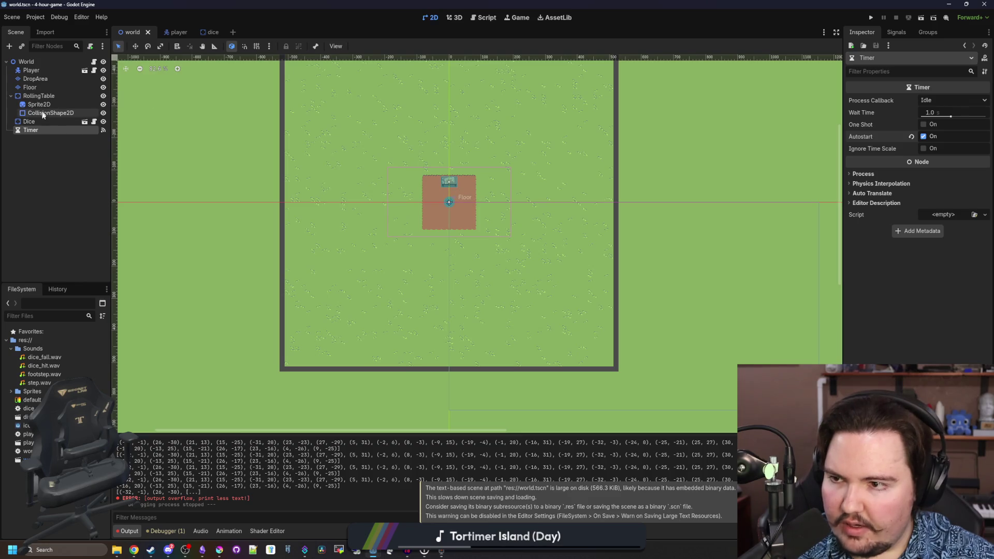
left_click(37, 120)
key("Delete")
key("Return")
scroll(474, 197, "up", 1)
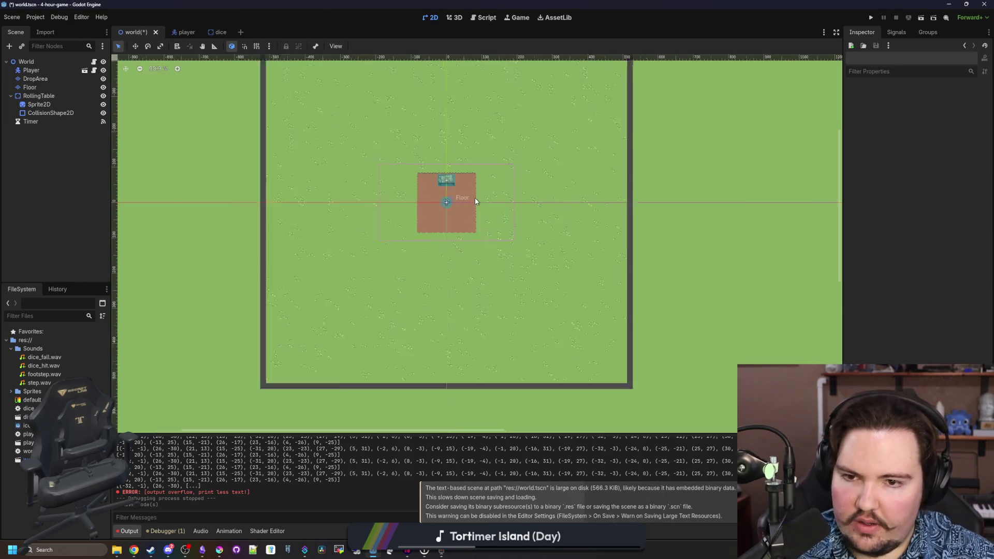
scroll(474, 198, "up", 12)
key("ctrl+s")
scroll(414, 220, "up", 3)
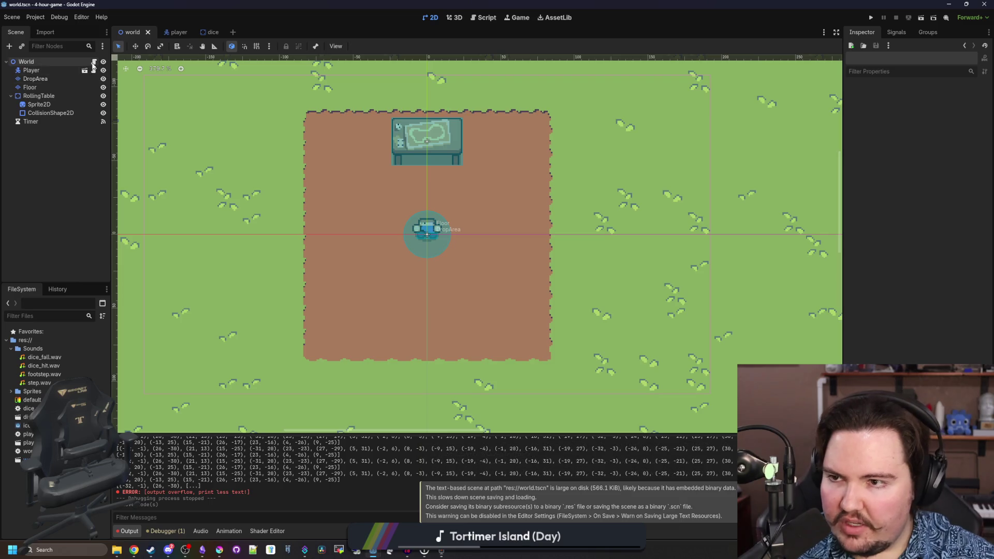
- Review the world.gd and dice.gd scripts, saving each one
left_click(94, 62)
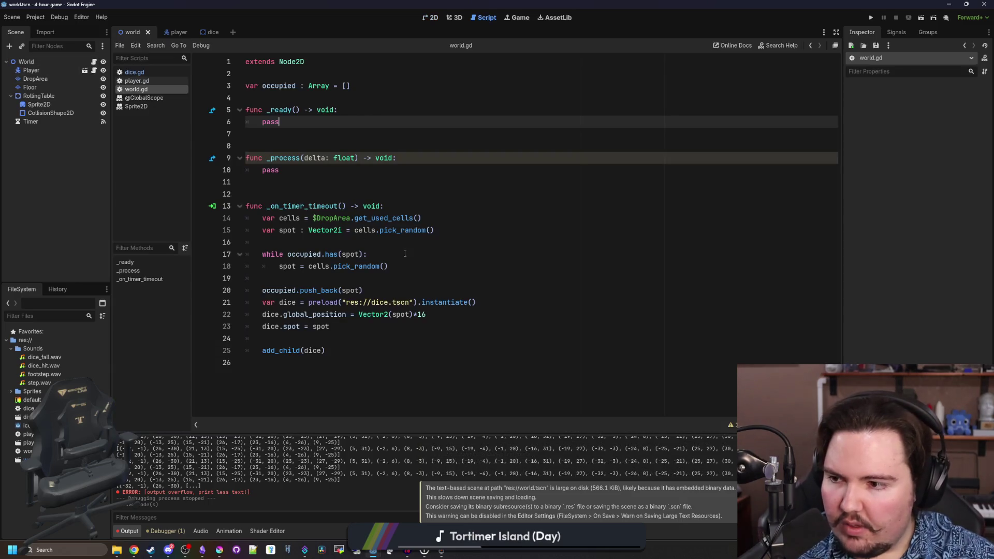
left_click(297, 153)
key("Up")
key("Up")
key("ctrl+s")
left_click(134, 72)
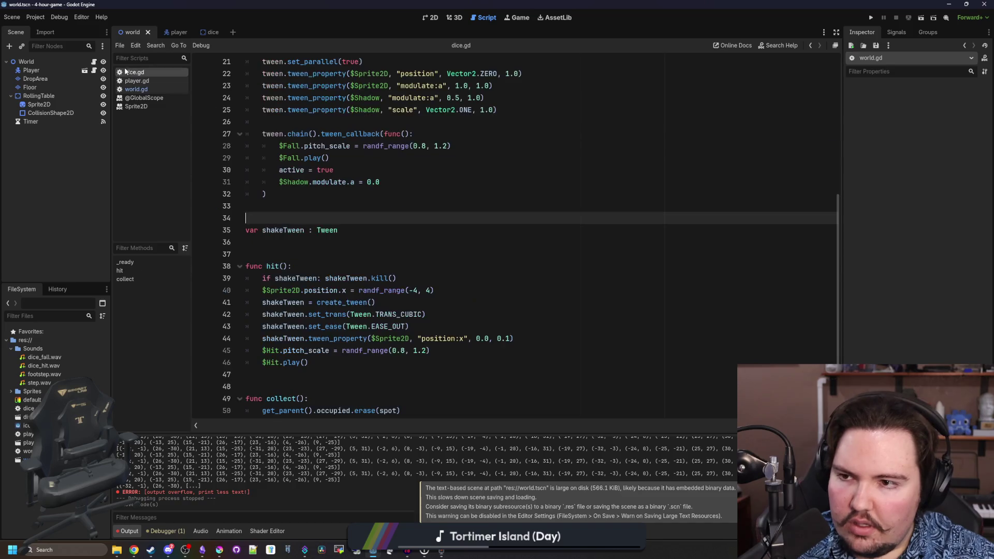
key("Up")
key("Up")
key("ctrl+s")
key("Down")
key("Down")
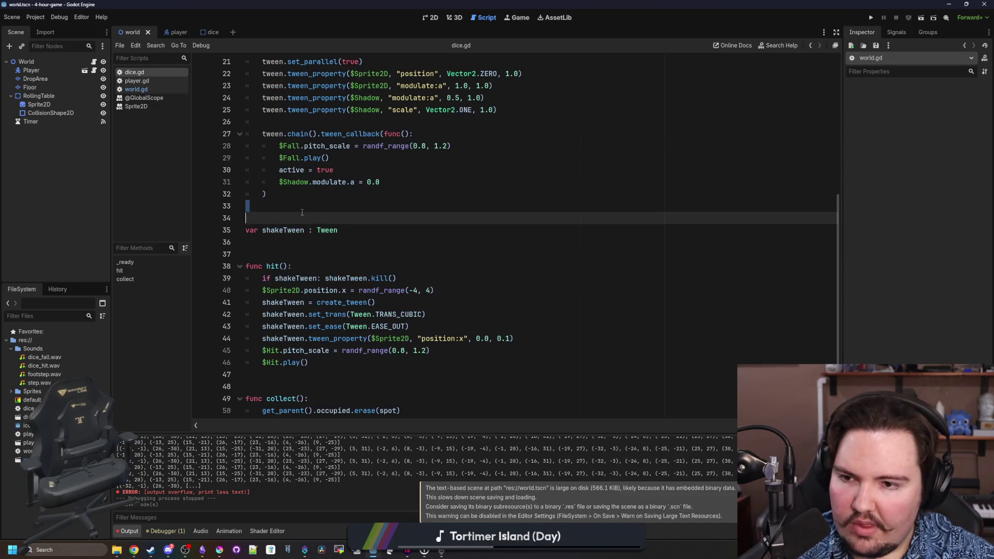
key("Up")
key("ctrl+s")
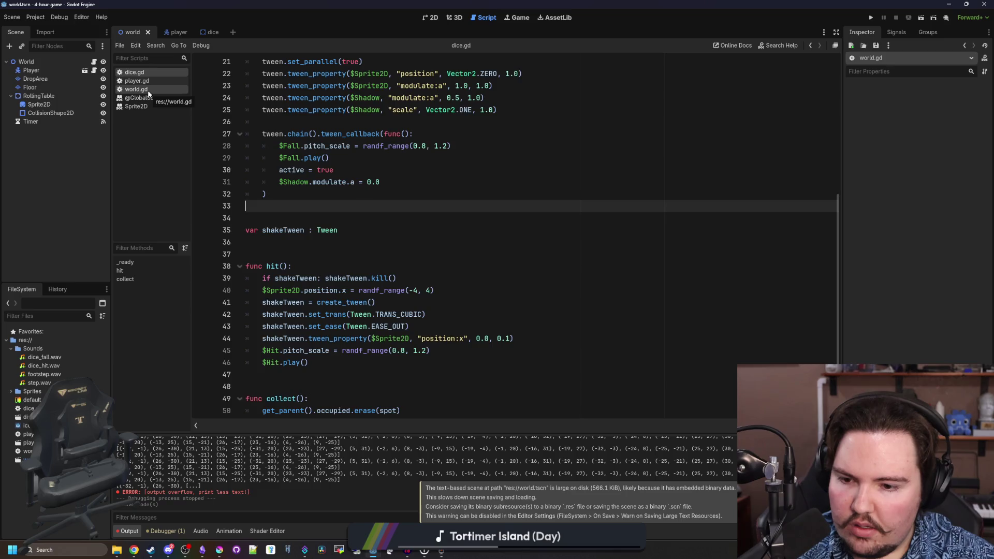
- Select the Timer node in the world scene to show its properties
left_click(148, 93)
left_click(329, 240)
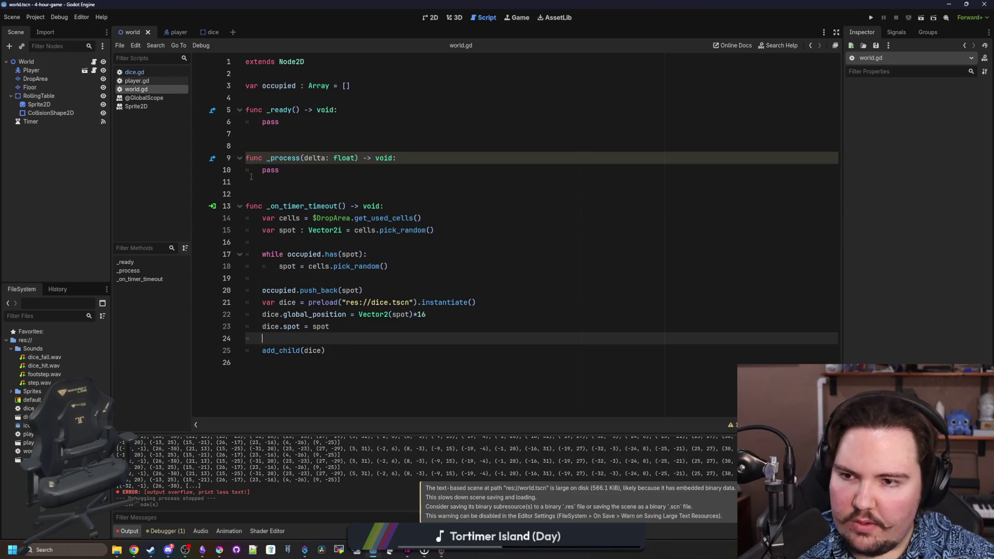
left_click(249, 194)
key("ctrl+s")
left_click(31, 121)
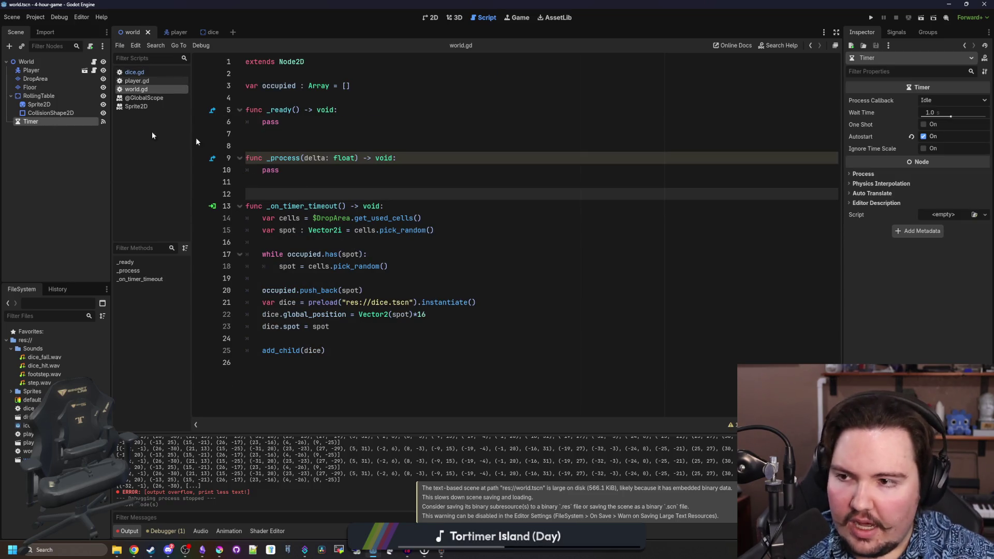
- Set the Timer's Wait Time to 2 seconds and save the world scene
left_click(930, 111)
type("2")
key("Return")
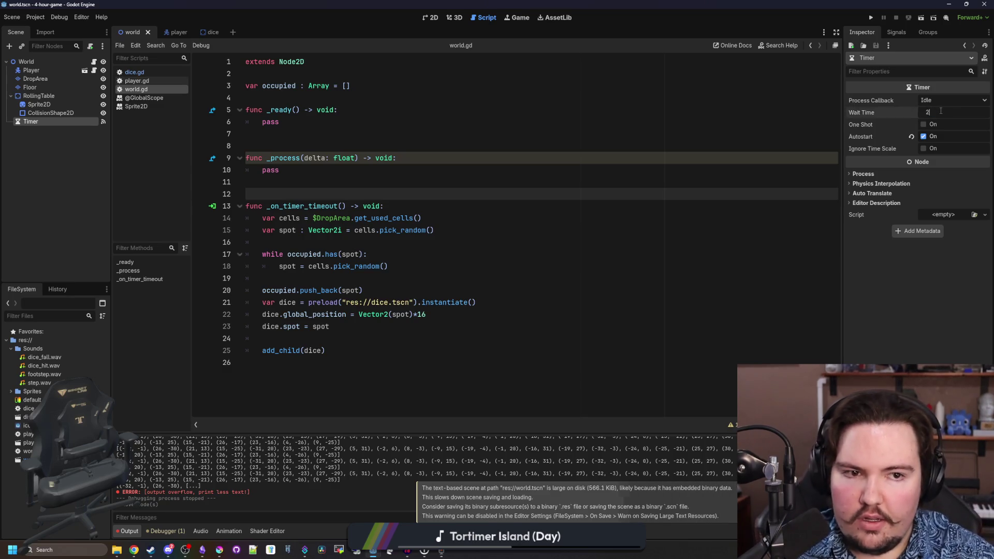
left_click(349, 169)
key("ctrl+s")
- Look over the dice spawning lines in world.gd, around add_child(dice) and dice.spot
key("Up")
key("Up")
key("Up")
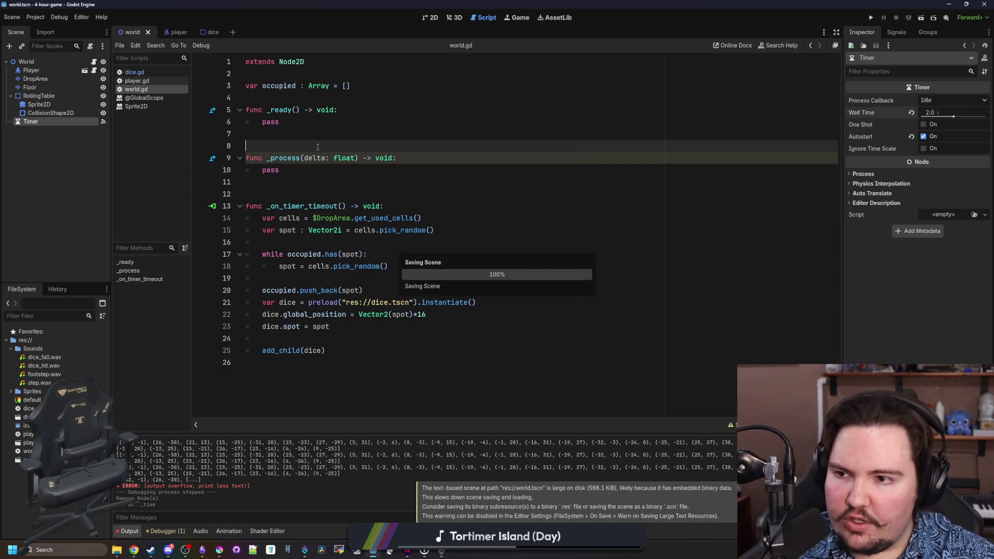
left_click(318, 244)
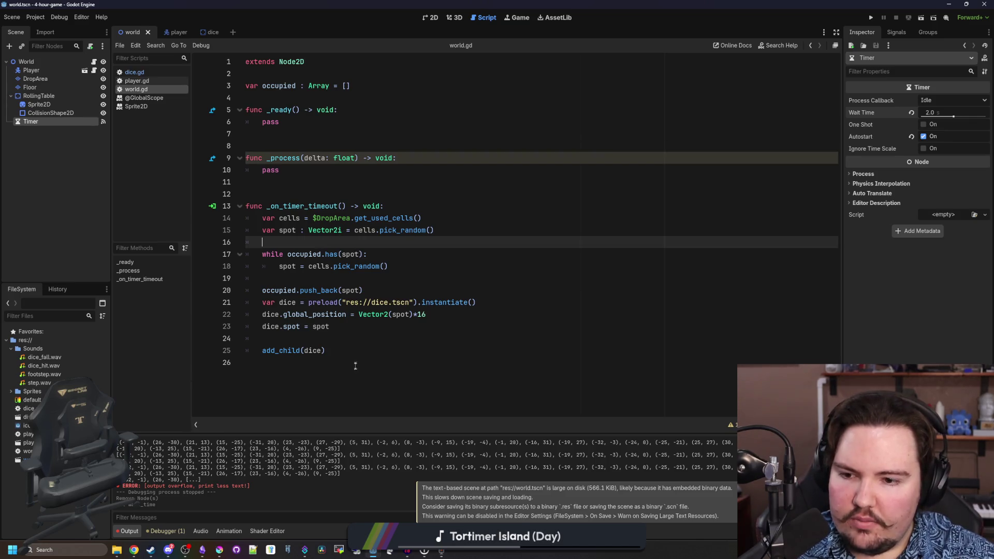
left_click(350, 355)
left_click(385, 330)
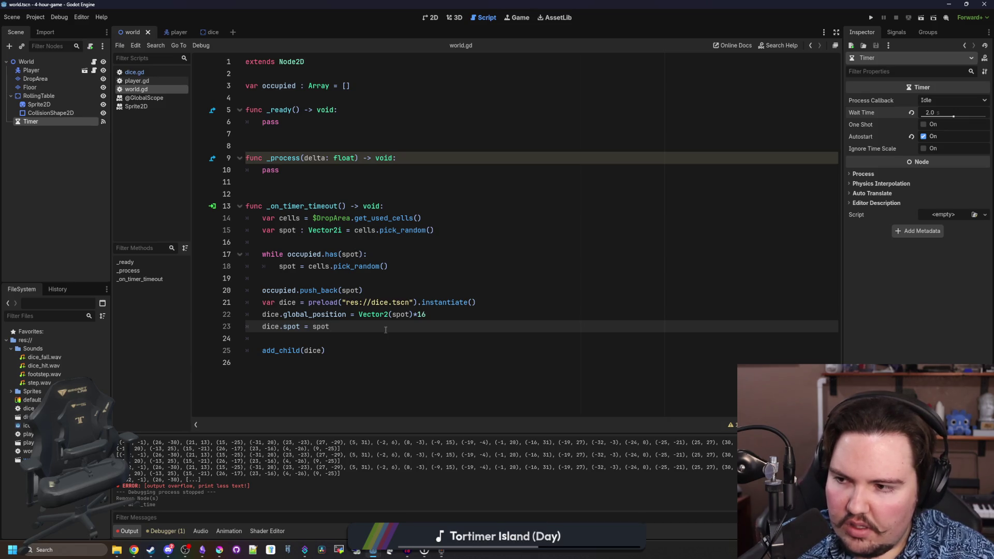
left_click(136, 80)
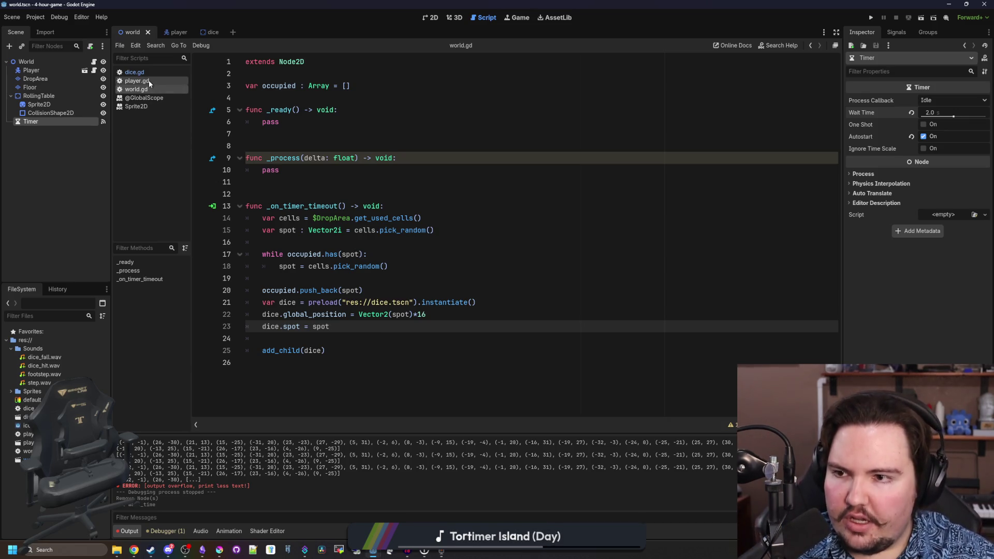
- Comment out the requiredHits calculation in player.gd and save
scroll(409, 249, "up", 1)
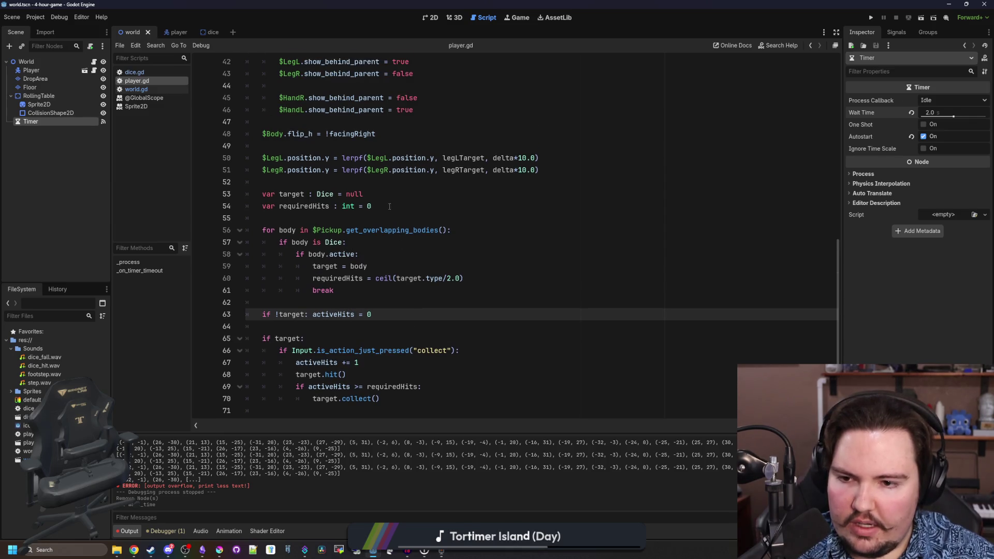
left_click(388, 206)
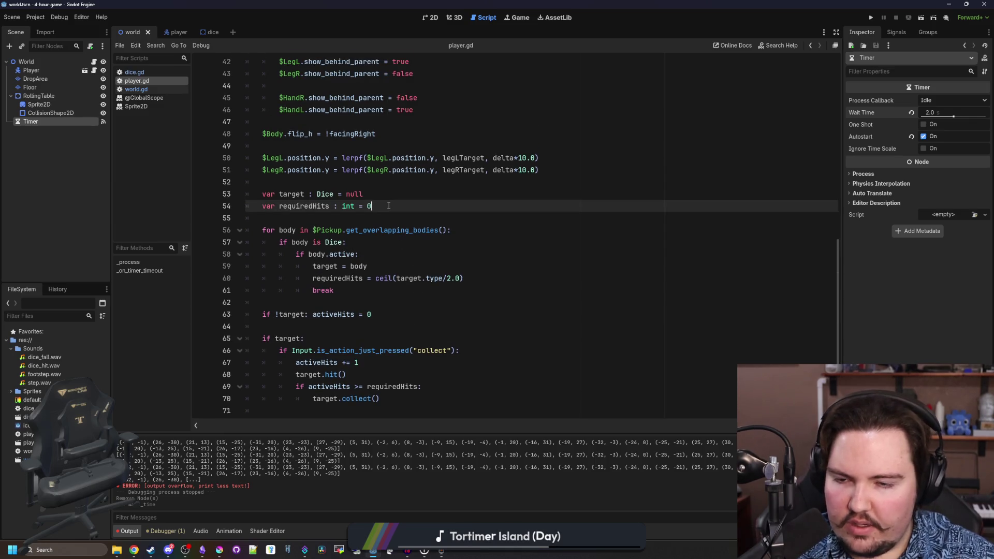
left_click(311, 290)
key("Up")
key("ctrl+k")
key("Down")
key("ctrl+s")
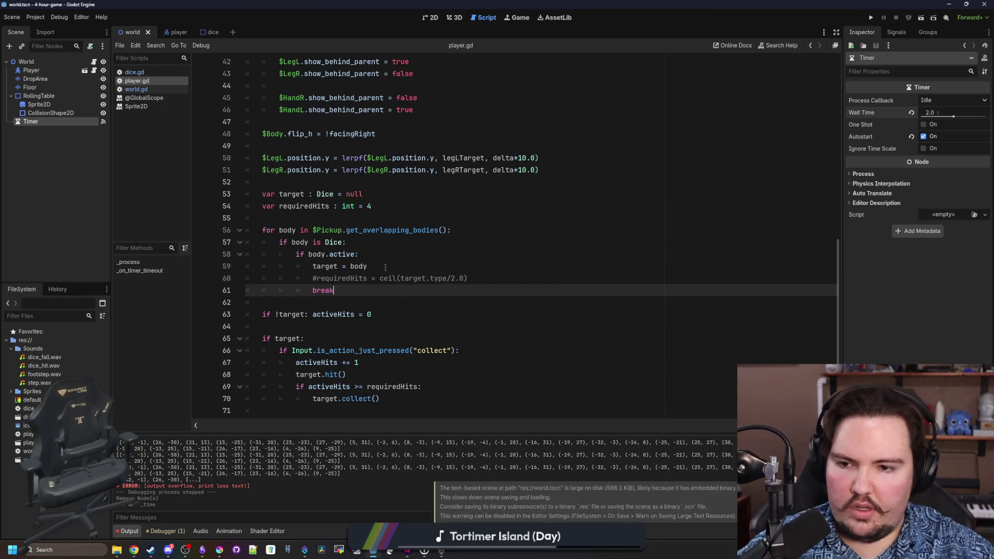
- Restore line 60 as requiredHits = ceil(target.type), without the /2.0, and save player.gd
left_click(385, 267)
left_click(362, 217)
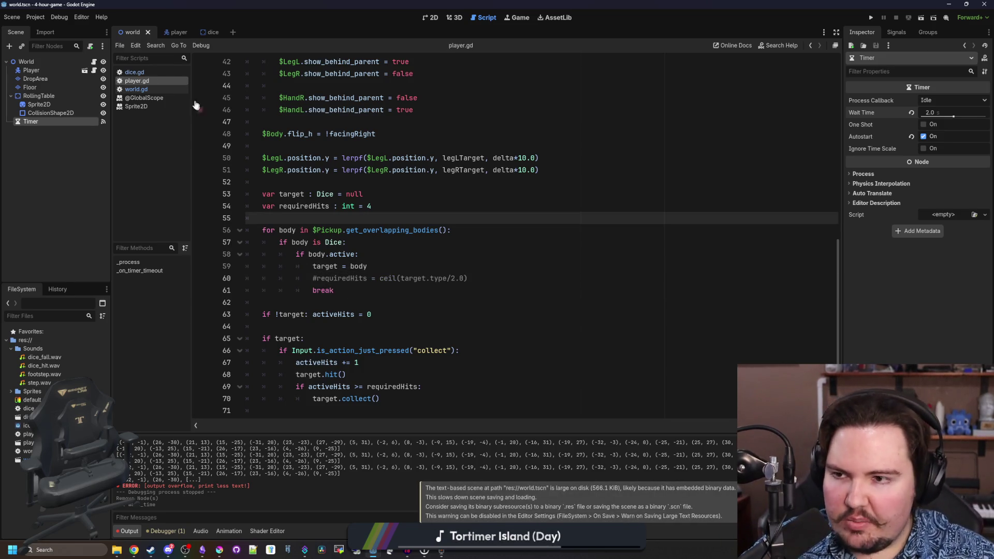
left_click(462, 211)
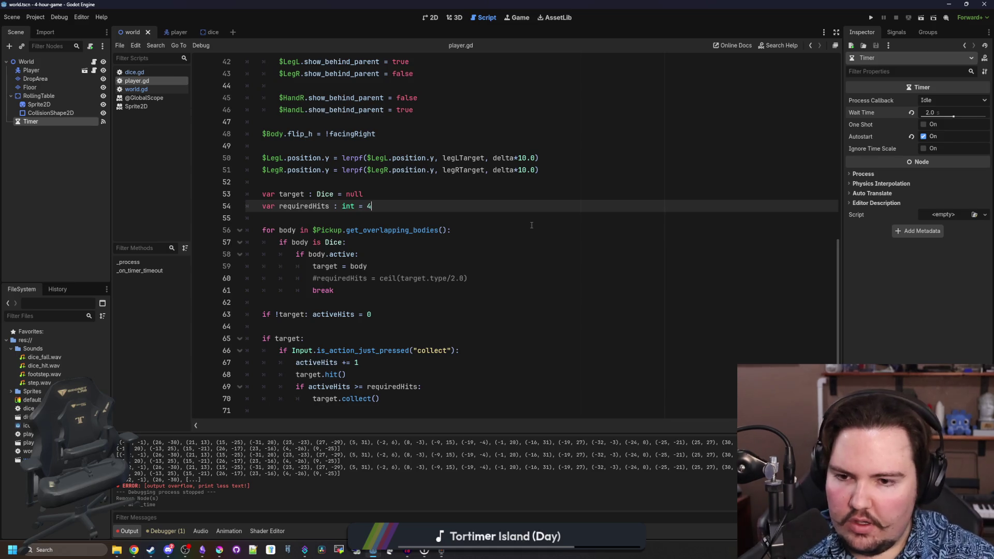
left_click(319, 278)
key("BackSpace")
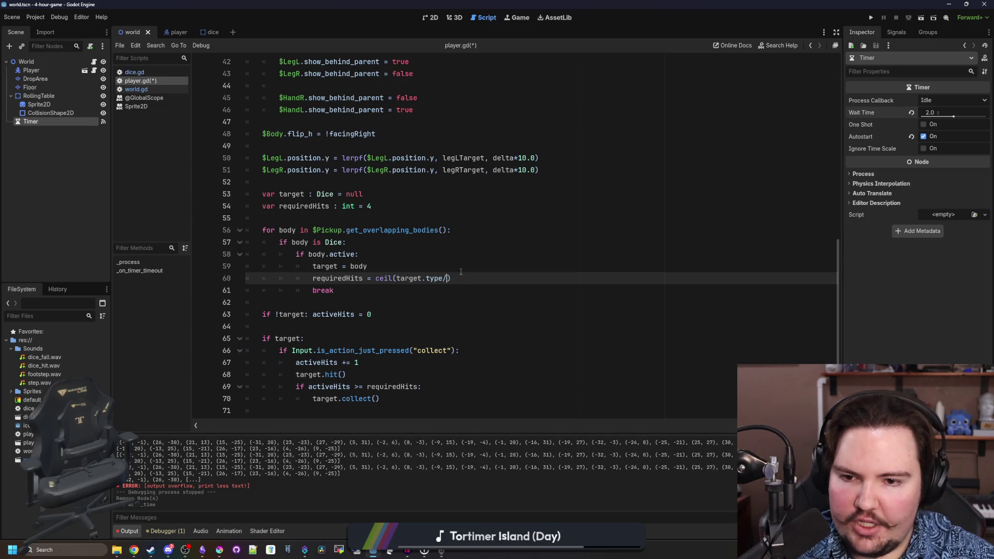
key("BackSpace")
left_click(459, 264)
left_click(393, 206)
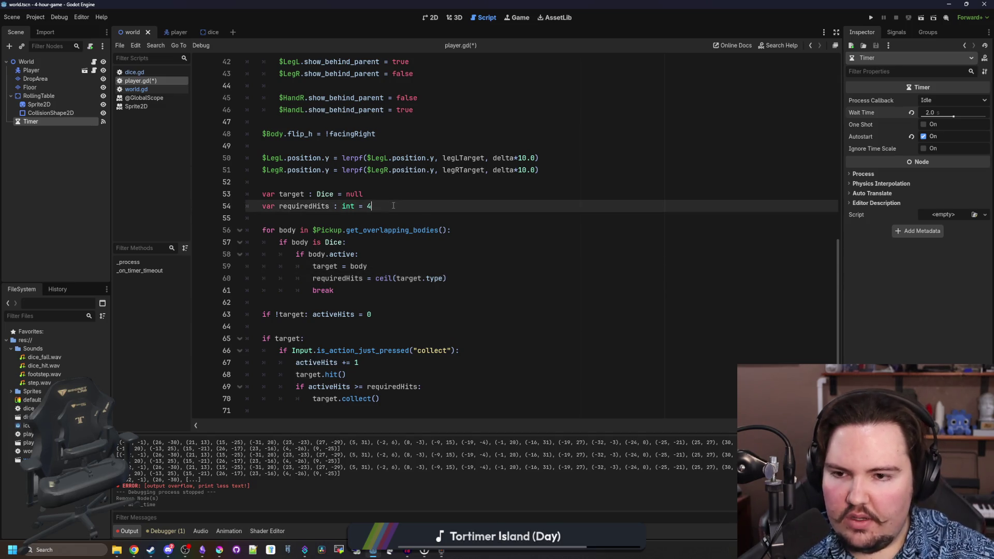
type("0")
left_click(463, 193)
key("ctrl+s")
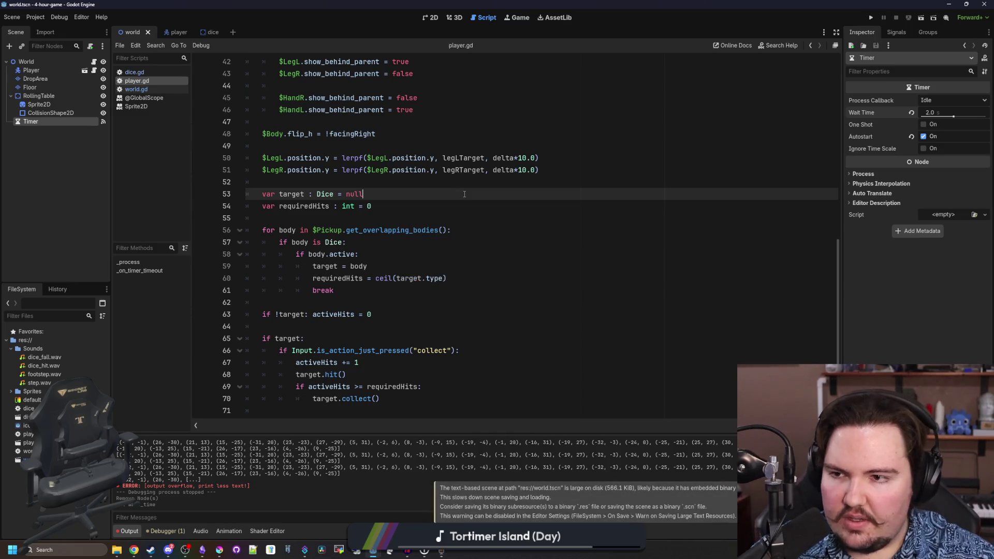
left_click(137, 89)
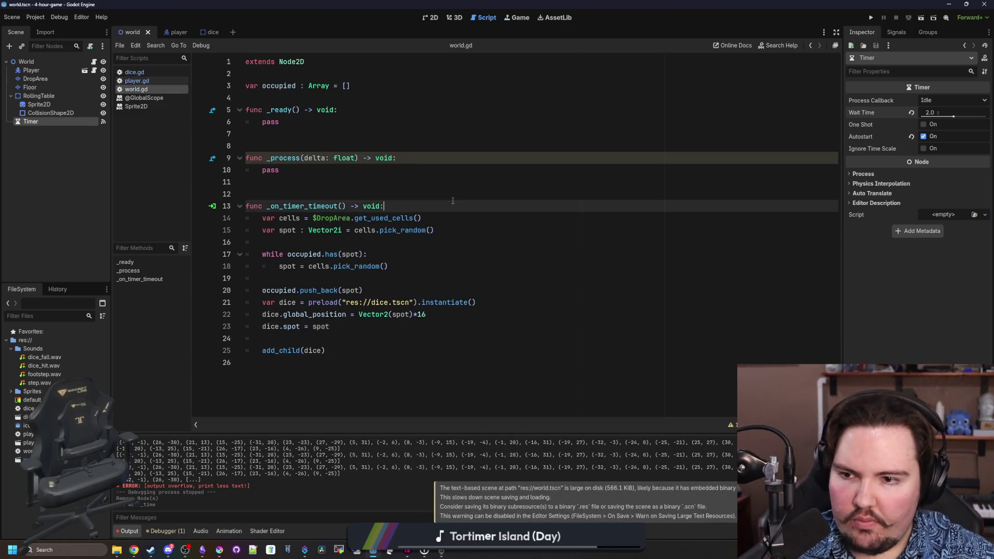
- Create a new script named global.gd in the res:// folder
left_click(361, 190)
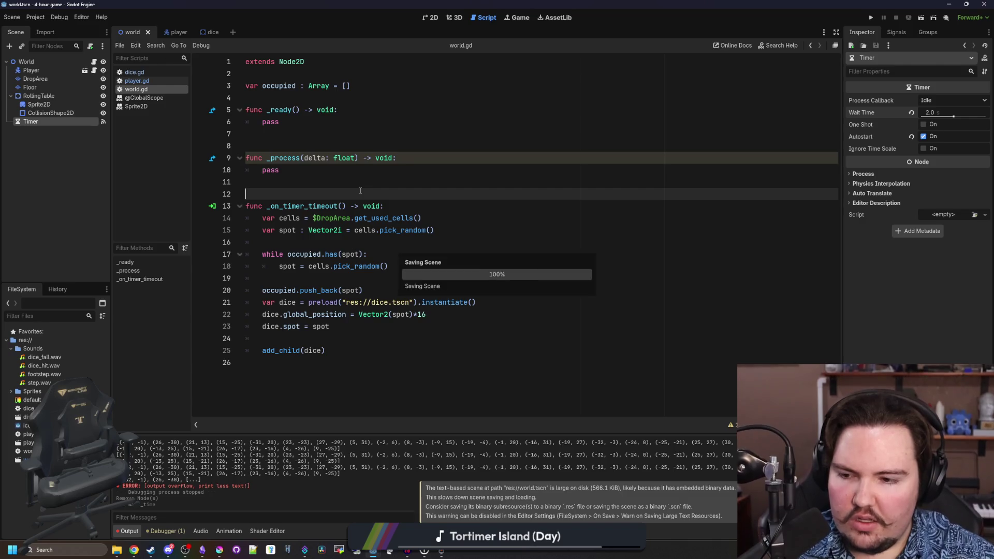
left_click(132, 72)
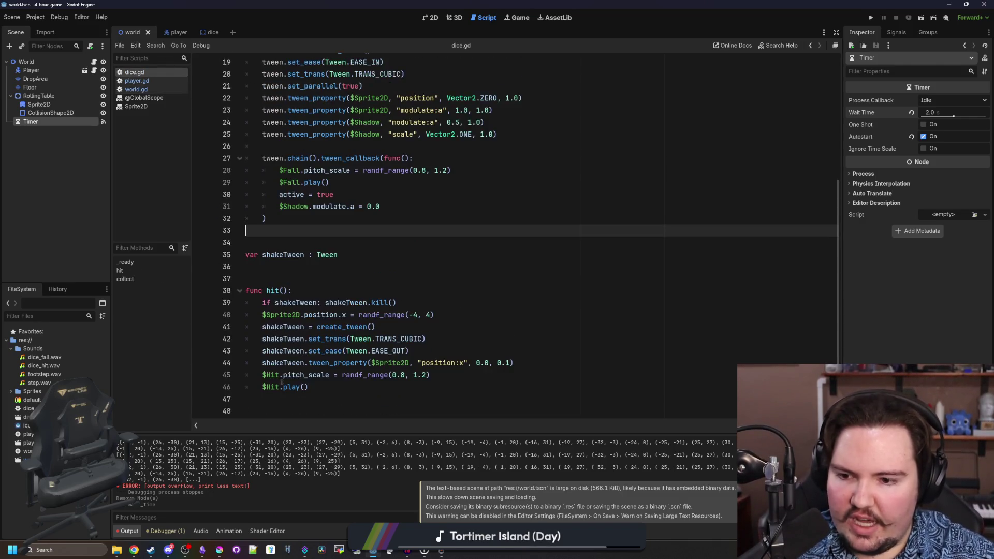
left_click(403, 400)
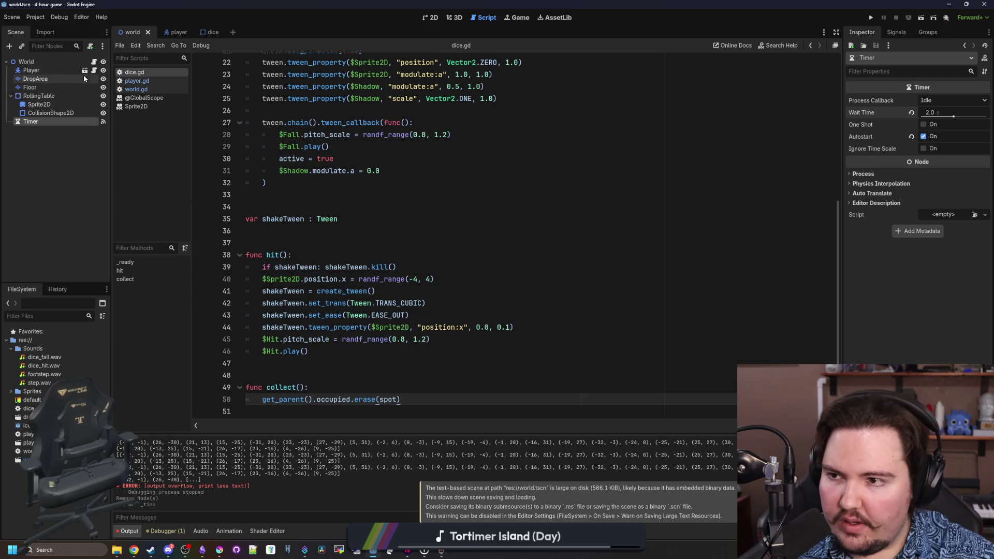
right_click(32, 341)
mouse_move(93, 348)
left_click(185, 366)
type("global.gd")
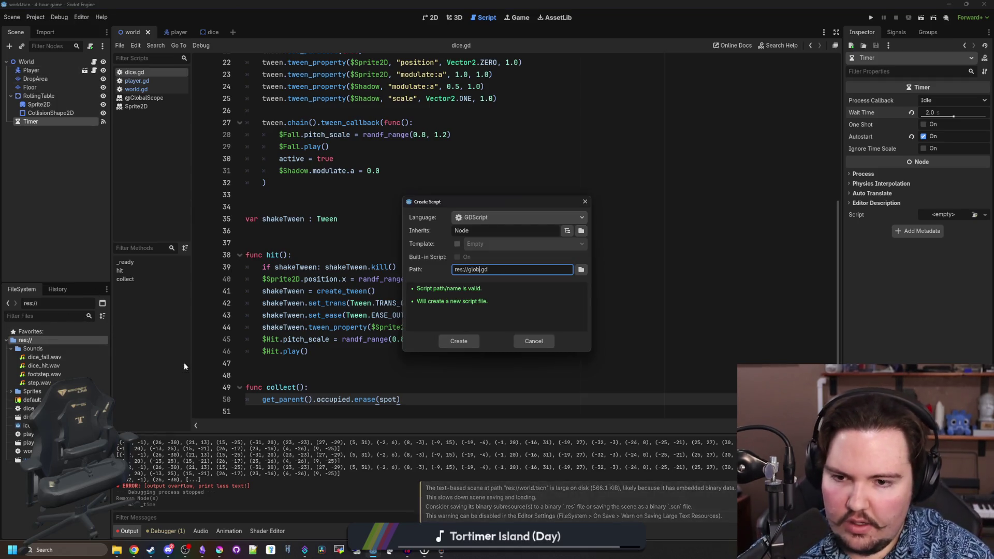
key("BackSpace")
key("BackSpace")
key("BackSpace")
key("Return")
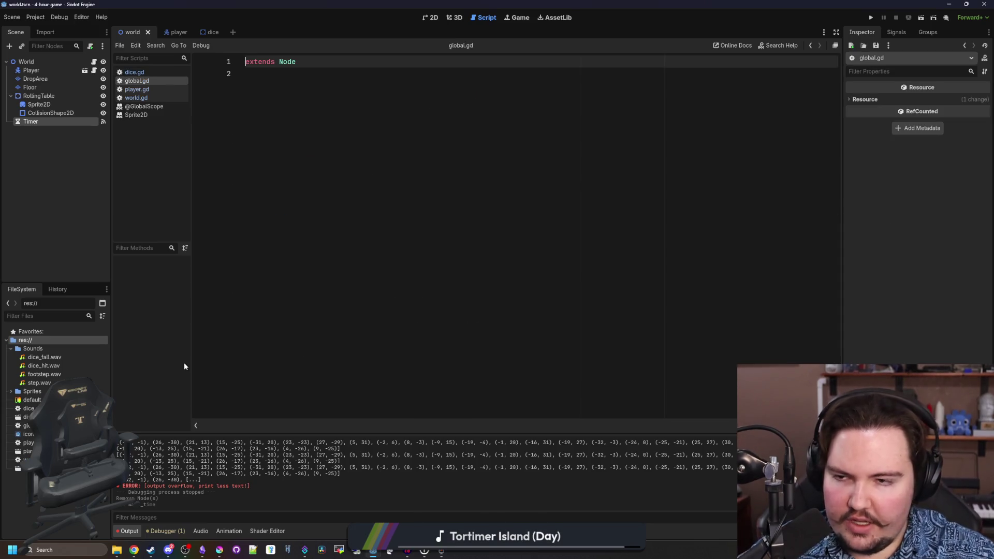
- Register global.gd as the Global autoload in Project Settings
left_click(38, 19)
left_click(46, 29)
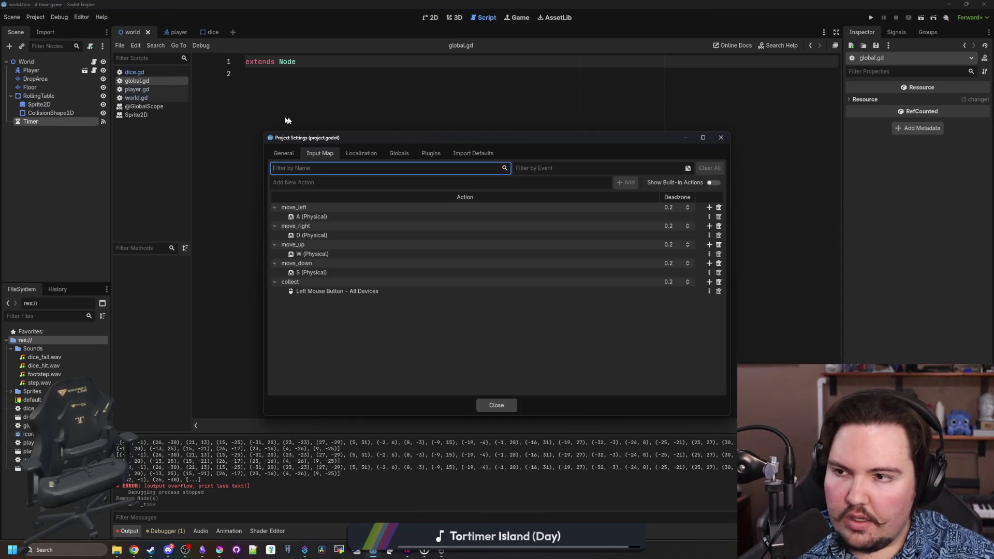
left_click(399, 154)
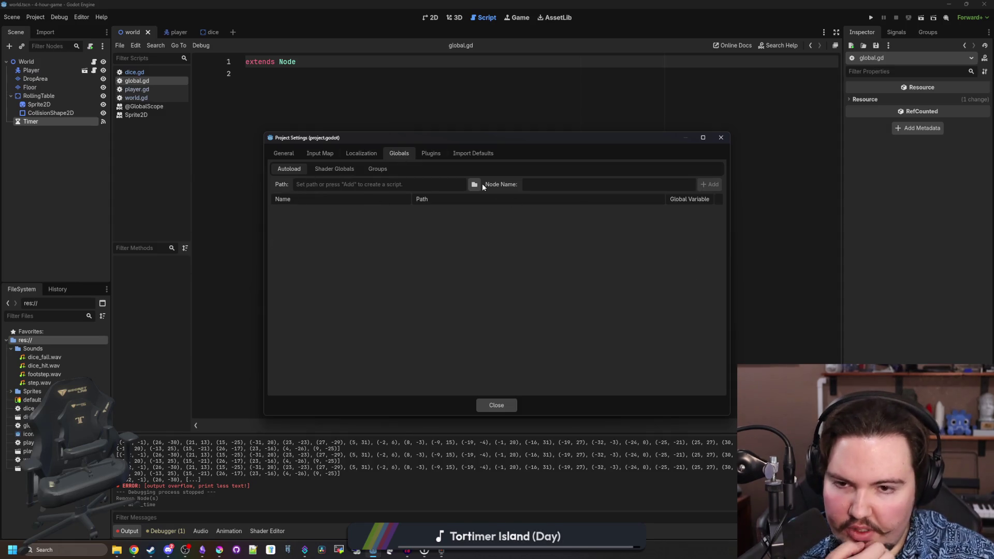
left_click(474, 184)
double_click(575, 196)
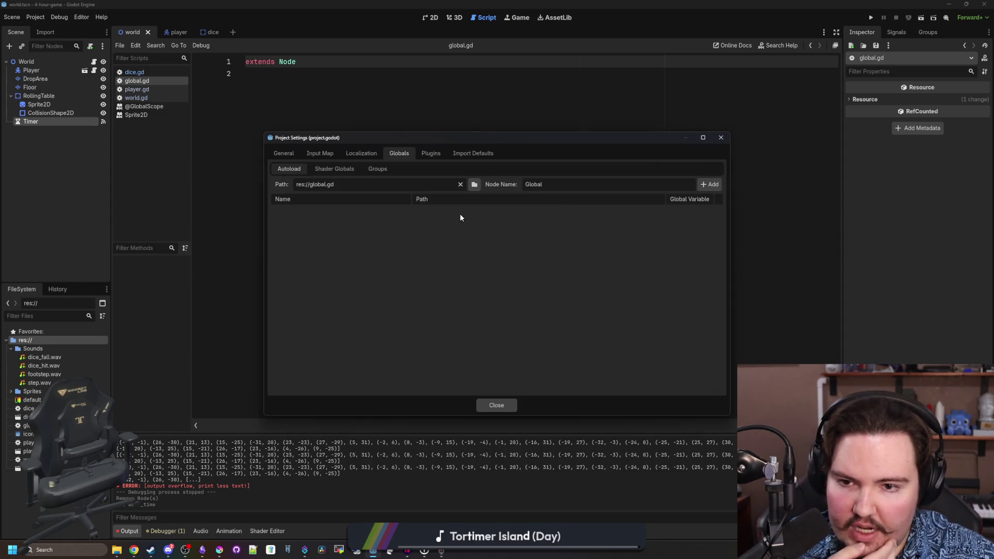
left_click(709, 184)
left_click(496, 405)
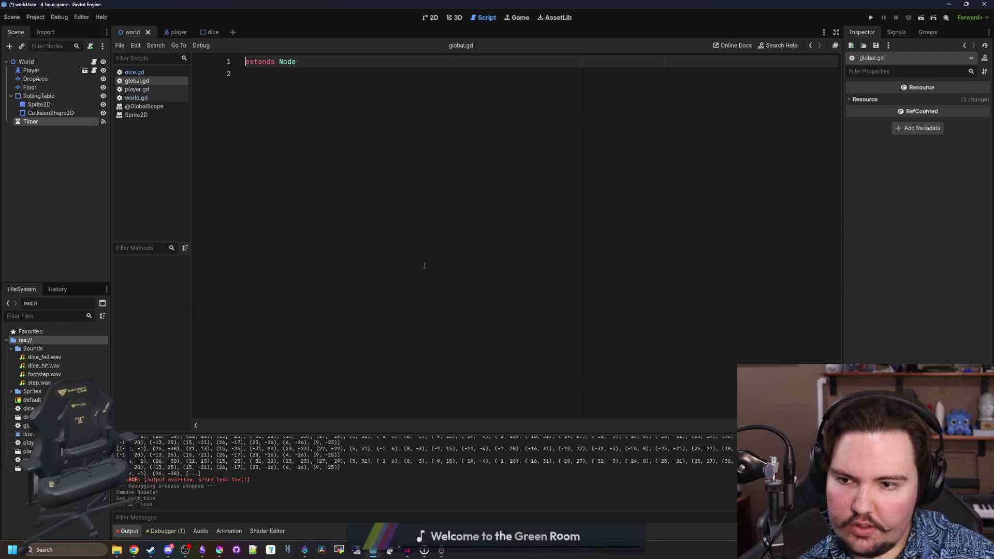
- Declare var player : Player and var world : World in global.gd
key("ctrl+s")
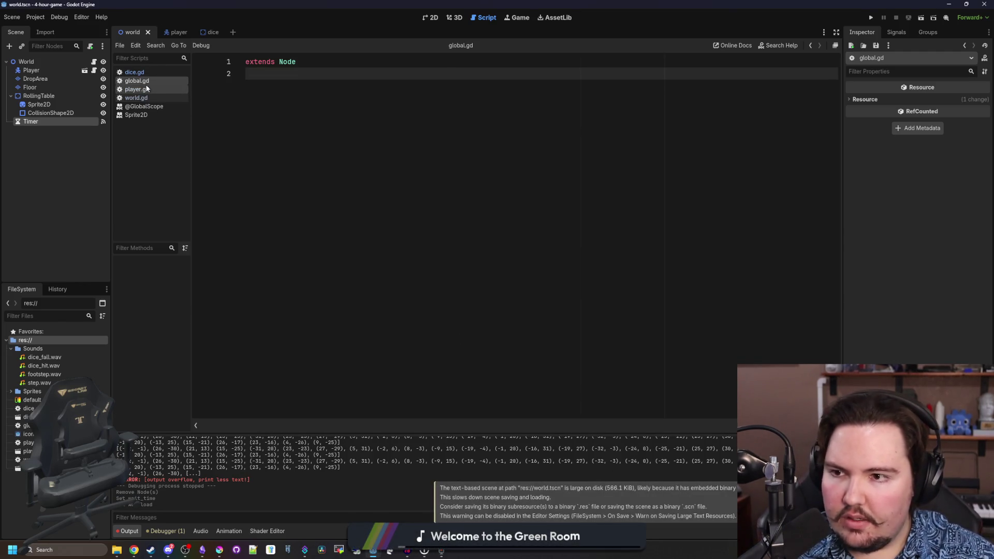
left_click(150, 89)
left_click(148, 81)
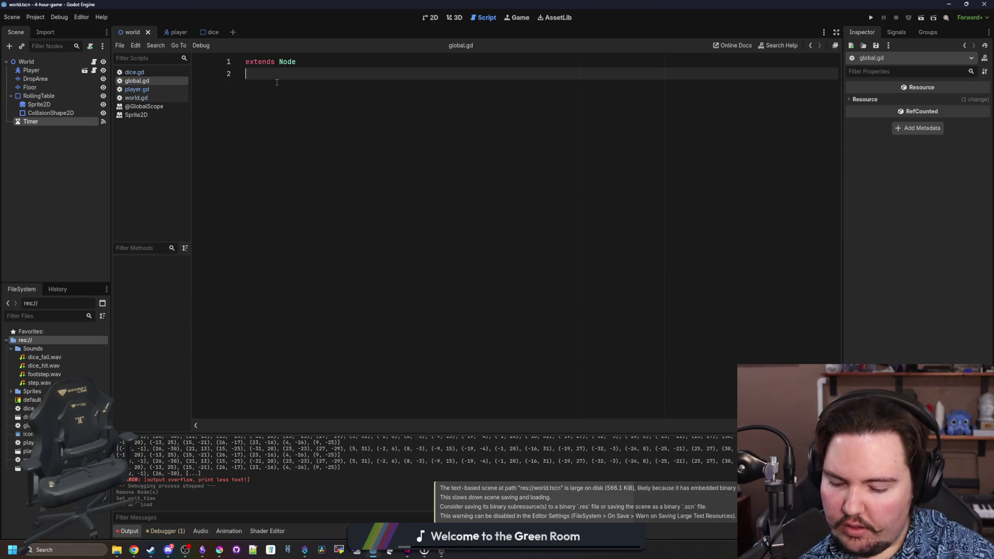
key("Return")
type("var player : AnimationPlaye")
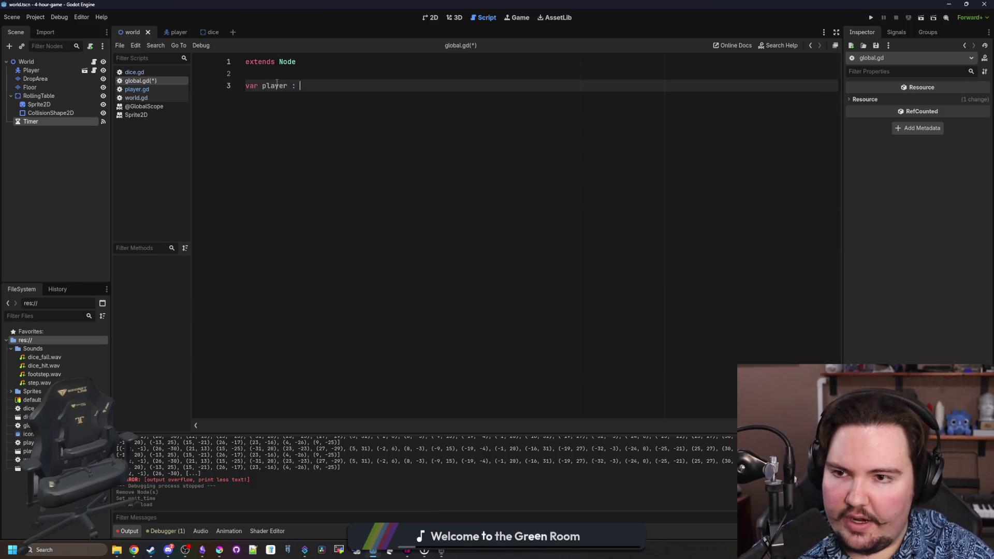
type("r")
key("Return")
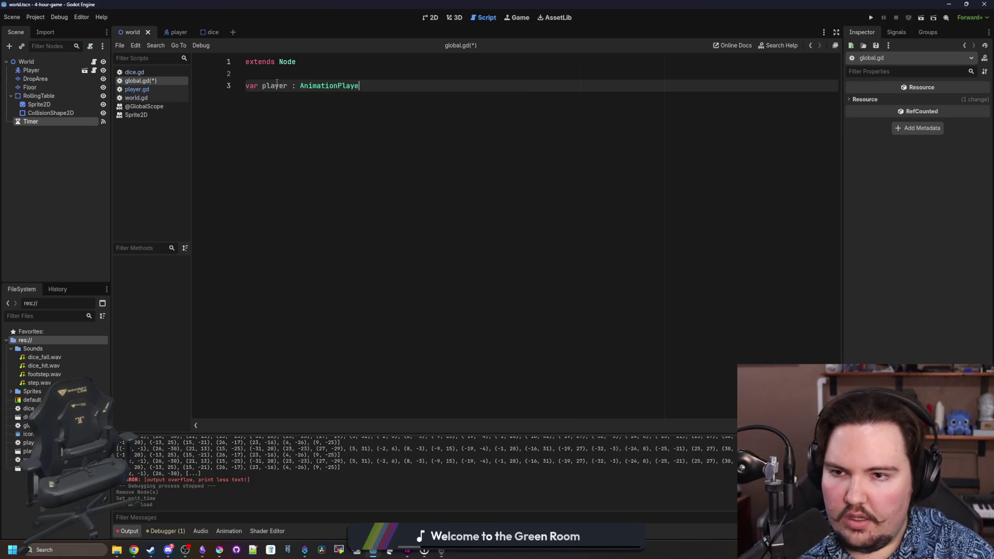
type("er")
key("Return")
type("var world : World")
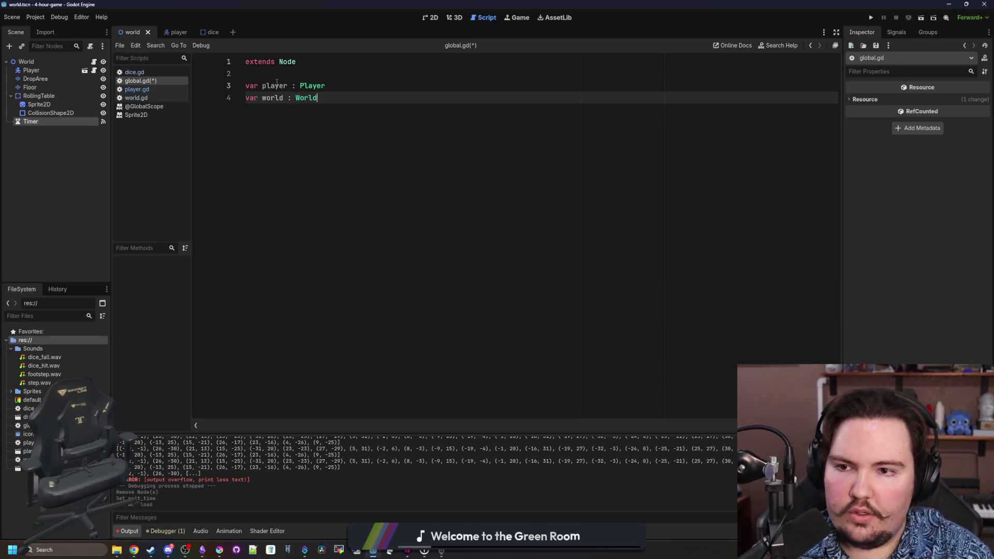
left_click(277, 73)
left_click(94, 61)
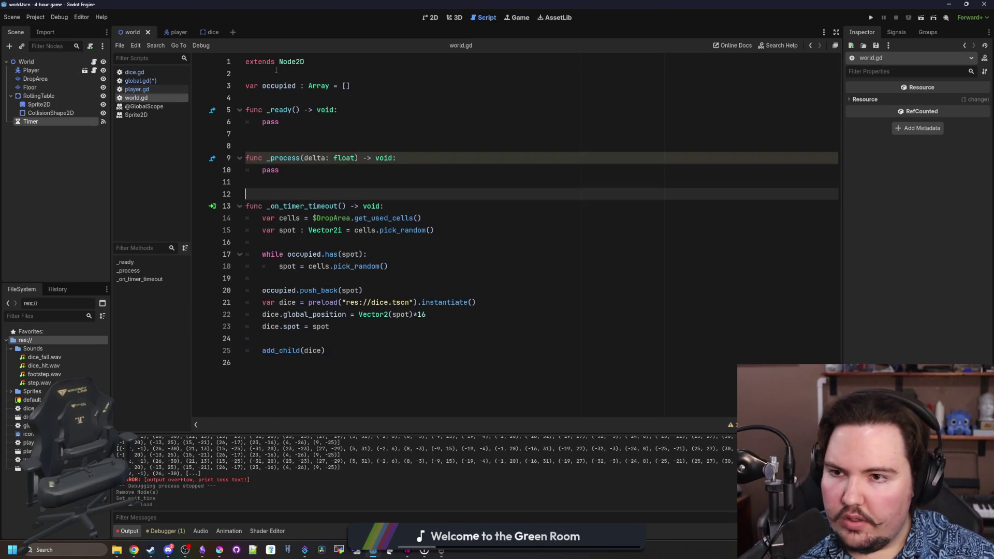
- Add class_name World to world.gd and class_name Player to player.gd, saving both
left_click(250, 62)
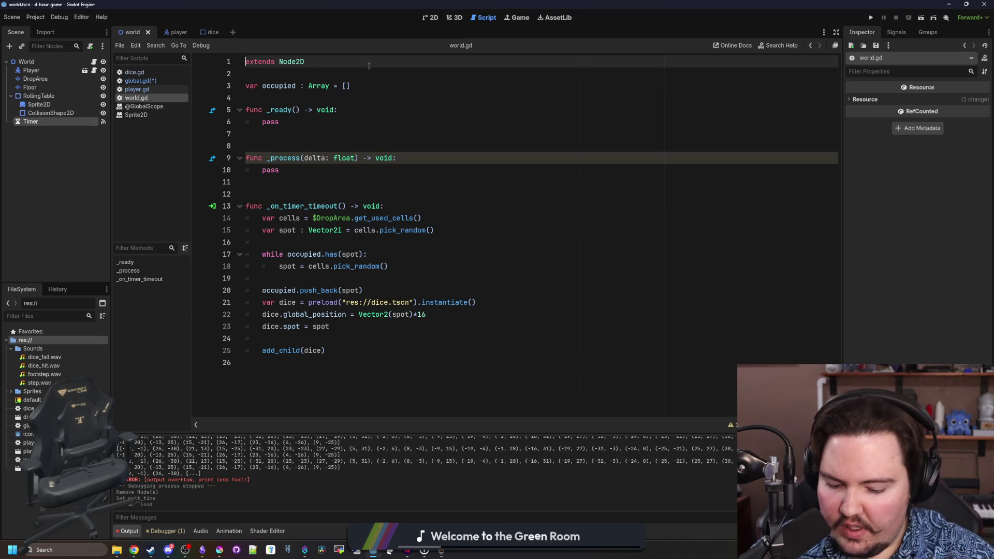
type("class_nameWorld")
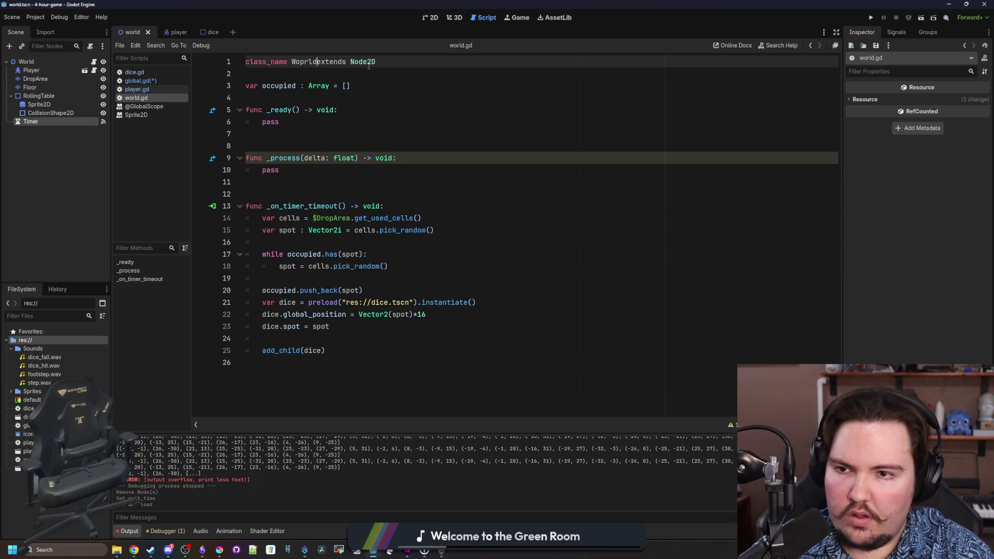
key("ctrl+s")
left_click(137, 89)
scroll(293, 111, "up", 14)
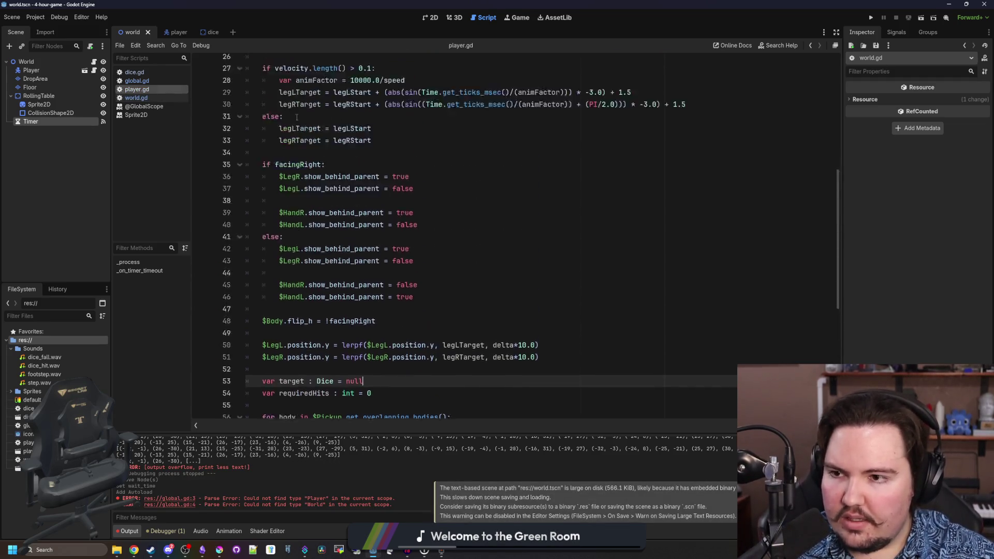
left_click(247, 61)
type("class_name")
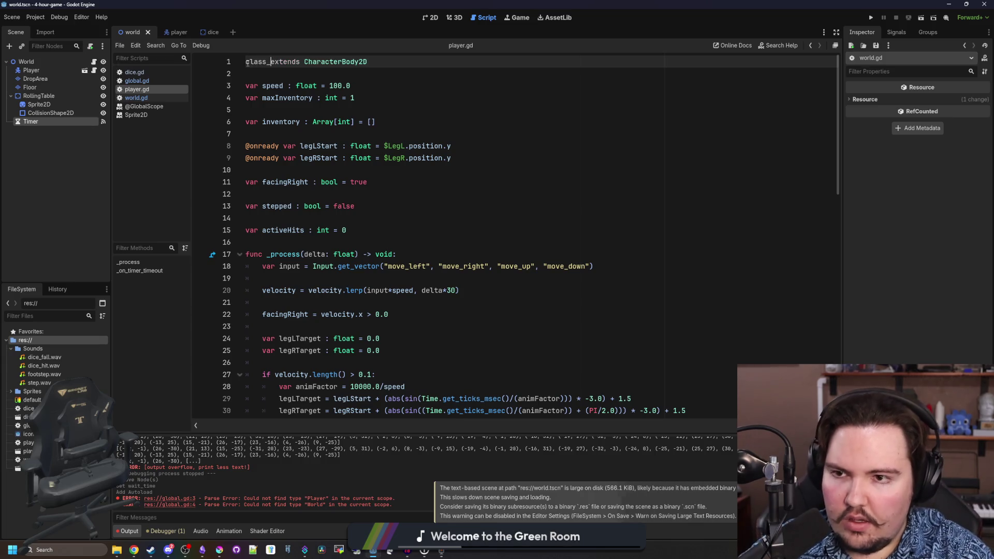
type(" Player")
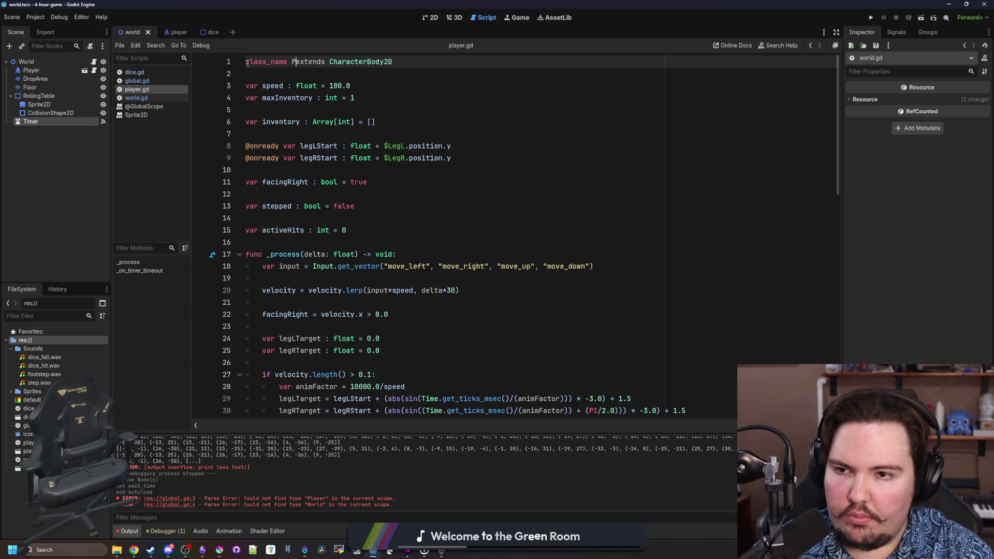
key("ctrl+s")
- Add an _enter_tree function to player.gd that sets Global.player = self, and save
left_click(333, 231)
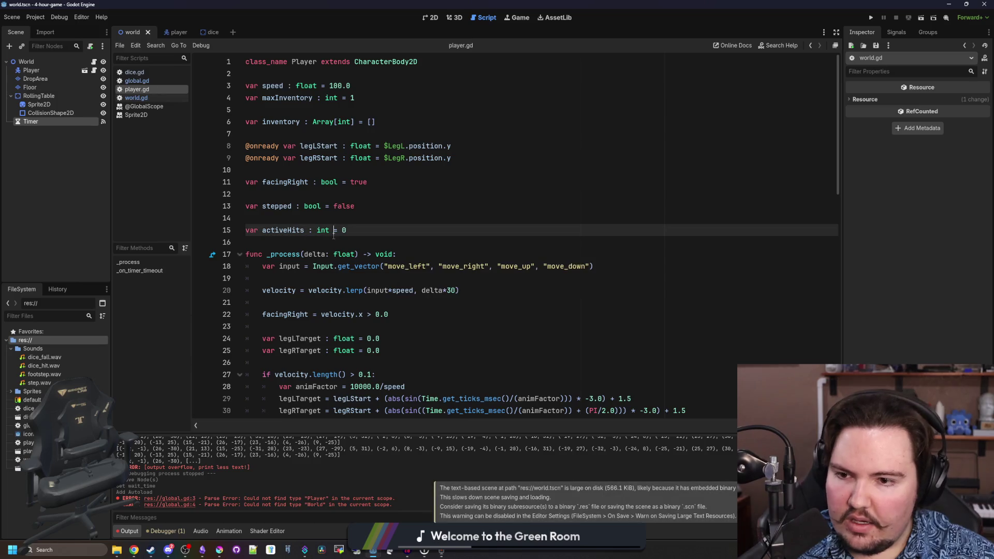
key("Return")
key("Return")
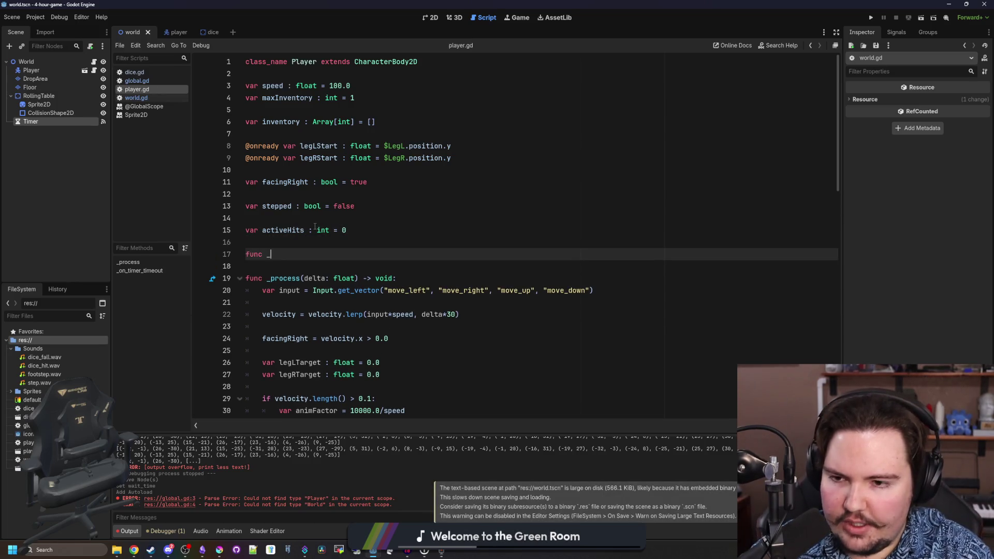
type("tree_")
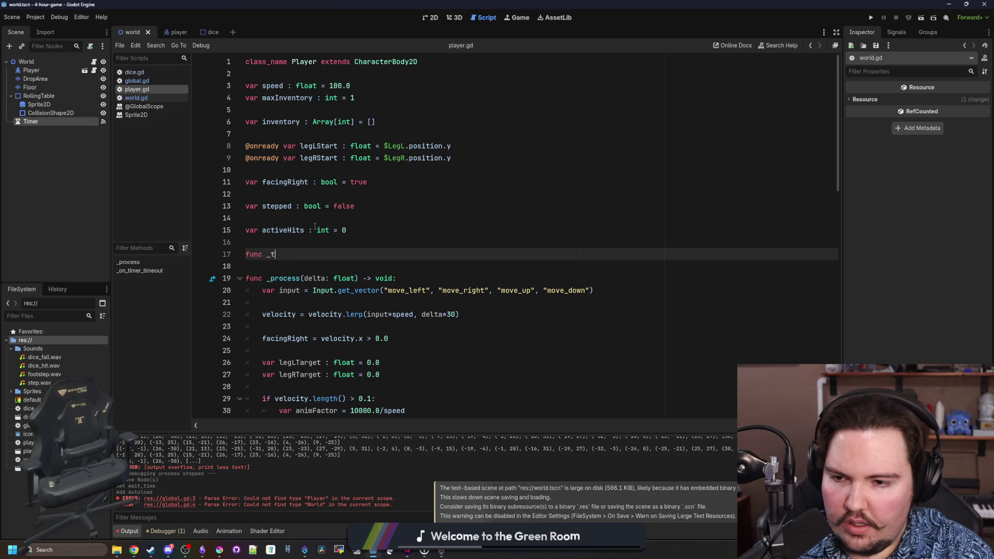
key("Return")
key("Return")
type("Global.player = s")
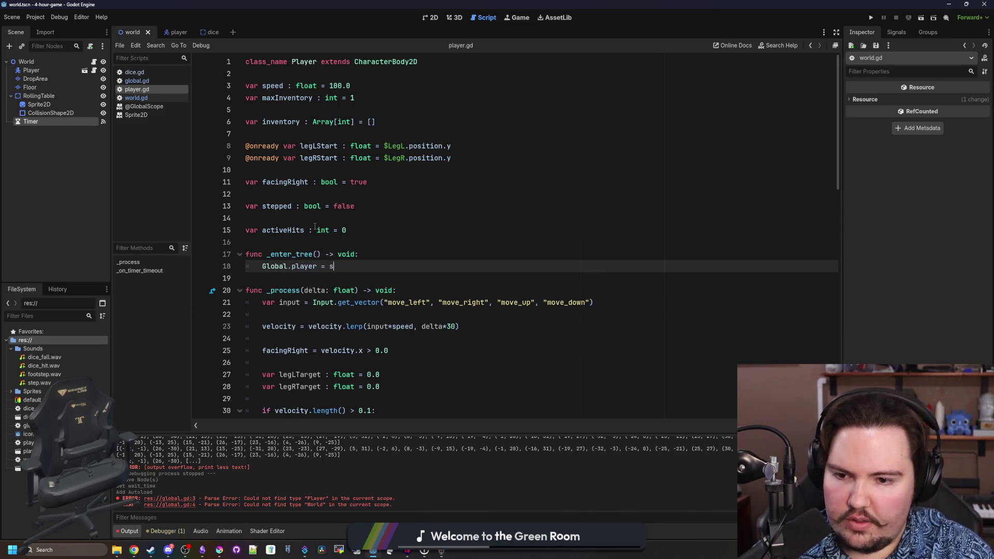
type("lef")
key("Return")
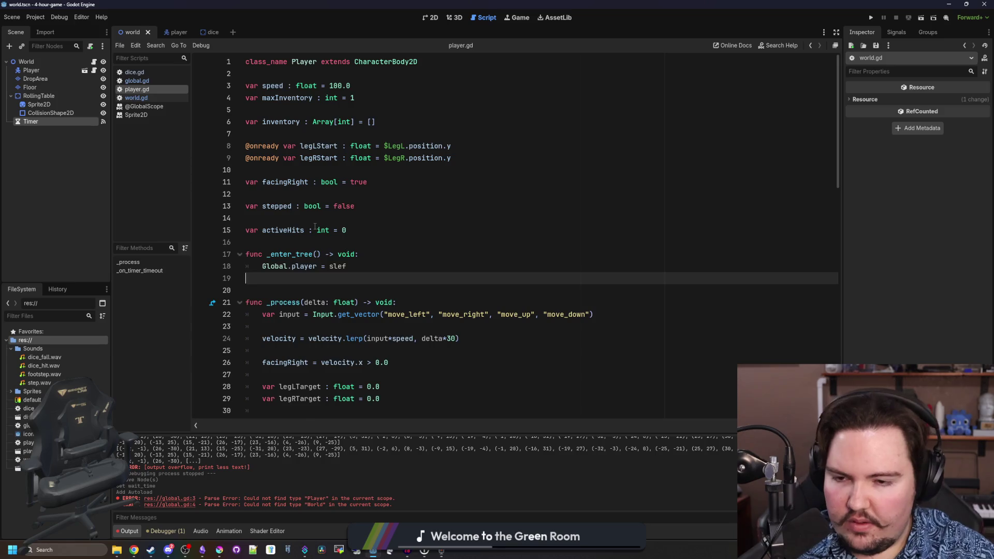
key("BackSpace")
key("BackSpace")
key("BackSpace")
type("f")
key("Return")
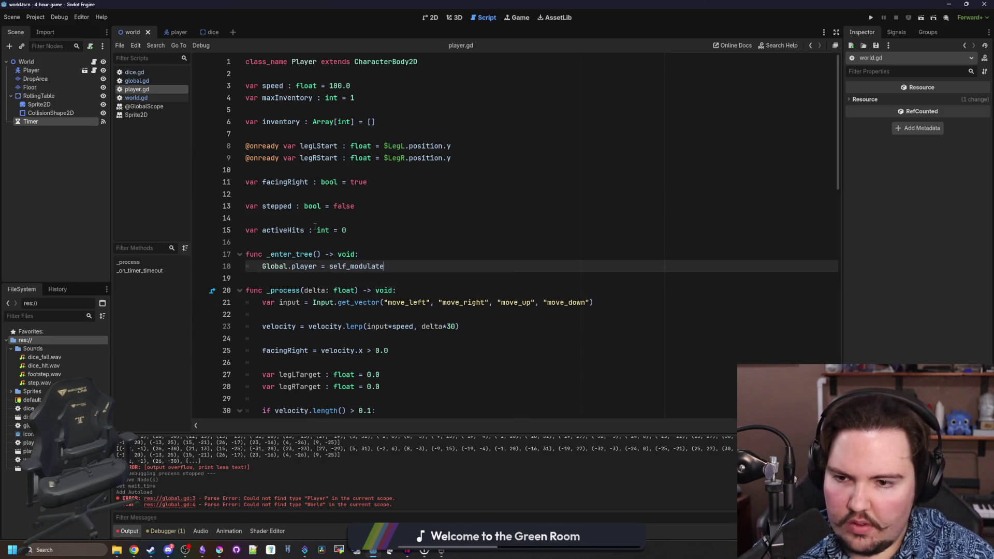
key("BackSpace")
key("Return")
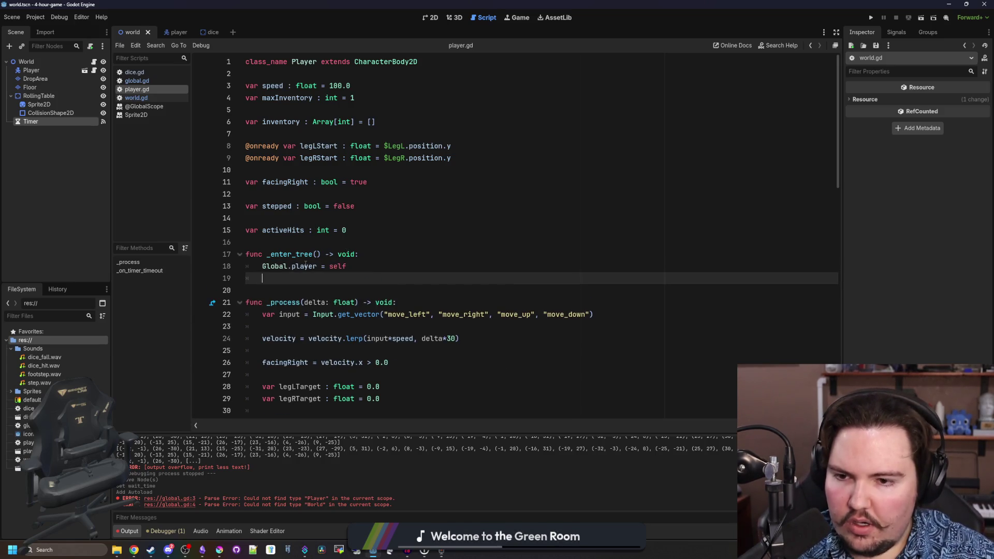
key("ctrl+s")
- Paste the _enter_tree function into world.gd as Global.world = self and save
left_click_drag(346, 266, 245, 255)
key("ctrl+c")
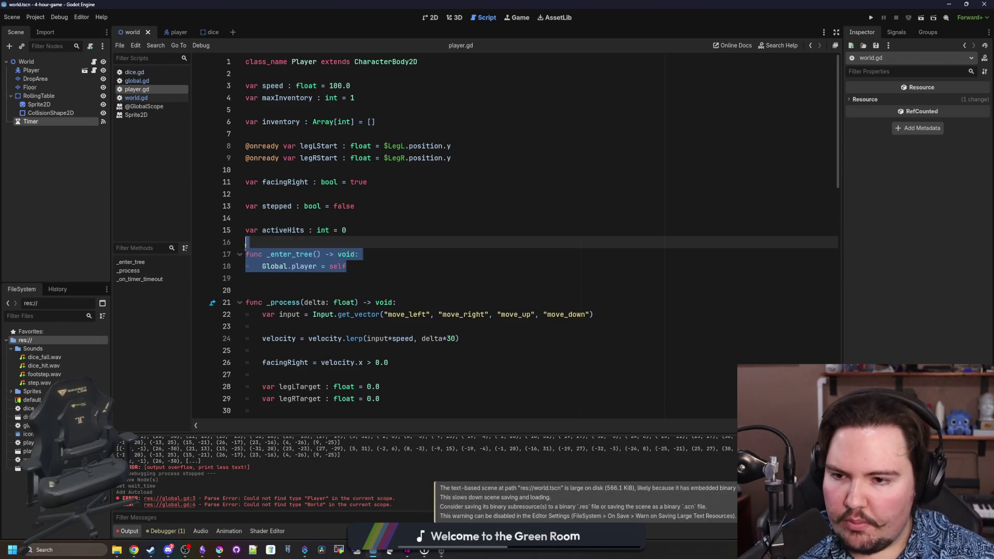
left_click(135, 98)
key("Down")
key("Down")
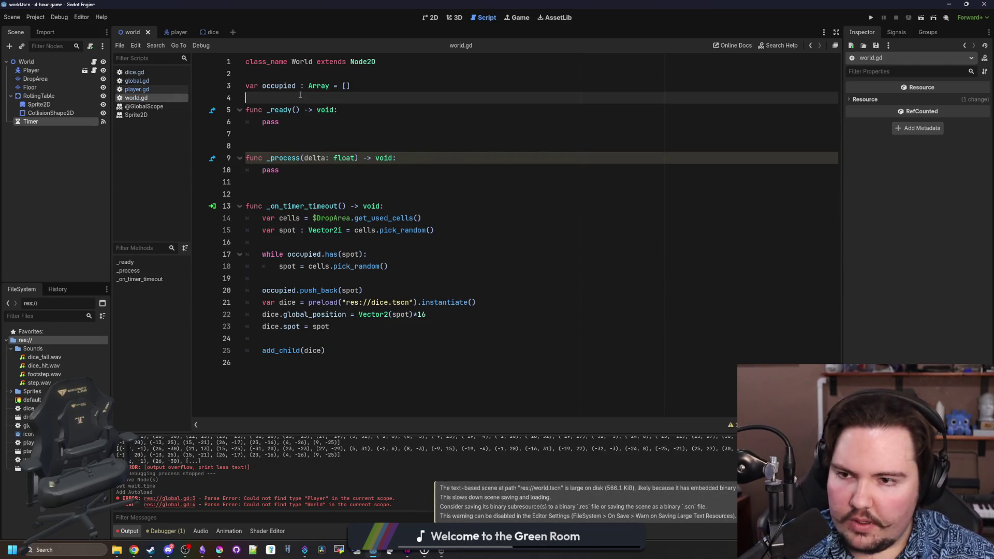
key("Return")
key("ctrl+v")
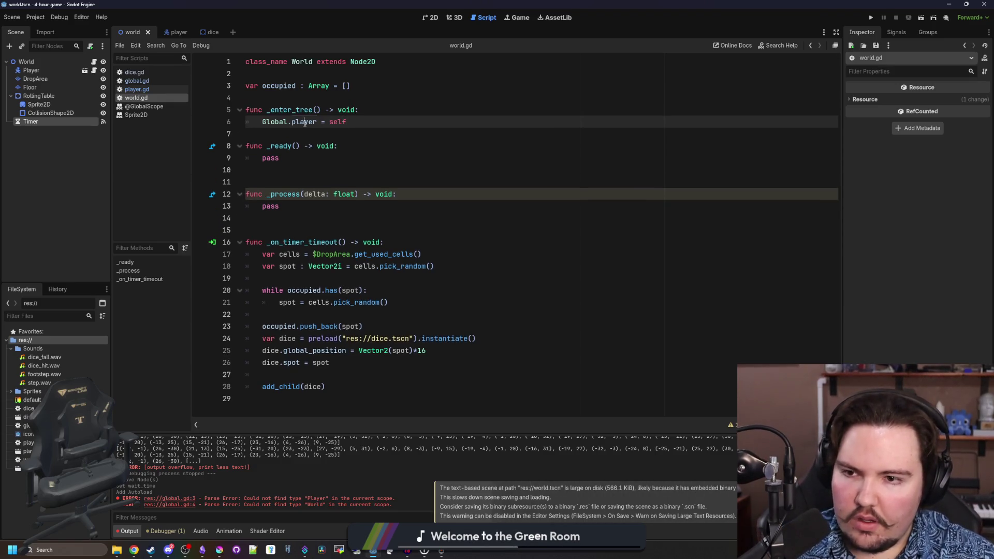
double_click(304, 122)
type("world")
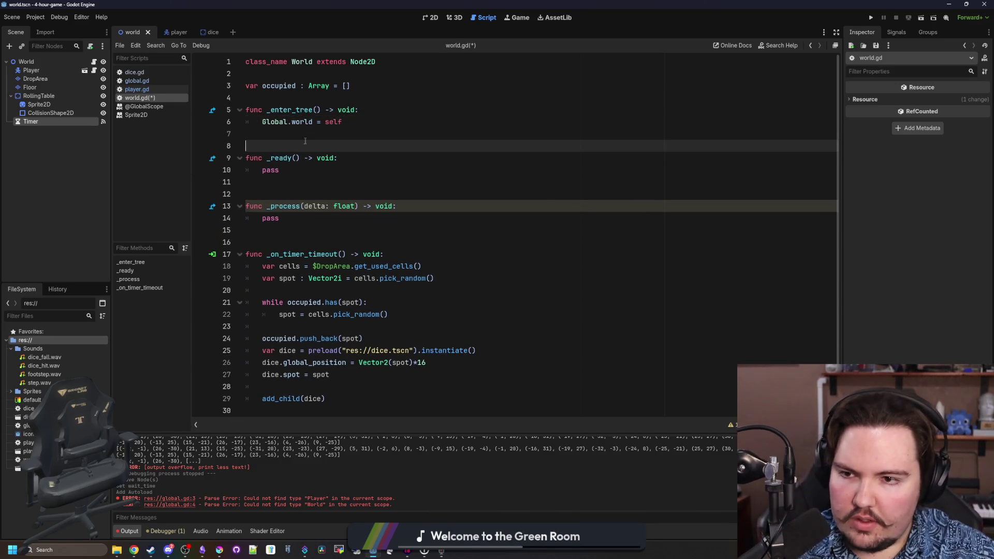
key("ctrl+s")
left_click(137, 89)
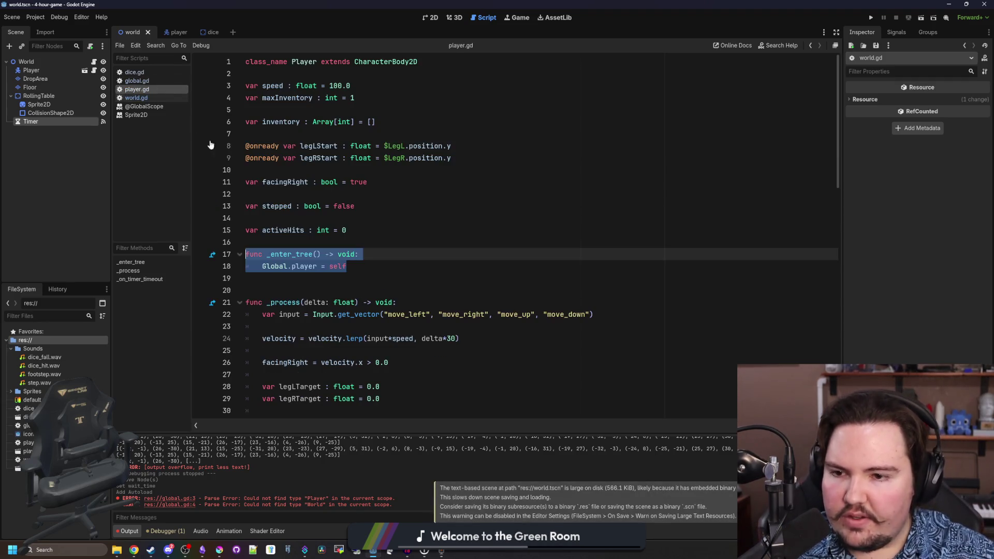
- Wrap collect()'s body in if Global.player.inventory.size() < Global.player.maxInventory
left_click(133, 72)
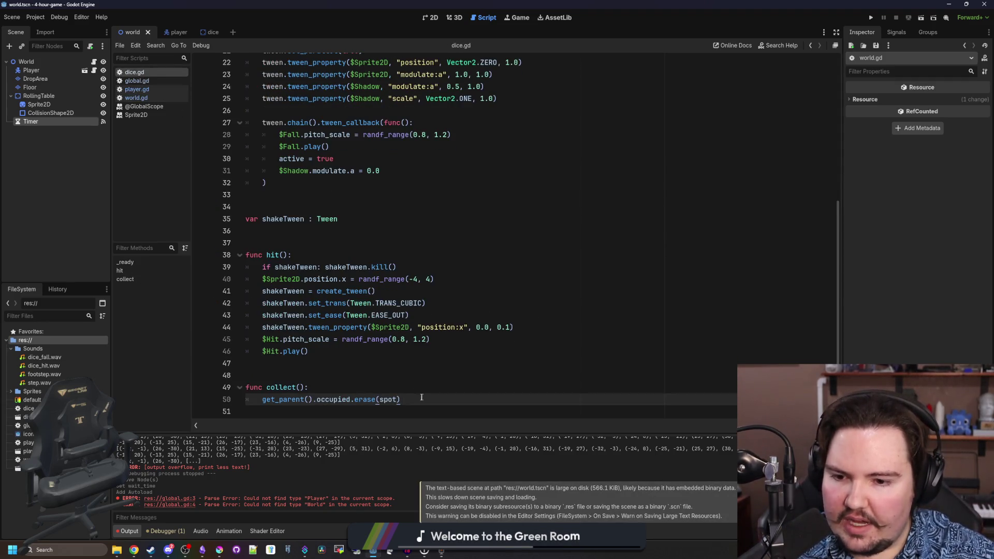
left_click(379, 384)
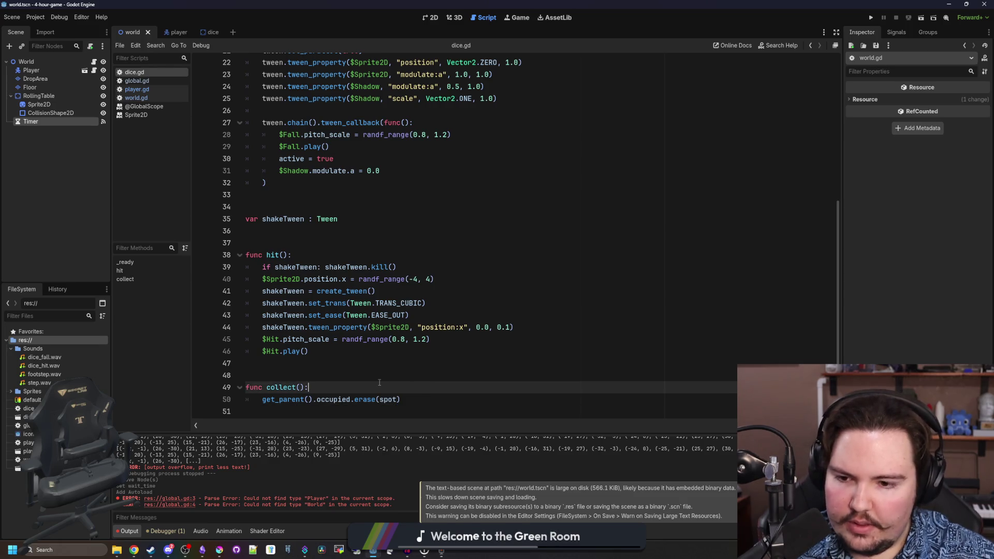
key("Return")
type("al.player.inventory.size() < Global.player.")
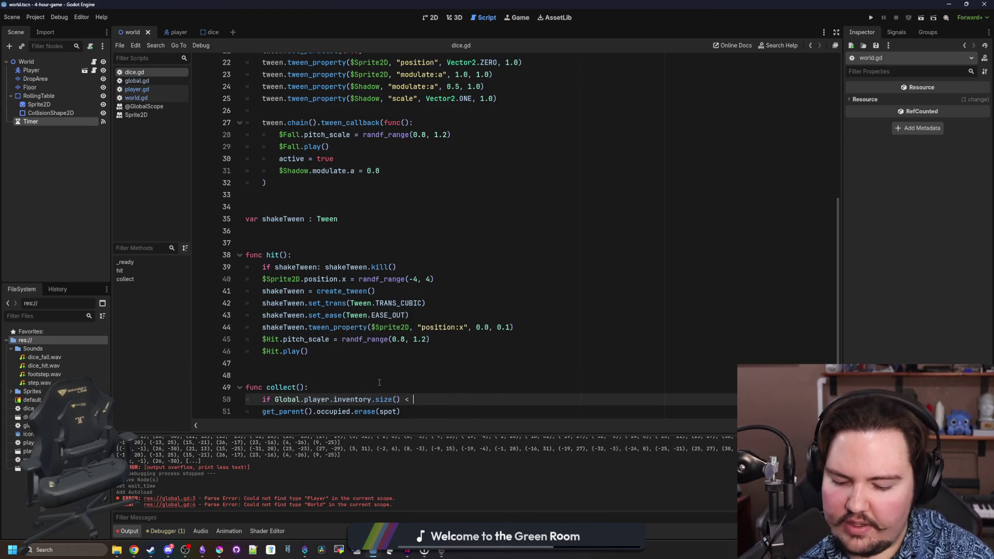
type("max")
key("Return")
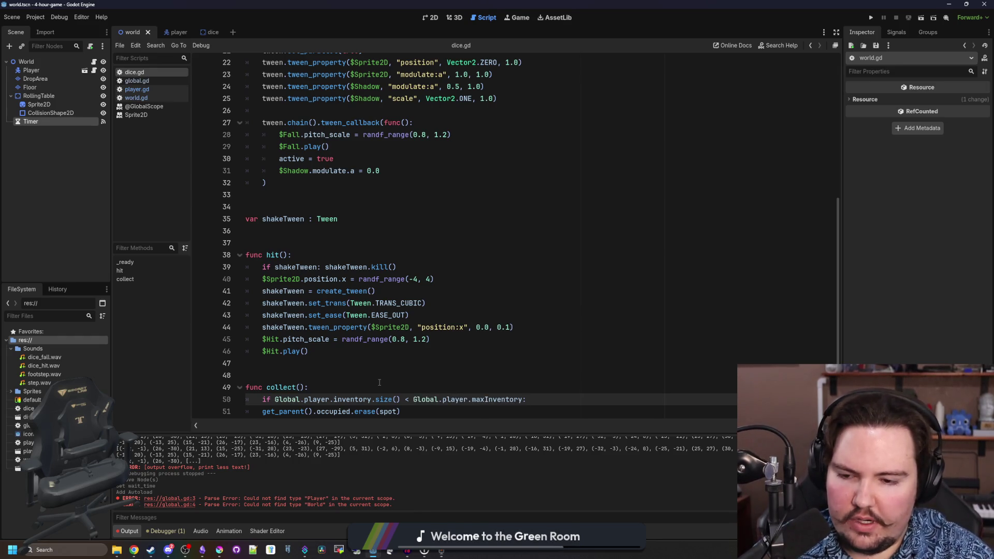
key("Return")
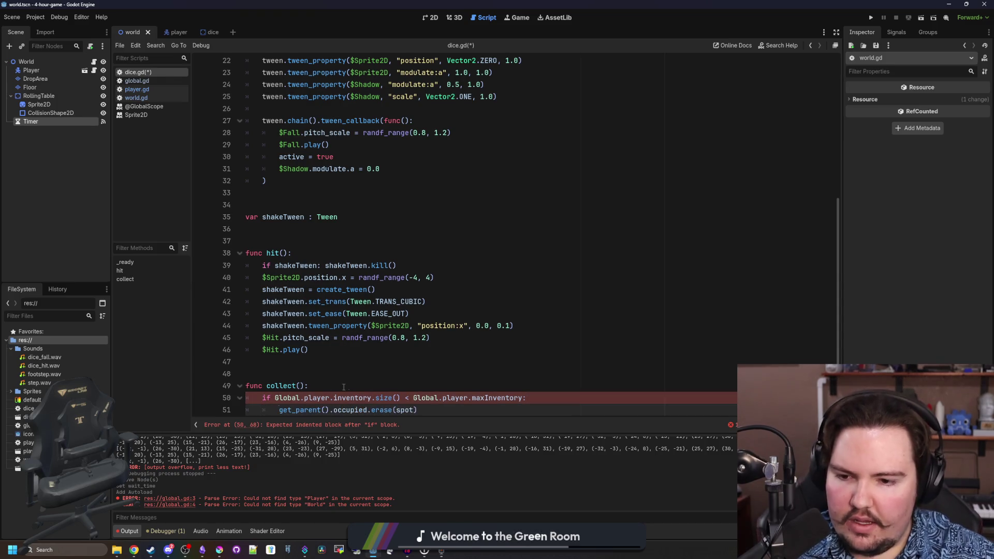
key("Delete")
key("Delete")
key("Return")
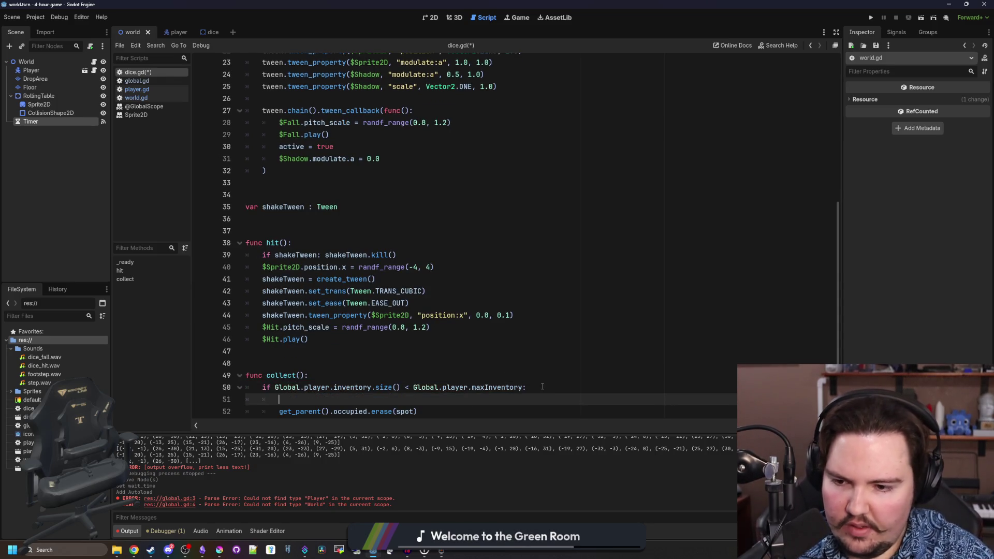
key("BackSpace")
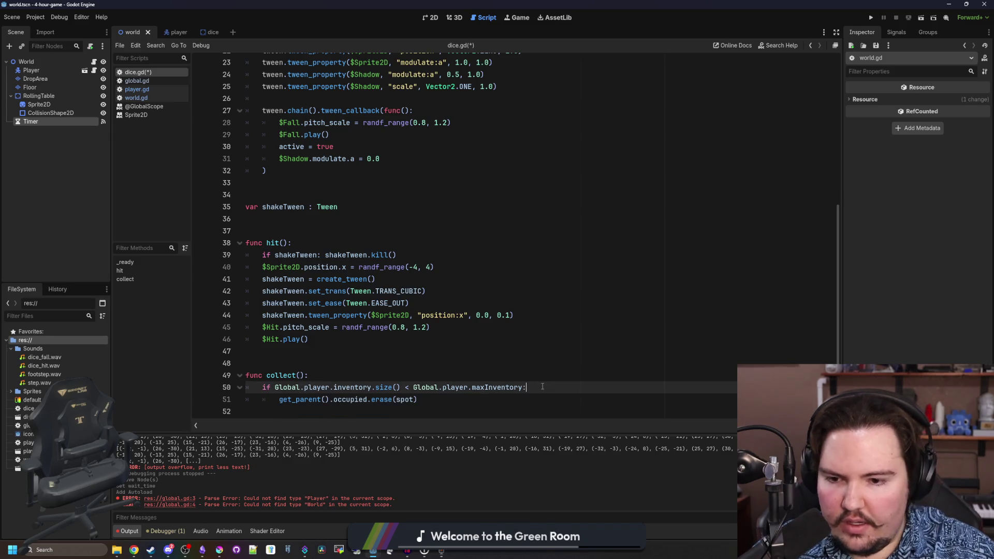
key("Down")
key("Down")
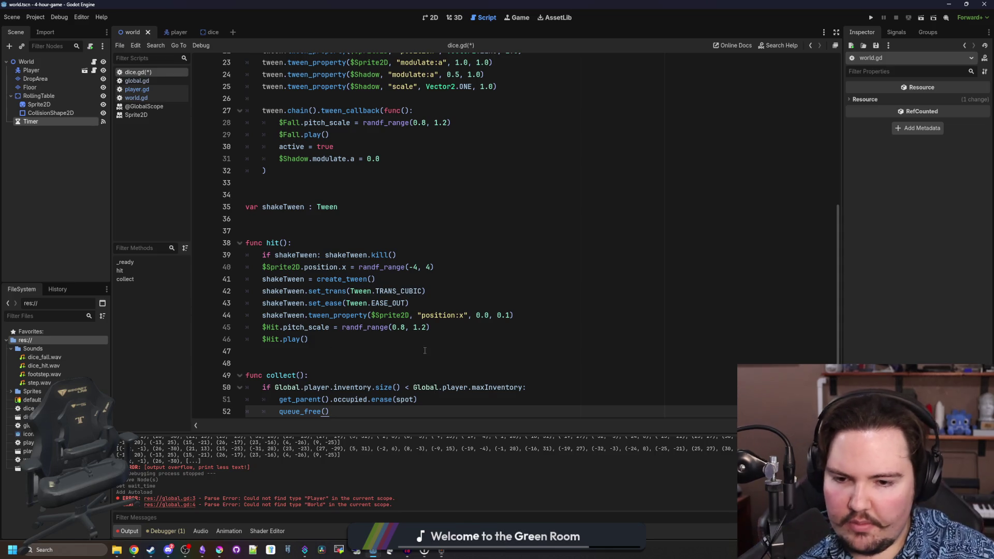
- Push the die's type into Global.player.inventory inside the if block, save, and run the game
left_click(540, 383)
key("Return")
type("Global.player.")
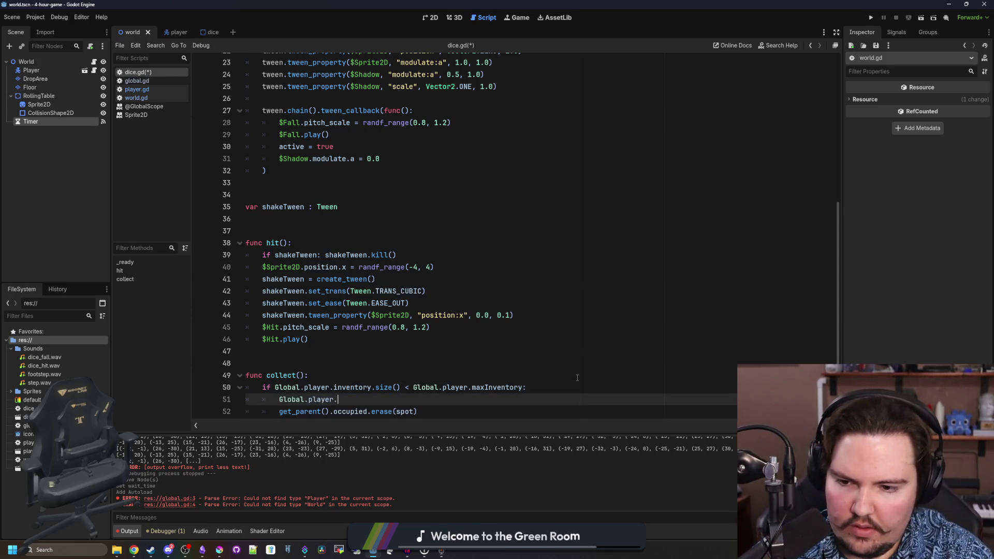
type("inventoryu")
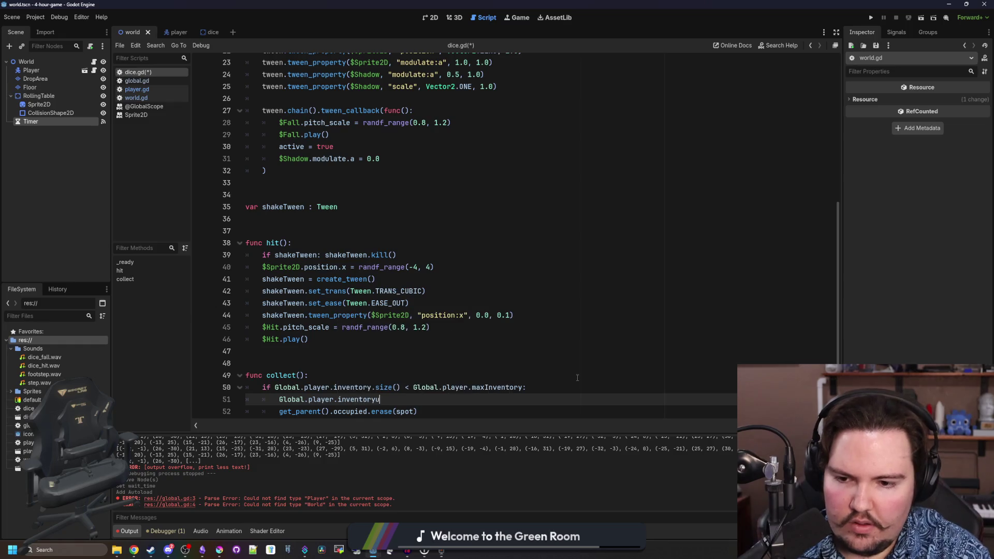
key("BackSpace")
type(".push")
key("Return")
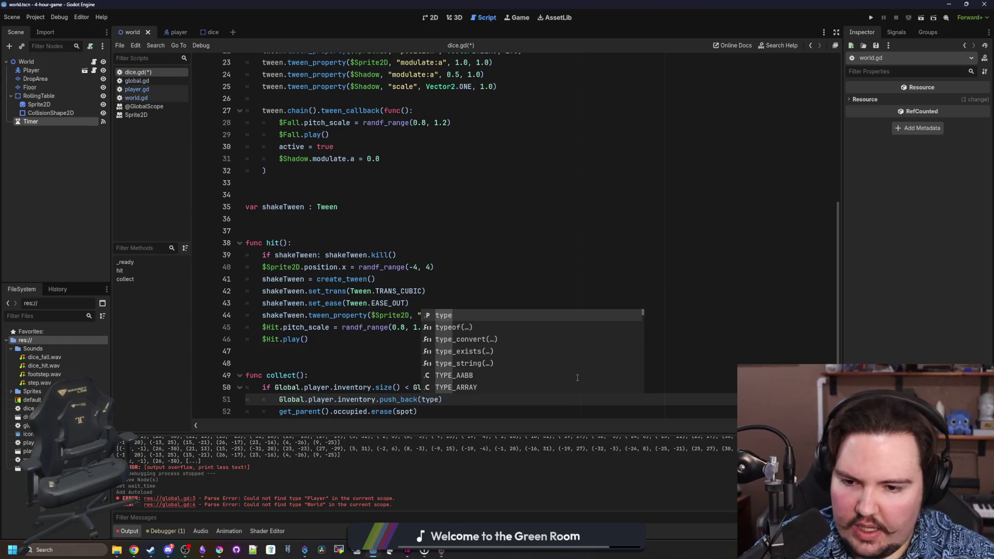
scroll(466, 311, "down", 1)
left_click(322, 352)
key("ctrl+s")
left_click(870, 18)
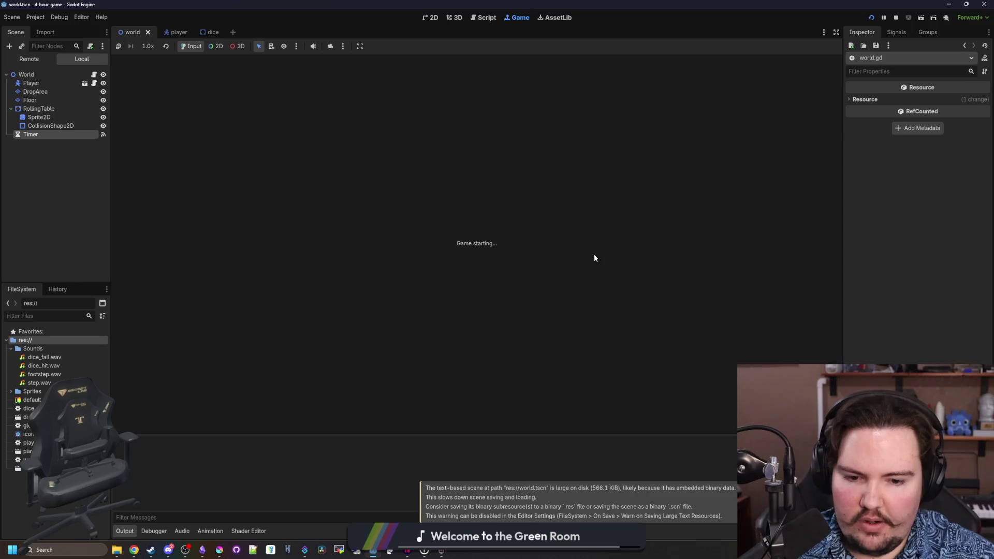
key("d")
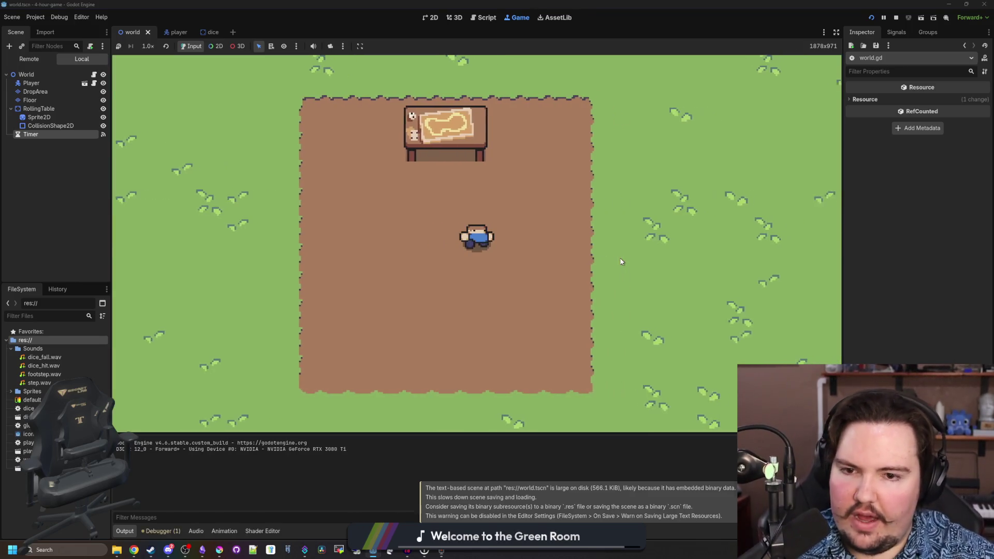
key("w")
key("a")
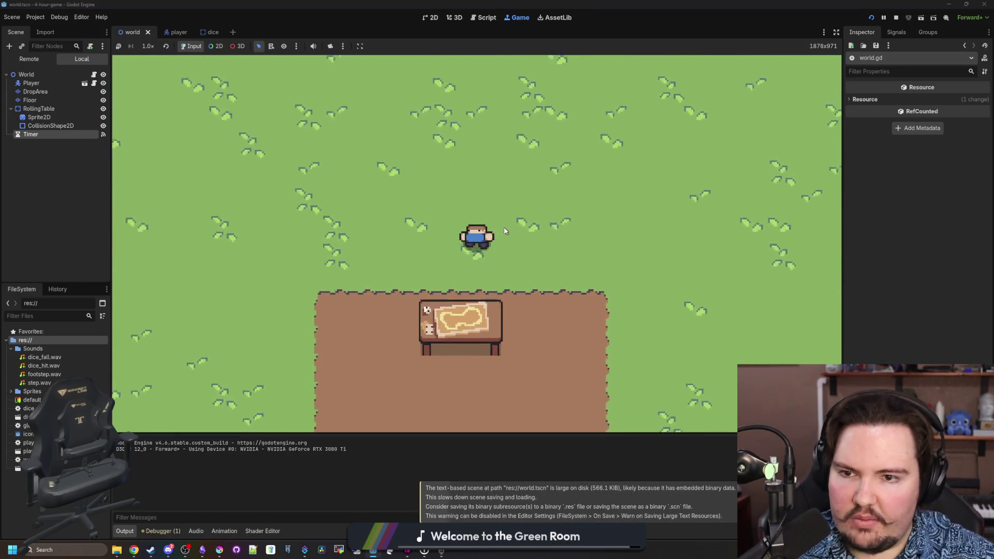
key("s")
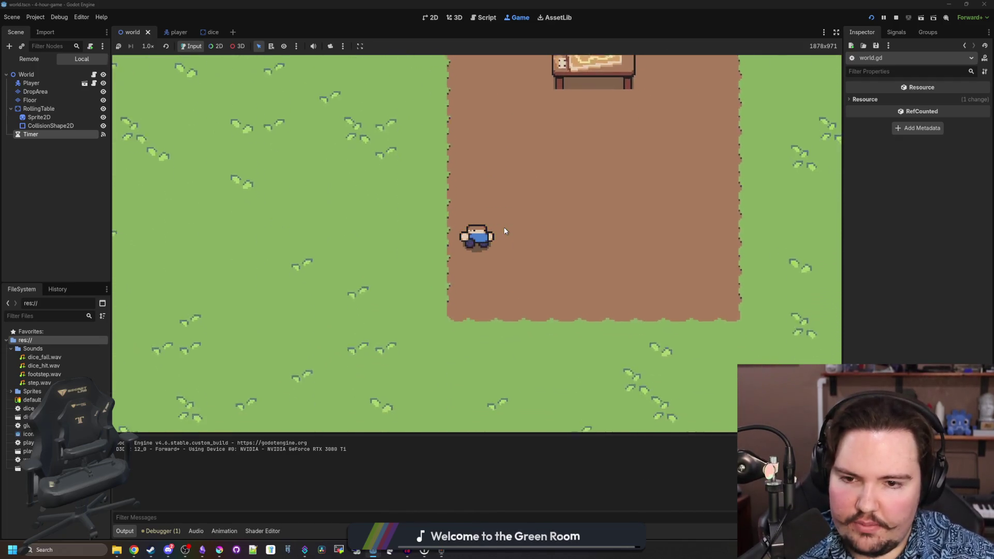
key("d")
key("a")
key("s")
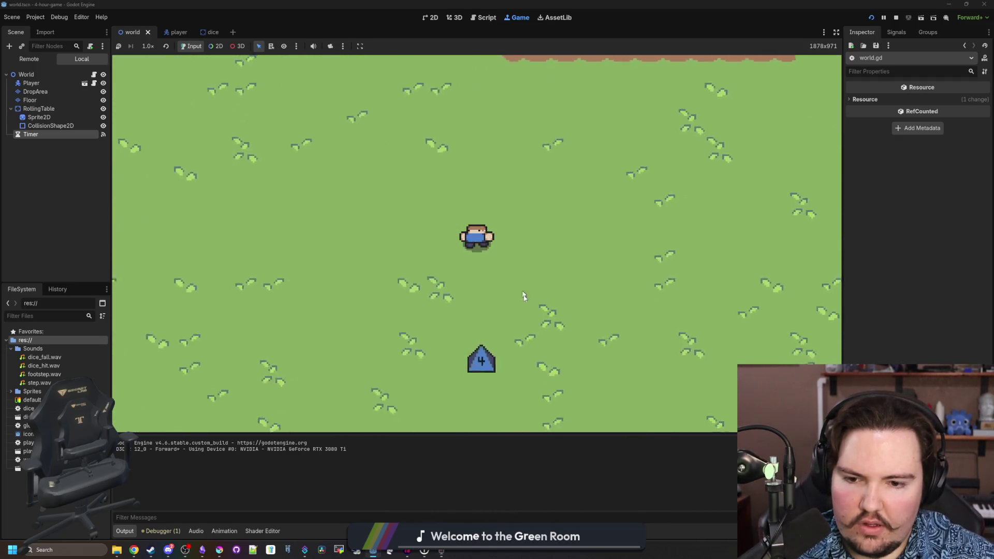
key("a")
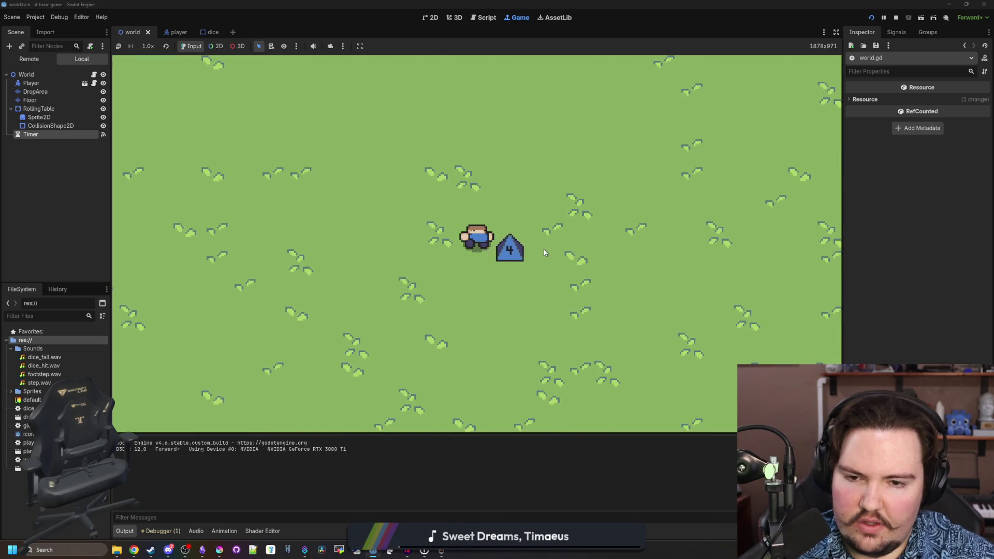
key("d")
key("w")
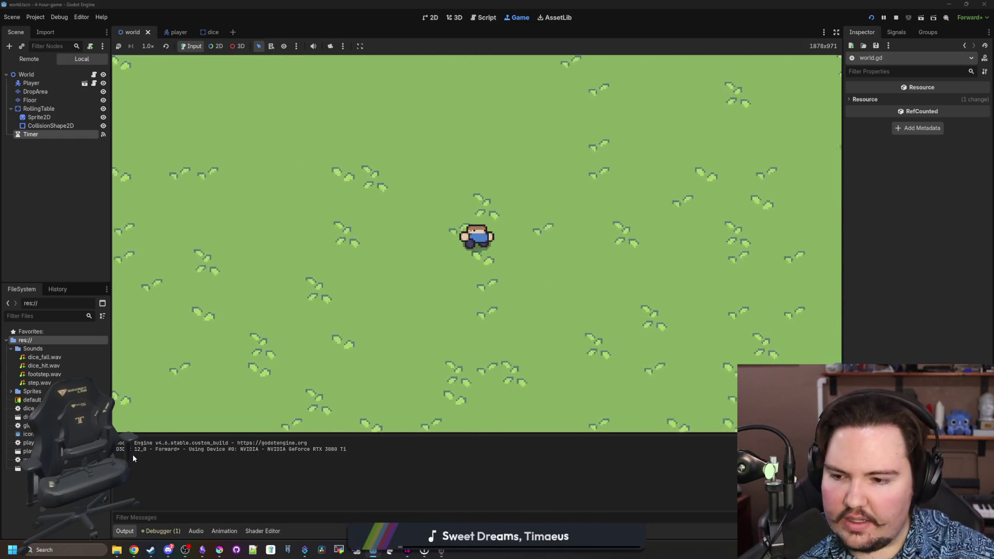
key("d")
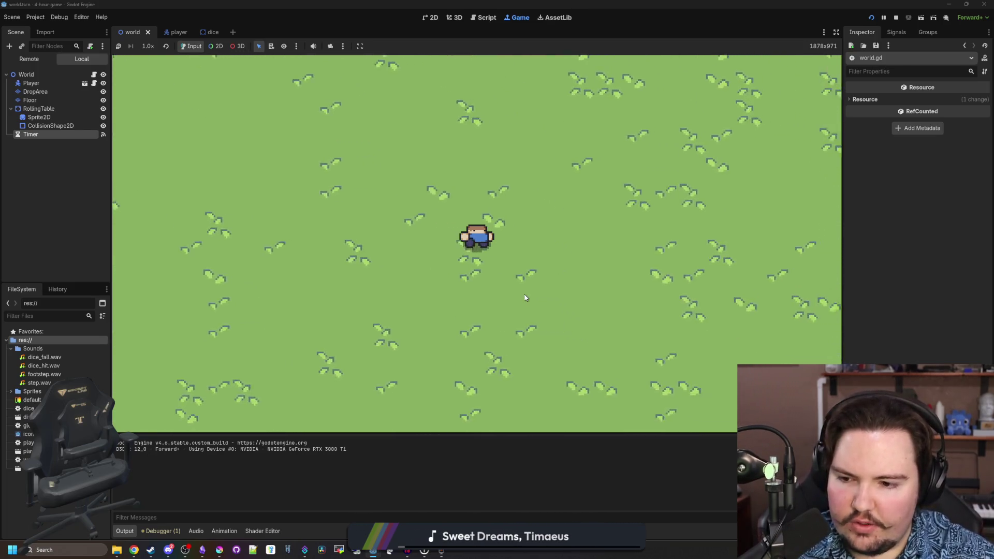
key("d")
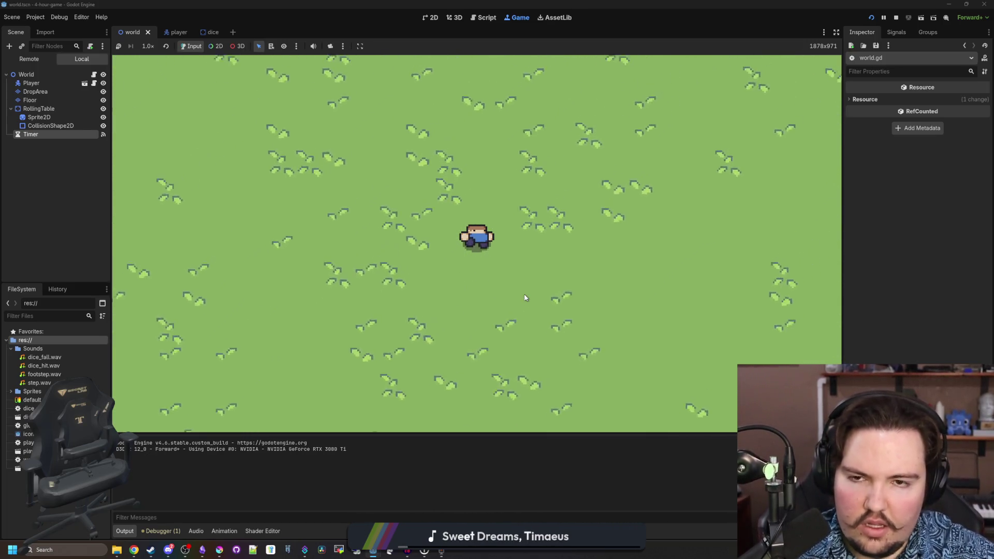
key("w")
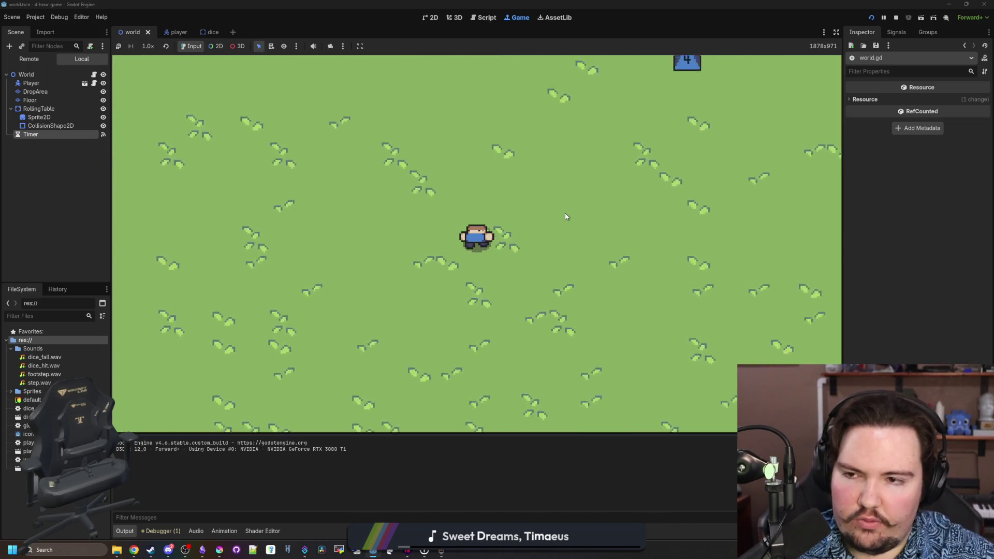
key("d")
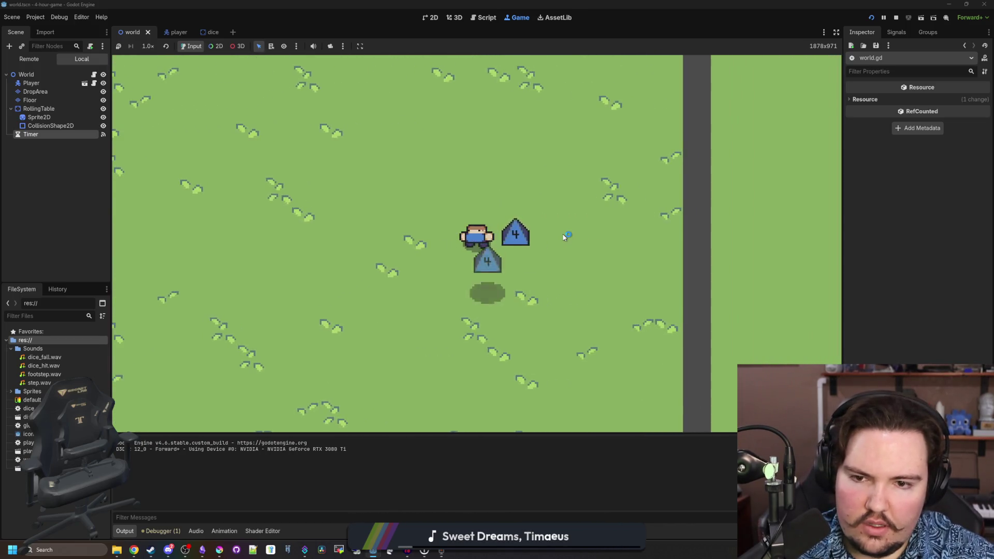
key("a")
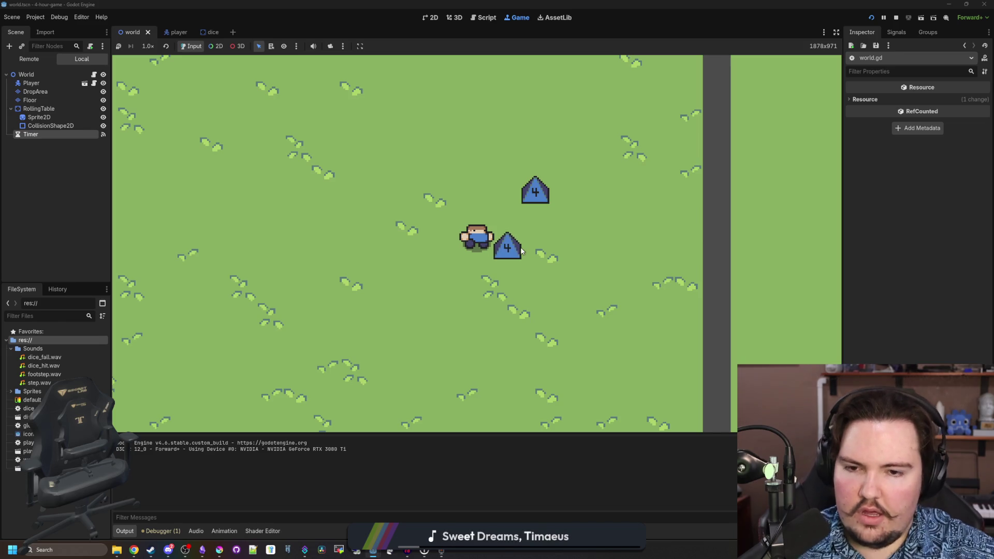
key("a")
key("F8")
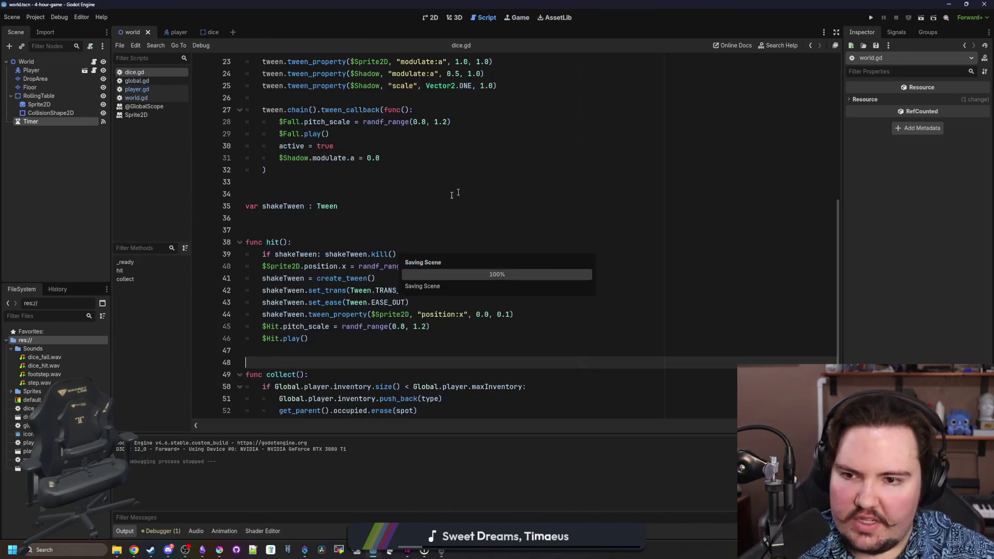
- Add a Label child under the Dice node reading 'Inventory Full!' and save the scene
left_click(309, 195)
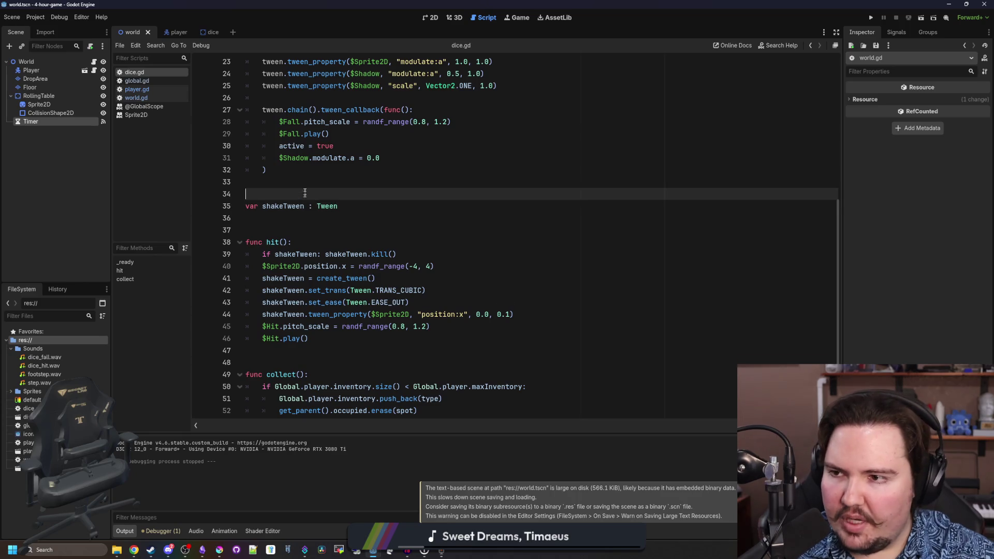
left_click(202, 32)
right_click(48, 64)
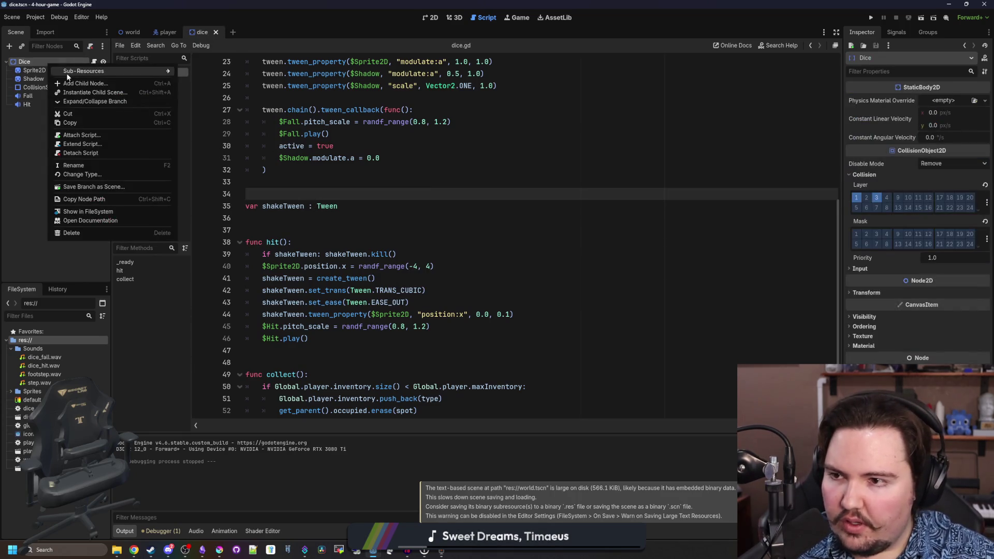
left_click(73, 70)
type("label")
key("Return")
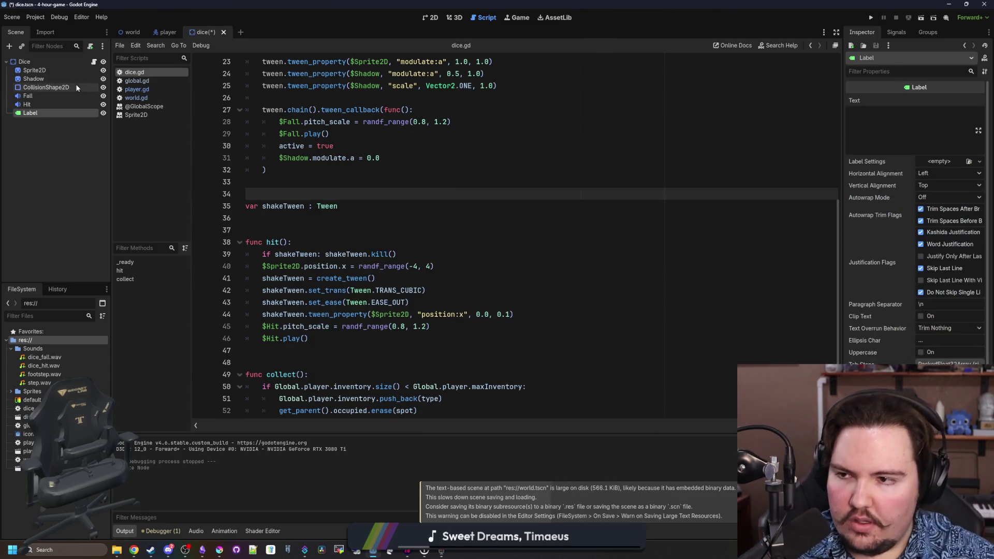
left_click(874, 115)
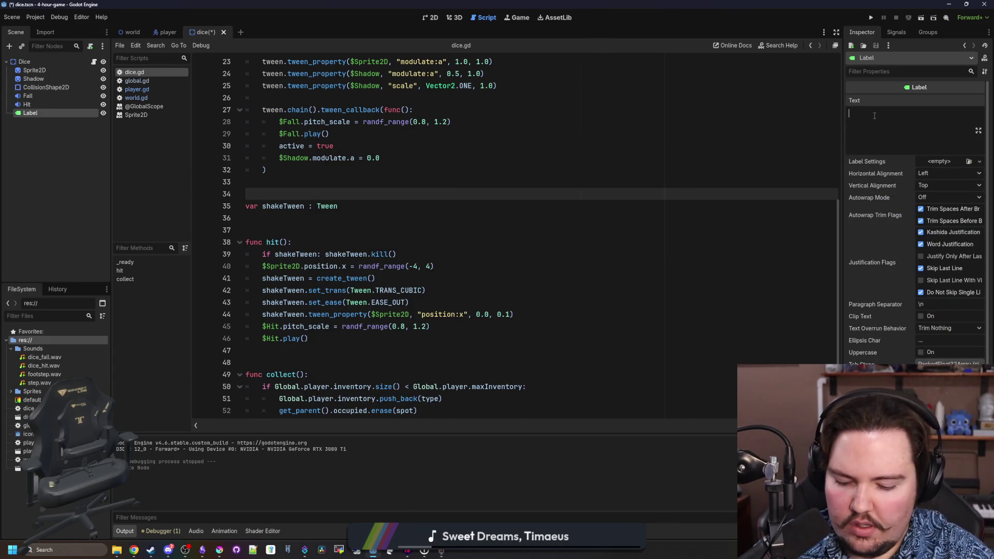
type("Inventory Full!")
left_click(604, 102)
key("ctrl+s")
left_click(430, 17)
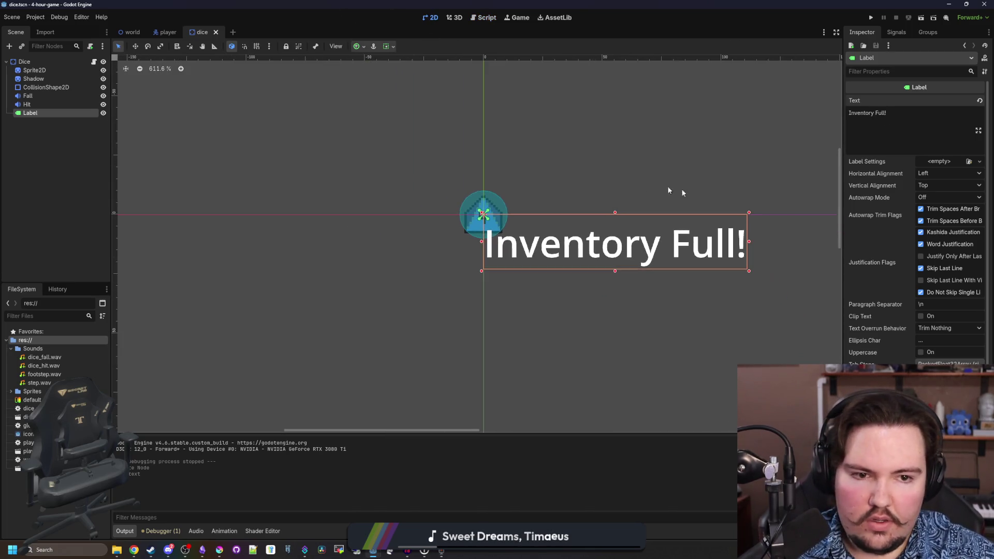
- Set the label's Vertical Alignment and Horizontal Alignment both to Center
left_click(931, 186)
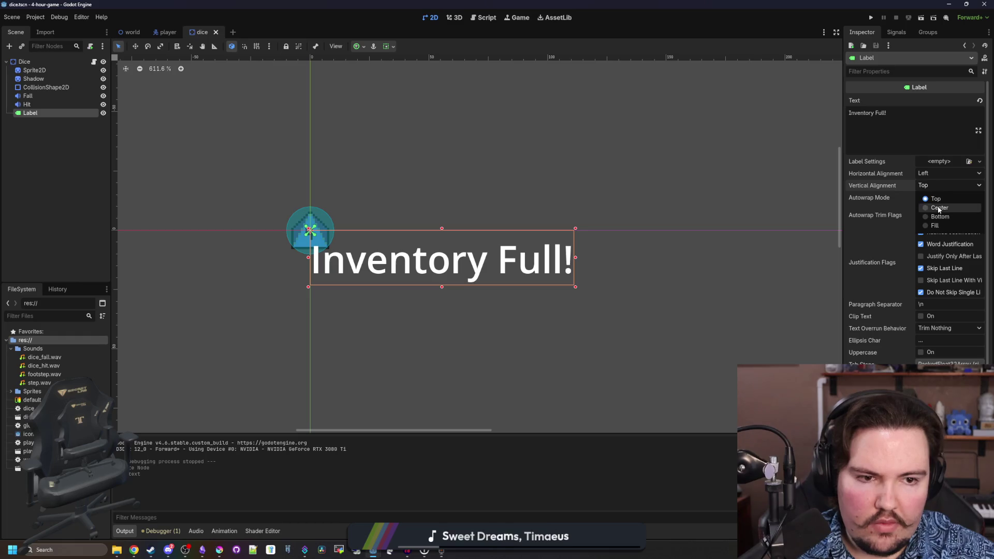
left_click(939, 207)
left_click(942, 173)
left_click(939, 196)
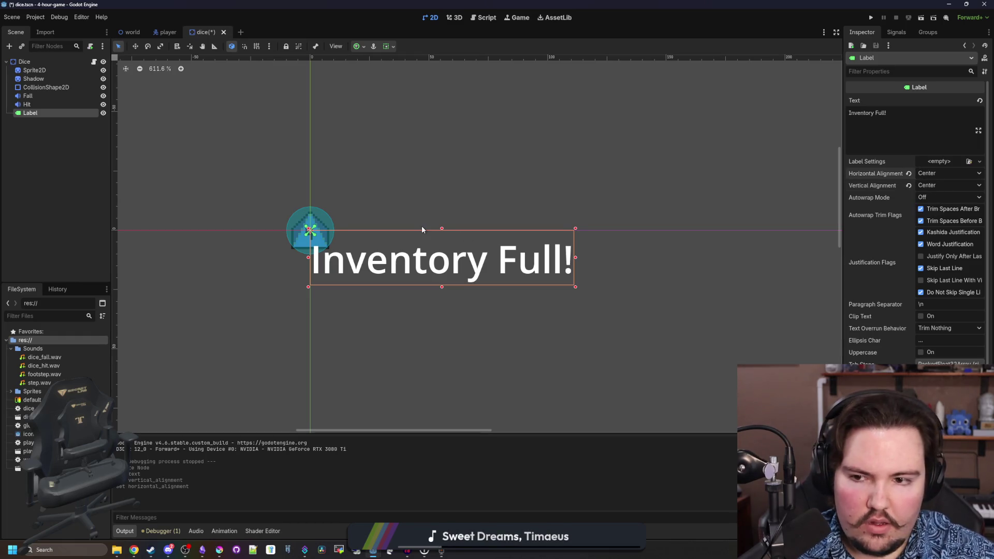
scroll(422, 230, "down", 3)
scroll(884, 254, "down", 3)
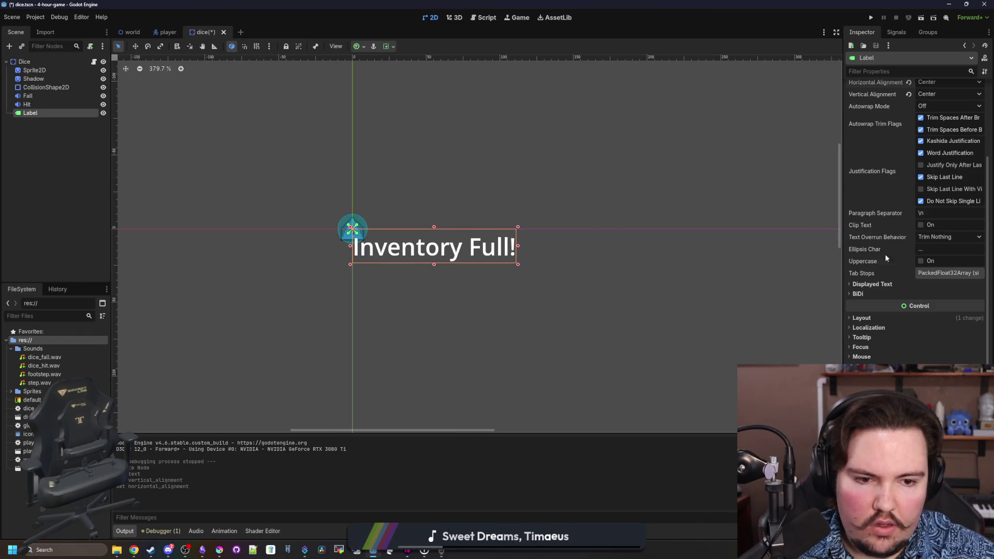
left_click(39, 61)
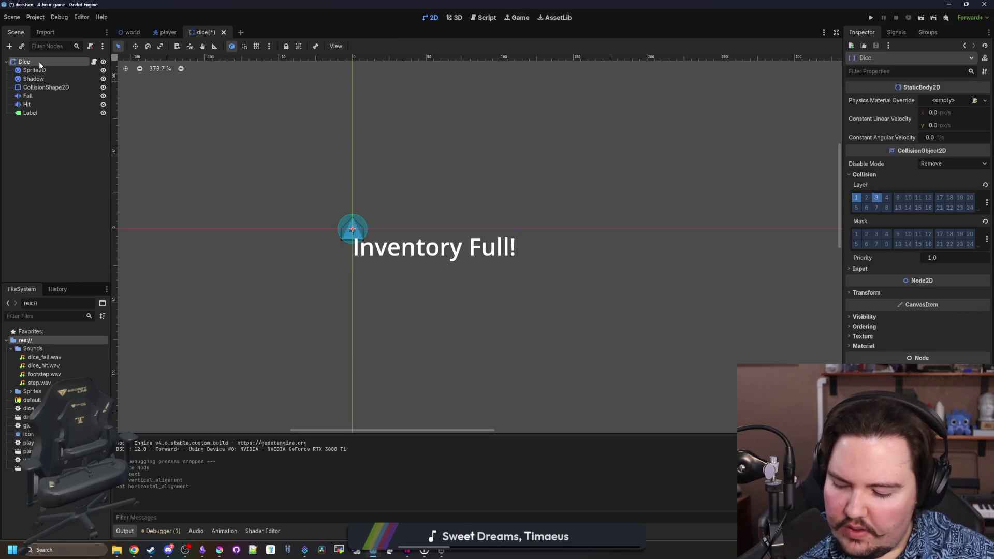
- Deselect the Dice node, then bring up DaFont's recently added fonts page in a maximized browser
left_click(56, 161)
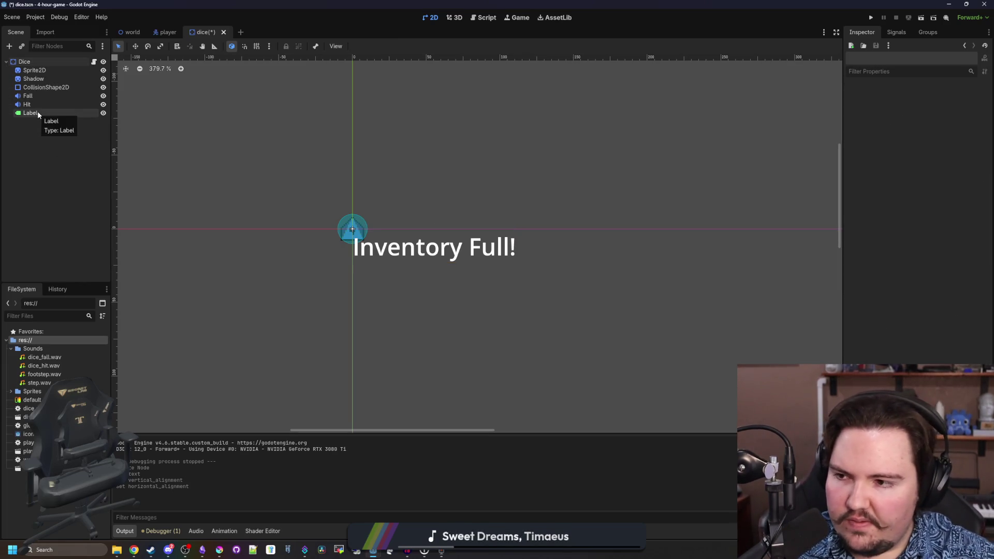
scroll(400, 185, "up", 2)
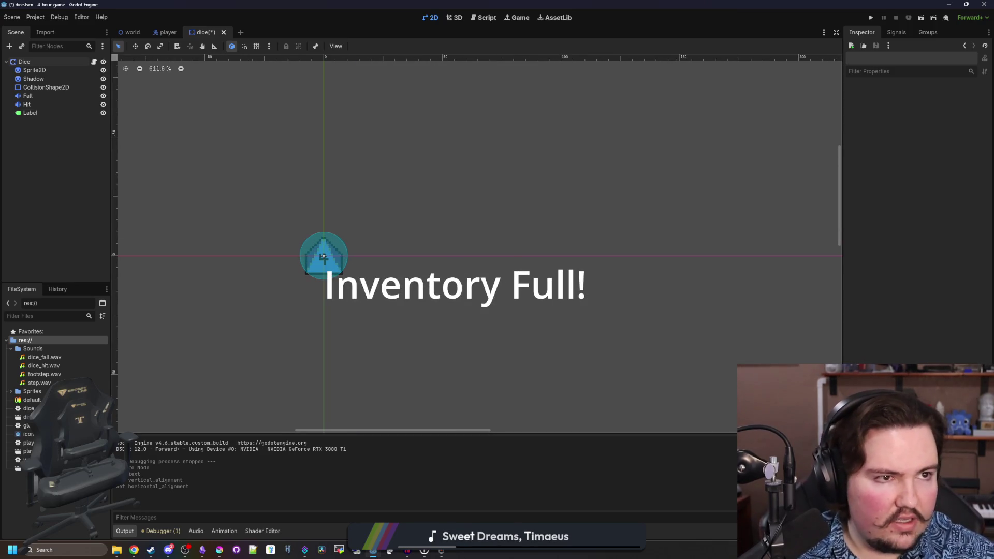
key("alt+Tab")
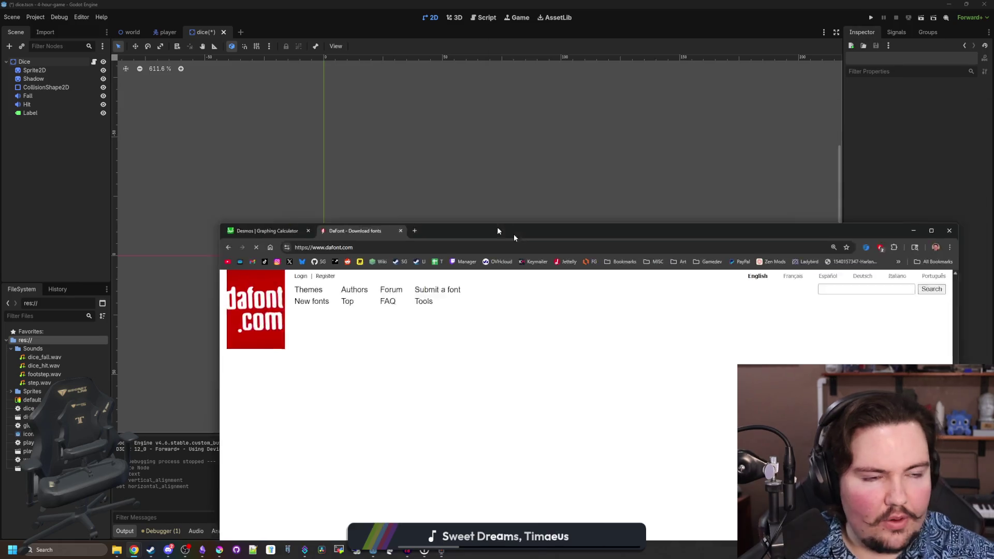
double_click(514, 234)
scroll(454, 301, "down", 5)
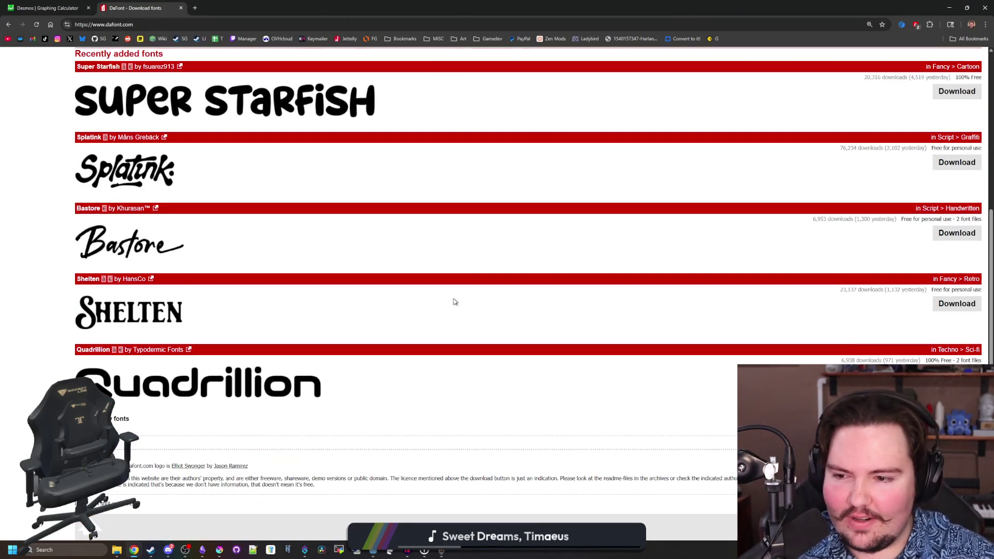
- Browse DaFont's Pixel/Bitmap category and preview Rainy Hearts in a new tab
scroll(264, 309, "up", 5)
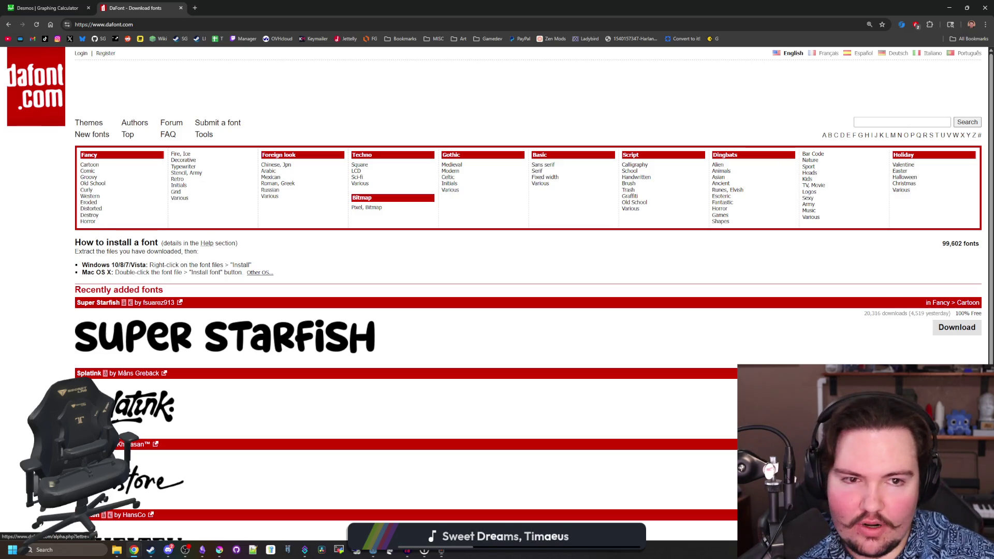
left_click(366, 207)
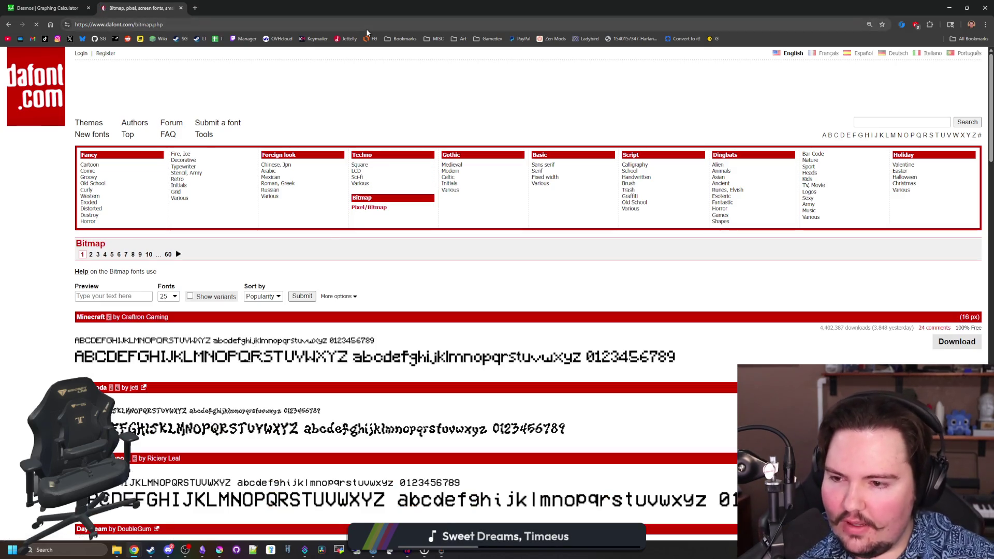
scroll(334, 249, "down", 1)
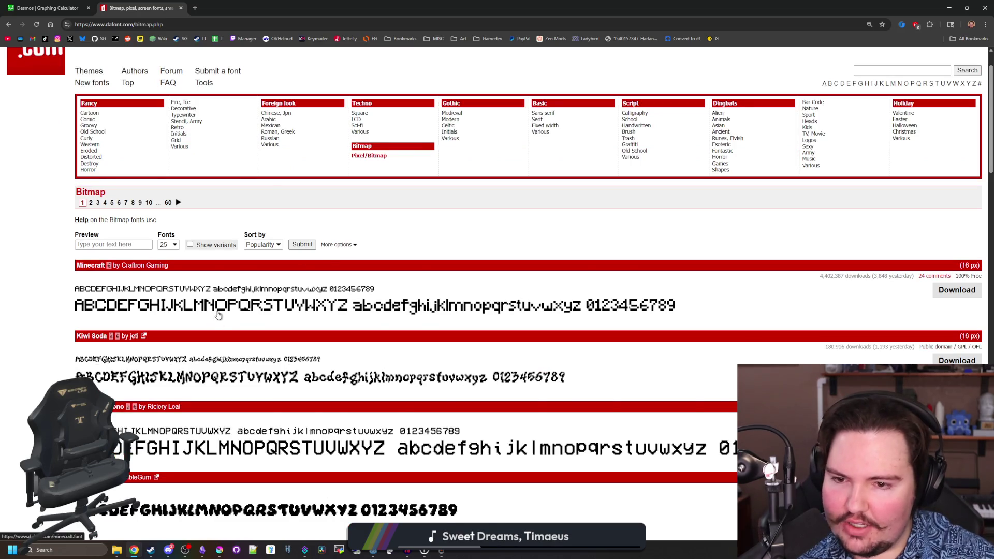
scroll(217, 314, "down", 3)
scroll(217, 315, "down", 2)
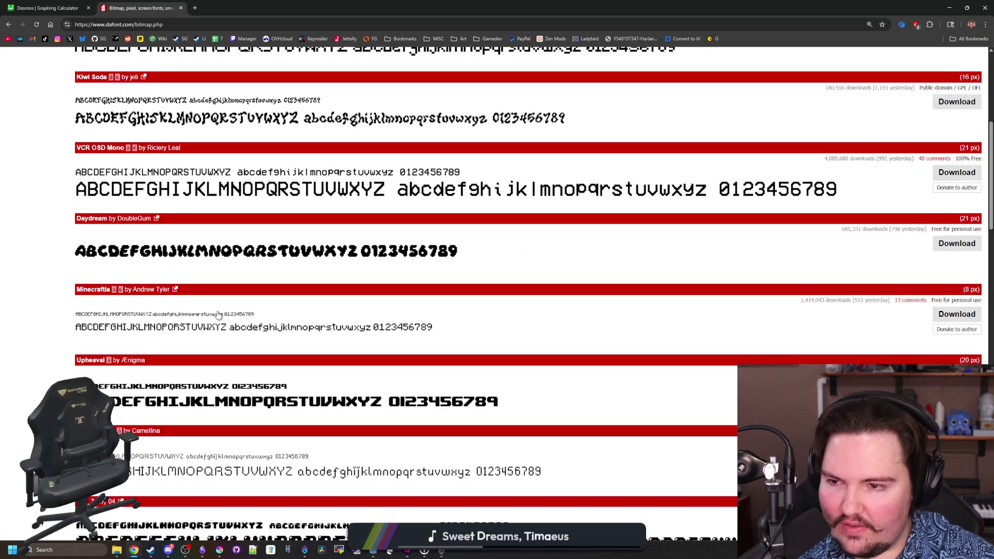
scroll(218, 315, "down", 2)
scroll(218, 315, "down", 2)
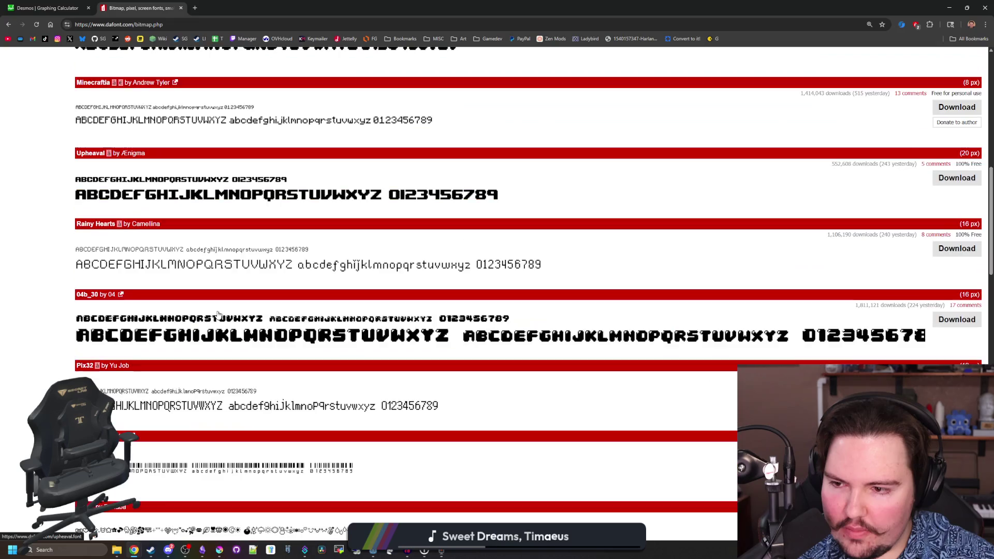
middle_click(499, 264)
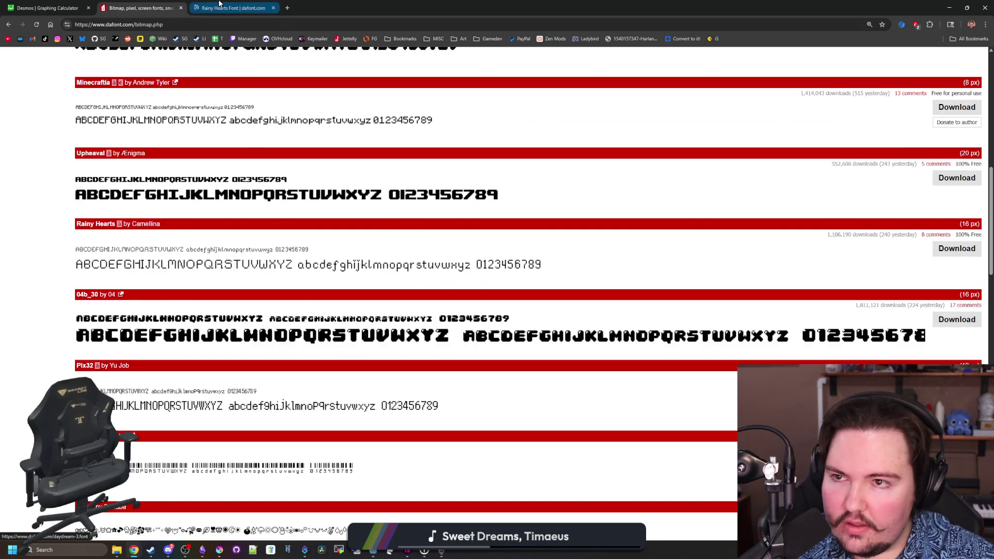
key("ctrl+Tab")
scroll(473, 323, "down", 5)
scroll(472, 324, "down", 5)
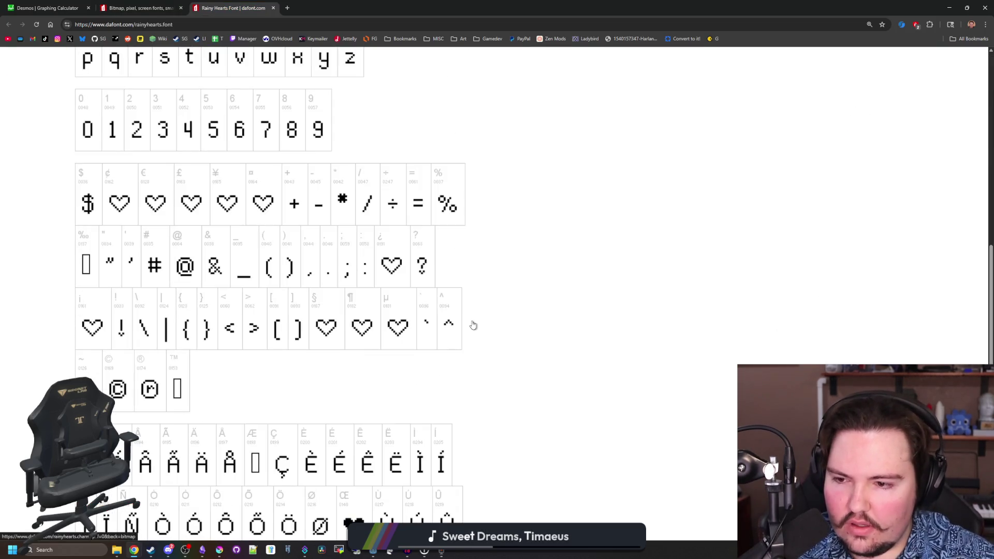
scroll(473, 325, "down", 4)
scroll(473, 325, "up", 13)
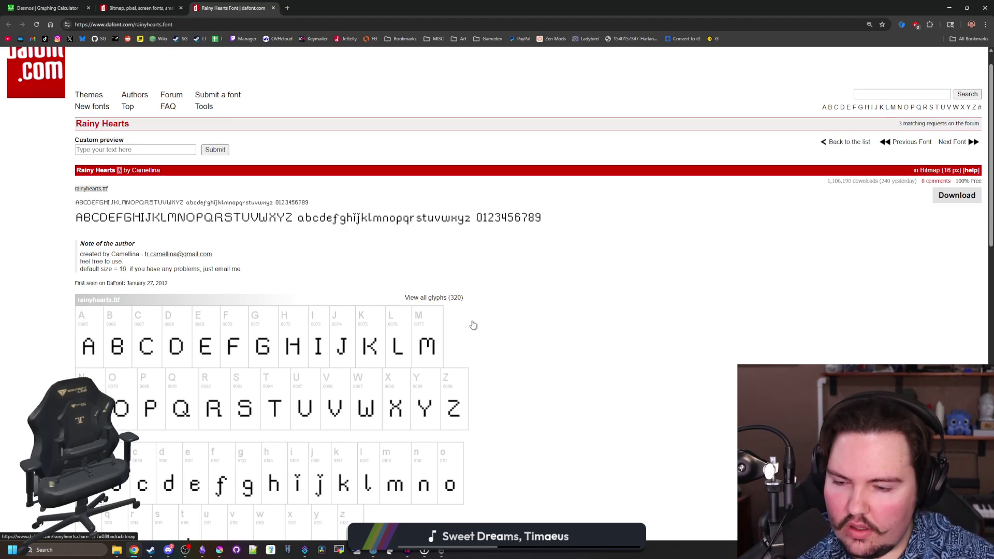
- Preview the Determination font, close its tab, and open the Ari-W9500 font page
key("ctrl+shift+Tab")
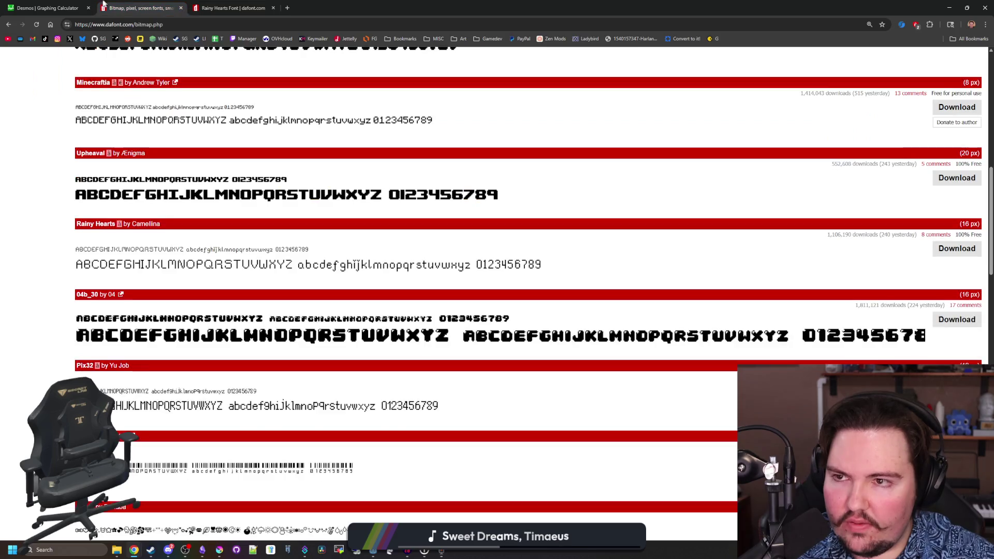
scroll(209, 228, "down", 4)
scroll(210, 228, "down", 3)
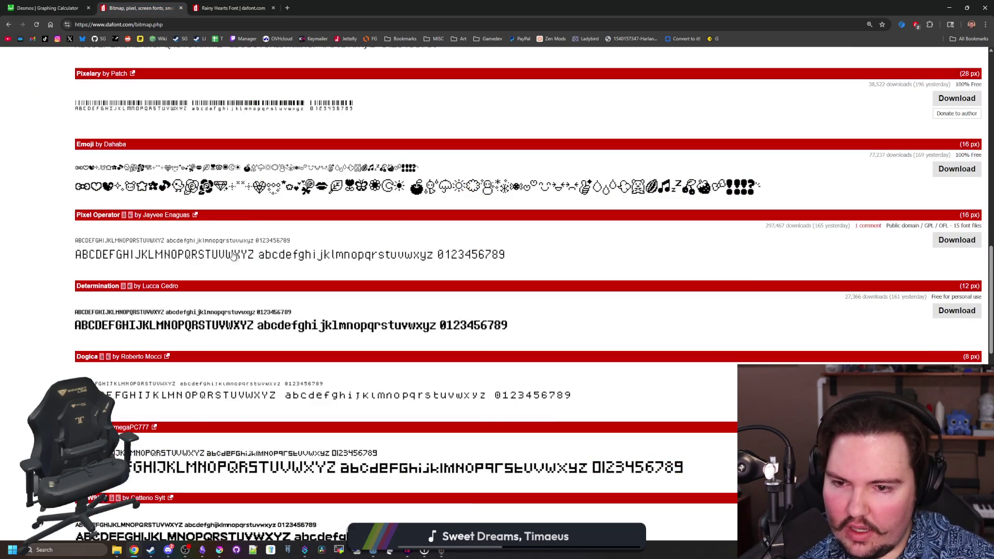
middle_click(138, 321)
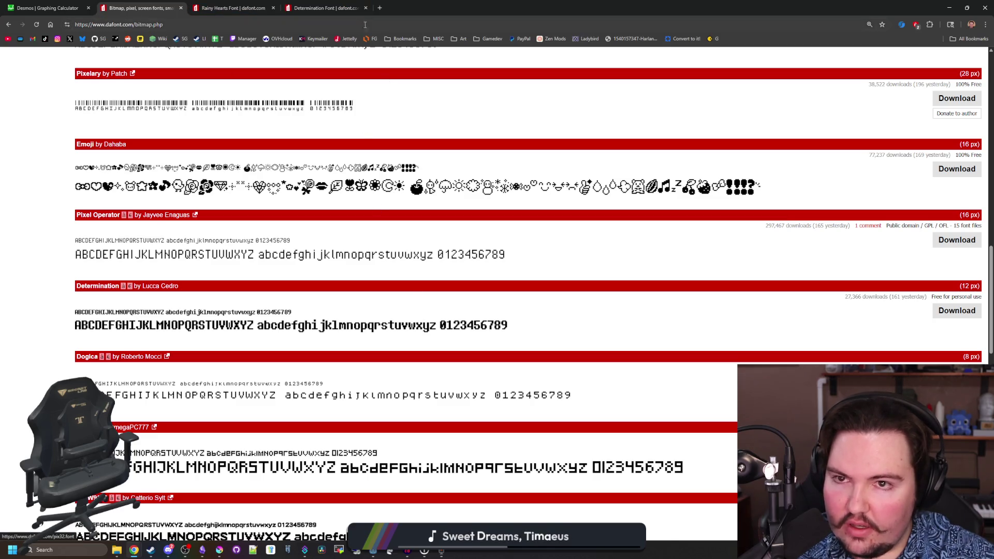
left_click(366, 7)
scroll(302, 369, "down", 2)
scroll(302, 369, "down", 2)
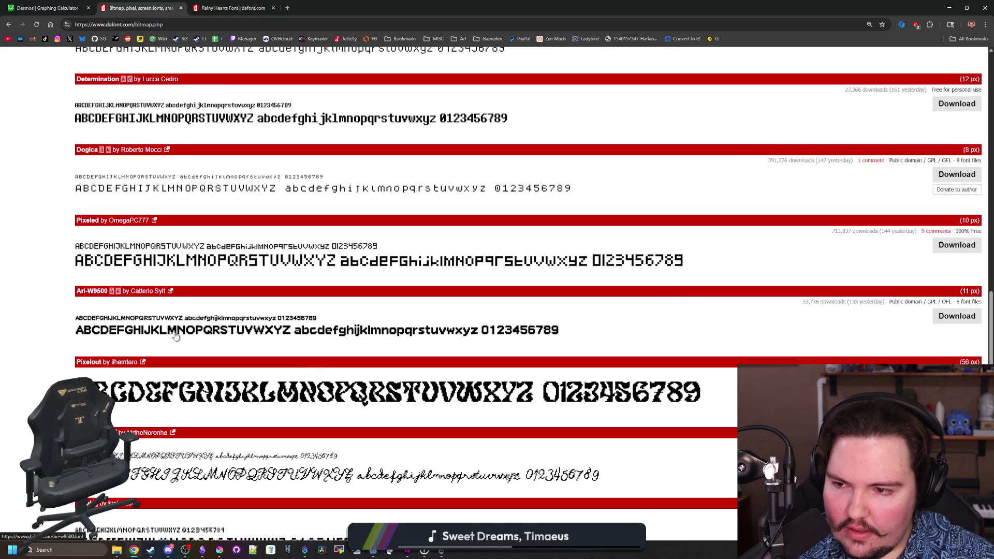
left_click(306, 8)
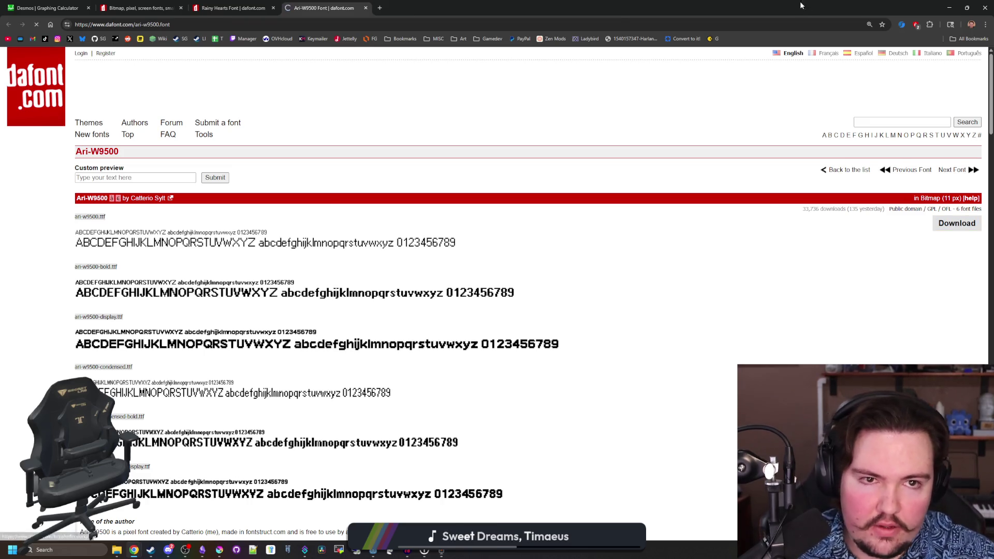
key("alt+Tab")
- Create a Fonts folder at the project's res:// root alongside Sounds and Sprites
right_click(32, 347)
mouse_move(65, 353)
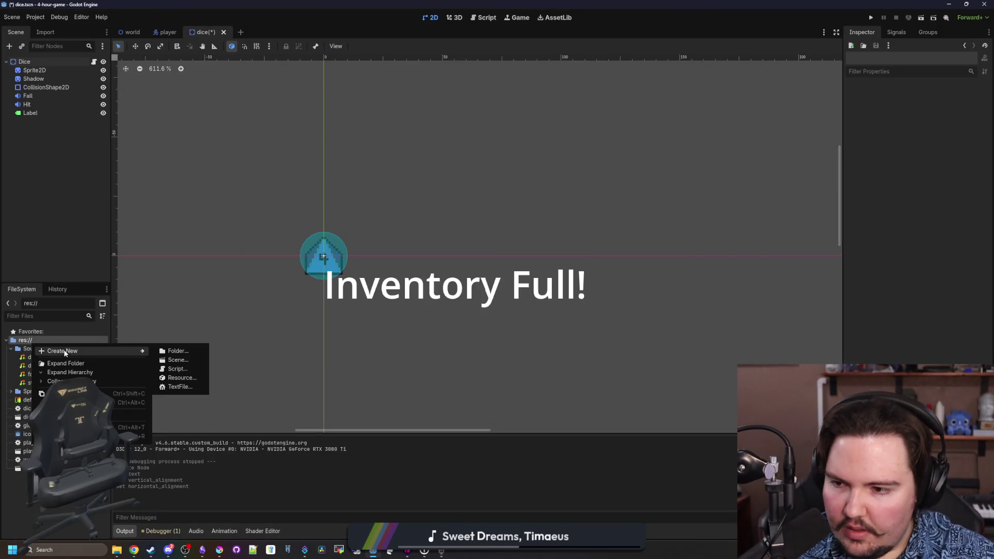
left_click(175, 351)
type("font")
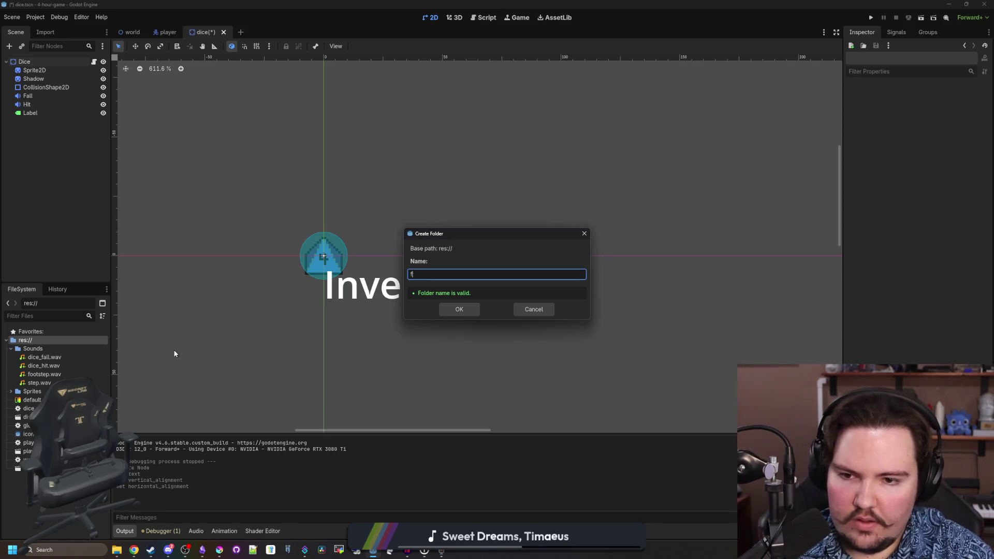
key("Return")
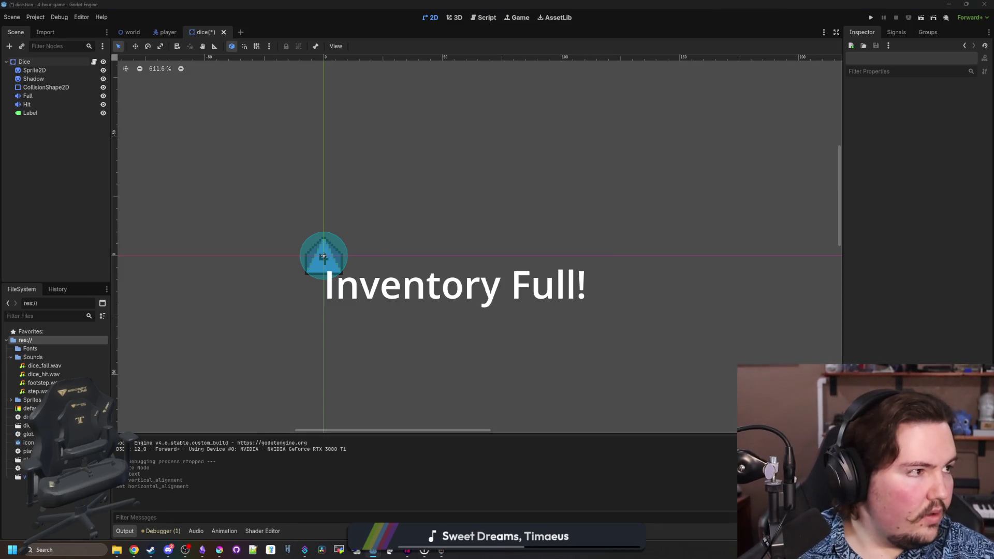
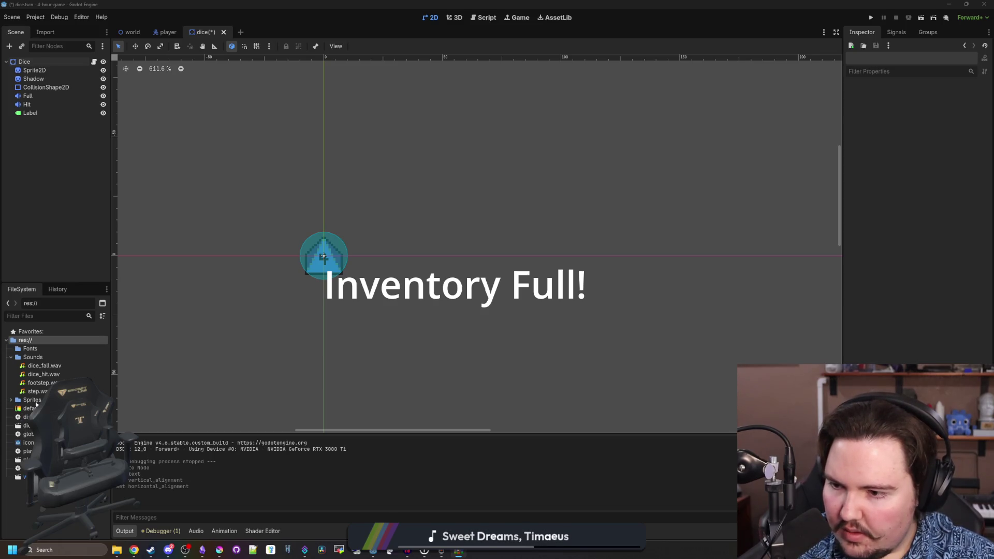
- Import the pixel font into Fonts and create a new Theme resource saved as main_theme.tres
left_click_drag(33, 352, 31, 349)
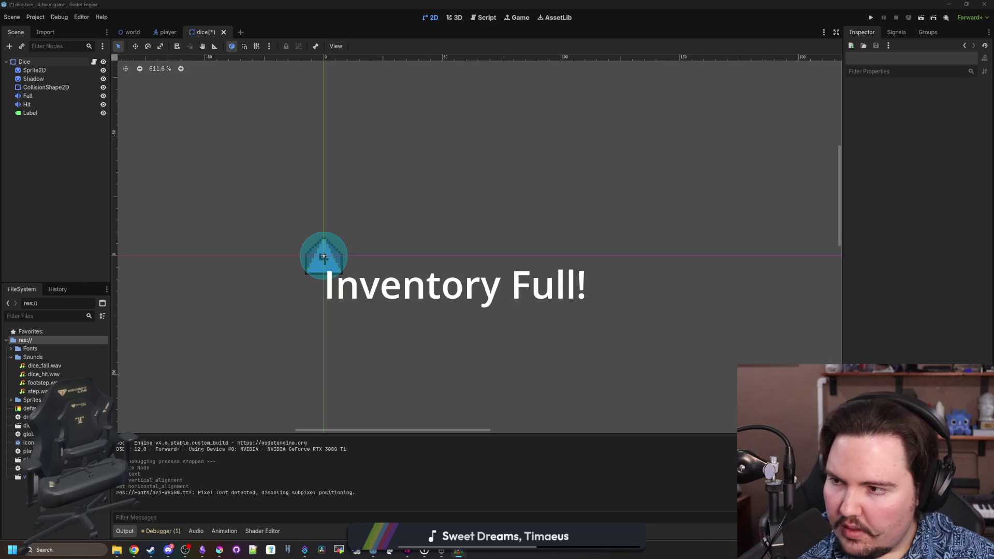
left_click(44, 113)
right_click(45, 341)
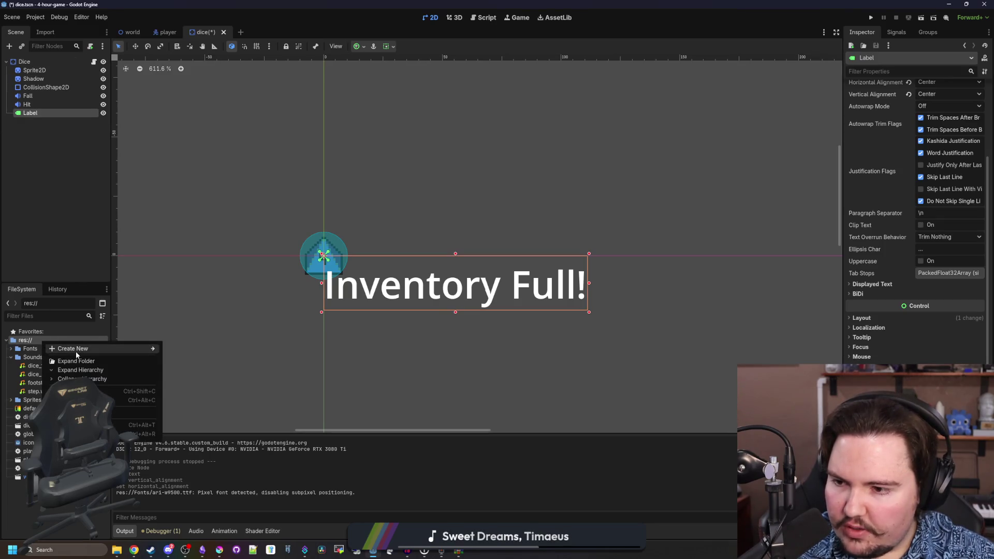
mouse_move(76, 354)
left_click(187, 373)
type("theme")
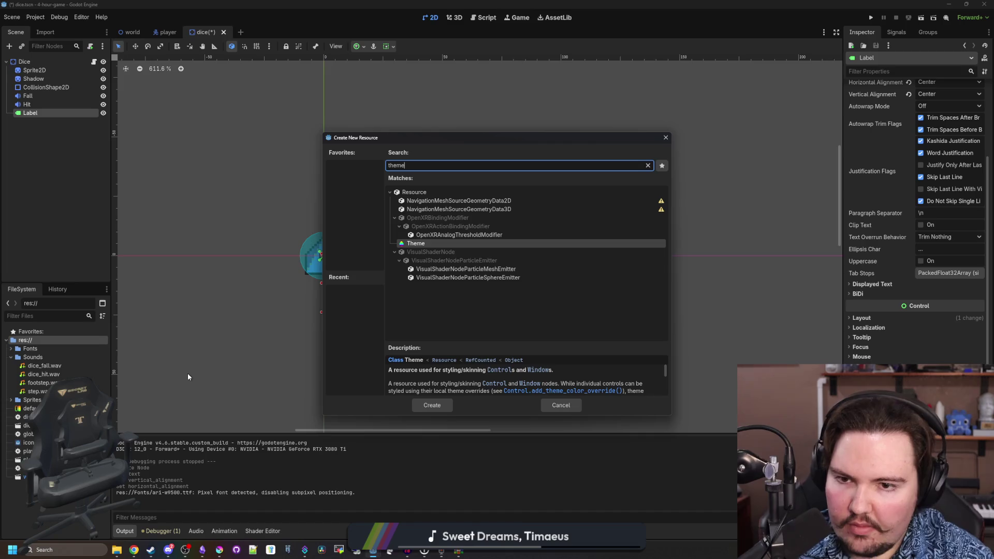
key("Return")
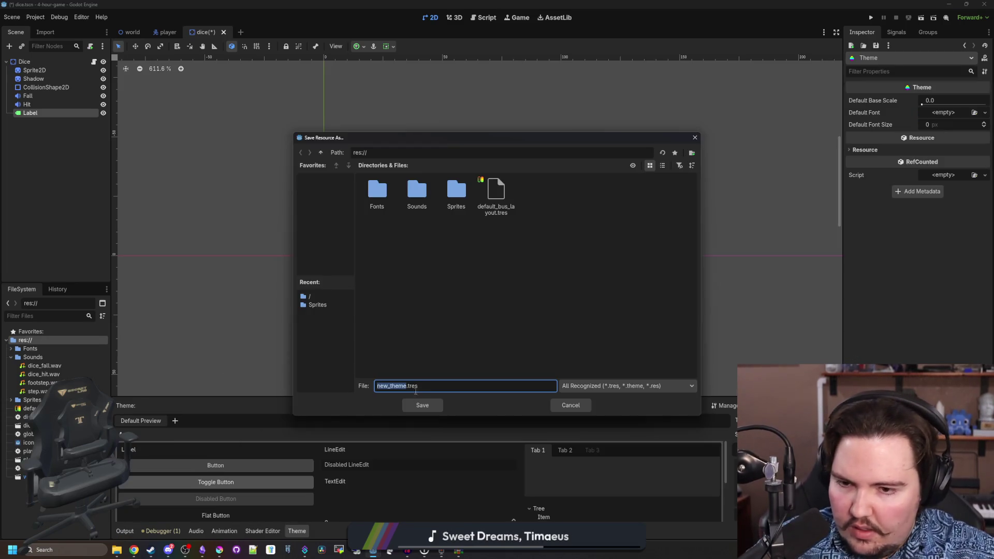
type("main")
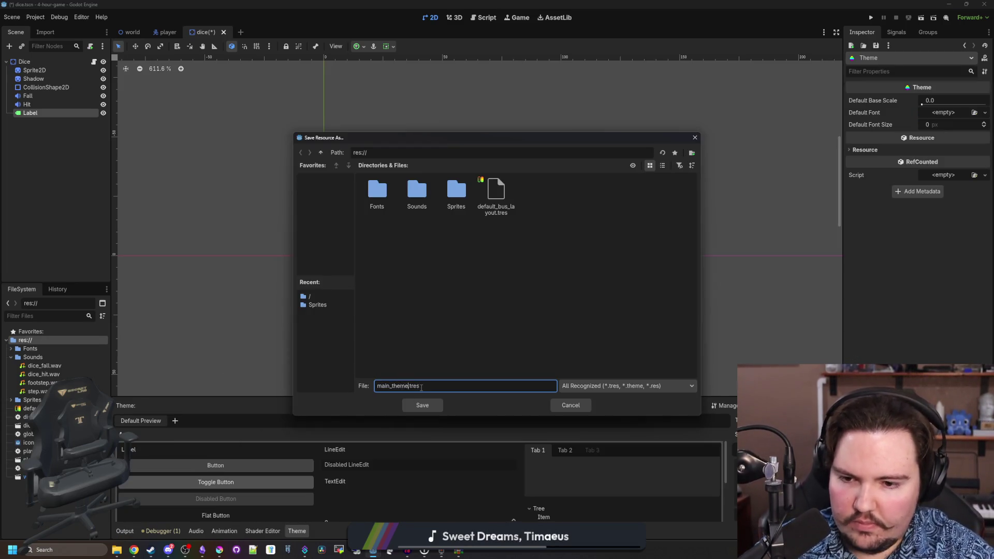
key("Return")
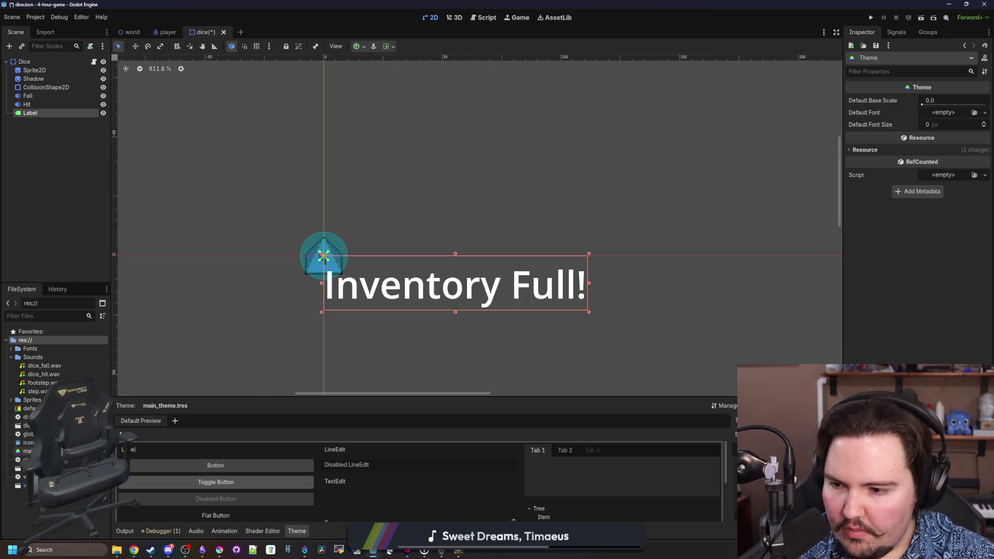
- Quick-load the imported pixel font as the theme's Default Font and save
left_click(943, 112)
left_click(958, 160)
double_click(385, 208)
scroll(388, 295, "up", 4)
key("ctrl+s")
- Open Project Settings on the General tab
left_click(35, 17)
left_click(52, 31)
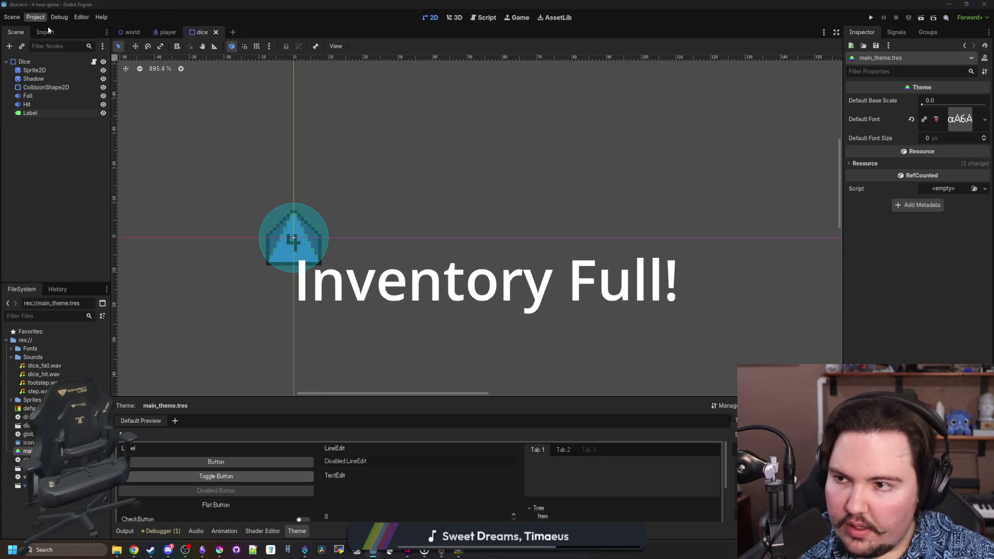
left_click(279, 152)
- Filter settings by 'theme', set GUI > Theme > Custom to main_theme.tres, then save and restart
left_click(317, 168)
type("theme")
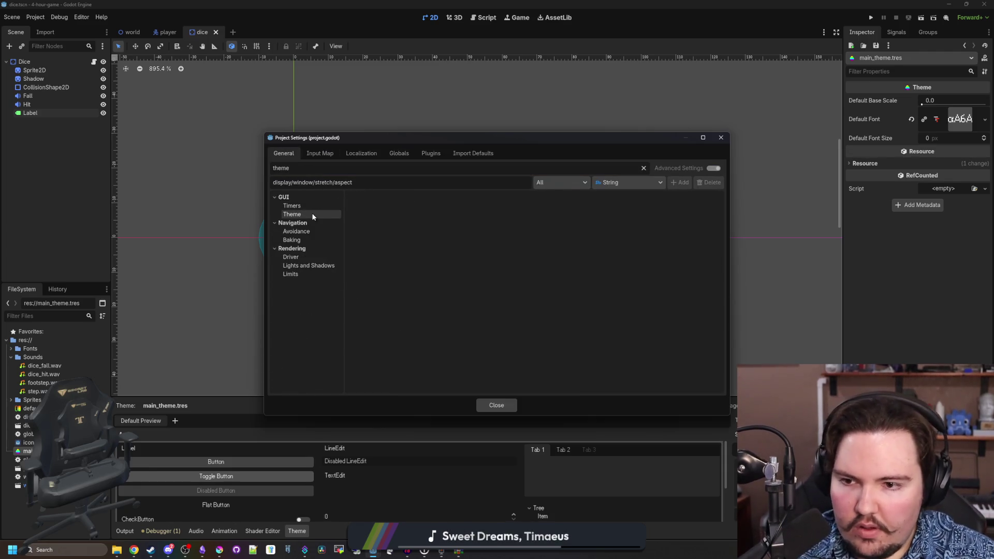
left_click(295, 214)
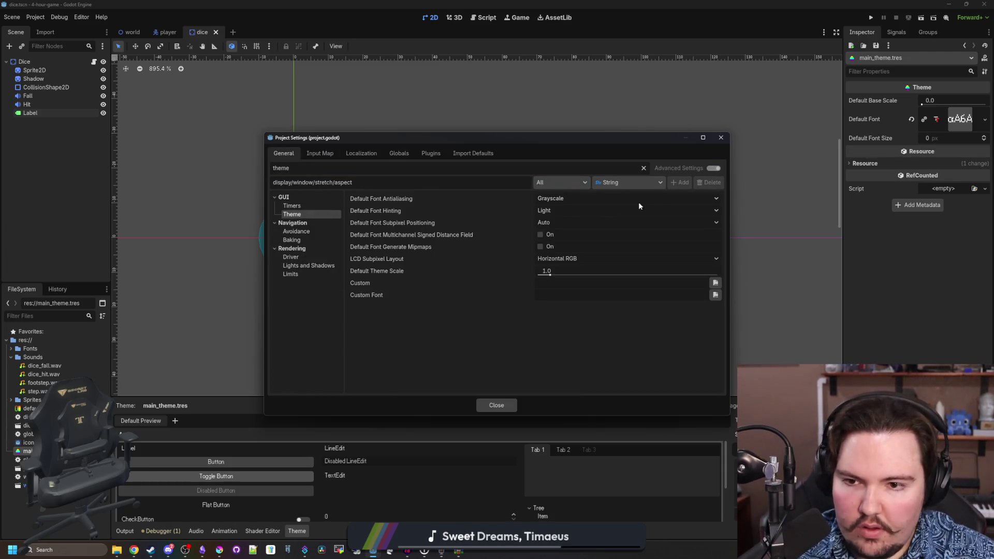
left_click(716, 283)
double_click(533, 196)
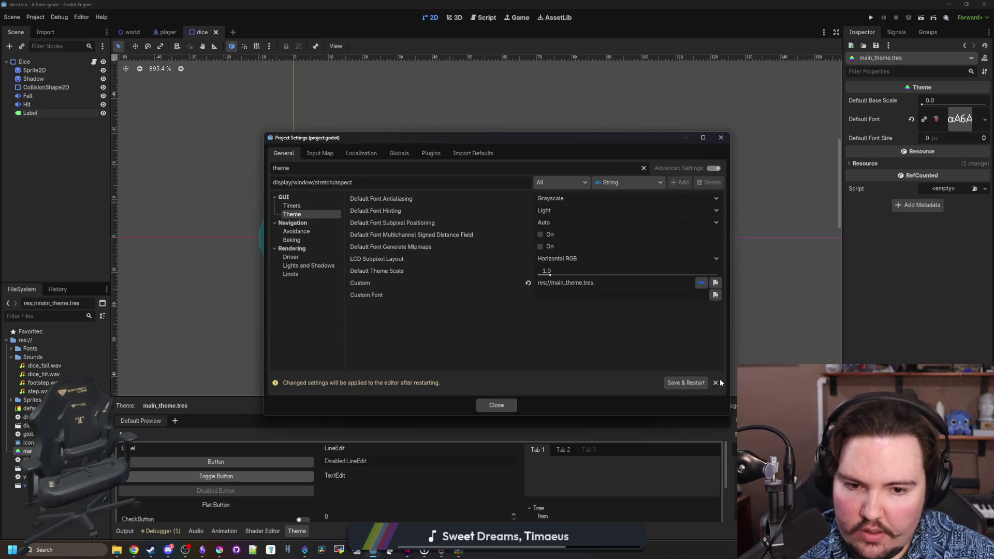
left_click(697, 383)
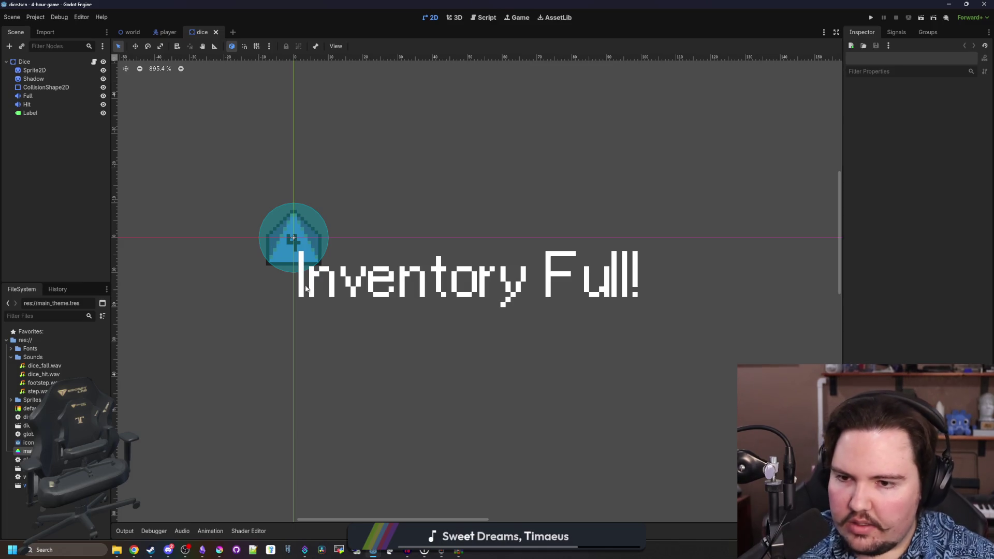
- Save the scene, widen the Inspector, and add a Control child node under Dice
left_click(30, 113)
scroll(573, 303, "down", 3)
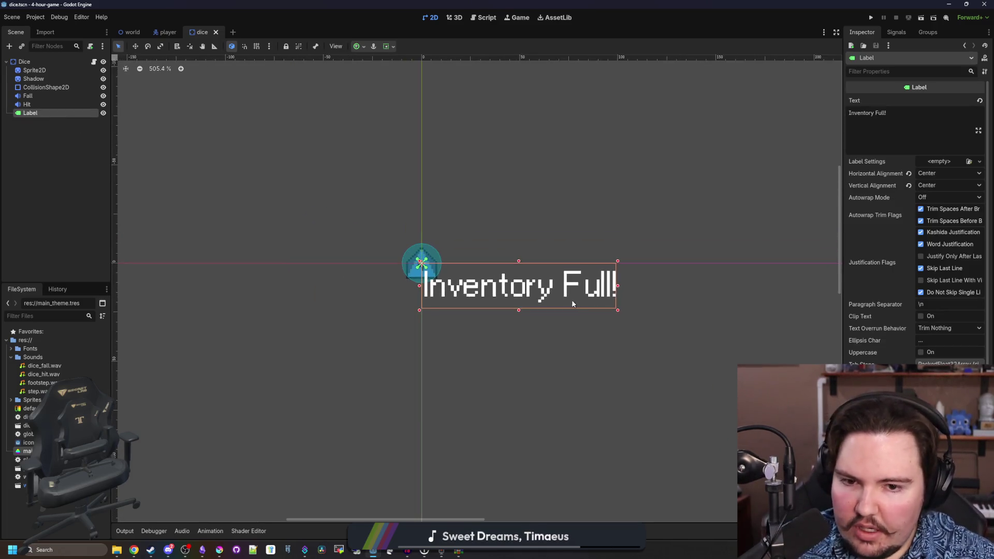
scroll(572, 303, "up", 3)
key("ctrl+s")
scroll(883, 323, "down", 3)
left_click_drag(842, 337, 805, 337)
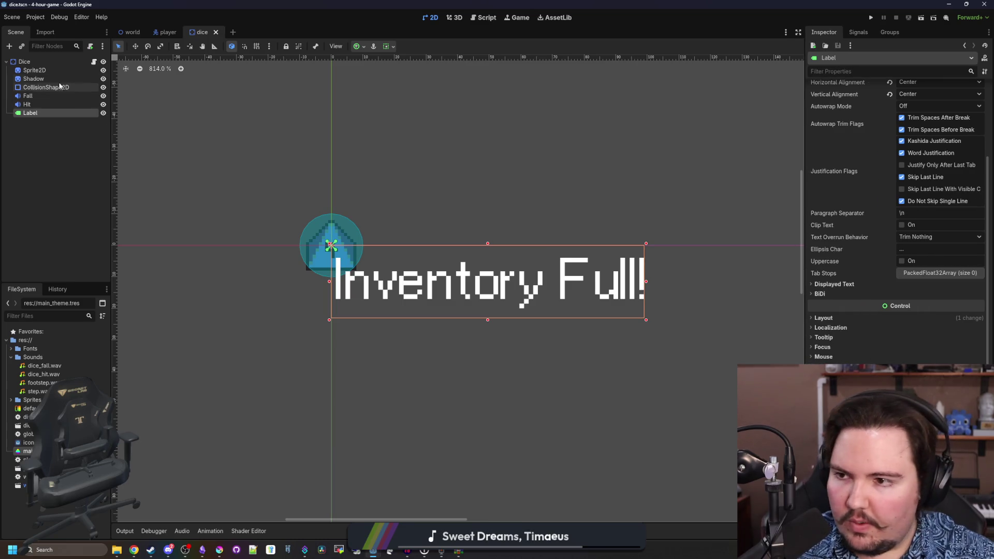
left_click(52, 64)
right_click(53, 64)
left_click(86, 82)
type("control")
key("Return")
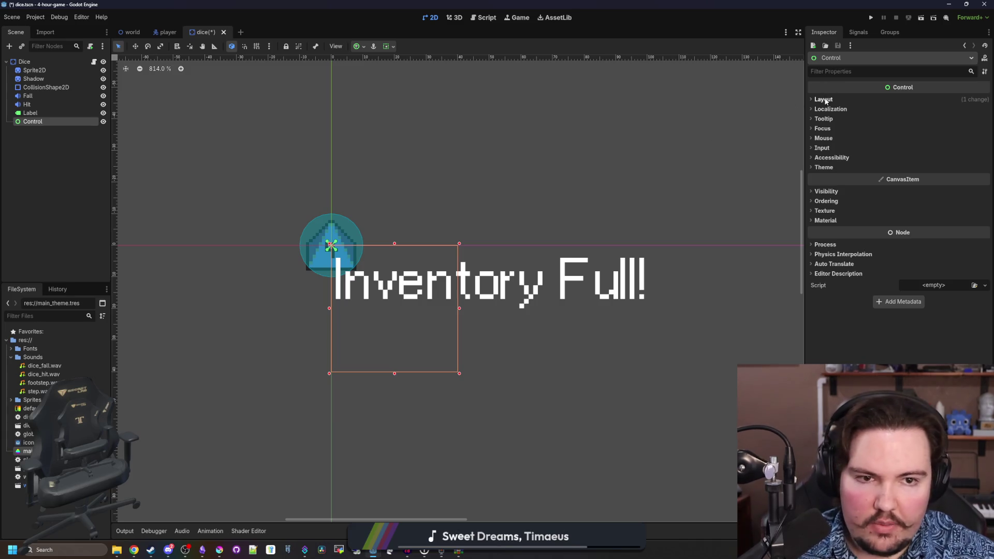
- Reset the Control's size to zero and apply the Center Bottom anchor preset
left_click(824, 100)
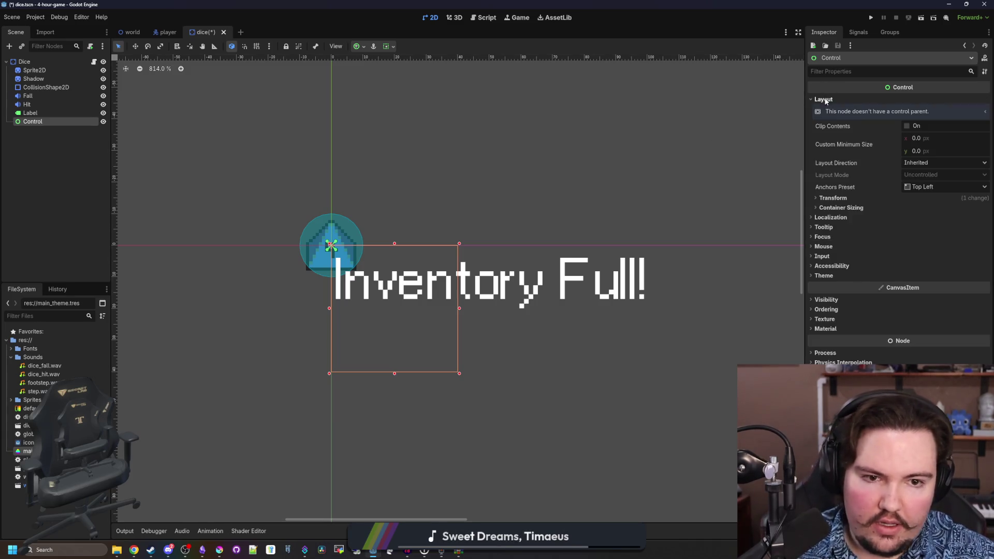
left_click(856, 200)
left_click(894, 214)
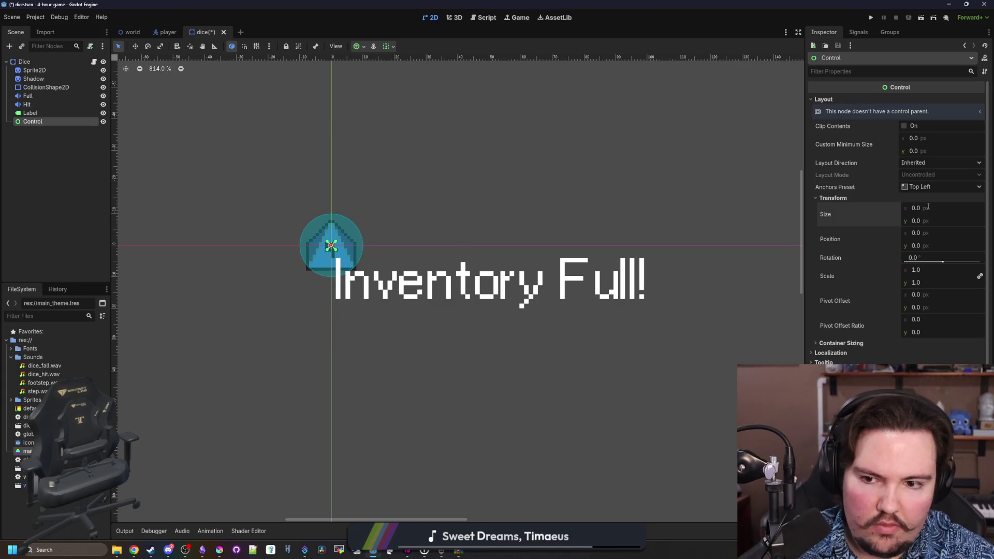
left_click(50, 112)
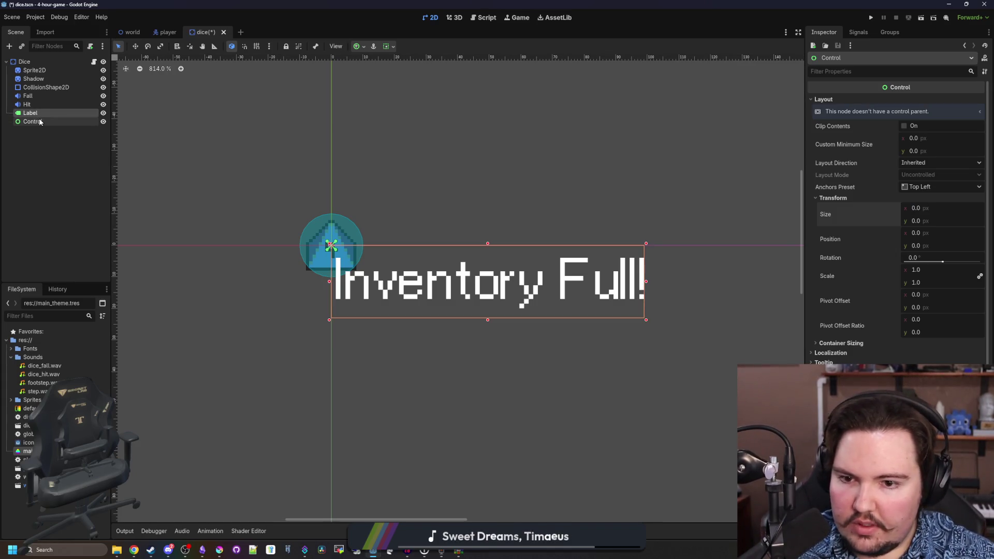
left_click(918, 188)
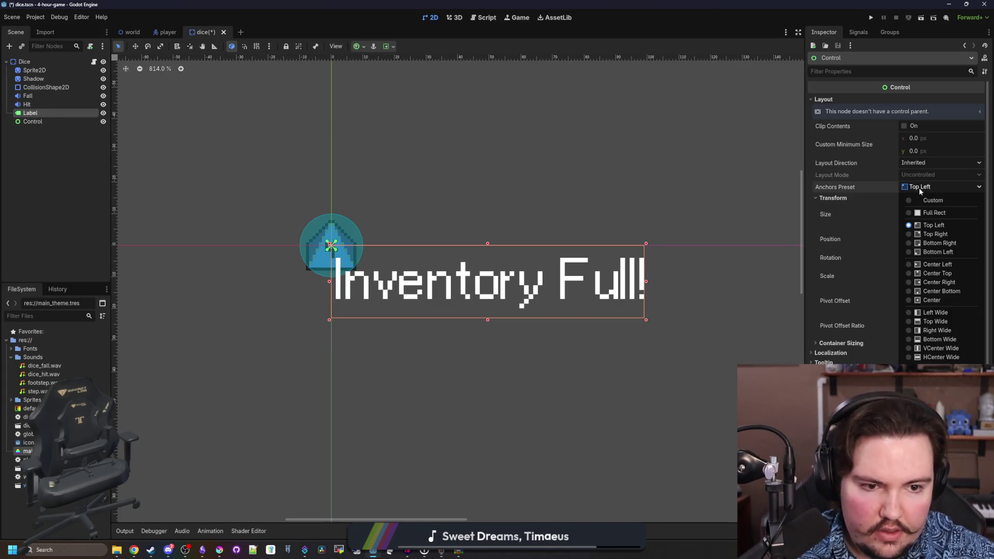
left_click(943, 292)
- Reparent the Label under Control and centre its box above the origin
left_click_drag(30, 113, 33, 121)
left_click(824, 318)
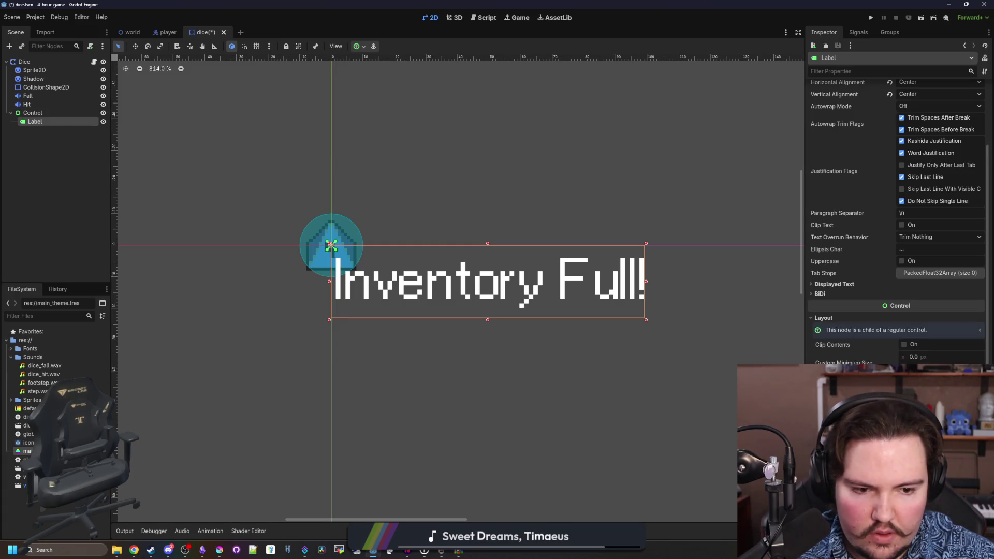
left_click_drag(330, 245, 174, 171)
scroll(375, 199, "up", 5)
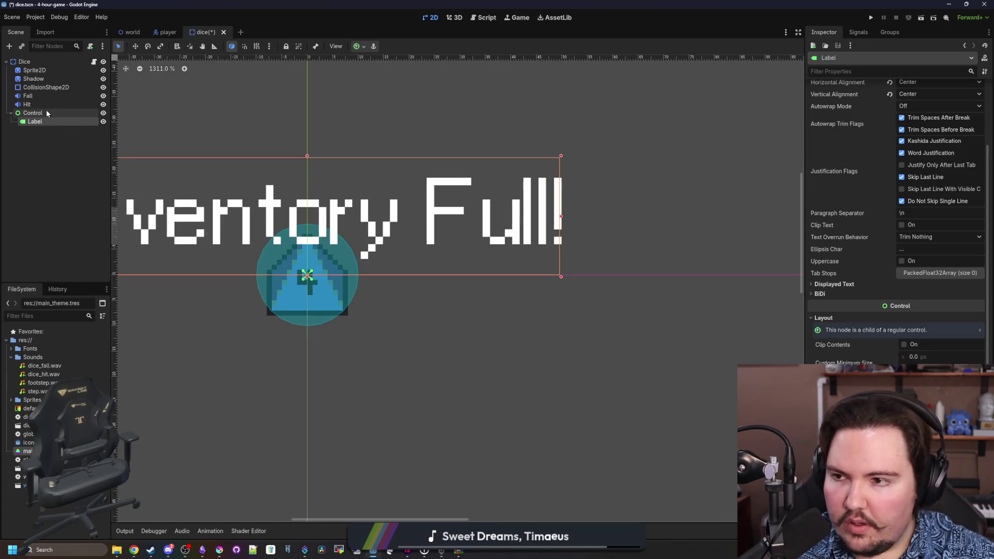
- Move the Control and its label upward with the Move tool and save the scene
left_click(33, 113)
left_click(135, 46)
scroll(362, 259, "down", 2)
scroll(362, 259, "up", 2)
left_click_drag(562, 414, 562, 360)
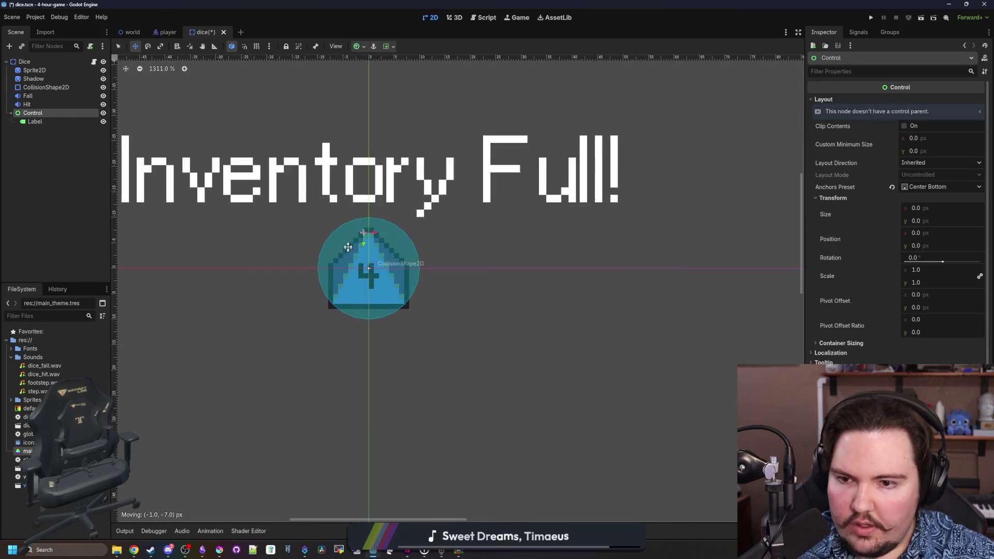
scroll(561, 360, "up", 1)
key("ctrl+s")
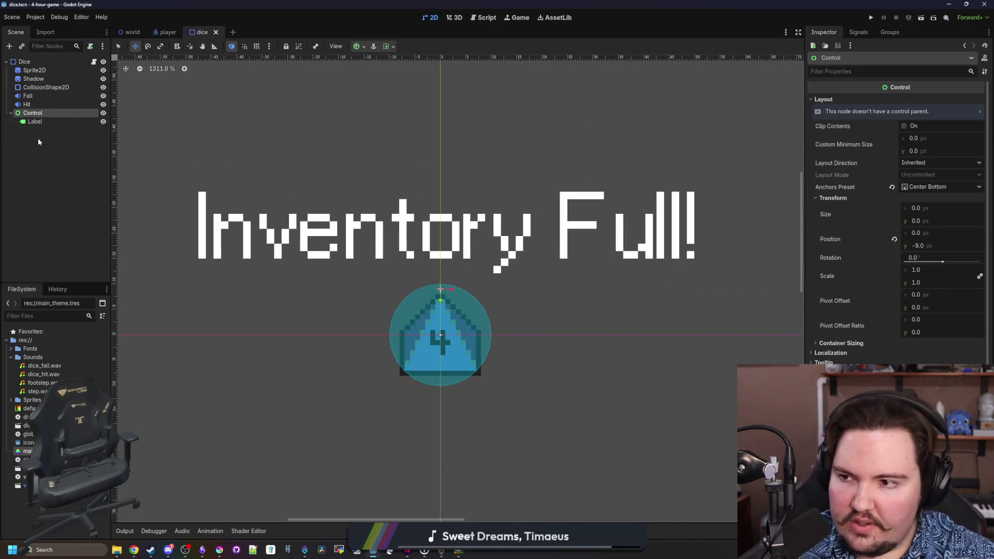
left_click(35, 121)
scroll(866, 313, "down", 5)
scroll(866, 312, "down", 3)
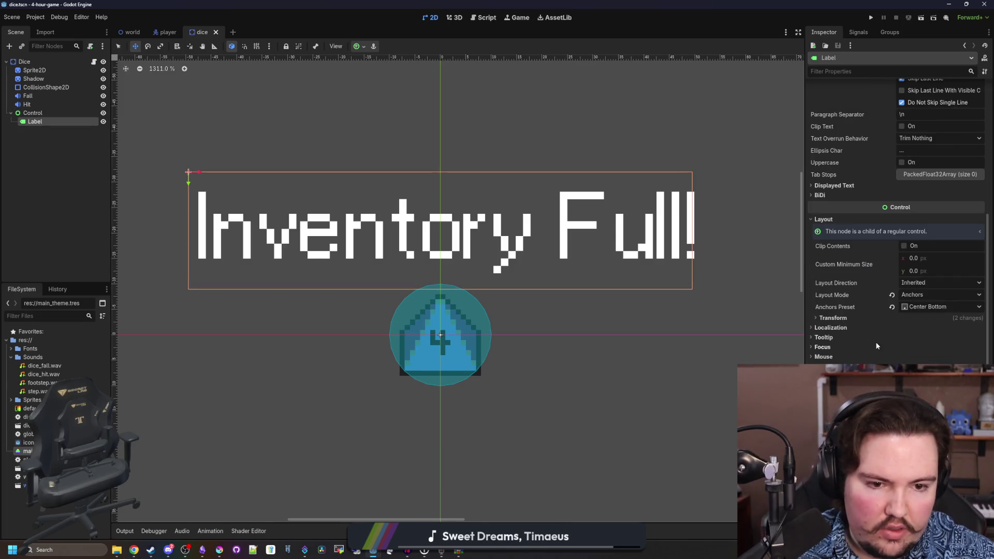
- Scale the Label to about 0.47, centre it just above the dice, and save
left_click(833, 318)
left_click_drag(927, 394, 886, 394)
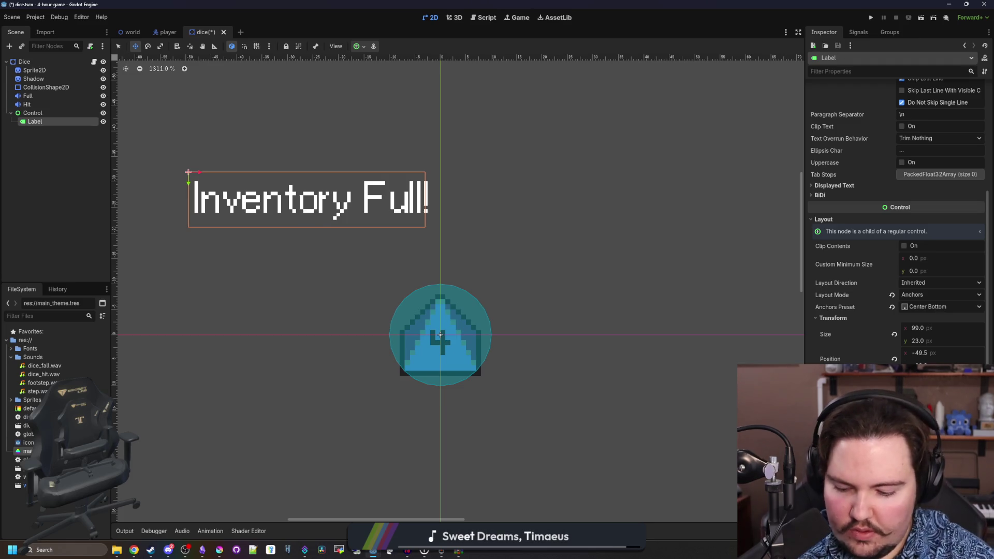
key("Return")
left_click_drag(532, 226, 533, 287)
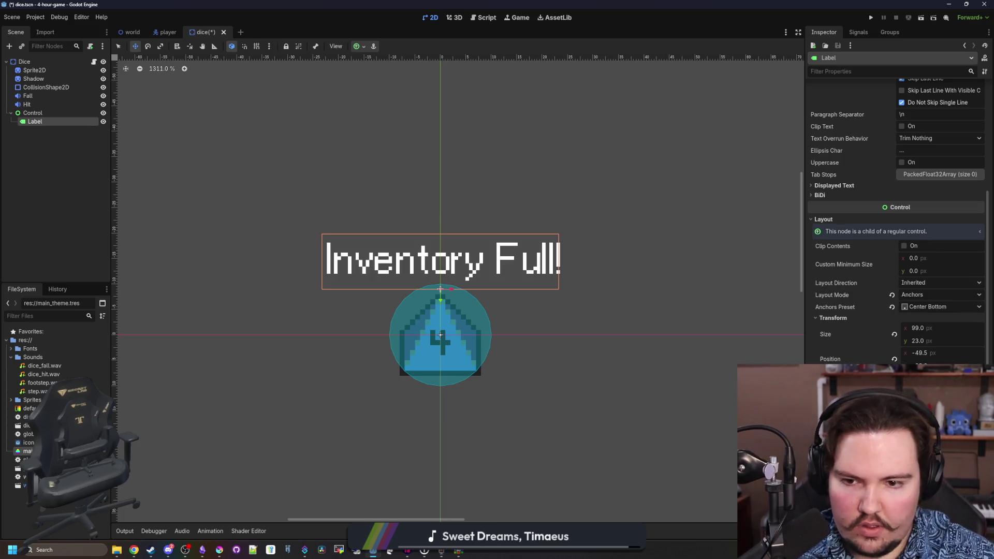
scroll(533, 287, "up", 4)
key("ctrl+s")
scroll(404, 248, "down", 5)
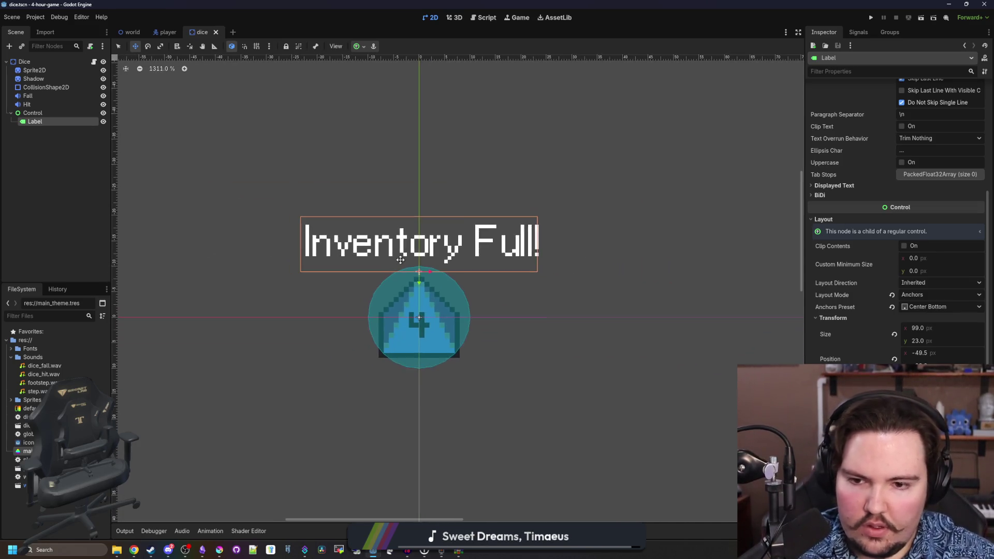
scroll(420, 260, "up", 3)
scroll(899, 259, "up", 2)
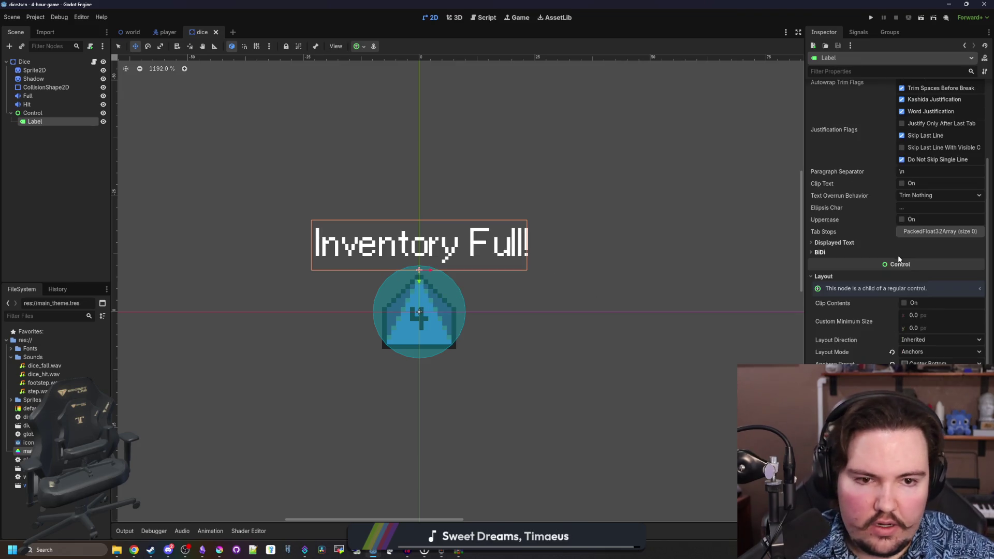
scroll(890, 305, "down", 7)
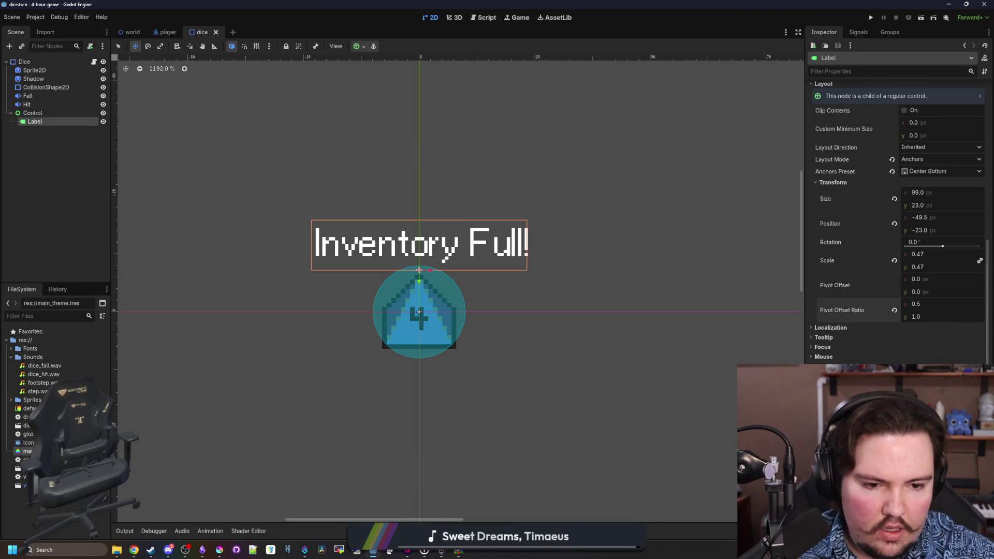
- Set the Label's font colour to a light pink and save the scene
mouse_move(909, 345)
left_mouse_down()
mouse_move(888, 345)
mouse_move(887, 357)
mouse_move(917, 348)
left_mouse_up()
left_click(926, 318)
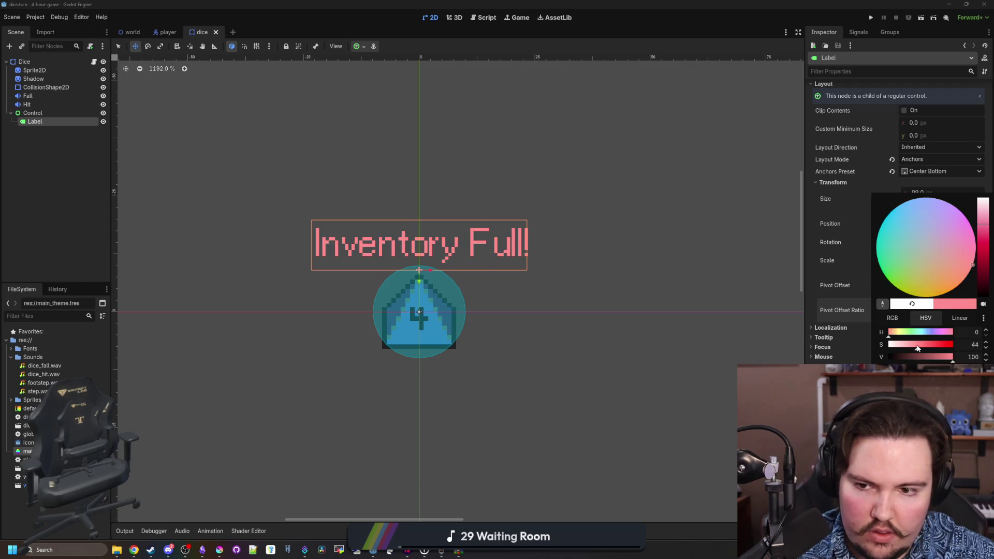
left_click(80, 186)
scroll(275, 204, "up", 1)
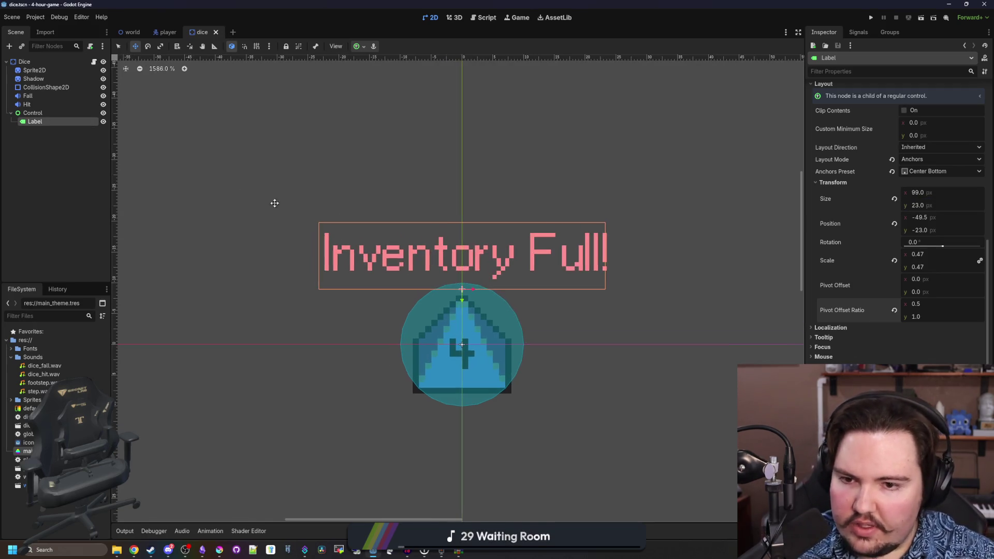
left_click(275, 204)
key("ctrl+s")
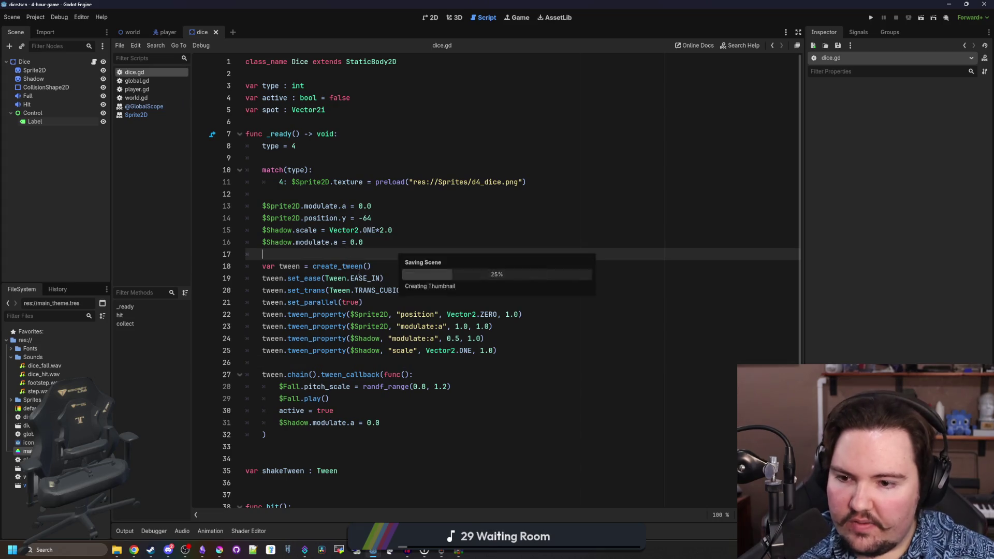
- Add an else: branch after queue_free() in the collect() function
scroll(354, 415, "down", 5)
left_click(388, 485)
key("Return")
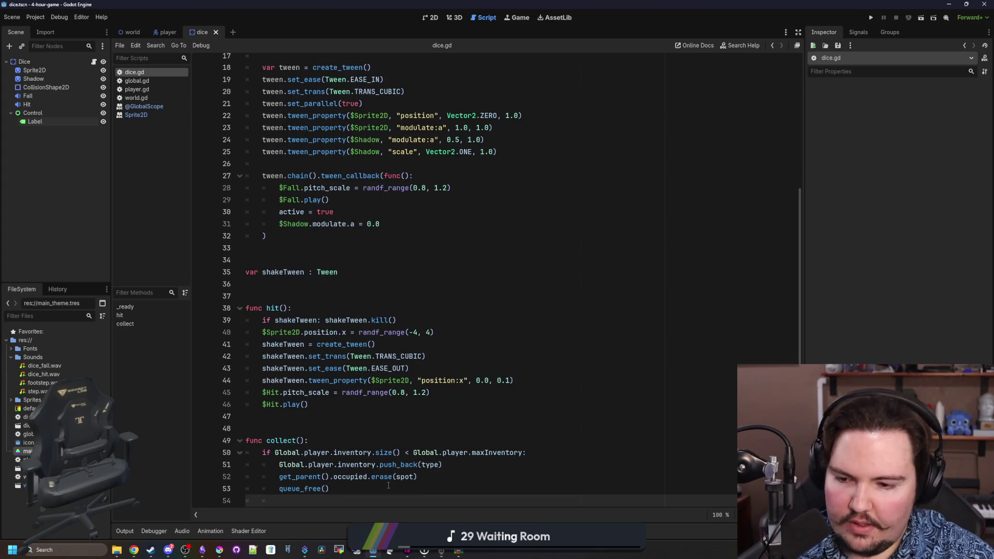
type("else:")
key("Return")
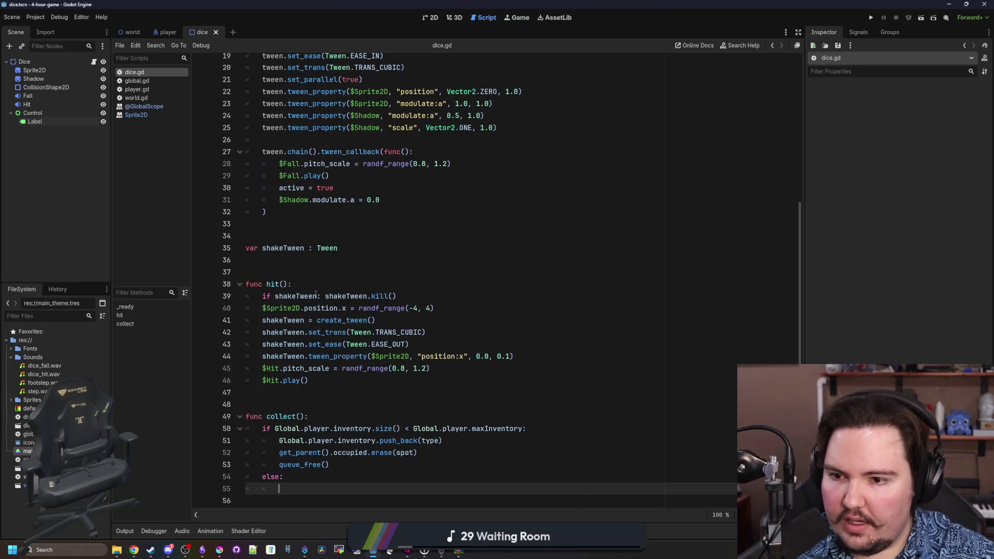
scroll(319, 396, "down", 1)
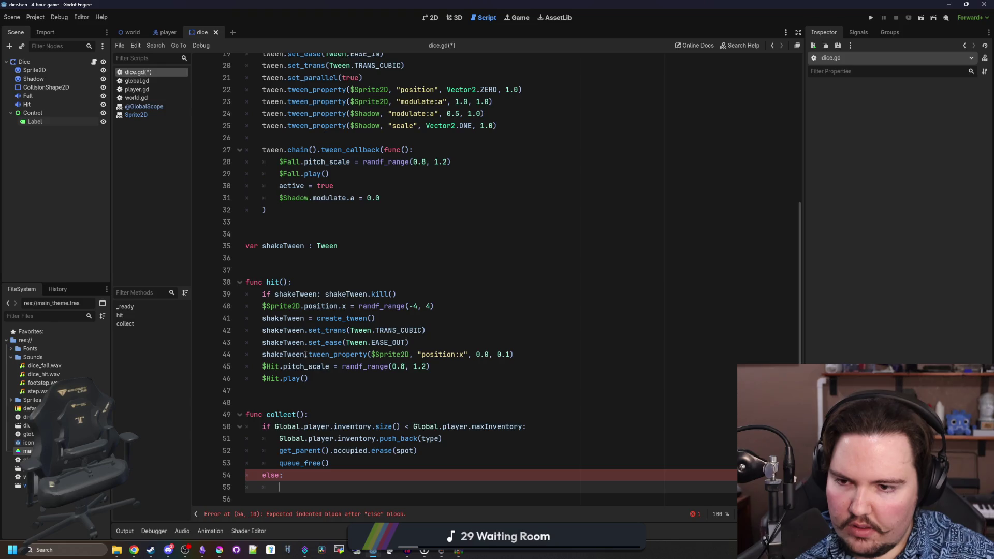
scroll(306, 355, "up", 6)
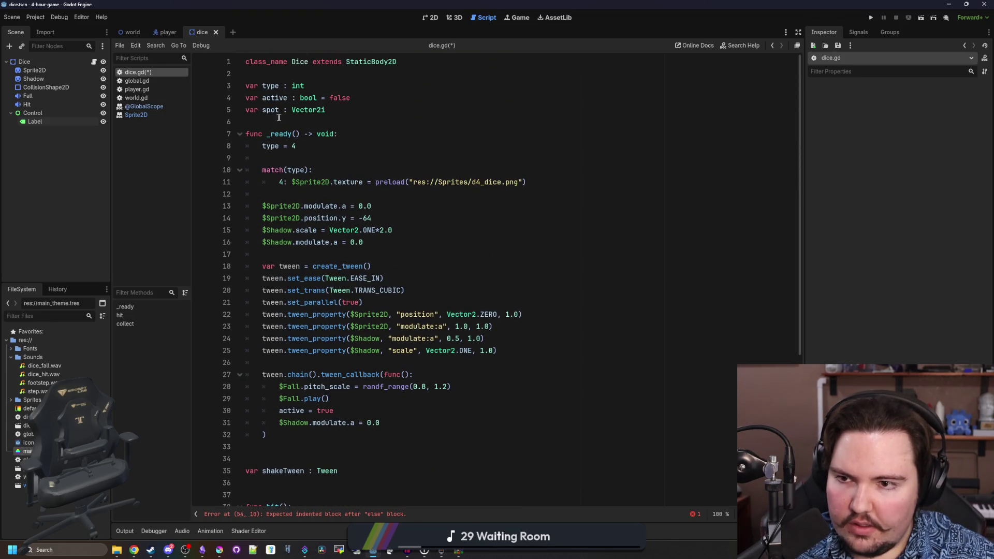
left_click(279, 119)
key("Return")
key("Return")
key("Up")
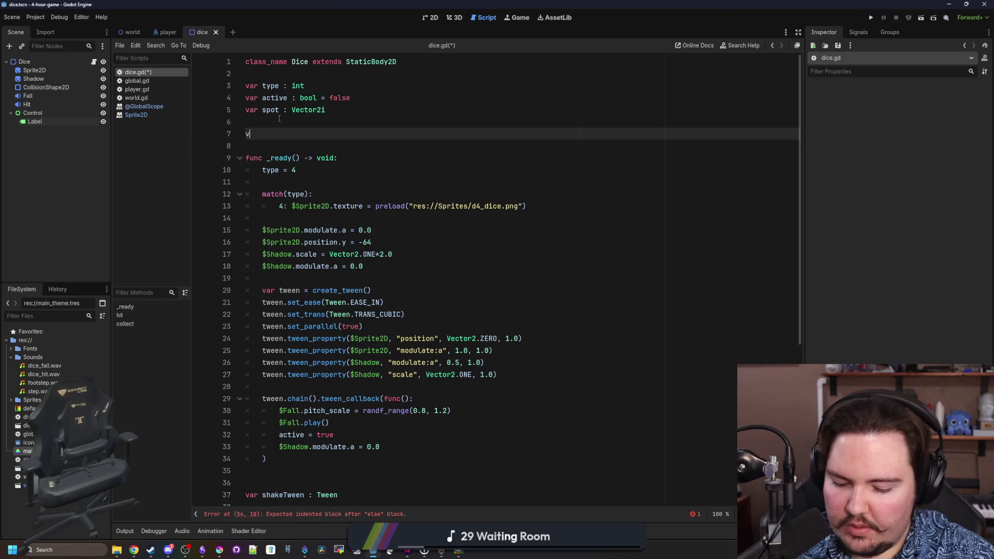
key("BackSpace")
key("BackSpace")
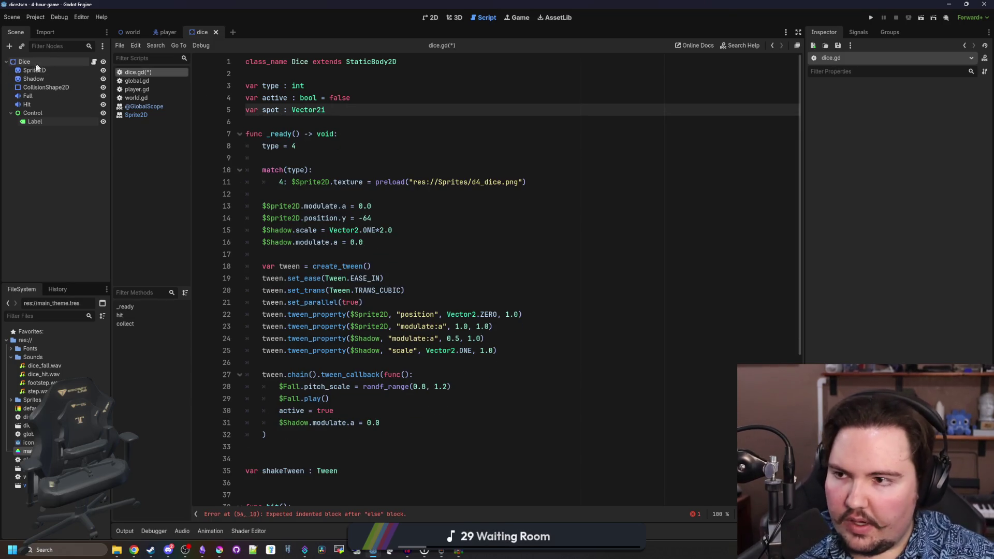
- Add a Timer child node to Dice and save
right_click(37, 66)
left_click(29, 61)
right_click(30, 61)
left_click(54, 69)
type("timer")
key("Return")
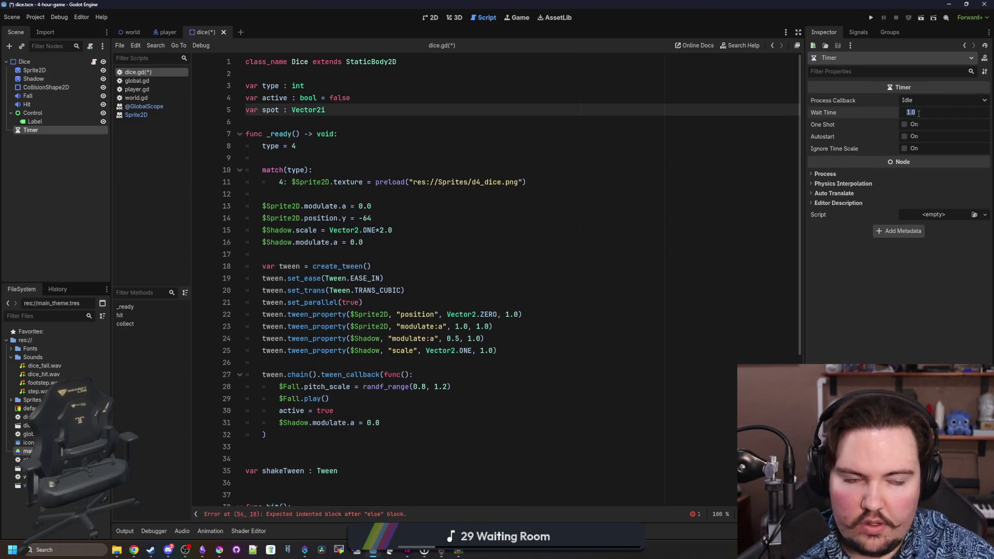
left_click(756, 137)
key("ctrl+s")
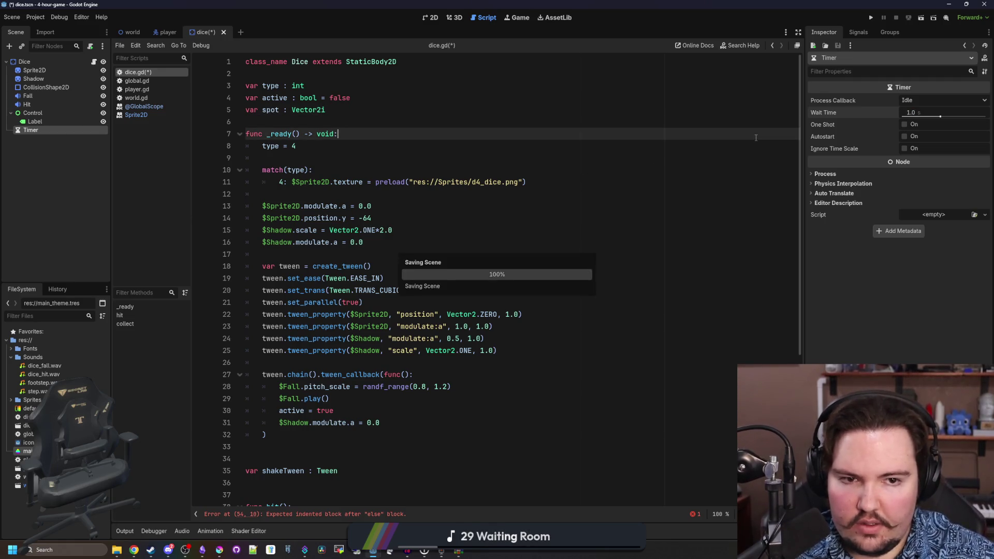
- In the else branch, write $Control/Label.visible = true and $Timer.start(1.0), then save
scroll(282, 390, "down", 6)
left_click(296, 487)
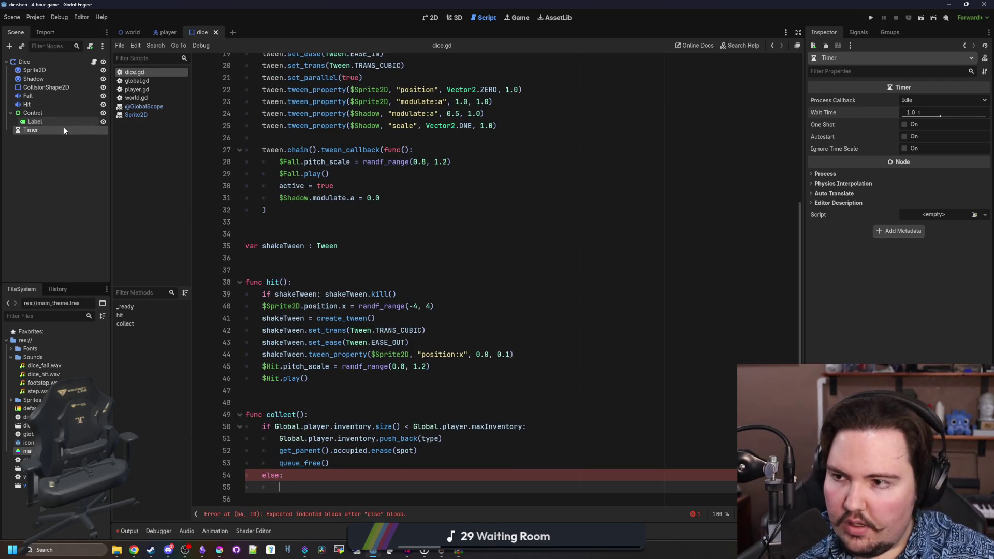
left_click_drag(147, 298, 300, 489)
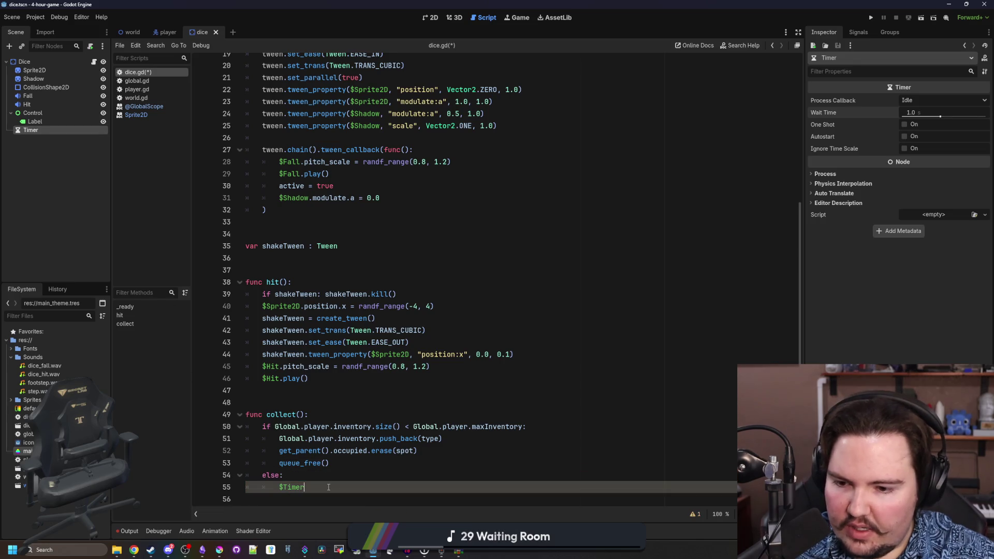
type(".start(")
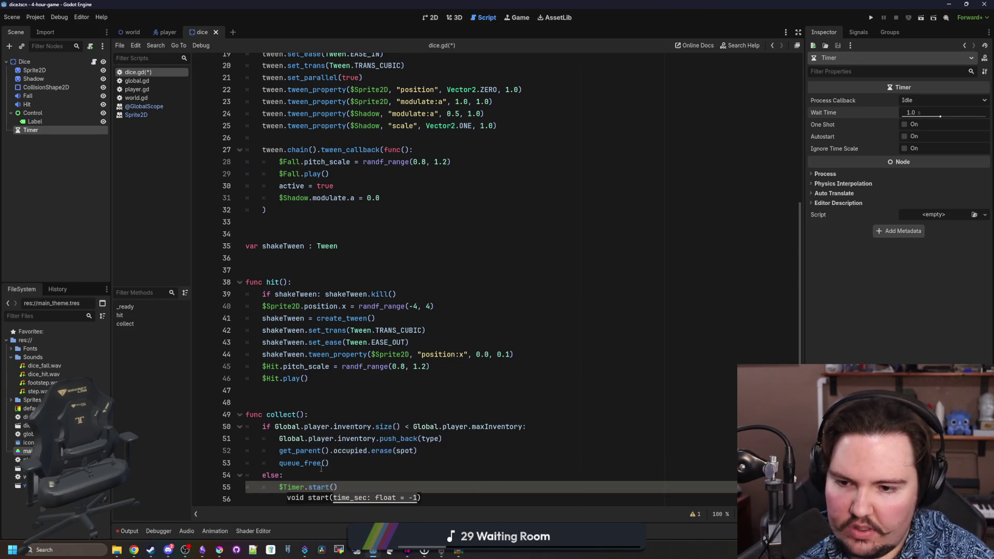
type("1.0")
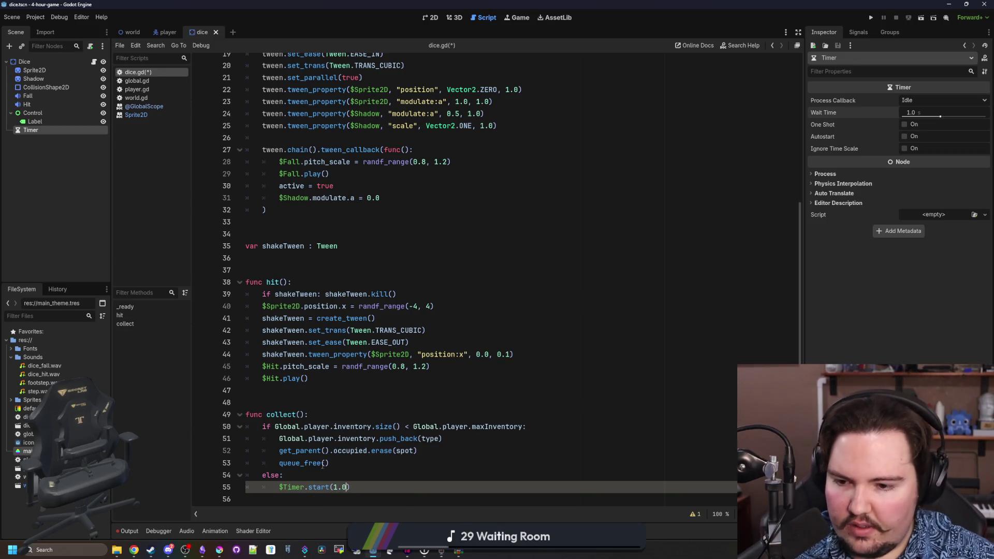
left_click(321, 472)
key("Return")
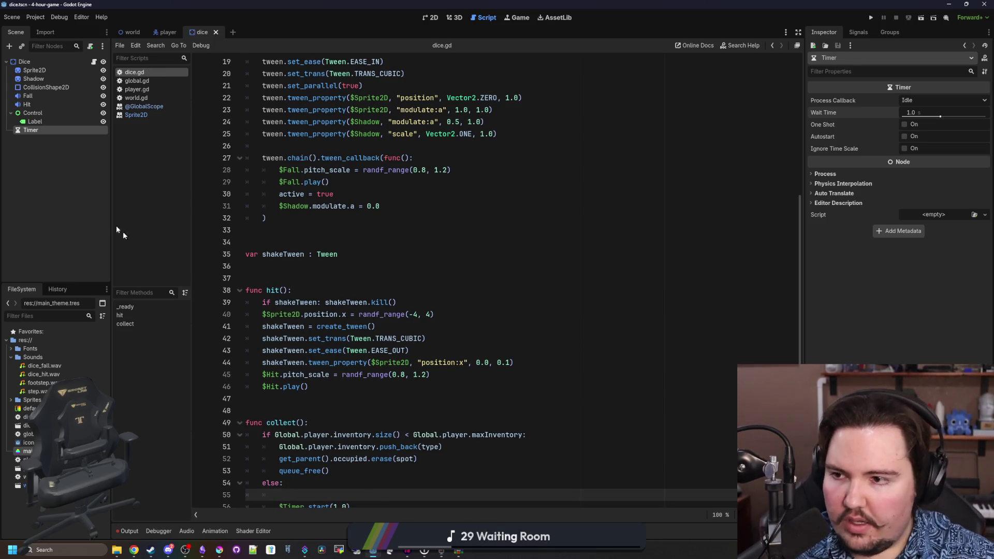
left_click_drag(51, 119, 321, 482)
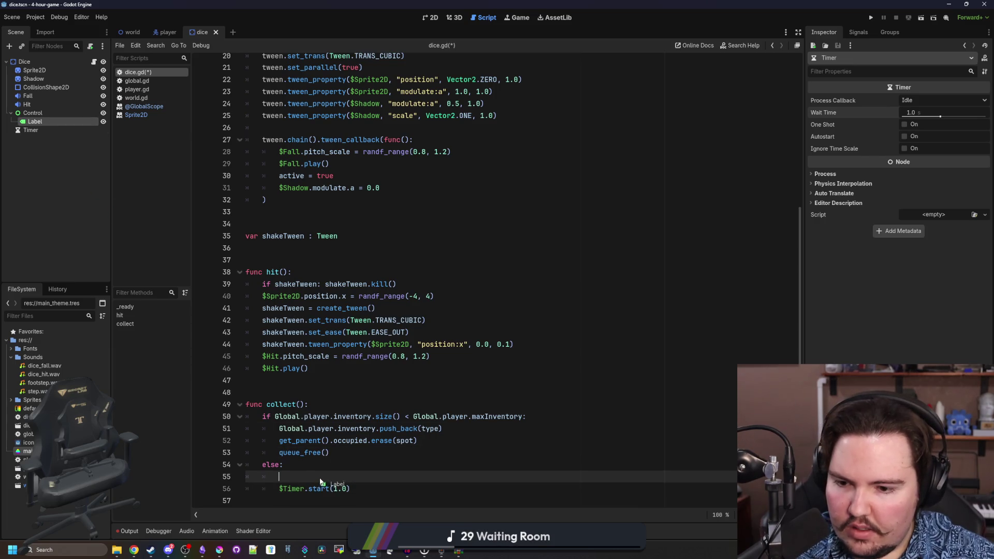
type(".visible = true")
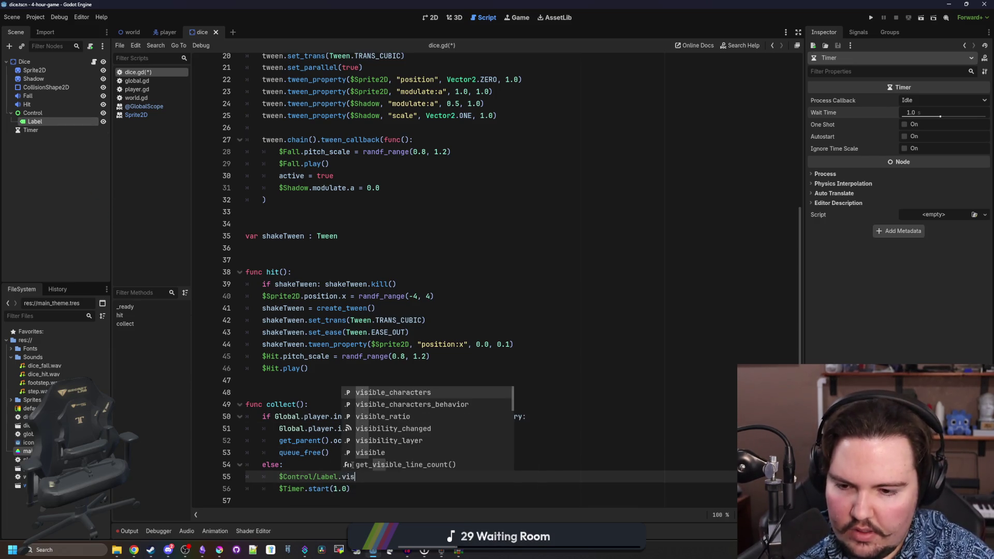
left_click(334, 464)
key("ctrl+s")
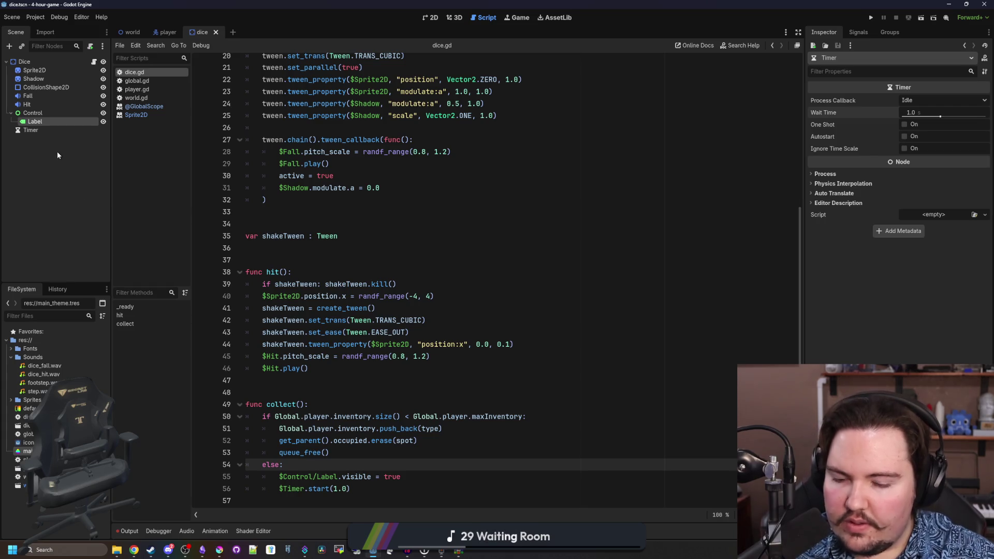
- Connect the Timer's timeout signal to a new _on_timer_timeout function
left_click(372, 494)
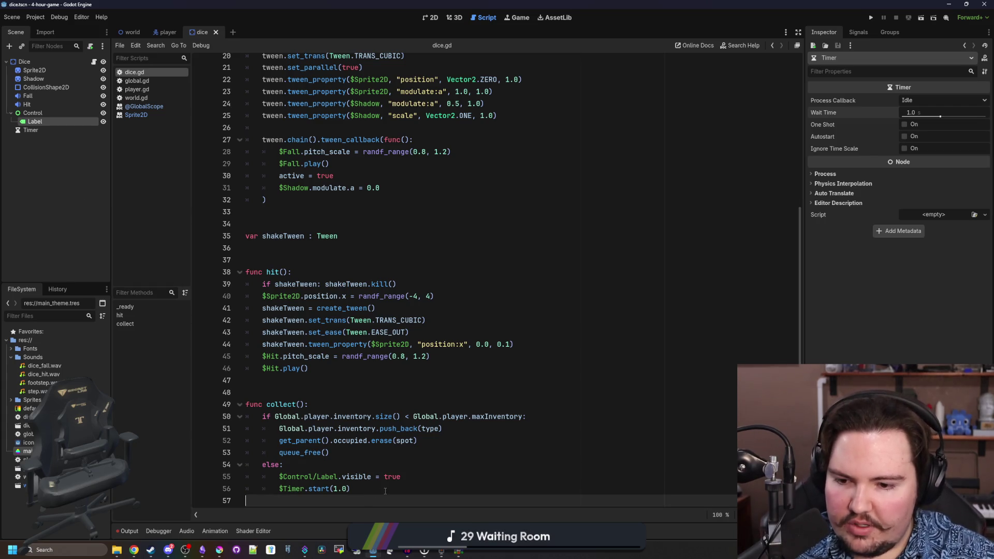
left_click(35, 132)
left_click(858, 33)
right_click(846, 72)
left_click(865, 80)
left_click(463, 367)
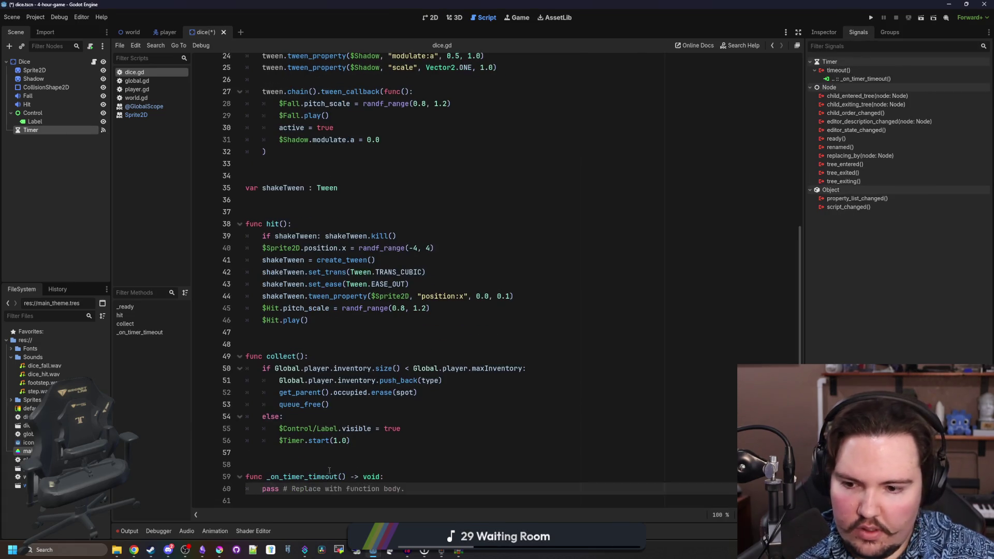
- Replace pass in _on_timer_timeout with the Label visibility line so it hides the label, and save
left_click_drag(433, 494, 262, 489)
key("BackSpace")
left_click_drag(401, 428, 285, 428)
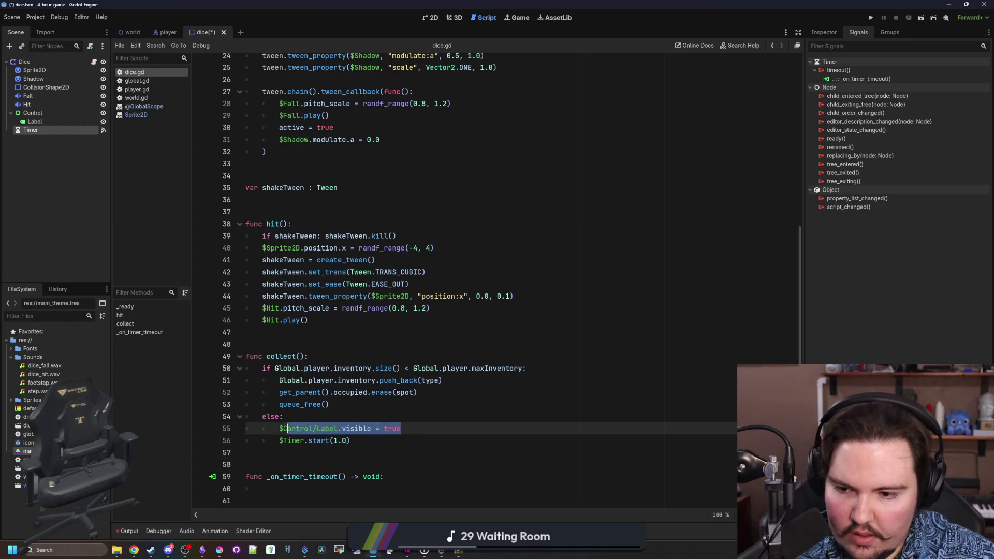
key("ctrl+c")
left_click(295, 489)
key("ctrl+v")
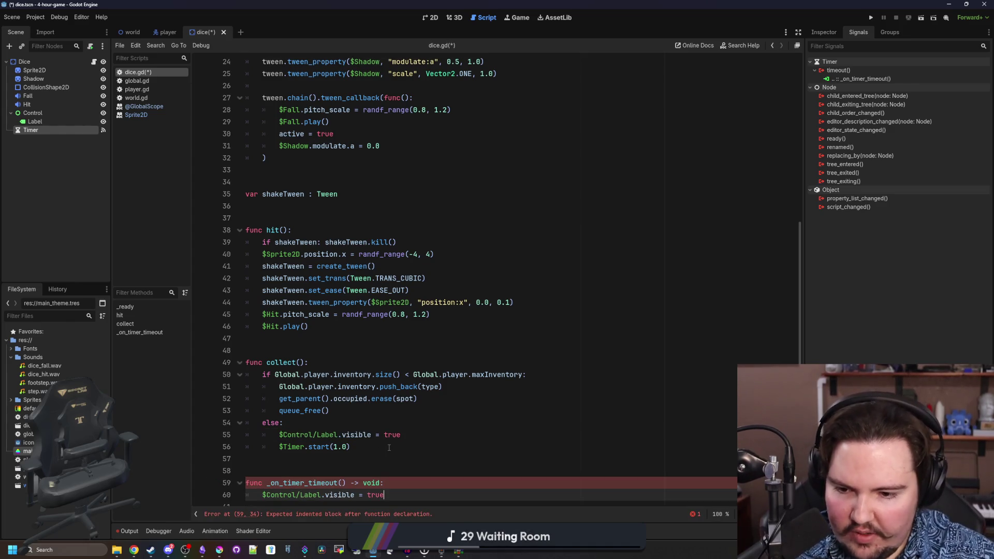
left_click(389, 447)
key("ctrl+s")
left_click(326, 423)
key("Down")
key("Down")
key("Down")
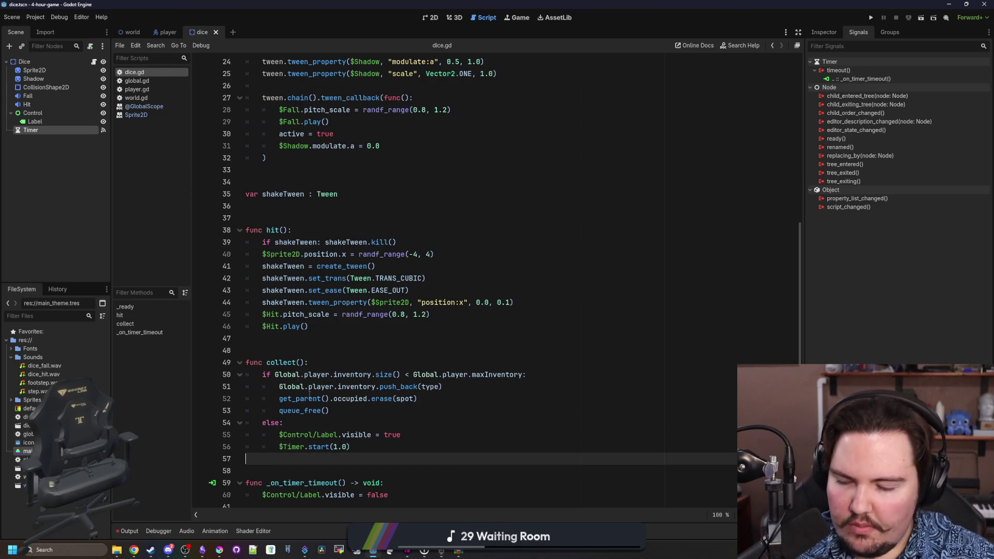
left_click(301, 350)
scroll(300, 348, "up", 5)
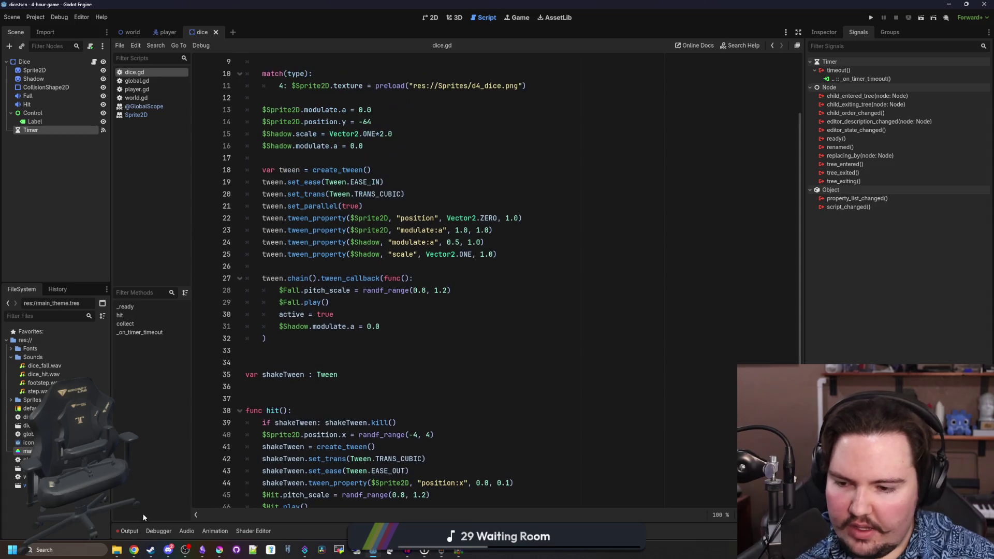
- Record two short clips in Sound Recorder
key("alt+Tab")
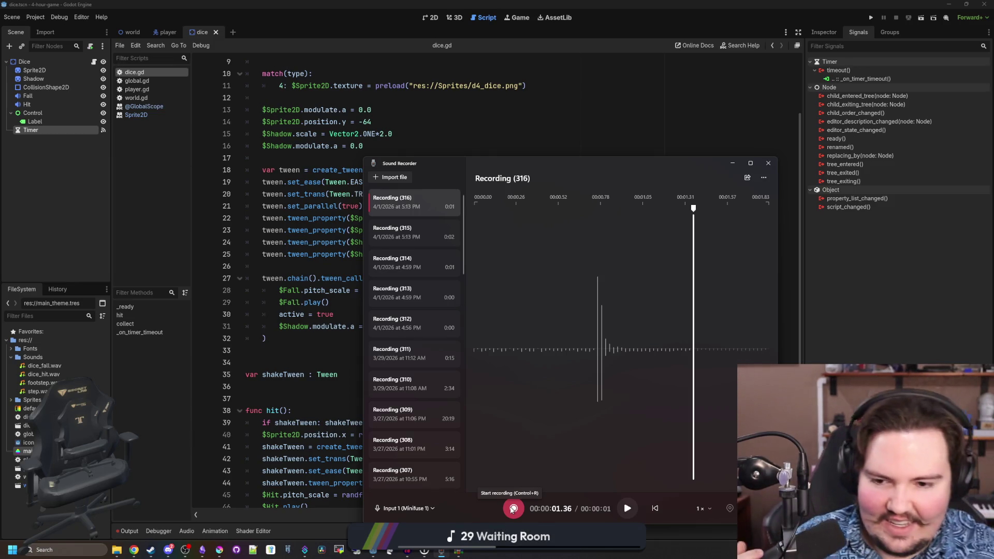
left_click(513, 508)
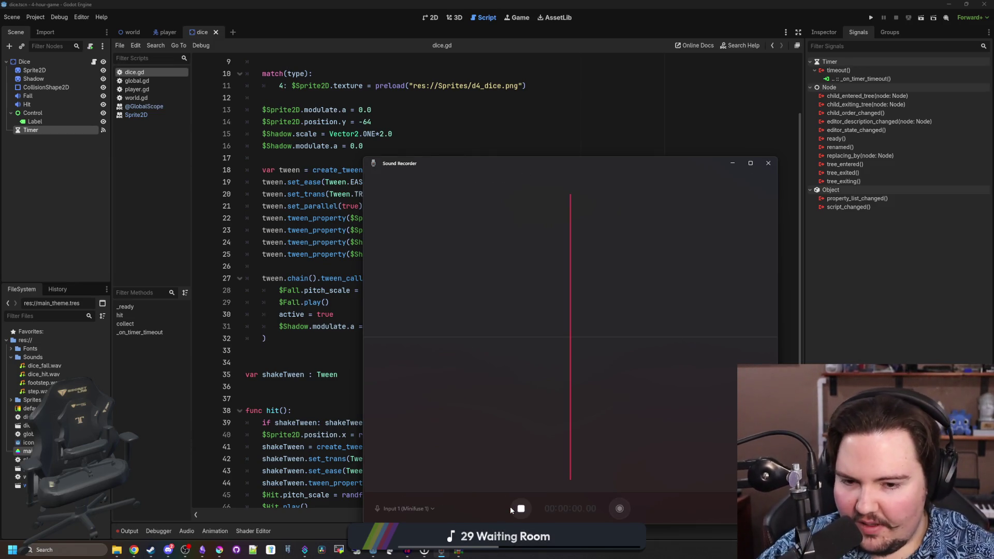
left_click(521, 508)
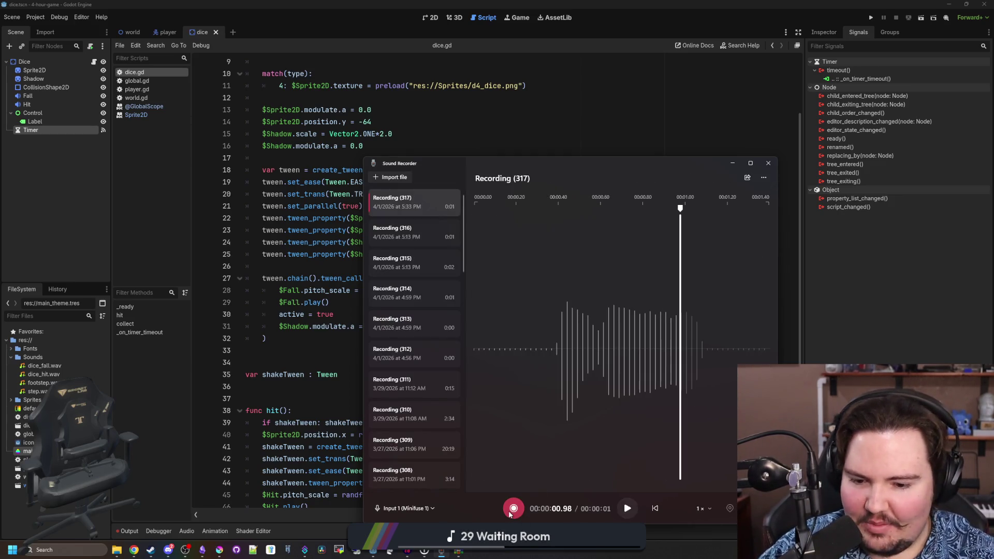
left_click(508, 511)
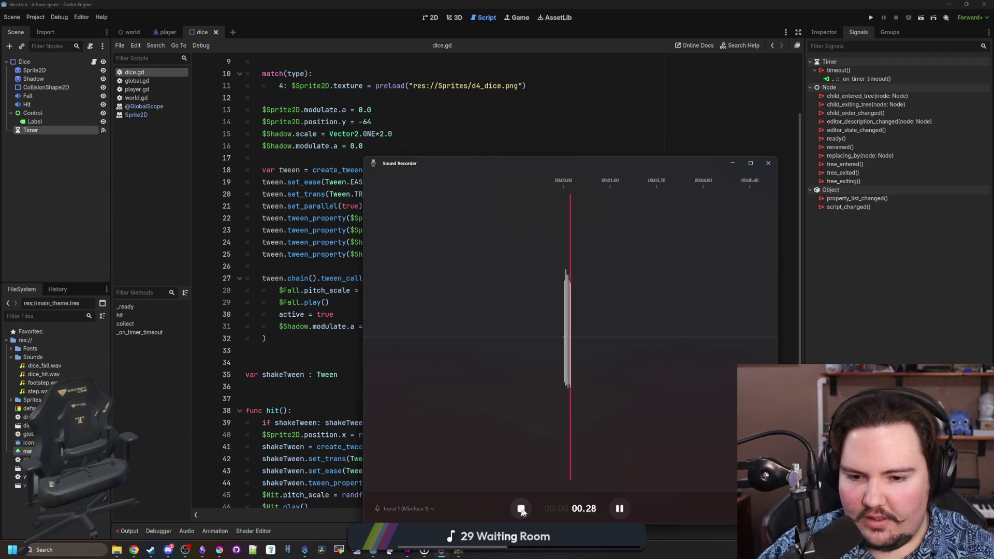
left_click(522, 511)
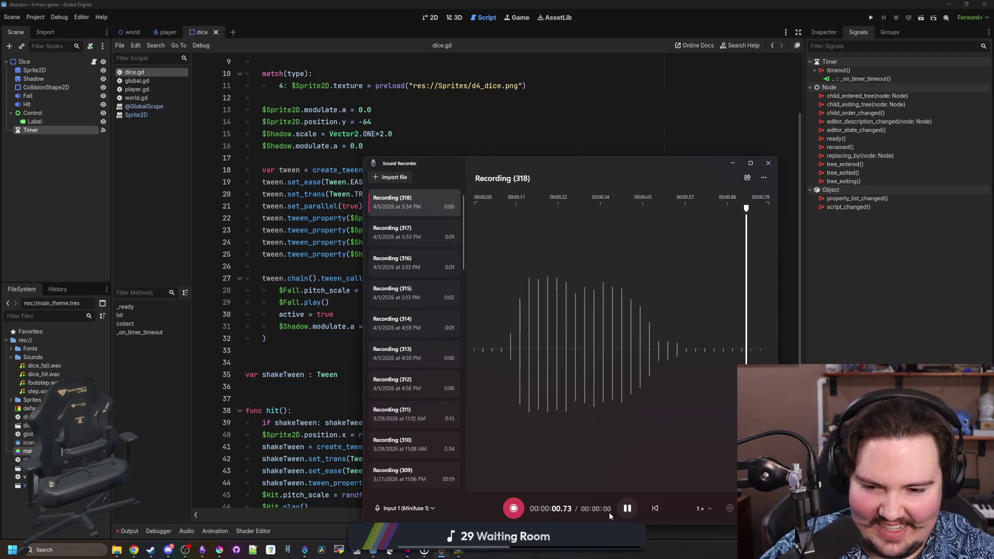
- Show Recording (318) in its folder and minimize Sound Recorder
right_click(427, 204)
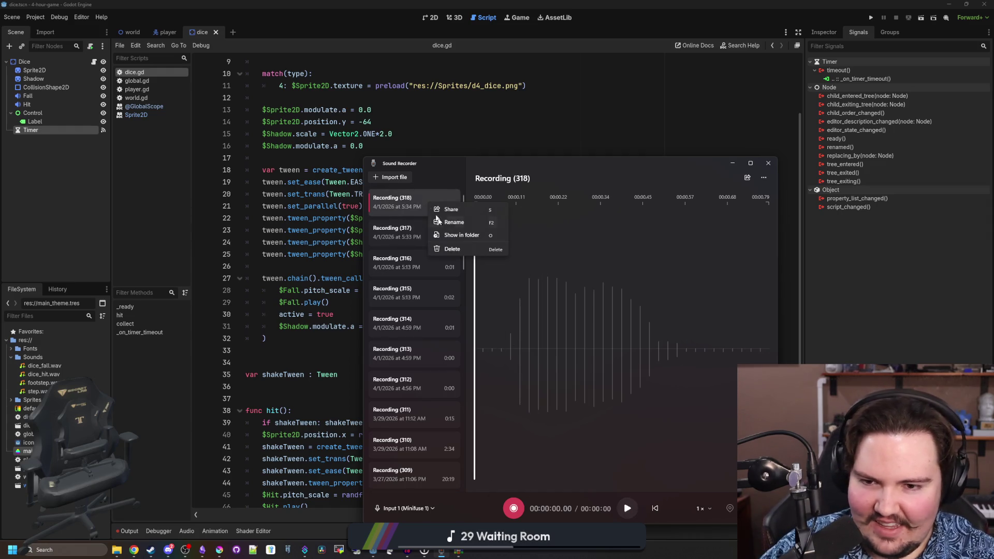
left_click(475, 236)
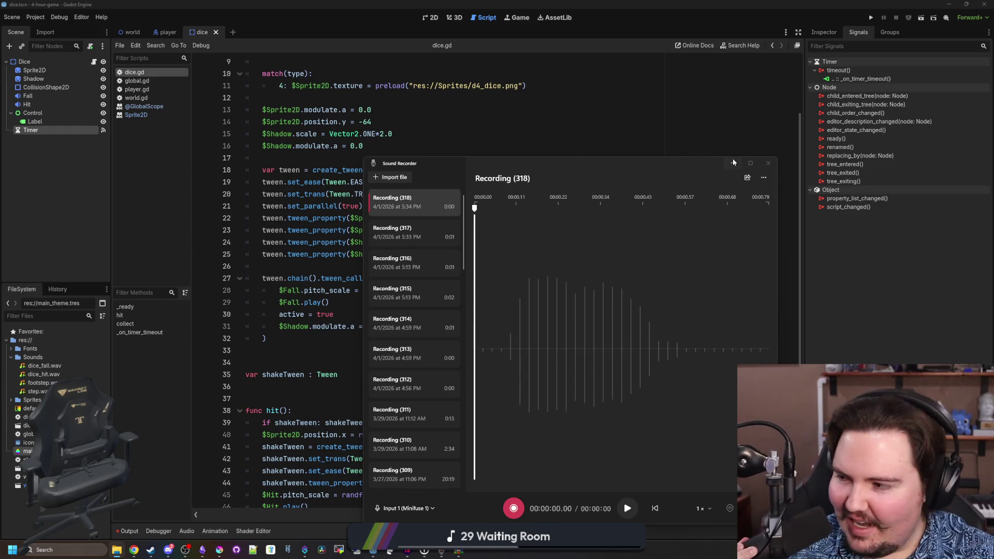
left_click(733, 163)
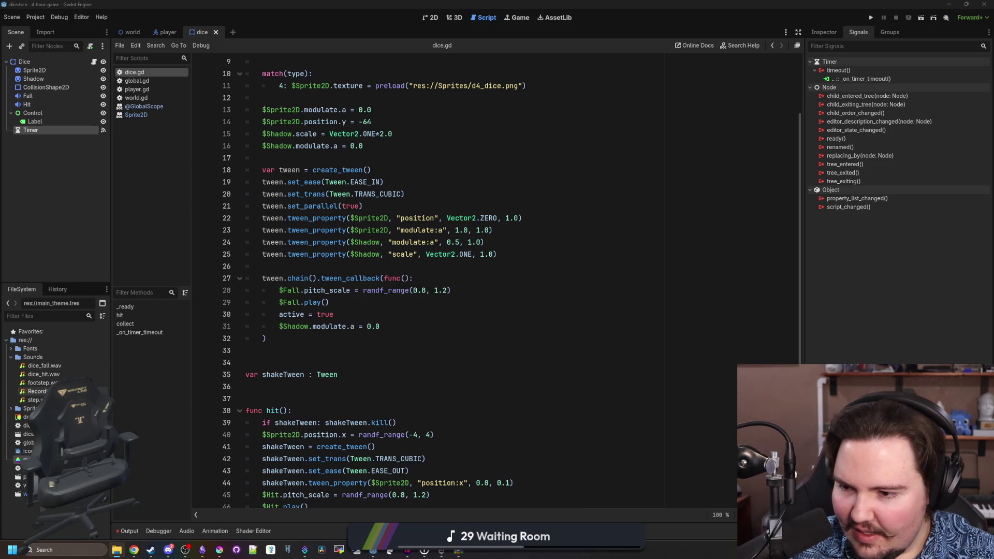
- Rename the new recording in the Sounds folder to error.wav
right_click(71, 391)
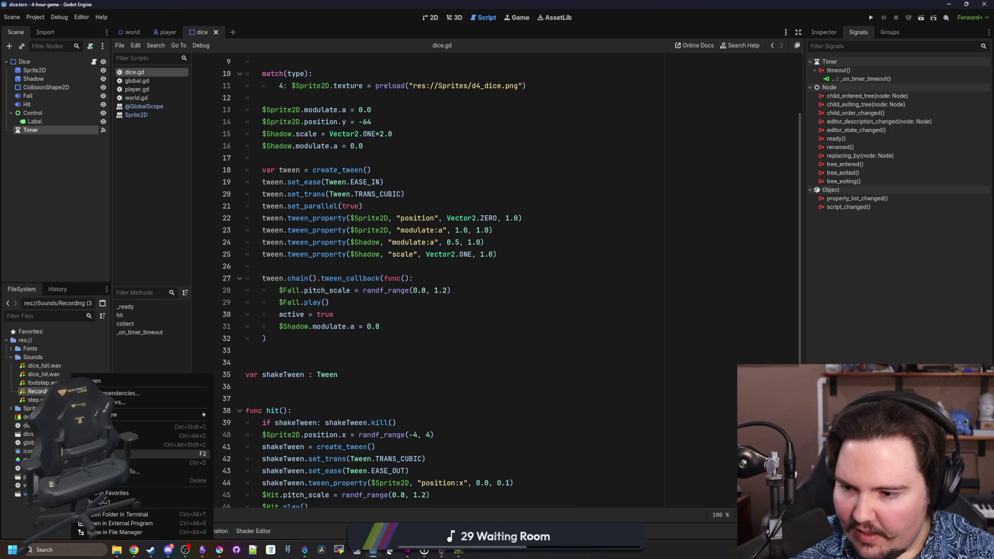
left_click(145, 453)
type("or")
key("Return")
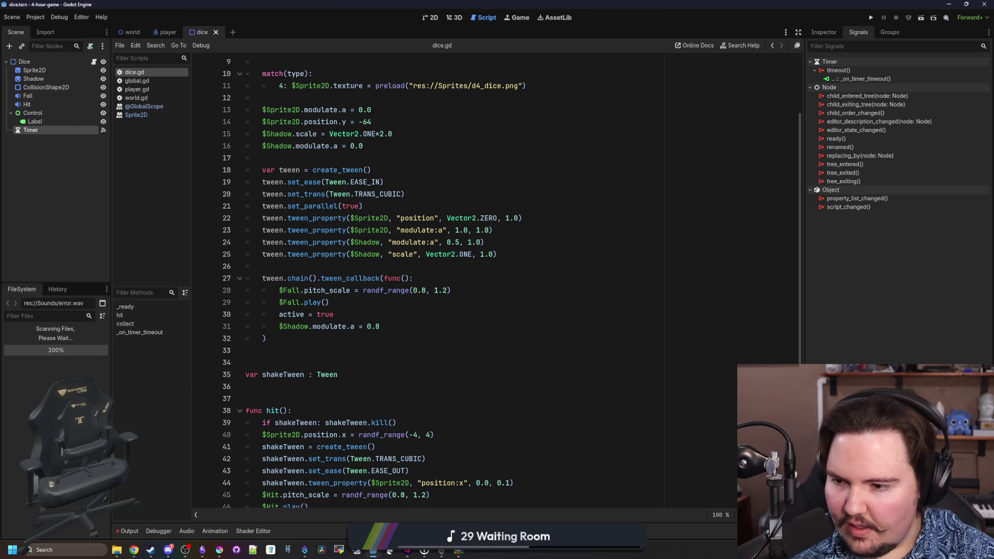
left_click(423, 367)
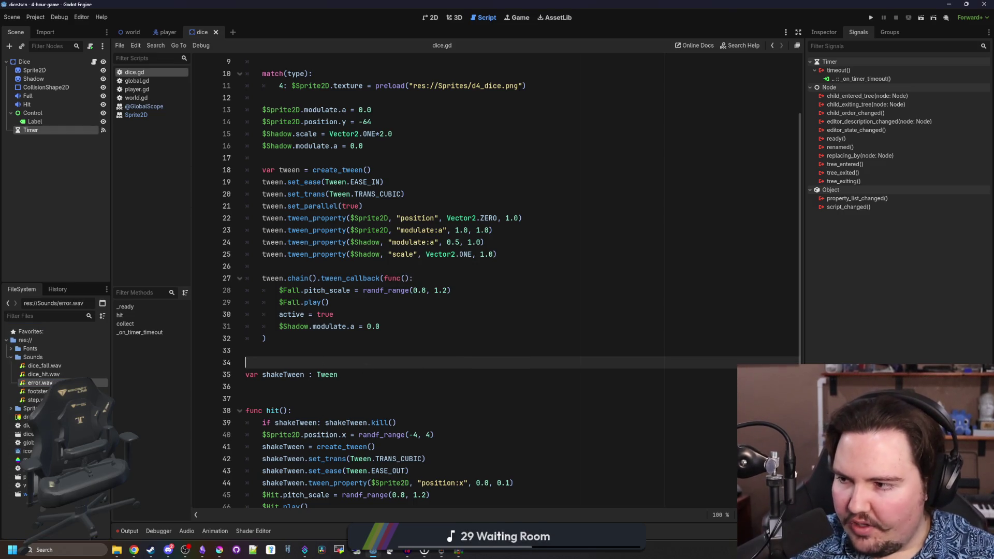
- Launch FL Studio 12 from Windows search and start adding a child node to Dice
left_click(72, 551)
type("fl studio 12")
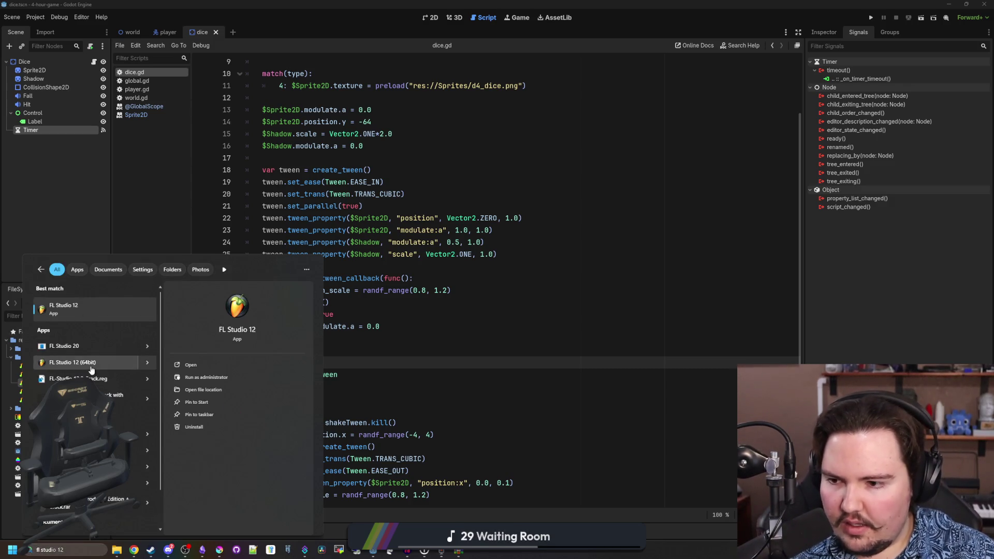
left_click(194, 348)
left_click(549, 317)
left_click(342, 363)
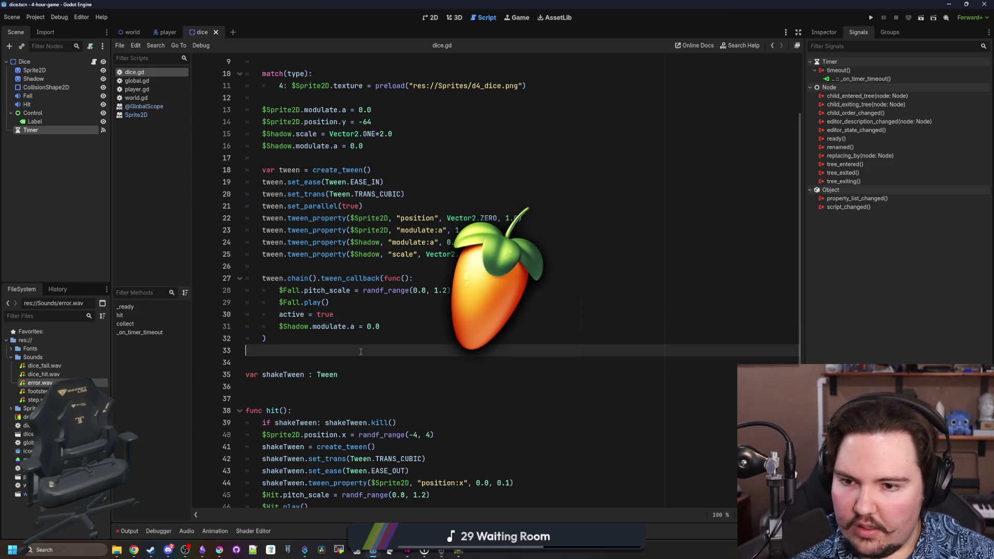
right_click(47, 63)
left_click(74, 81)
- Add an AudioStreamPlayer to Dice with error.wav as its stream on the SFX bus
type("audio")
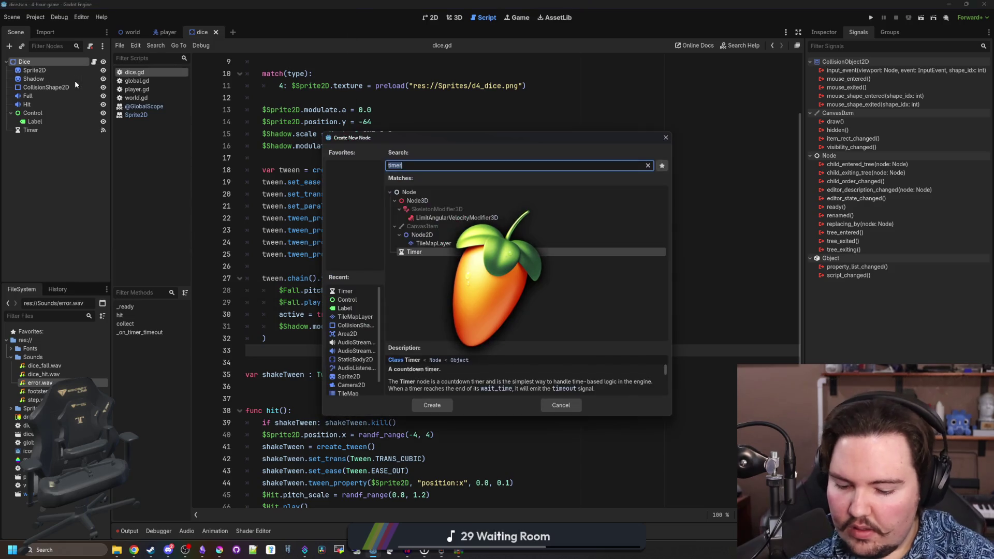
key("Down")
key("Down")
key("Down")
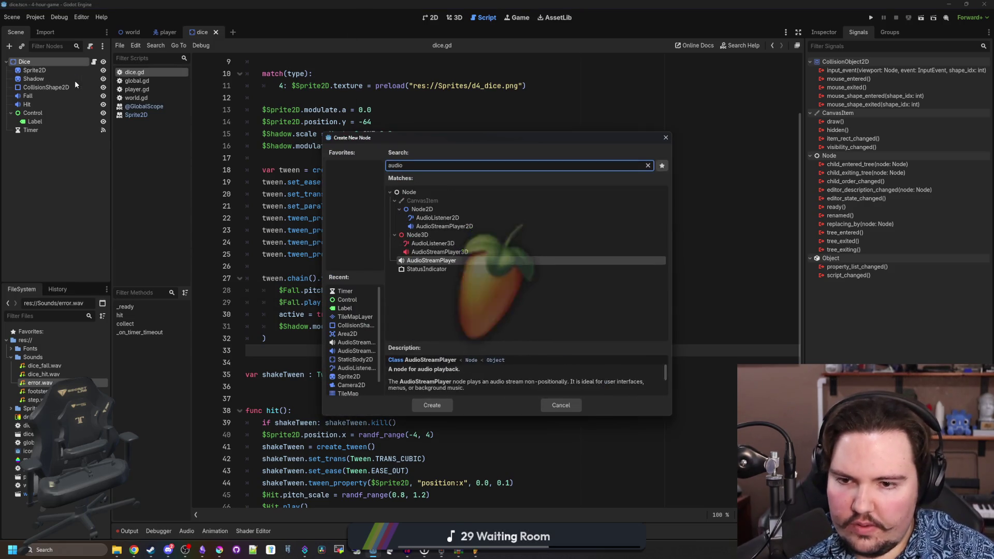
key("Return")
left_click(831, 35)
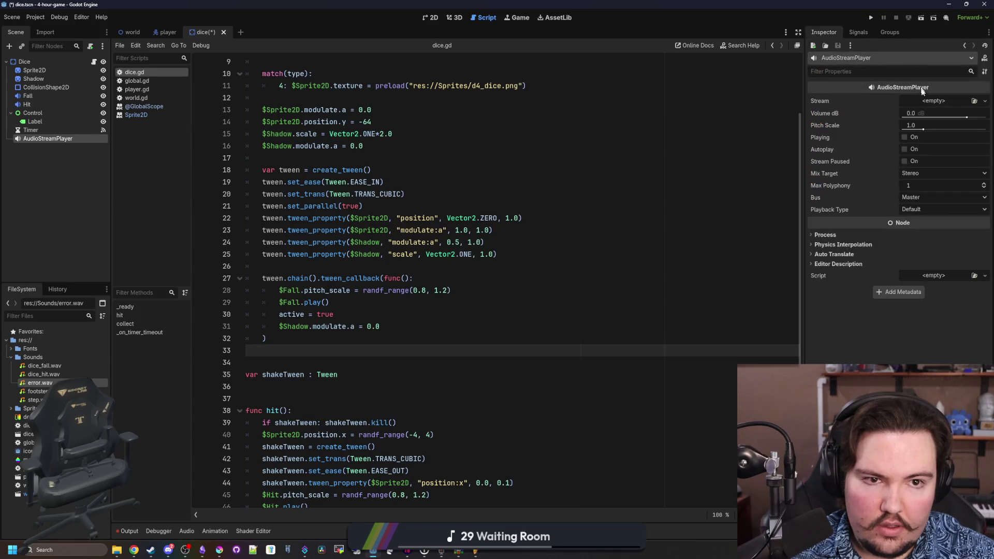
left_click(974, 101)
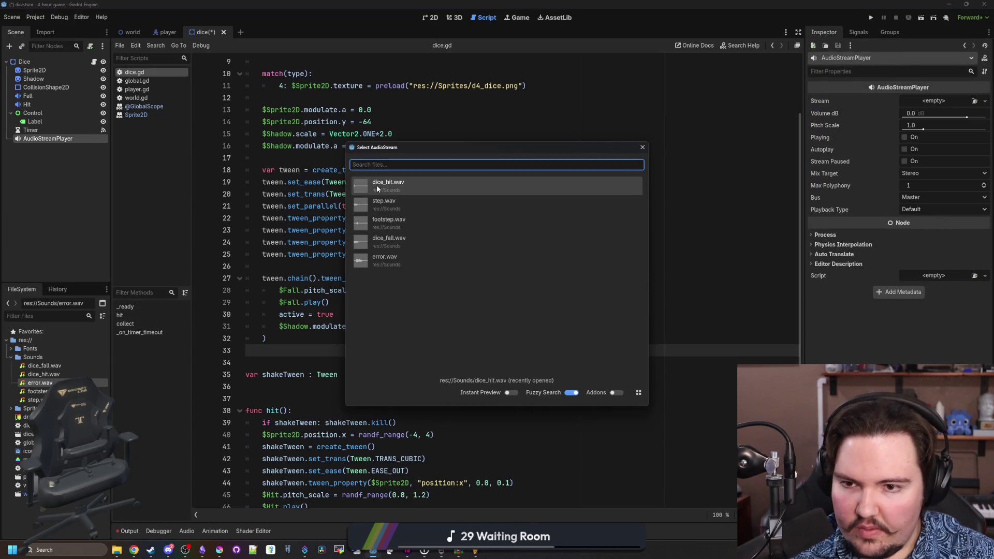
left_click(392, 261)
left_click(958, 102)
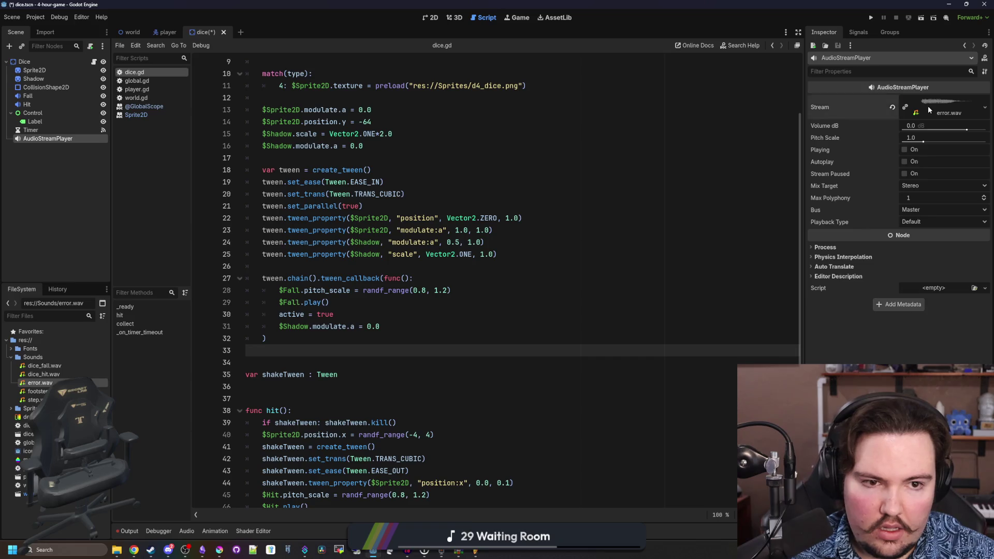
left_click(917, 334)
left_click(926, 359)
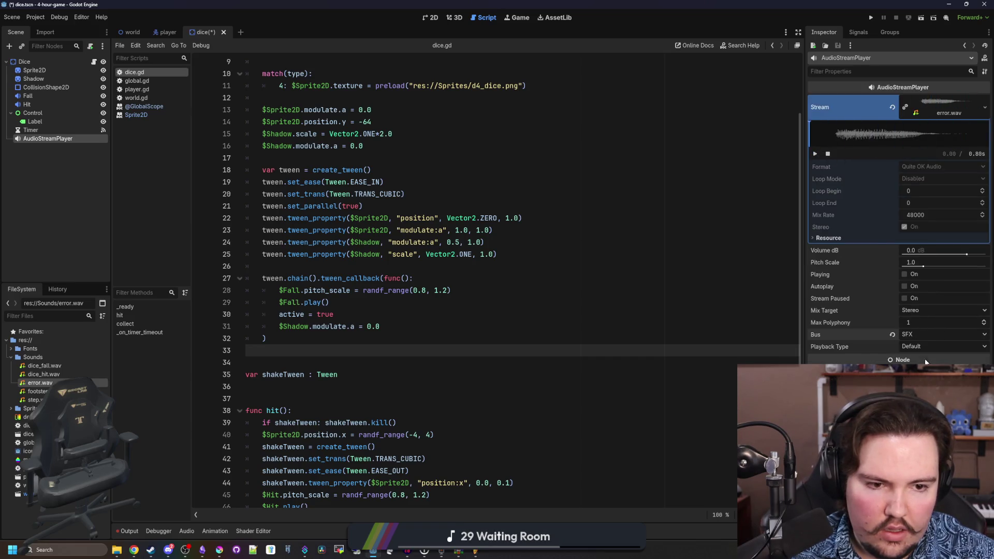
- Save the scene and script, then open a new line after $Timer.start(1.0)
left_click(509, 302)
key("ctrl+s")
key("Down")
key("Down")
key("Down")
key("ctrl+s")
scroll(419, 509, "down", 5)
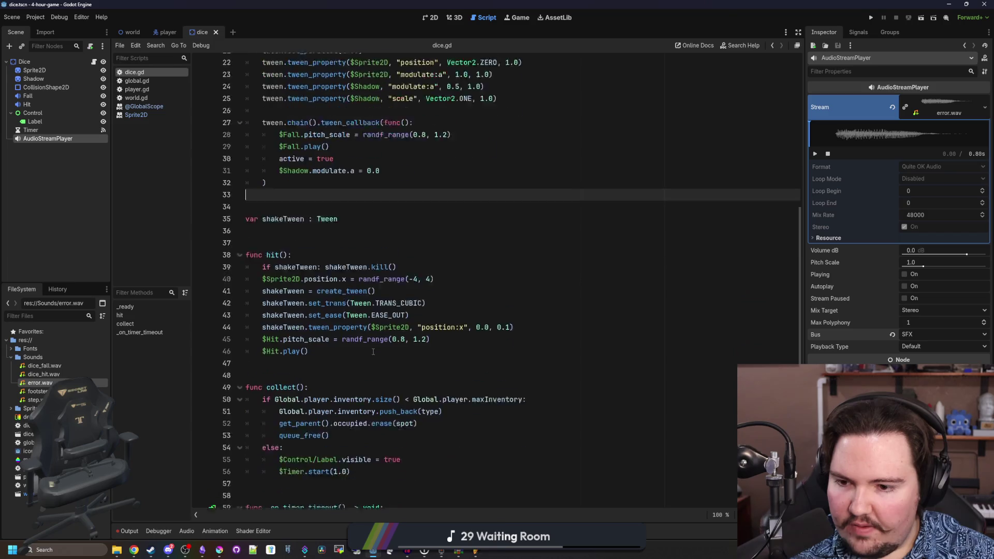
left_click(349, 441)
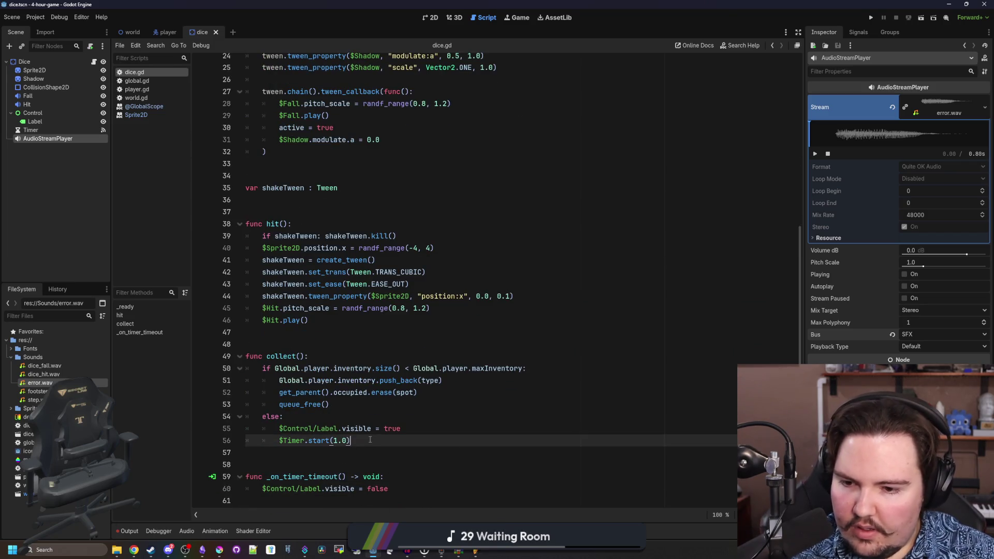
key("Return")
- Rename the player to Error, insert $Error into collect()'s full branch, and run the game
double_click(27, 139)
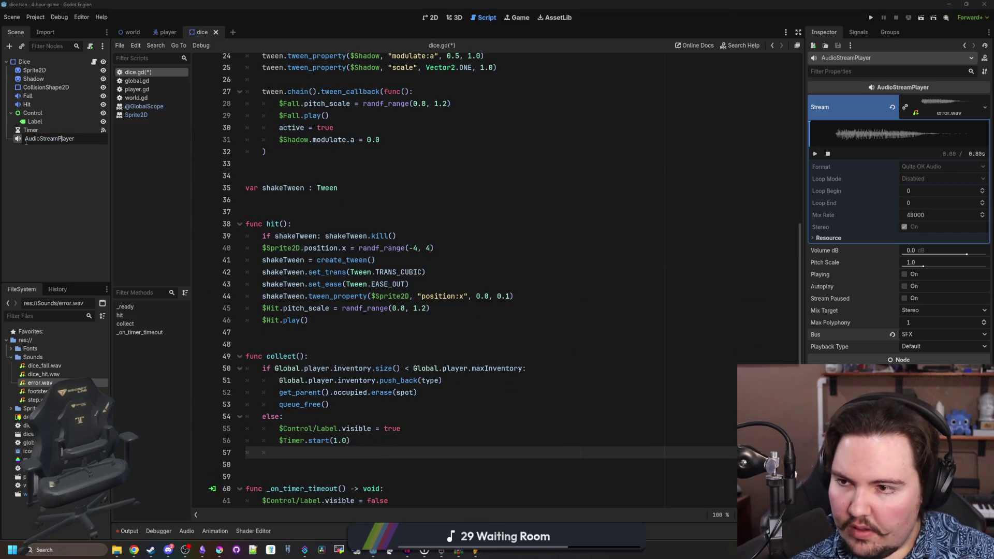
type("Erro")
key("Return")
mouse_move(33, 145)
left_mouse_down()
mouse_move(345, 473)
mouse_move(347, 454)
left_mouse_up()
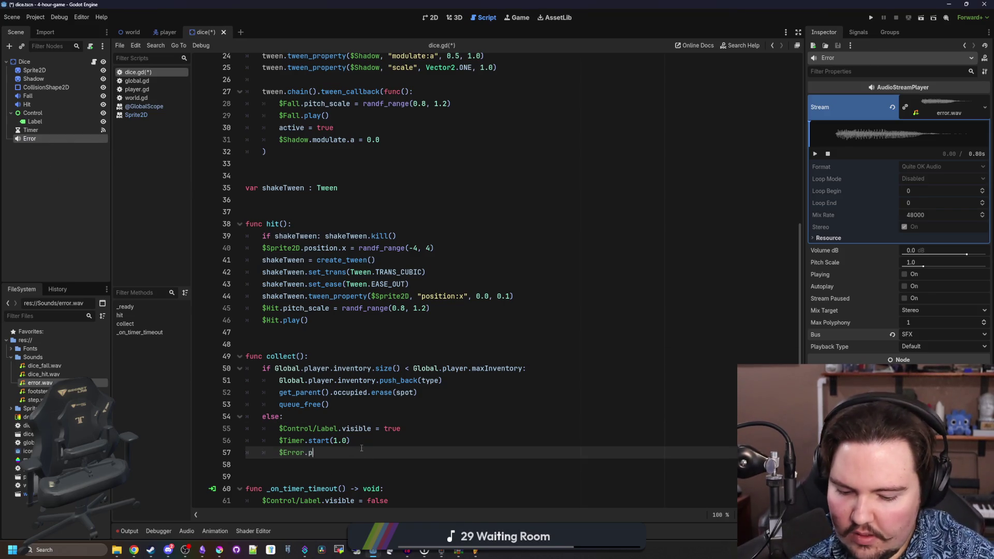
key("F5")
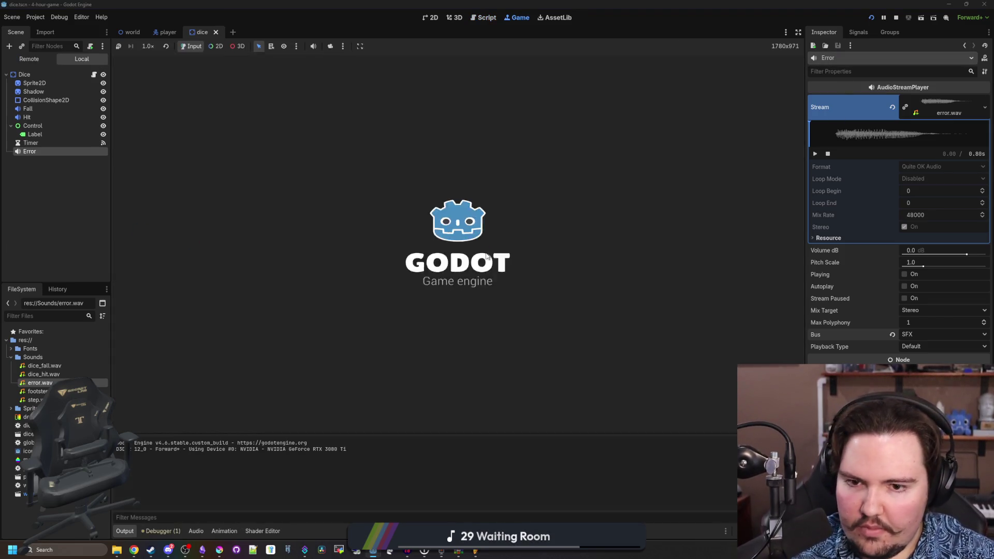
- Walk the player into several dice to trigger Inventory Full! labels, then stop the game
key("a+s")
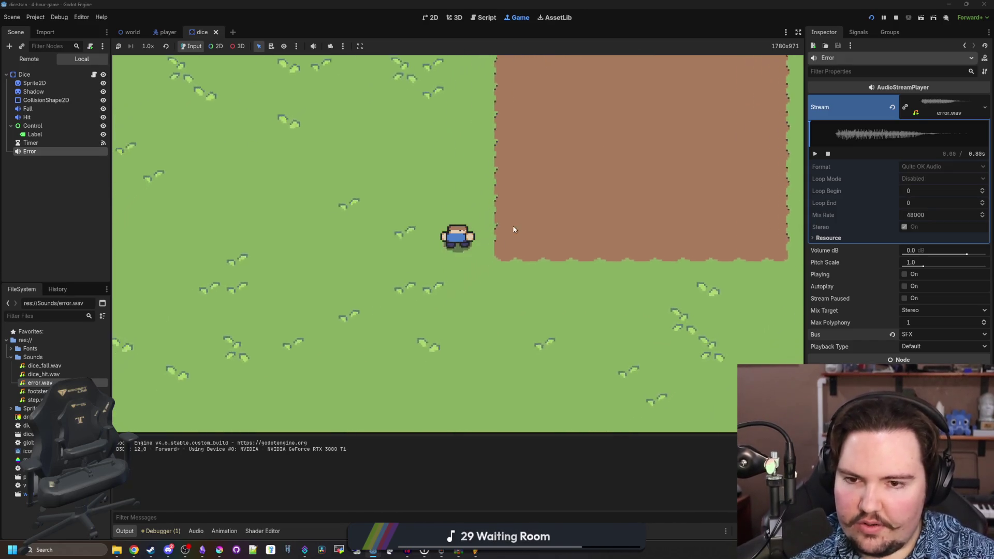
key("s+d")
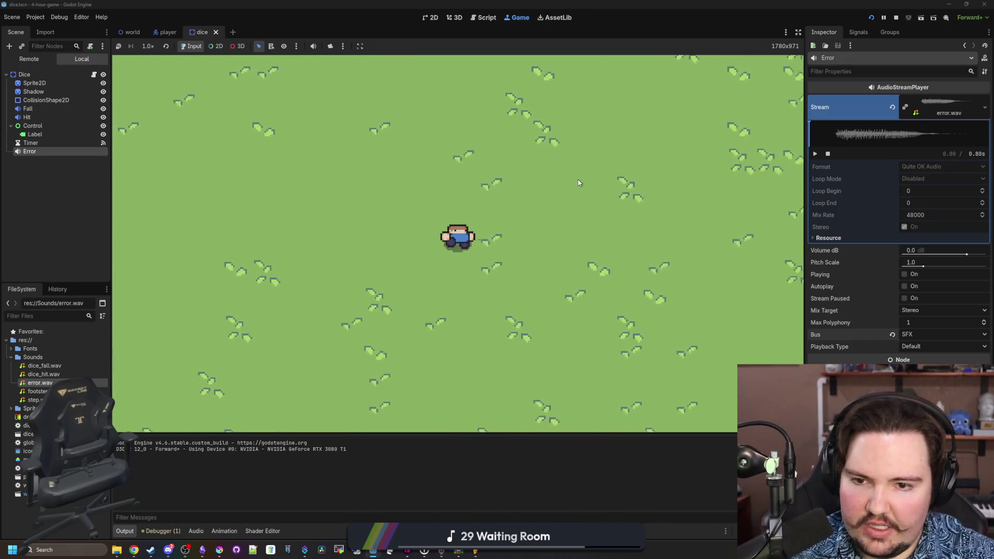
key("w")
key("s+d")
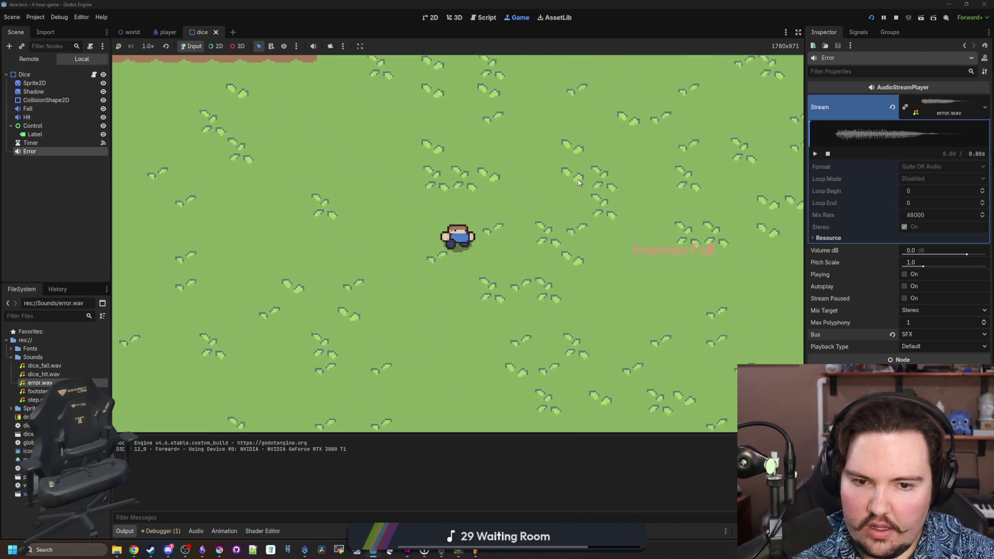
key("w+d")
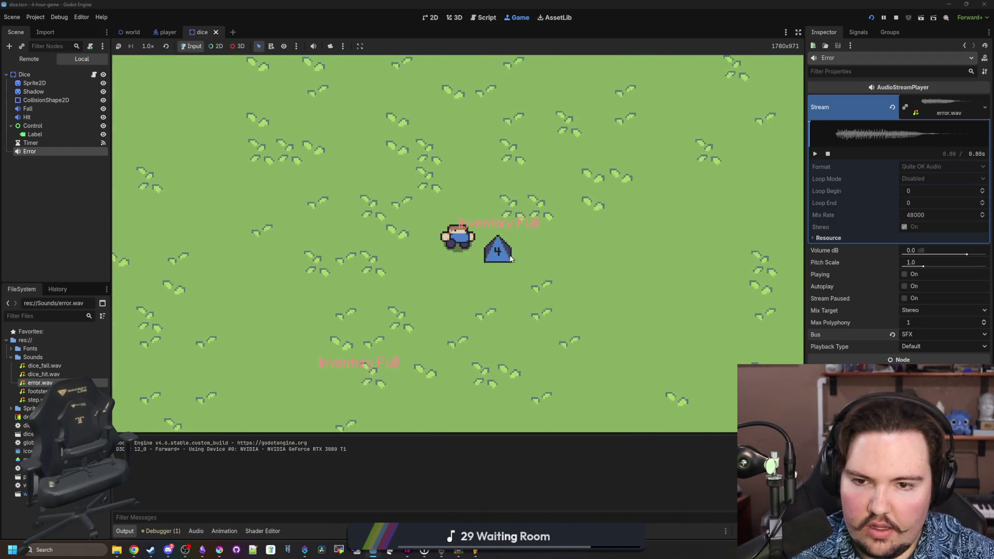
key("s+a")
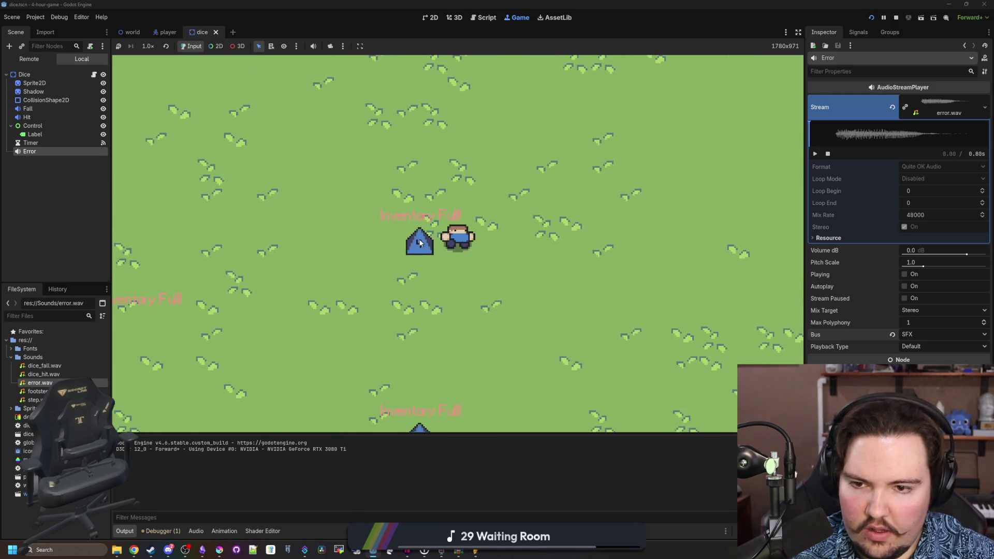
key("s+a")
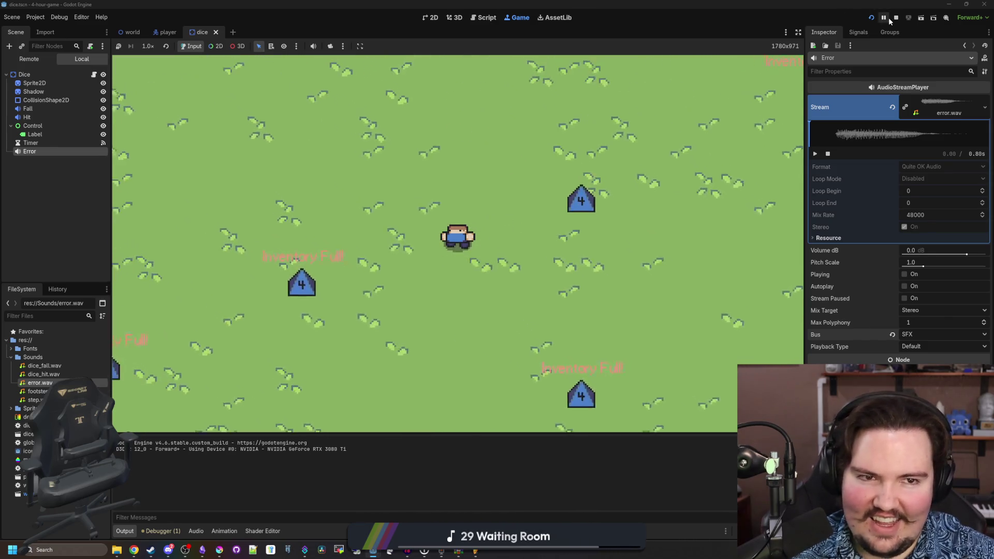
left_click(896, 18)
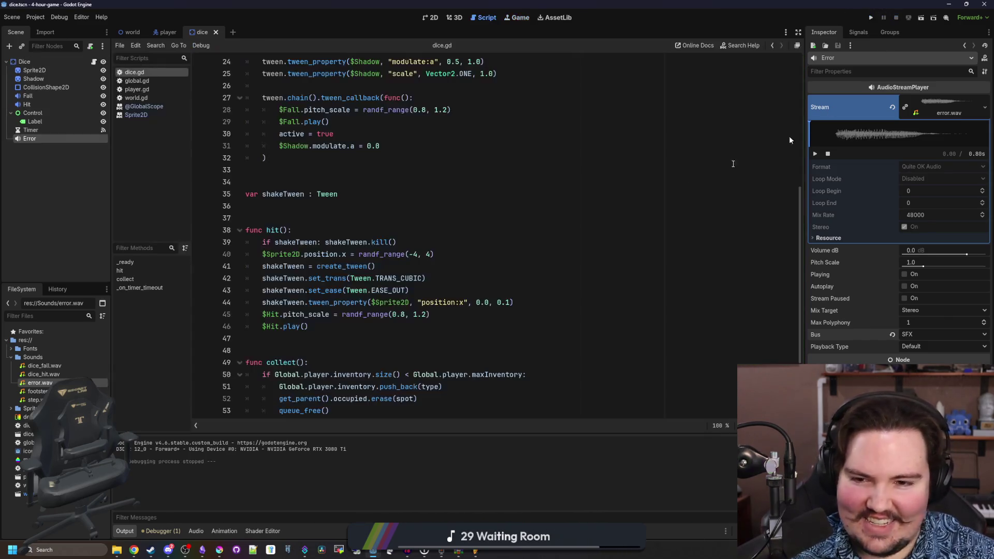
- Inspect the Timer, Error and Label nodes, then save the dice scene
left_click(45, 130)
left_click(43, 137)
left_click(35, 121)
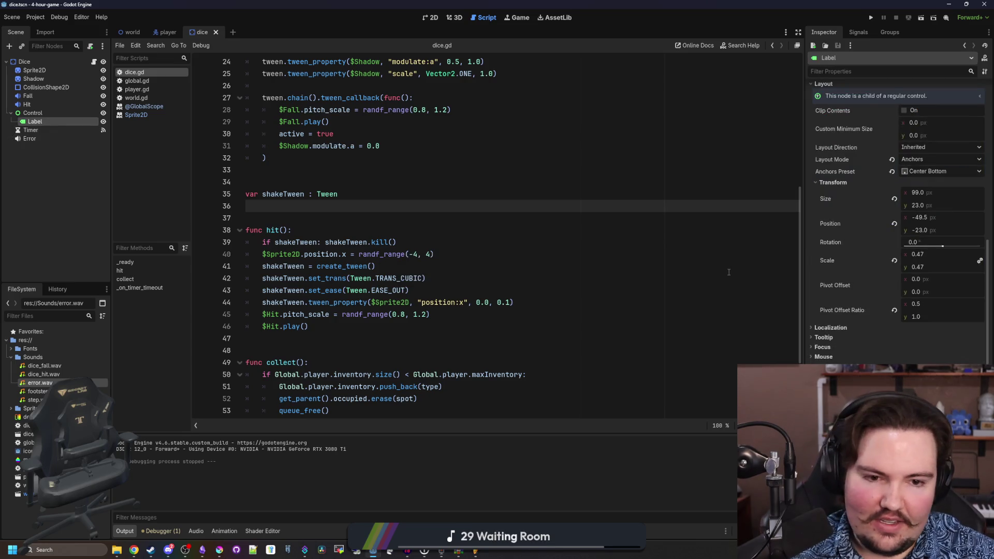
key("ctrl+s")
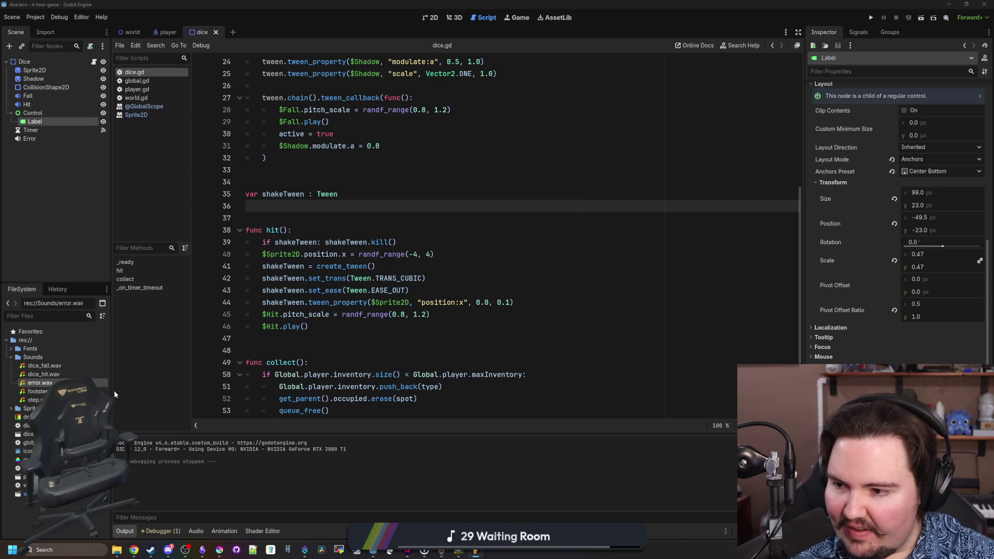
- In main_theme.tres, set the Label type's outline_size constant to give text a dark outline
left_click(28, 460)
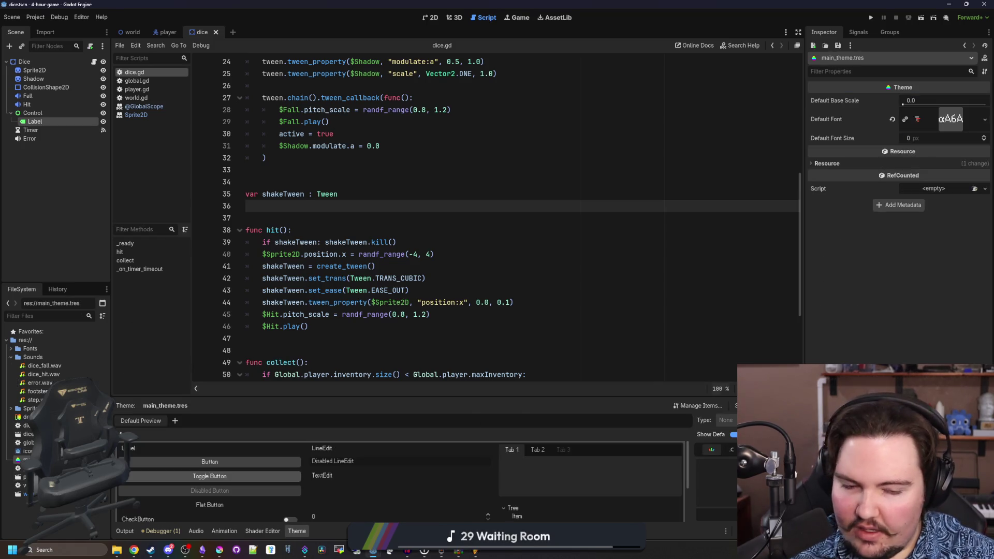
left_click_drag(650, 395, 642, 282)
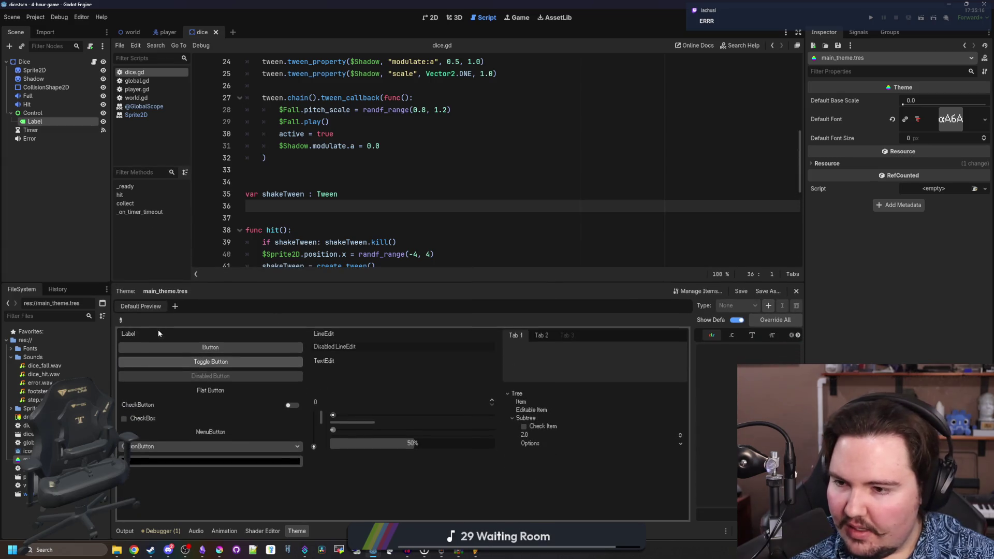
left_click(122, 320)
left_click(133, 337)
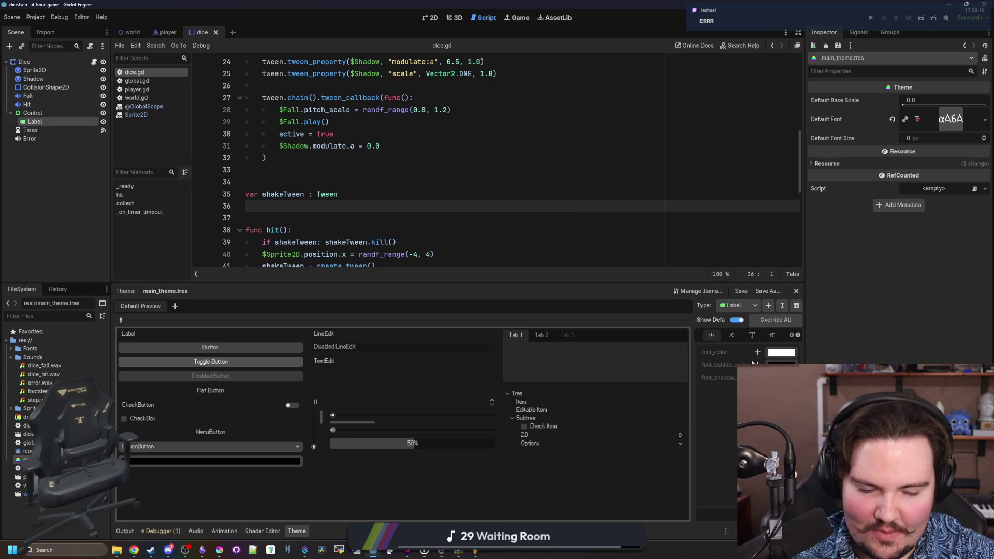
left_click(732, 335)
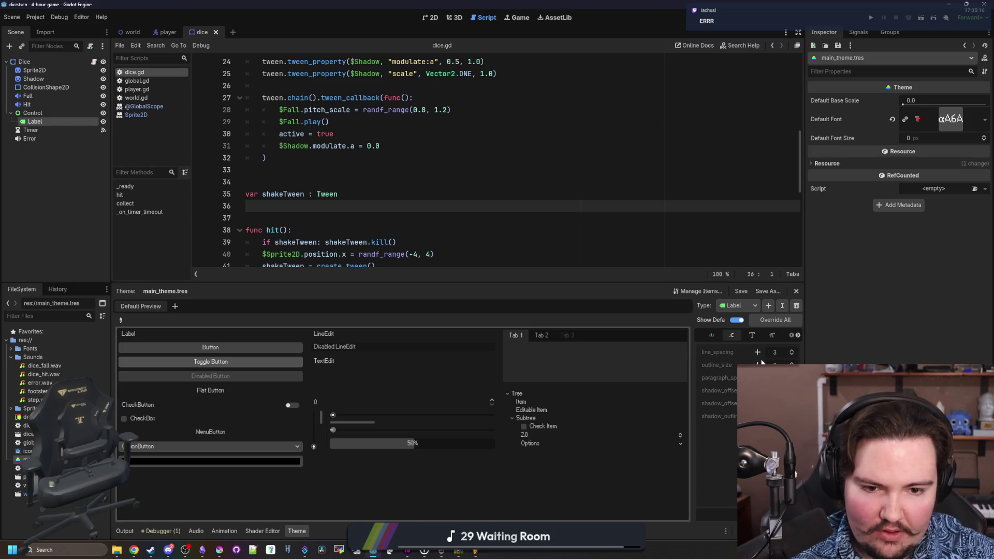
- In the dice scene's 2D view, hide the Inventory Full! label with its eye icon
left_click(433, 17)
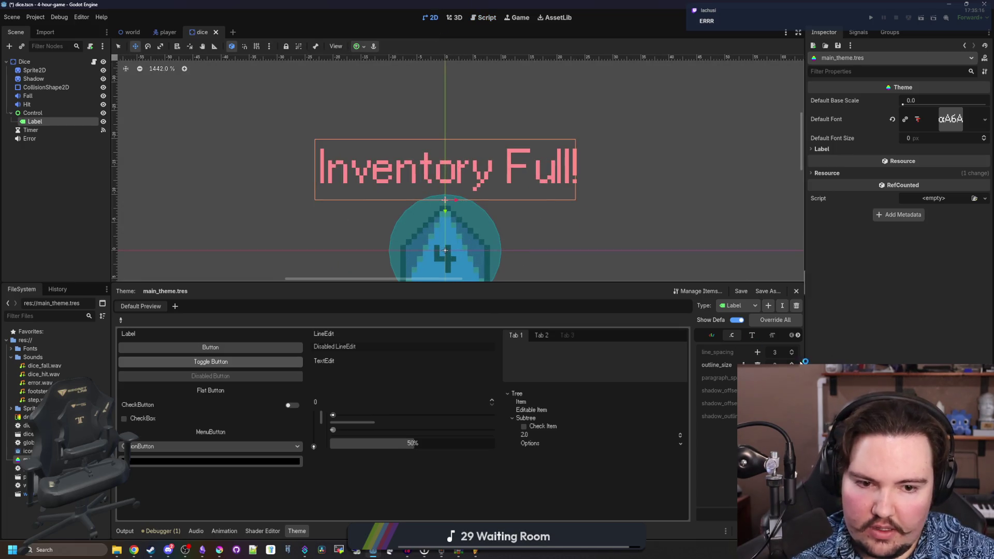
scroll(787, 364, "up", 5)
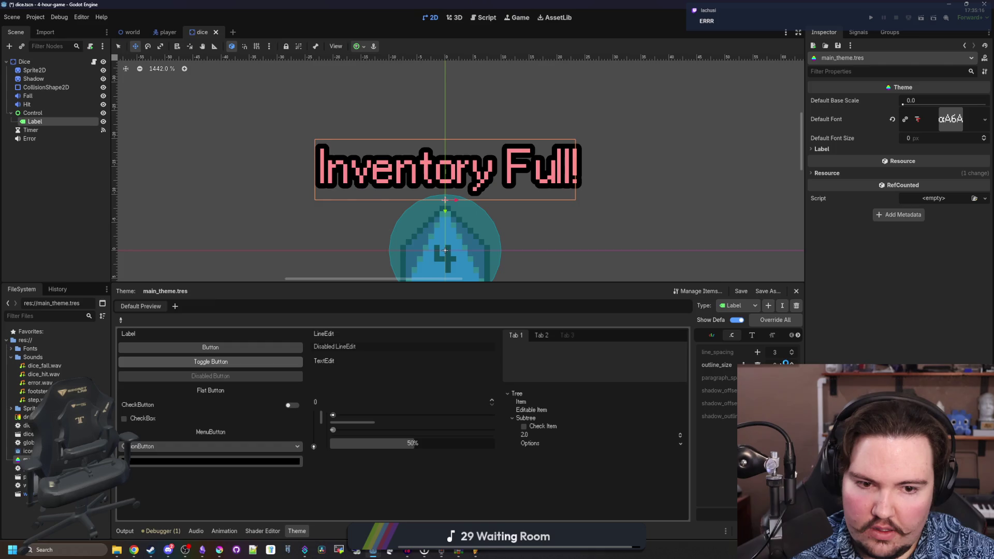
scroll(781, 363, "up", 2)
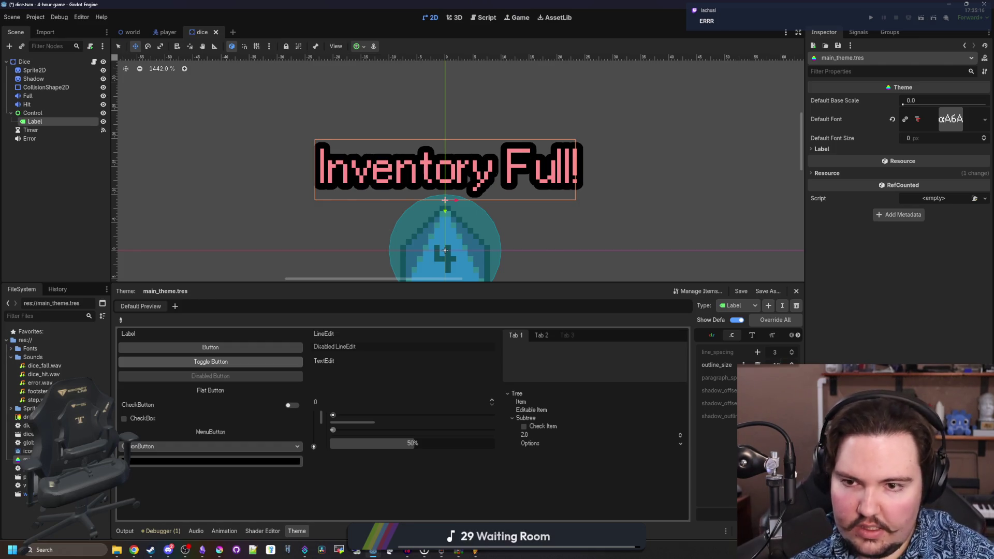
scroll(781, 363, "down", 1)
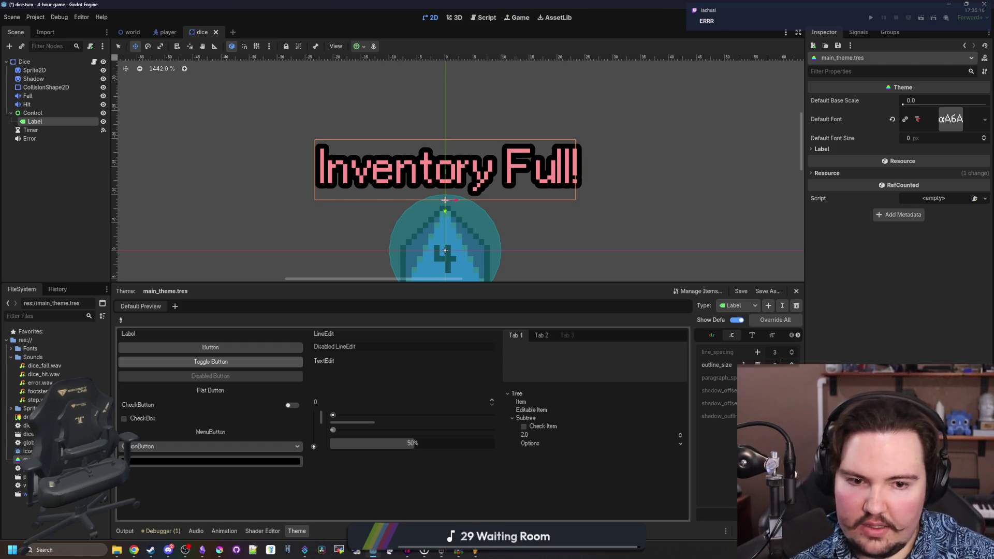
scroll(404, 161, "down", 9)
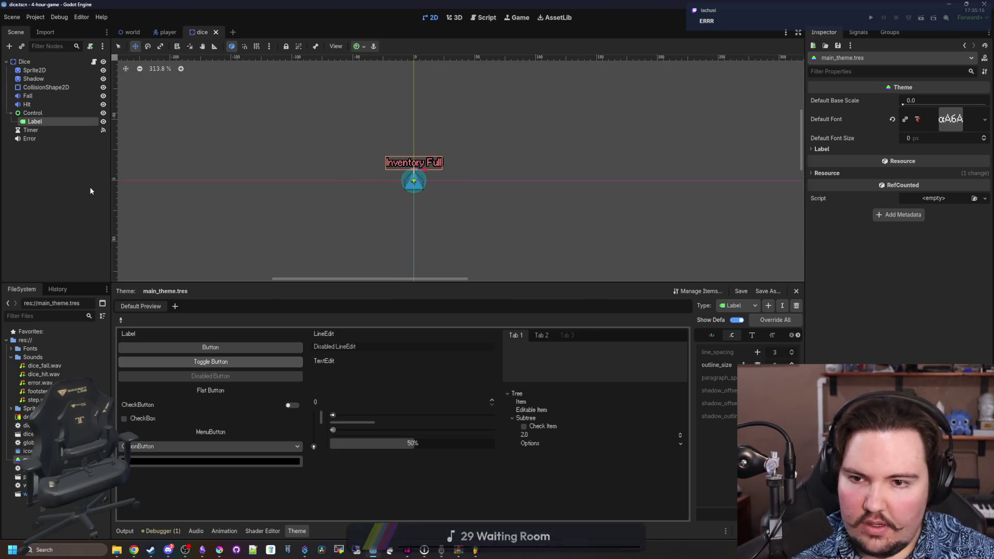
scroll(401, 163, "up", 6)
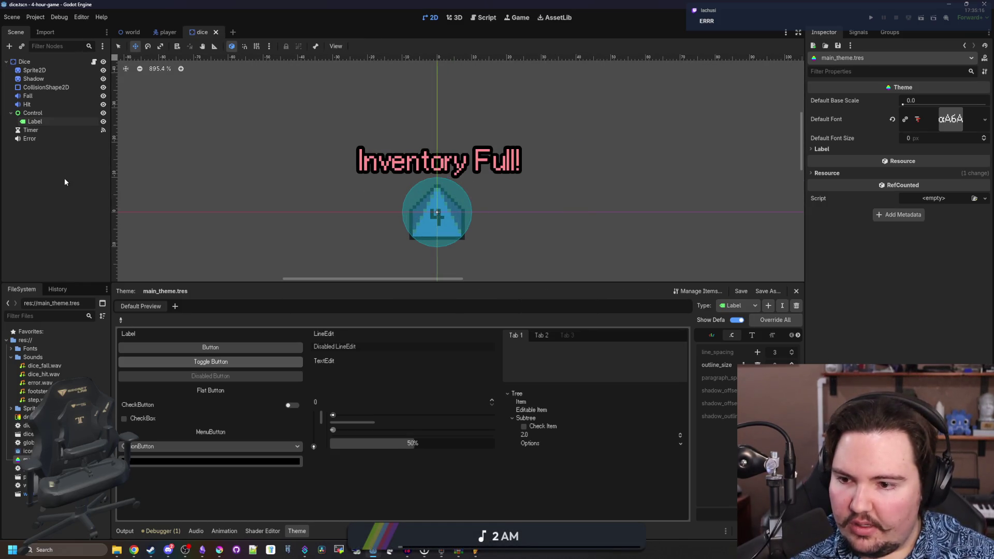
left_click(39, 61)
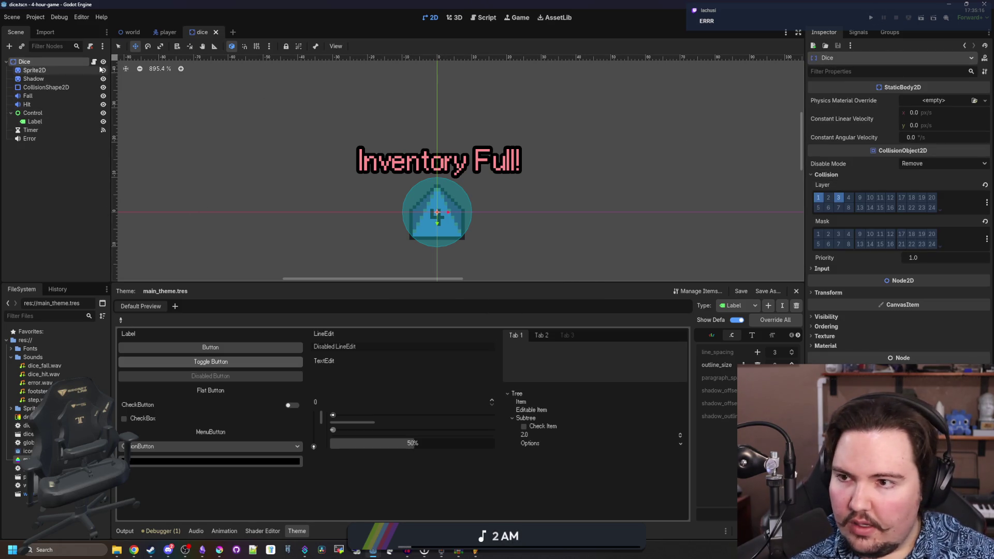
left_click(103, 121)
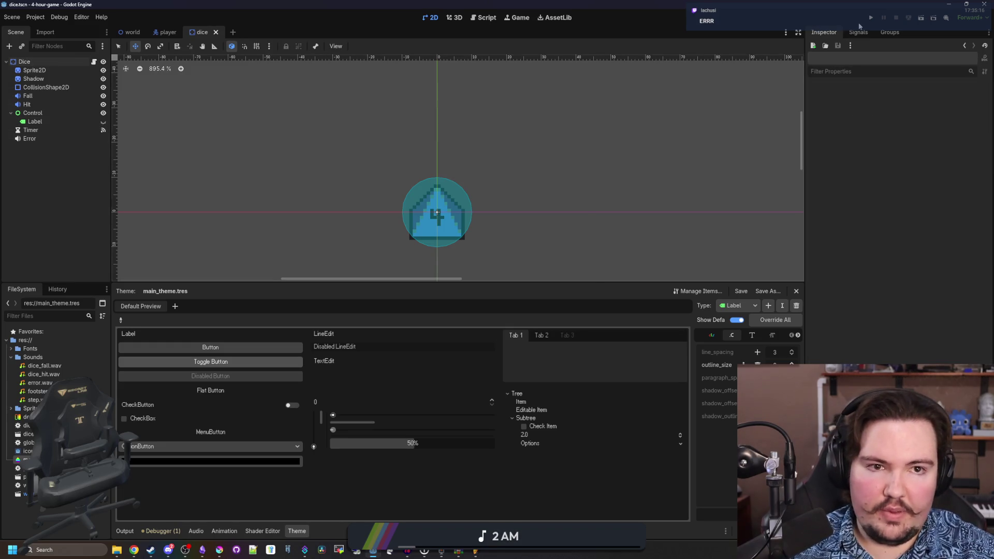
left_click(870, 17)
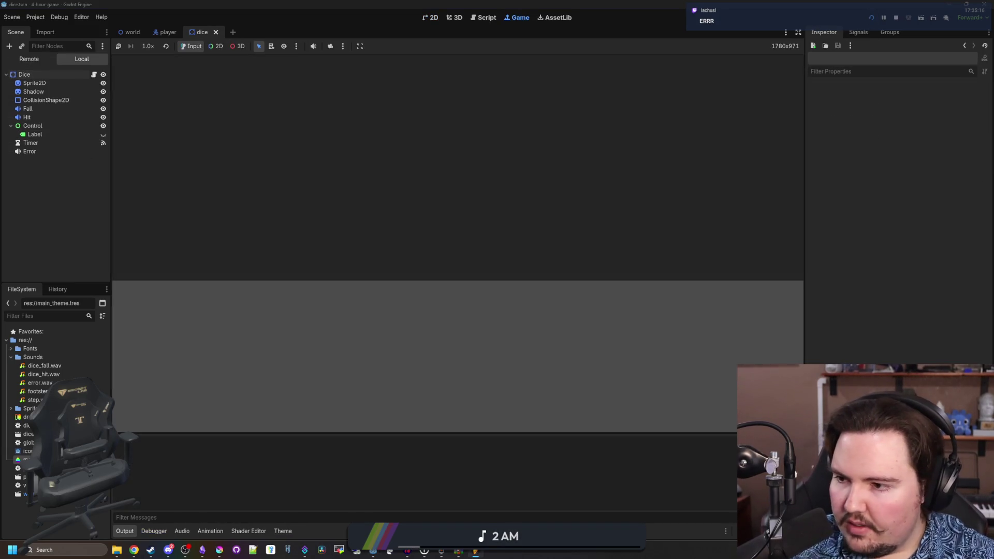
key("Right")
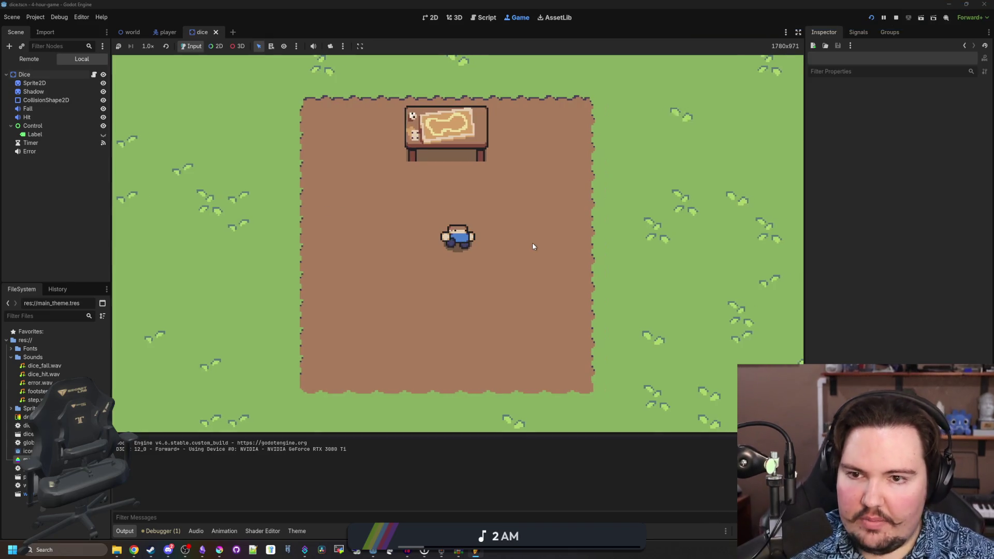
key("Down")
key("Down")
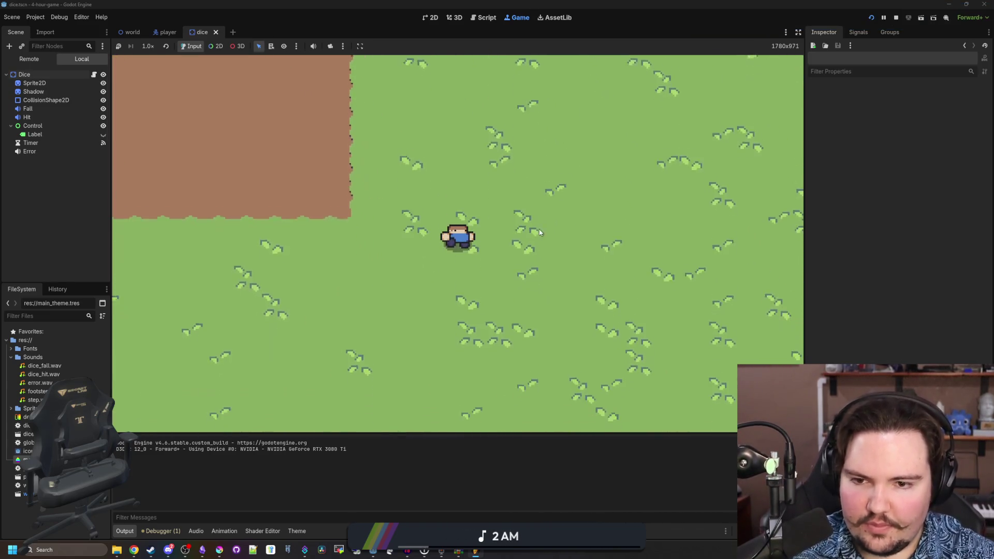
key("Down")
key("Left")
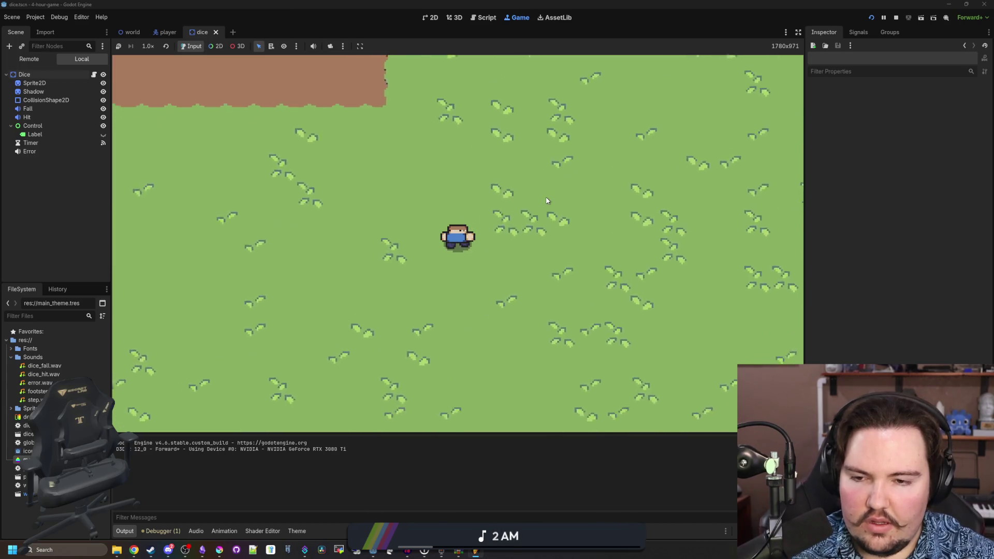
key("Down")
key("Left")
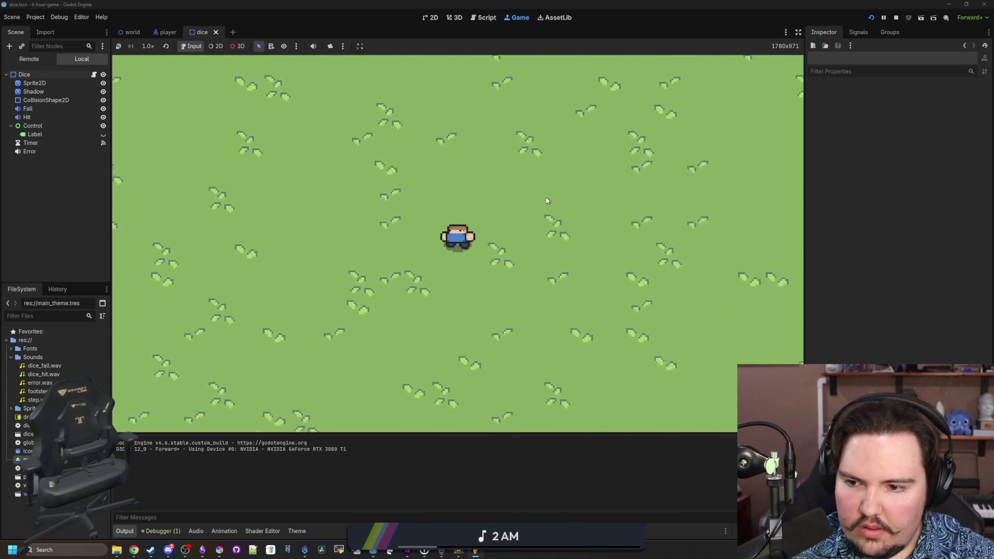
key("Up")
key("Left")
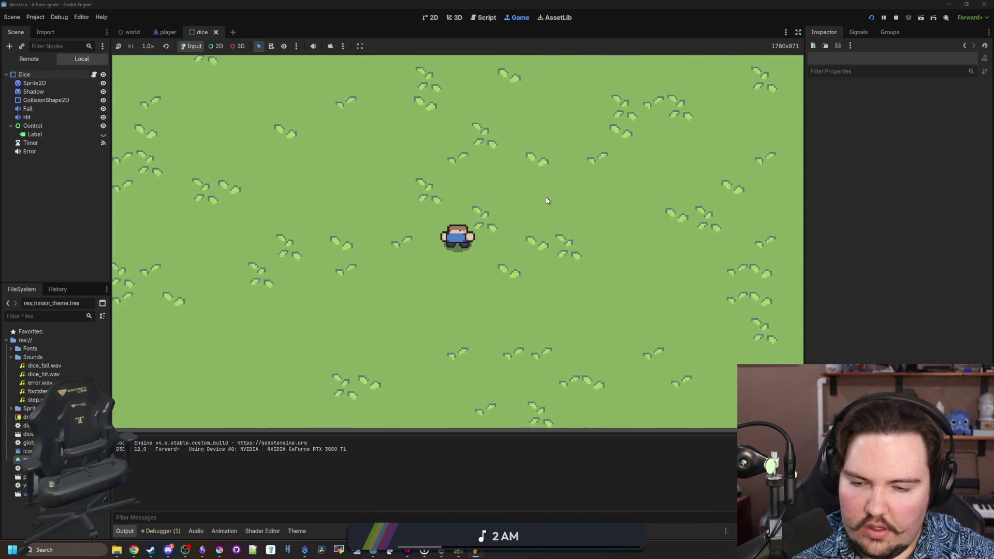
key("Up")
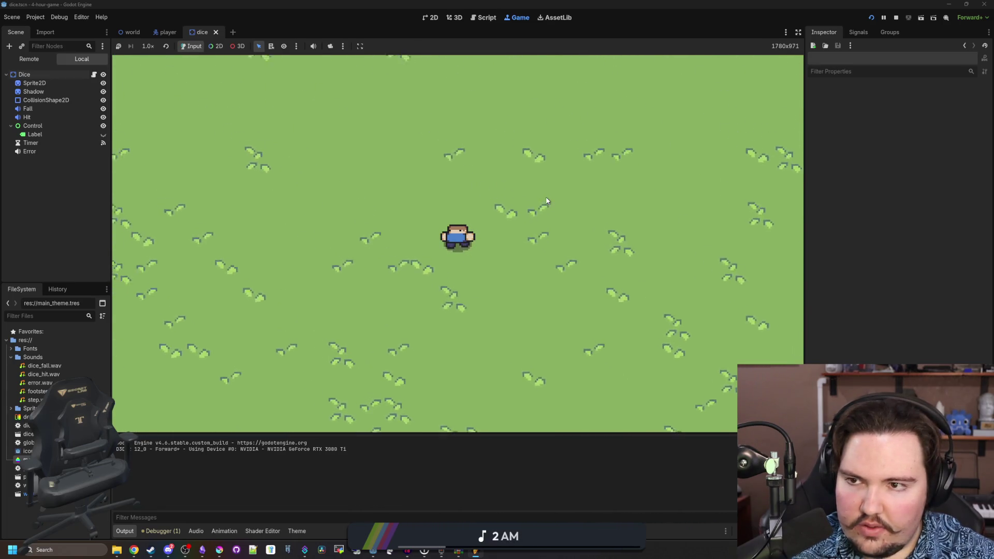
key("Right")
key("Right")
key("Up")
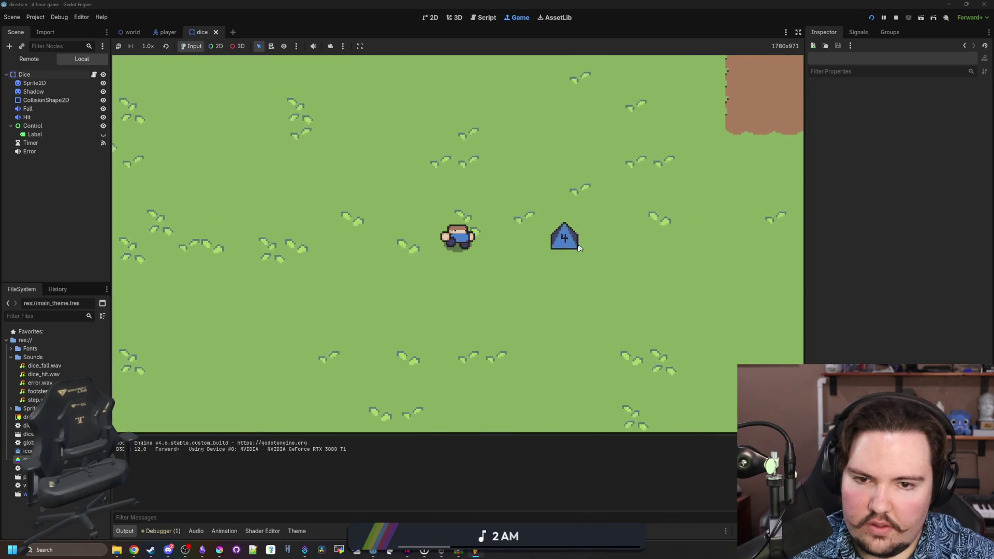
key("Up")
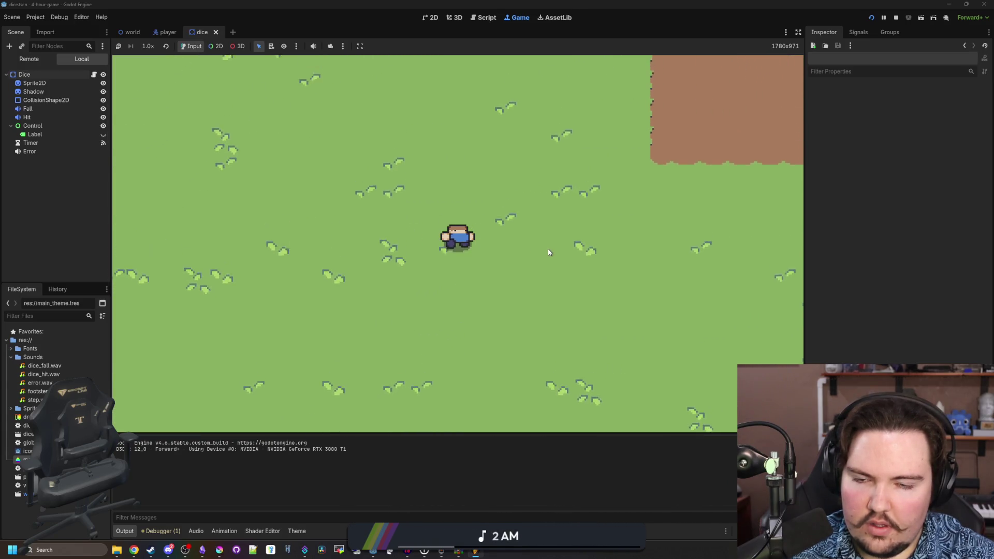
key("Left")
key("Up")
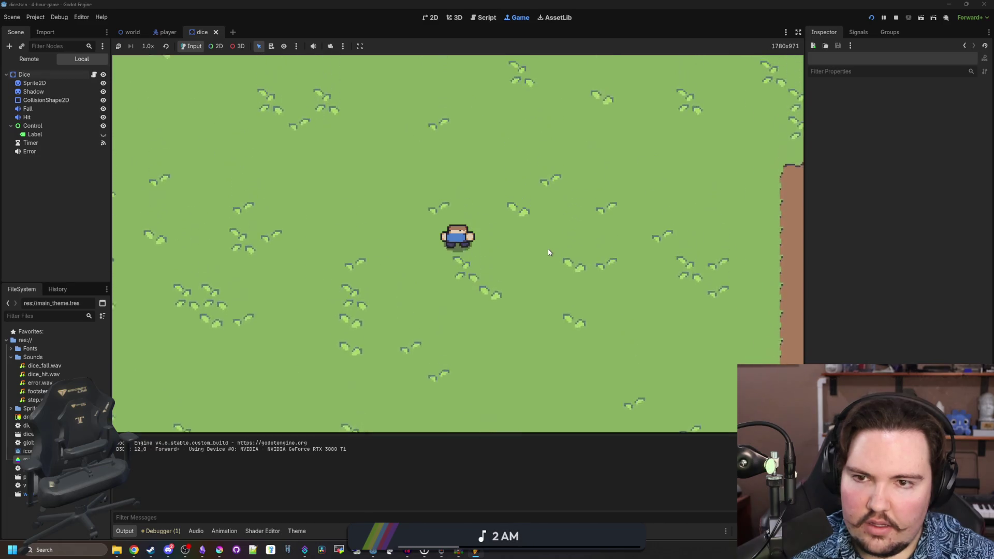
key("Right")
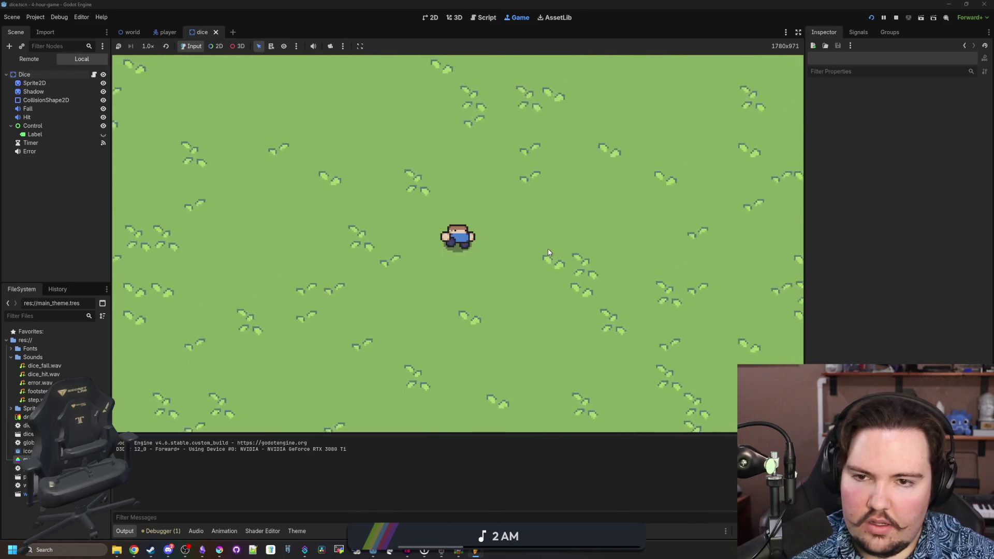
key("s")
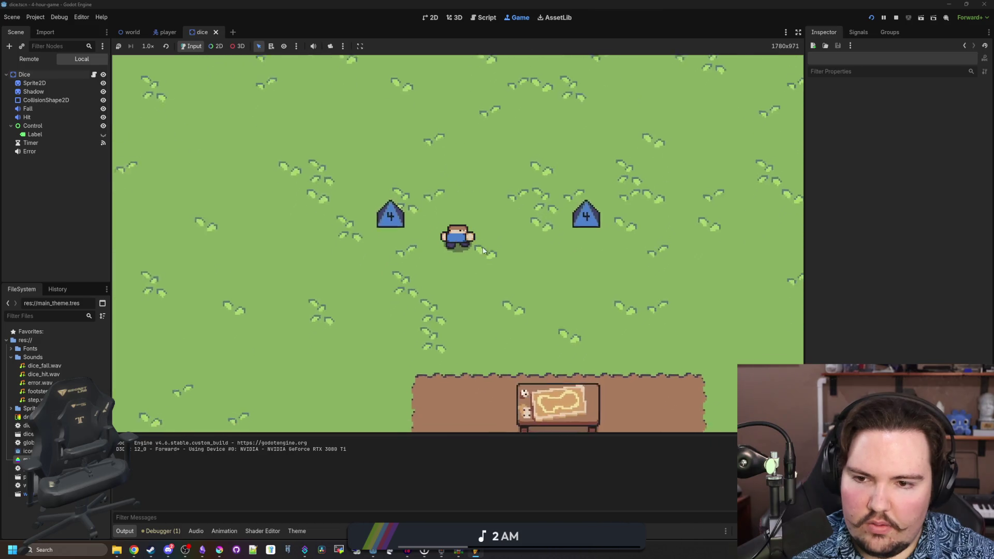
left_click(440, 254)
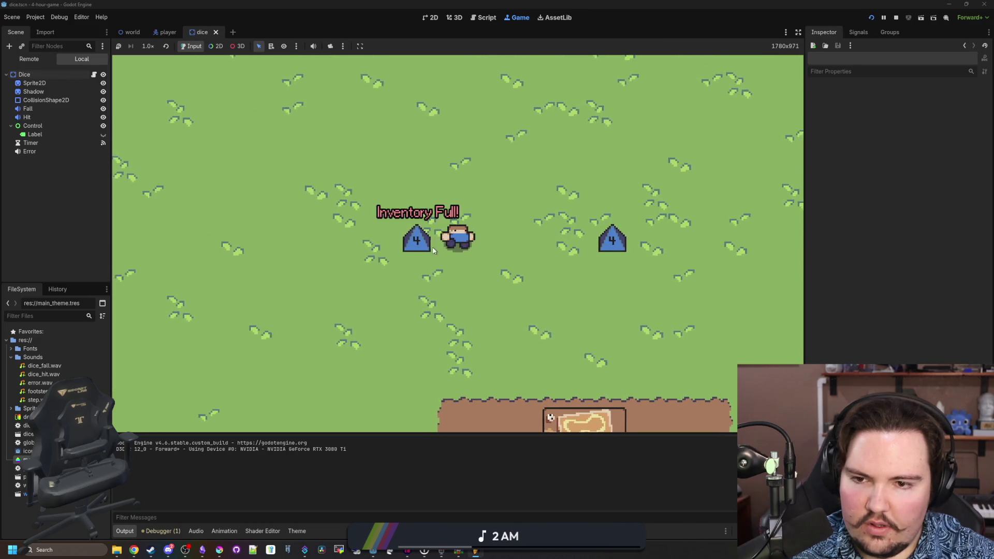
key("d")
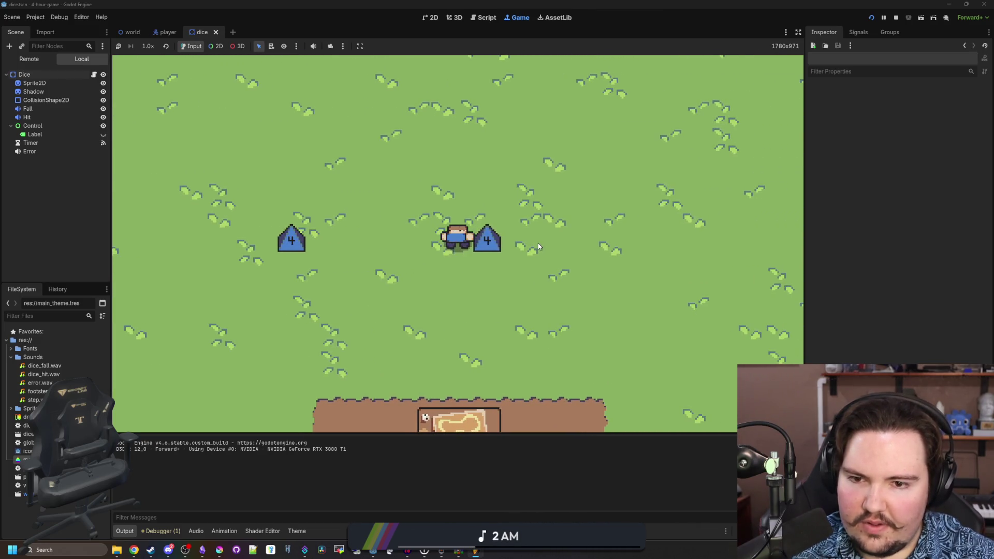
key("s")
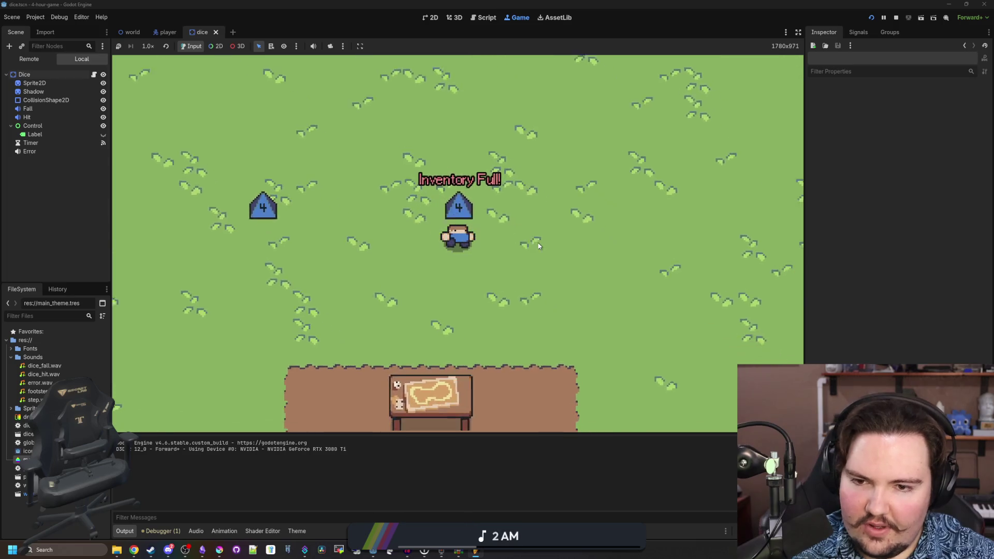
key("a")
key("w")
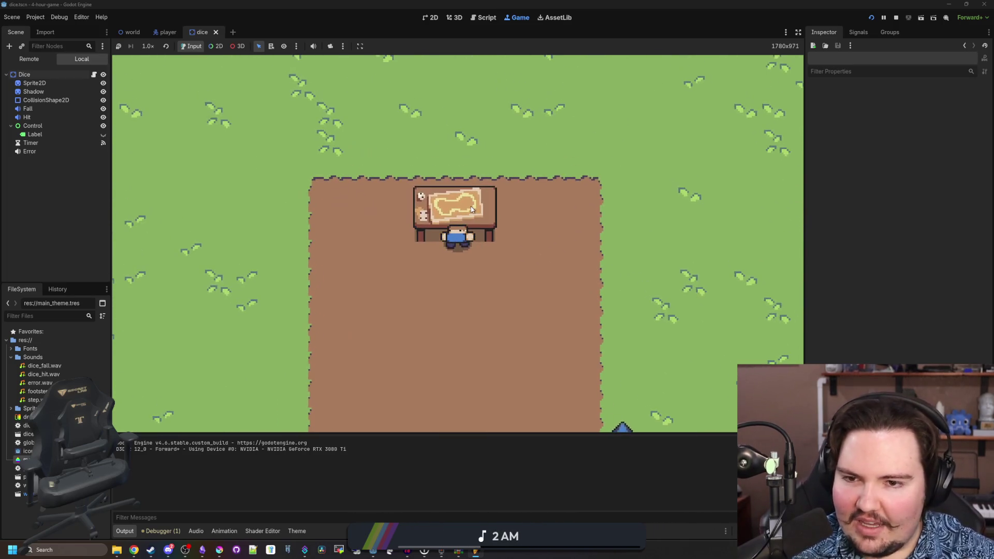
key("d")
key("s")
key("w")
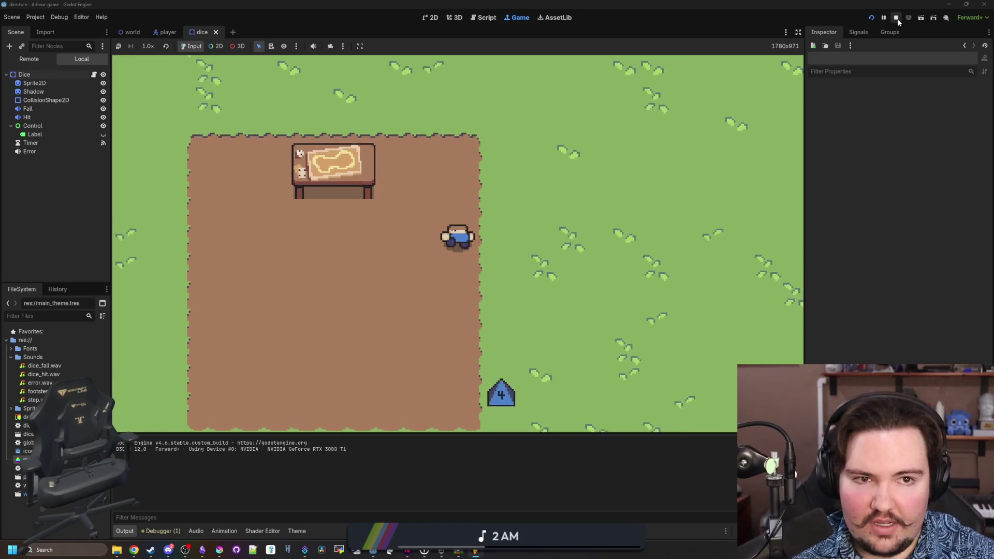
key("F8")
scroll(395, 335, "down", 5)
scroll(426, 282, "up", 3)
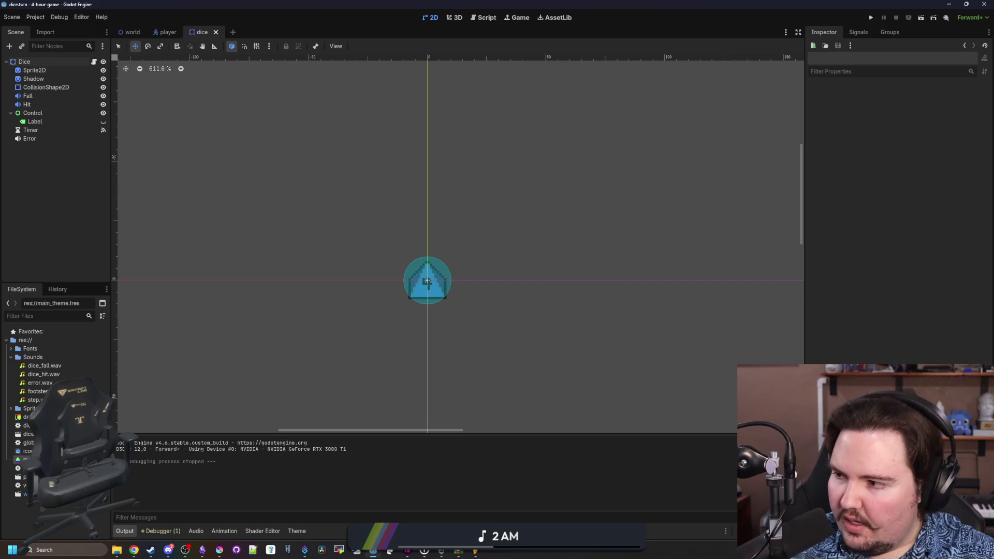
key("alt+Tab")
- Add a LABS instrument as a new channel in the channel rack
left_click_drag(649, 1, 605, 66)
scroll(388, 220, "up", 3)
scroll(389, 221, "down", 5)
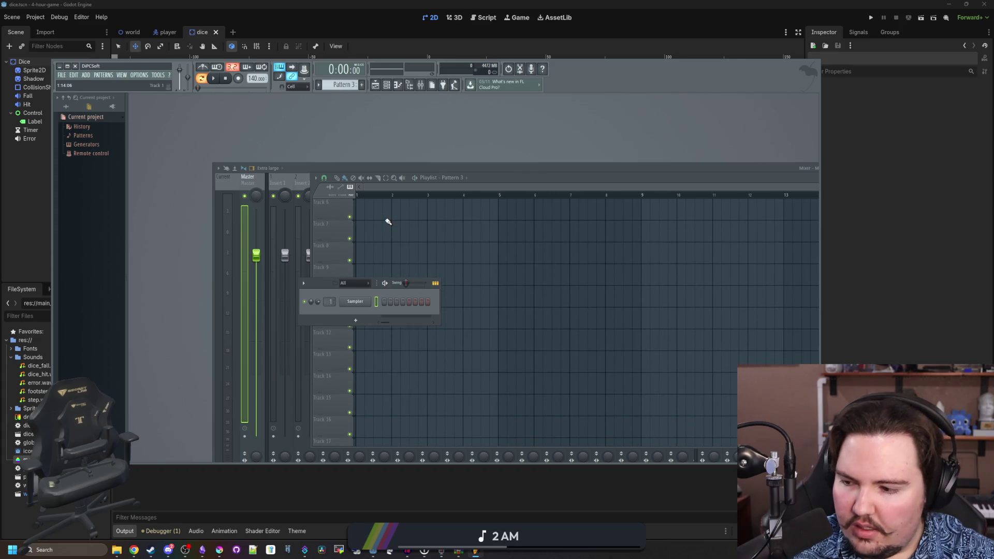
scroll(387, 222, "up", 5)
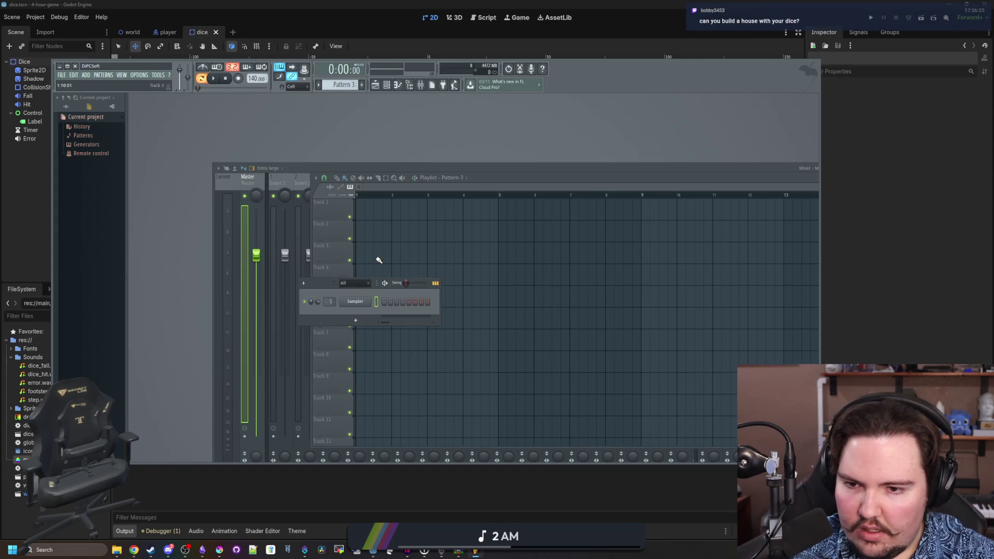
left_click(356, 321)
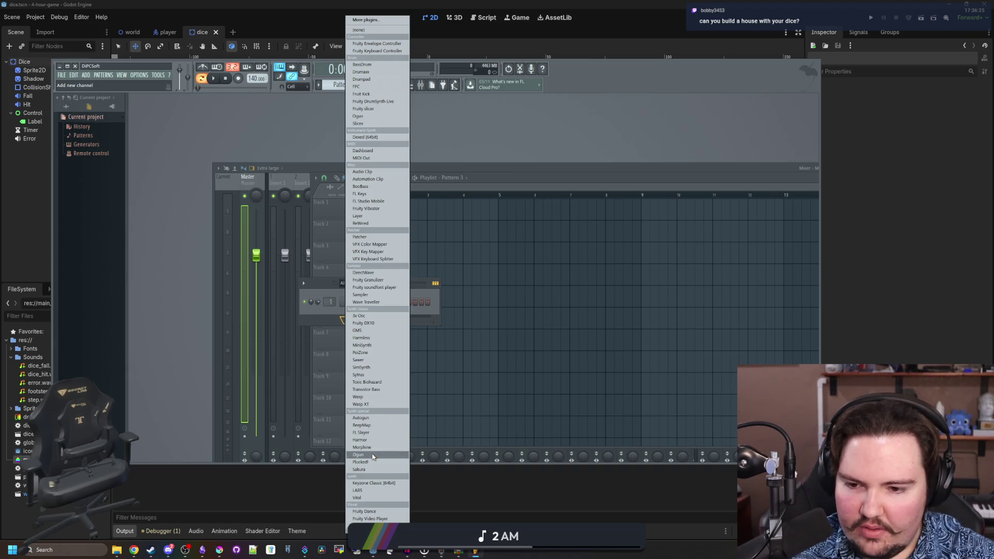
left_click(369, 491)
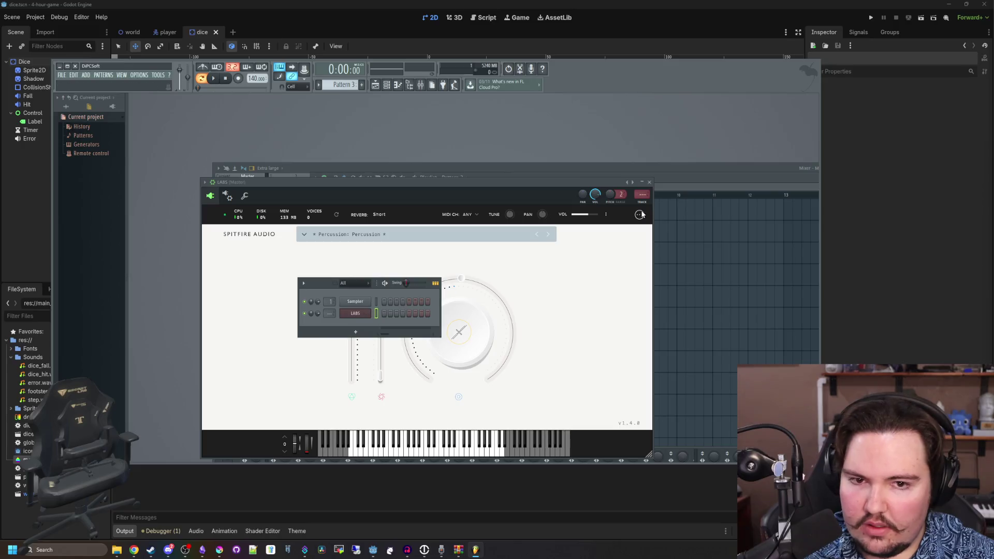
left_click(650, 183)
- Set the audio output device to Primary Sound Driver
left_click(135, 75)
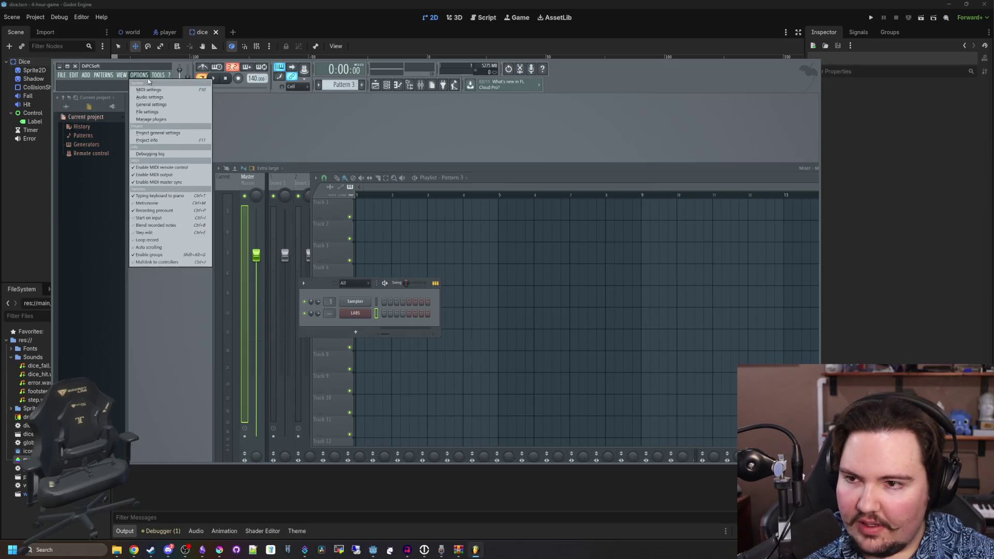
left_click(150, 94)
left_click(441, 194)
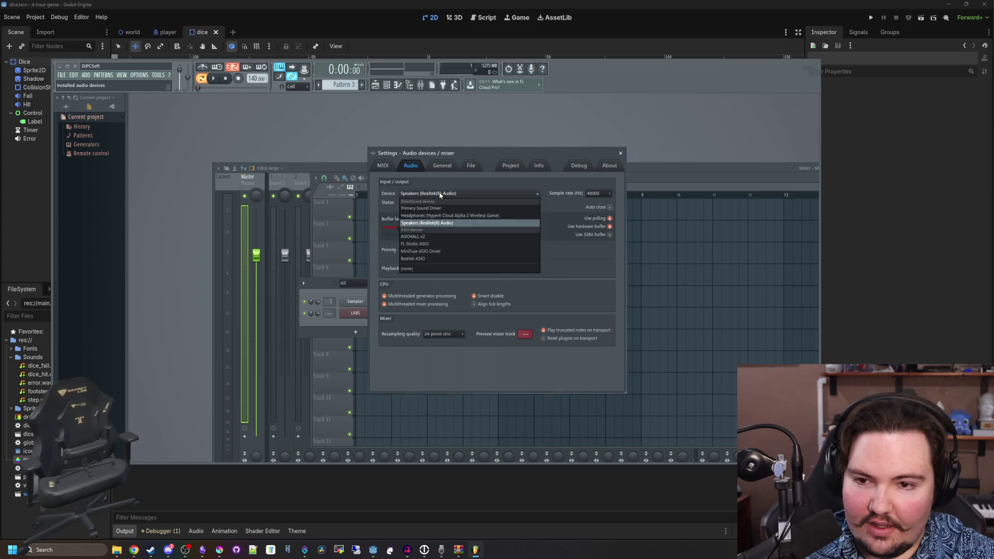
left_click(449, 206)
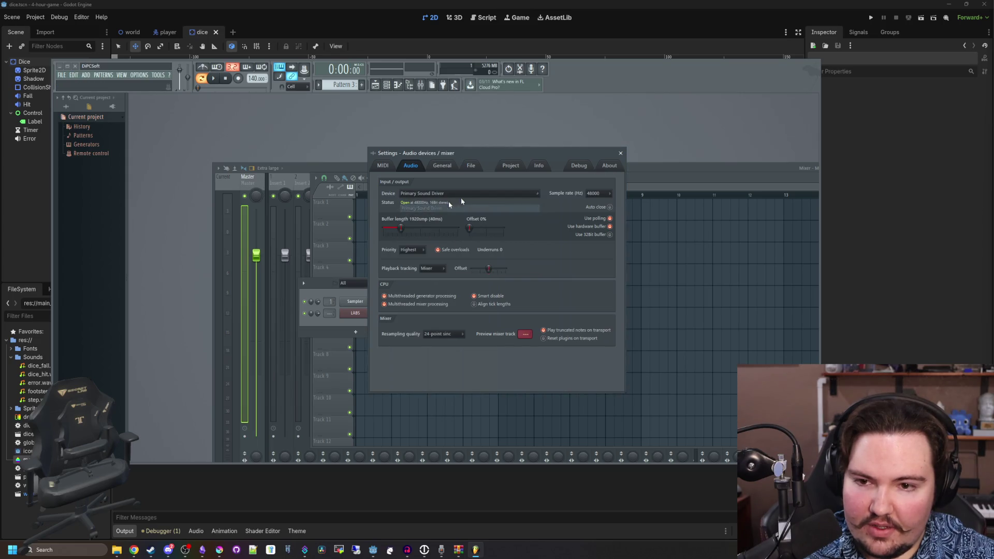
left_click(621, 153)
- Load the Piano preset Wurli: Super Soft Wurli Chorus in LABS
left_click(349, 316)
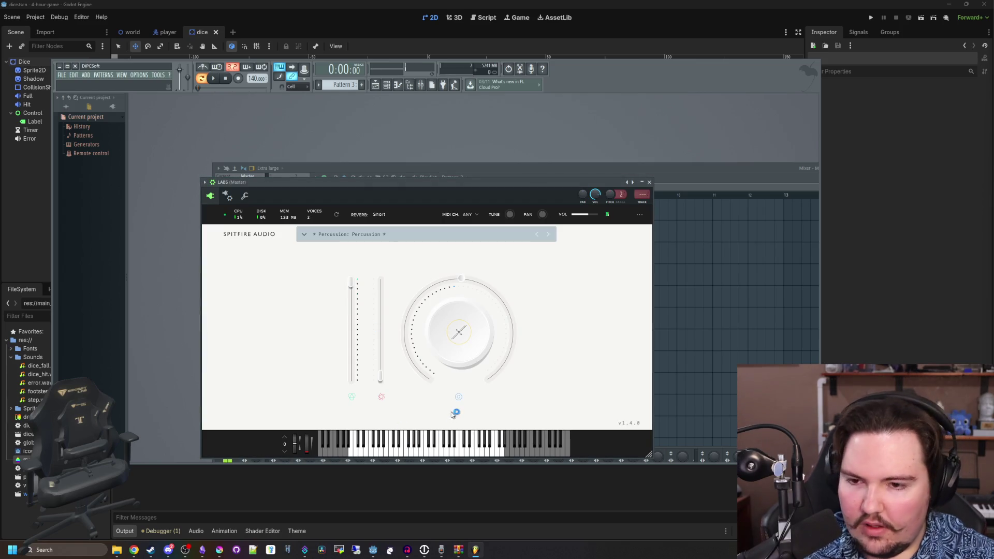
left_click(385, 235)
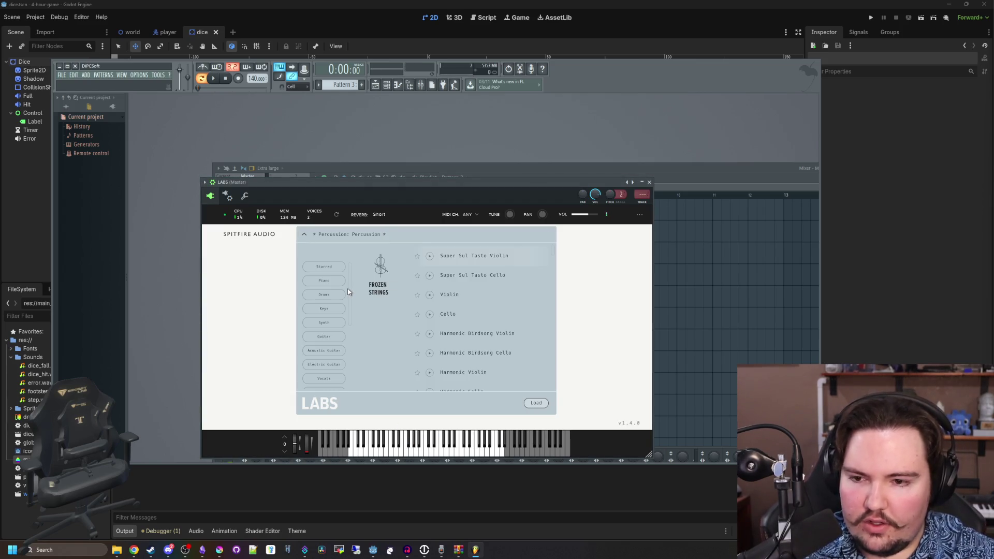
left_click(328, 281)
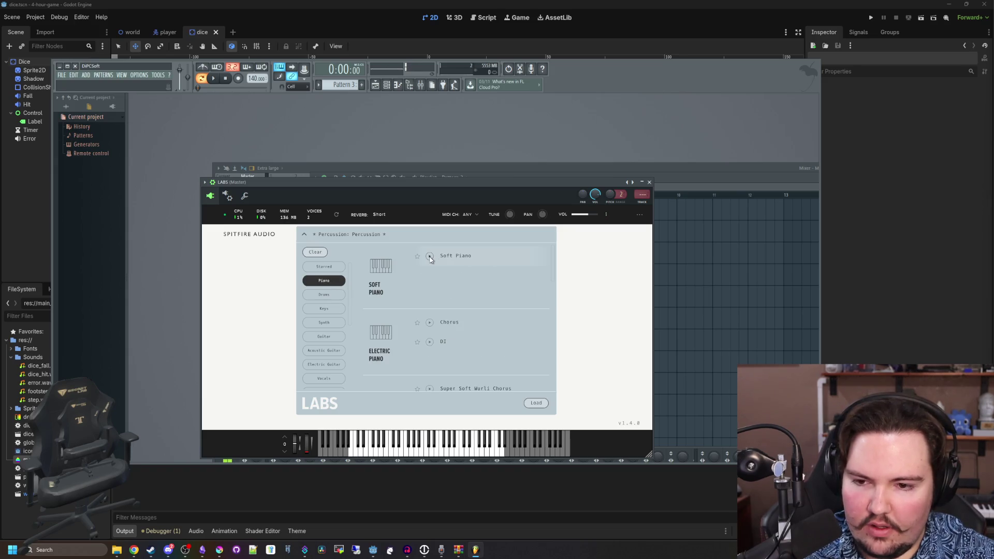
scroll(434, 309, "down", 3)
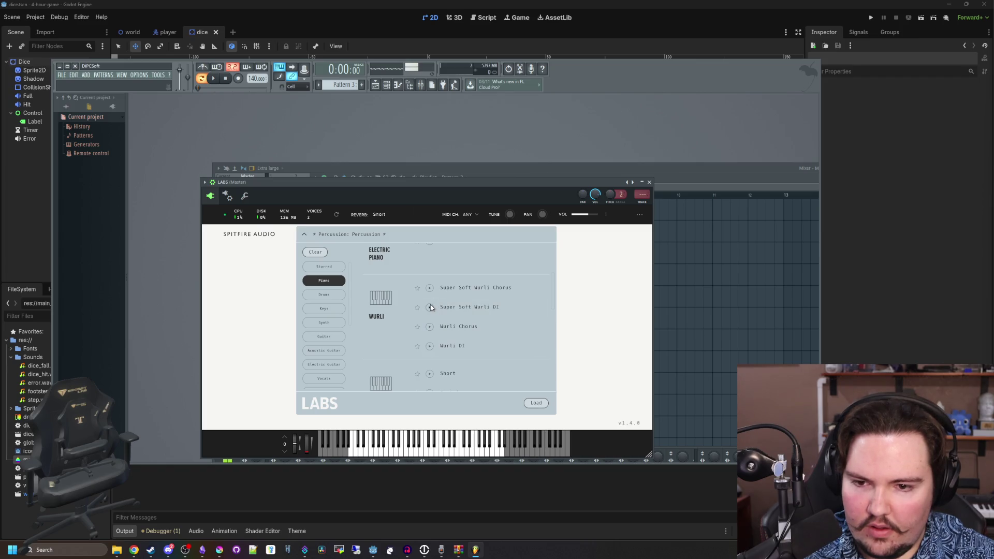
left_click(451, 288)
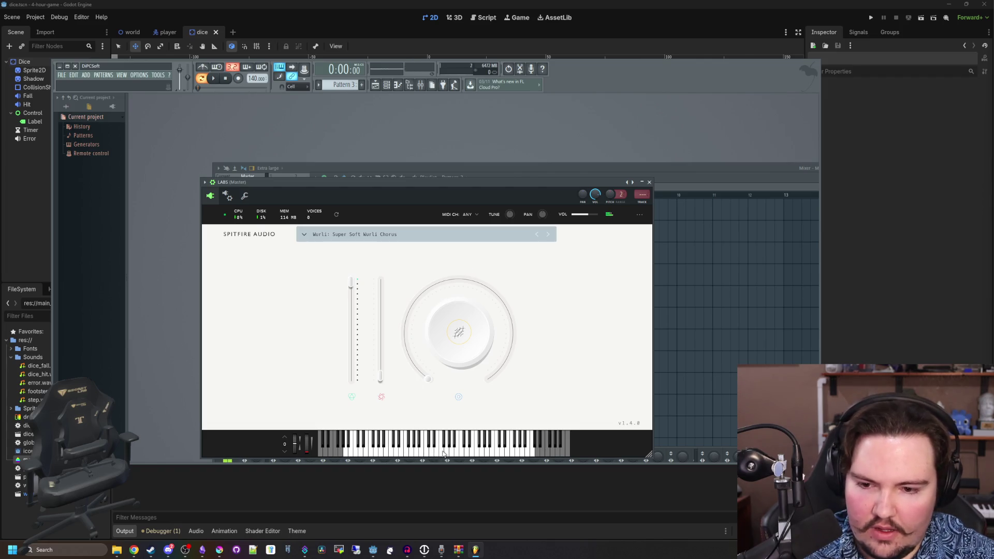
left_click(649, 182)
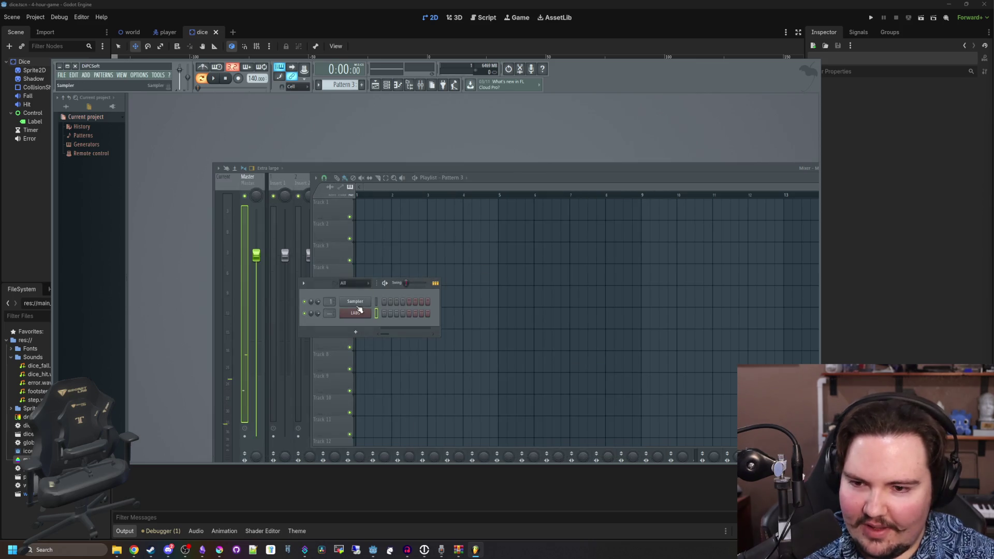
- Open the piano roll for the LABS channel
left_click_drag(316, 284, 505, 269)
left_click(392, 85)
left_click(393, 85)
left_click(397, 85)
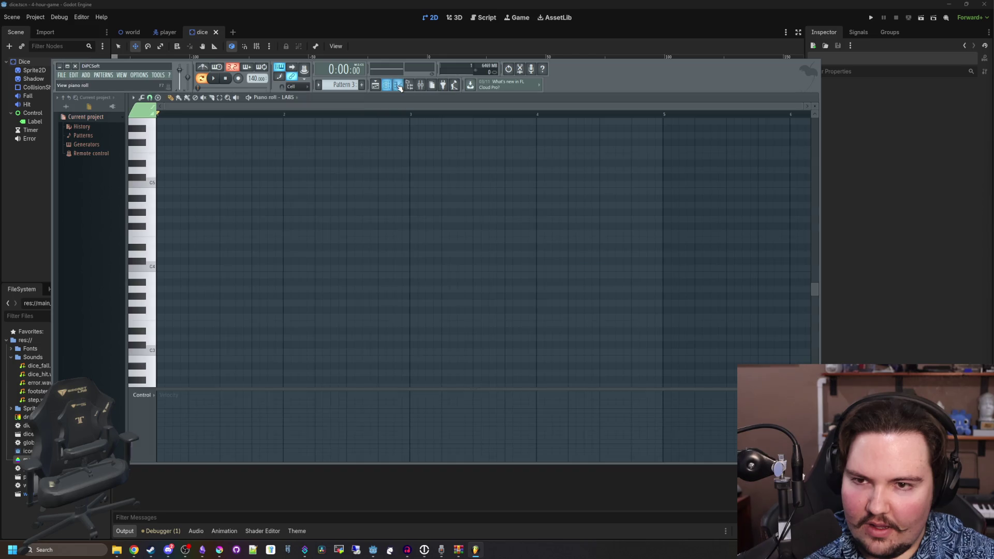
- Draw a first draft of the phrase with F4, C5, D#5 and F5 notes and audition it
left_click(153, 267)
left_click(153, 242)
left_click(154, 233)
scroll(158, 239, "up", 3, "ctrl")
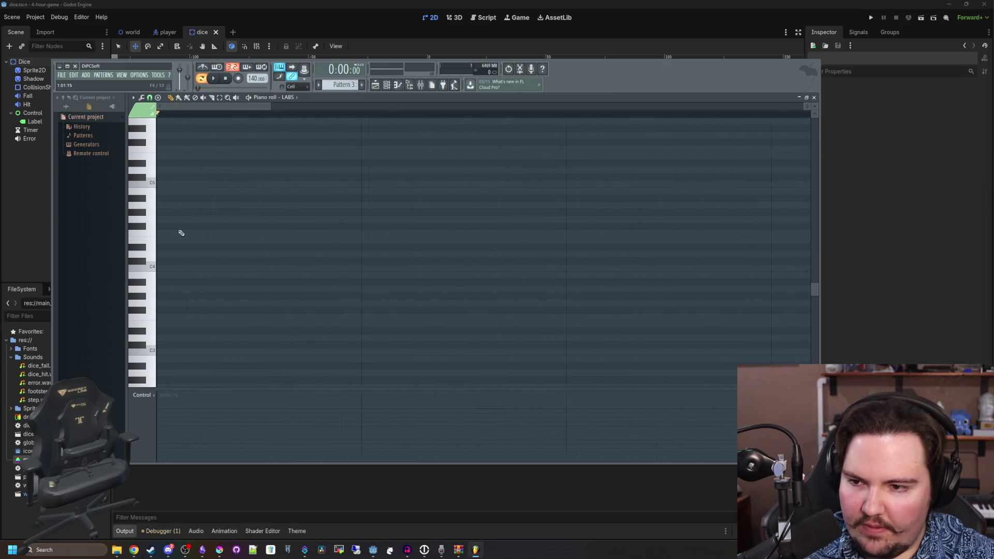
left_click(165, 232)
mouse_move(255, 232)
left_mouse_down()
mouse_move(176, 233)
mouse_move(212, 232)
left_mouse_up()
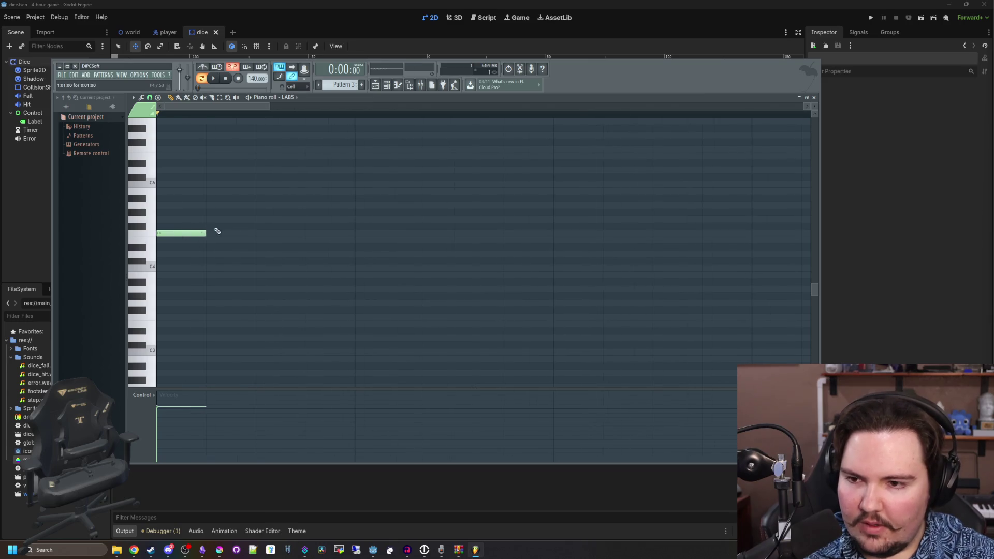
mouse_move(273, 215)
left_mouse_down()
mouse_move(271, 184)
mouse_move(315, 171)
left_mouse_up()
left_click(313, 164)
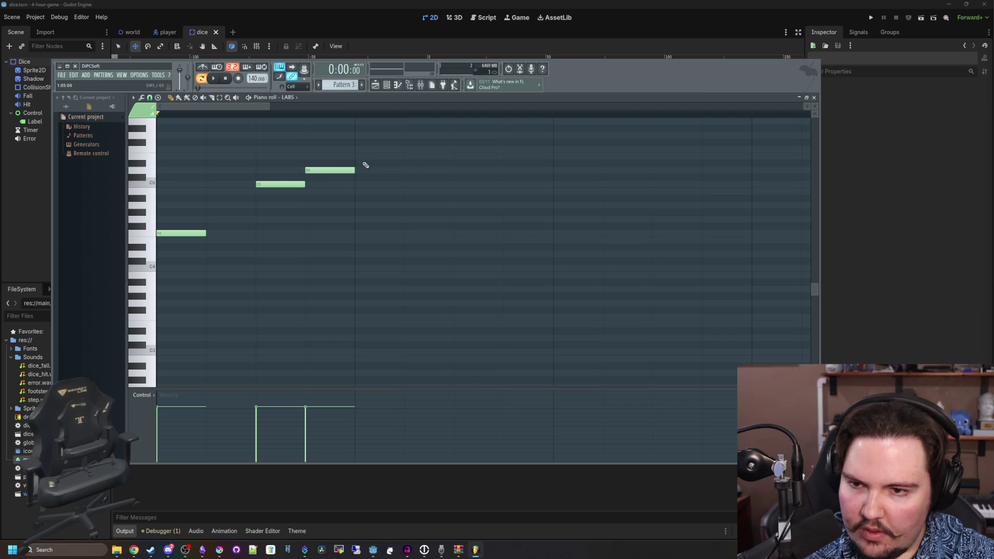
left_click(366, 150)
left_click(214, 79)
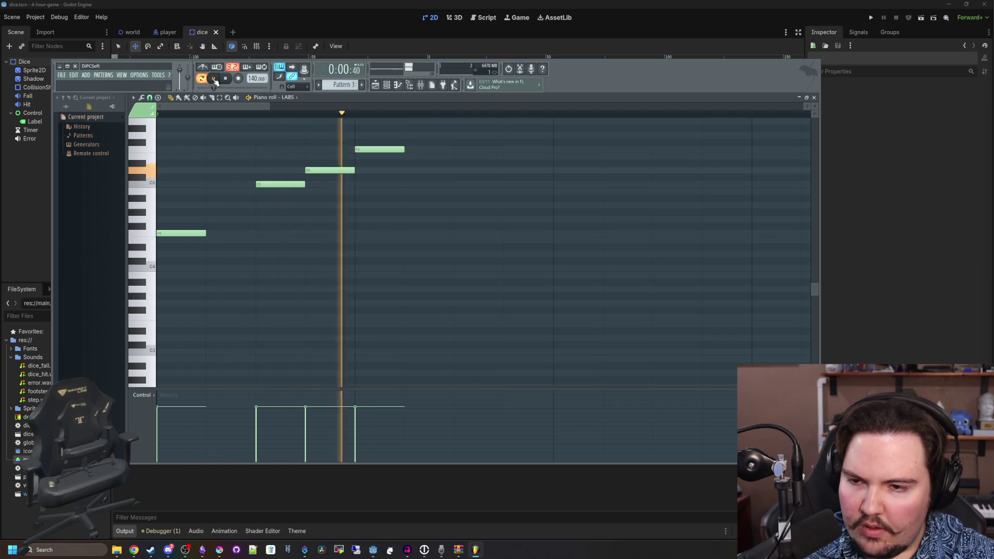
left_click(214, 78)
- Rework the phrase to F4, C5, D5, F5, moving C5 later, and play it back
scroll(264, 229, "down", 2)
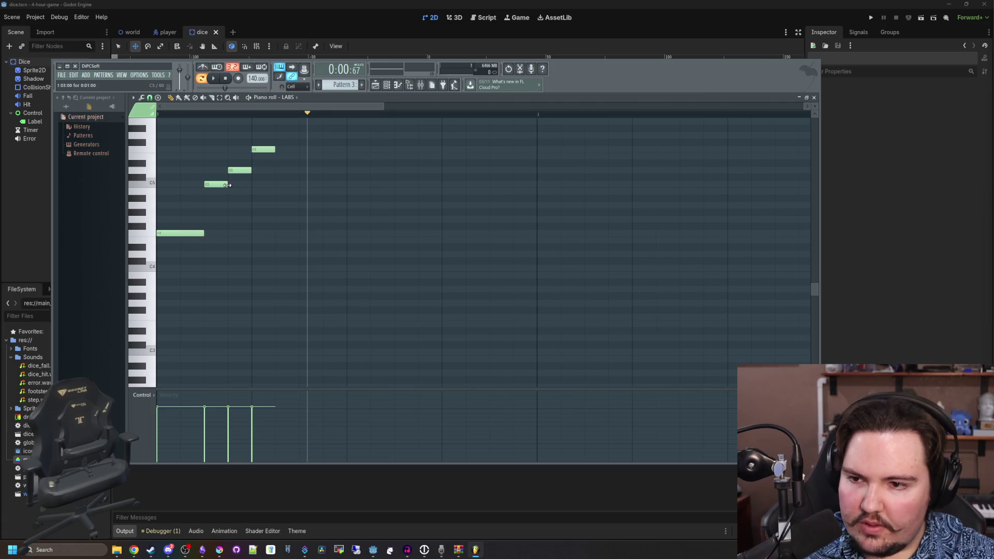
left_click_drag(237, 184, 285, 185)
right_click(239, 170)
right_click(265, 150)
left_click(314, 170)
left_click(360, 143)
left_click_drag(360, 145, 360, 150)
left_click(214, 79)
key("space")
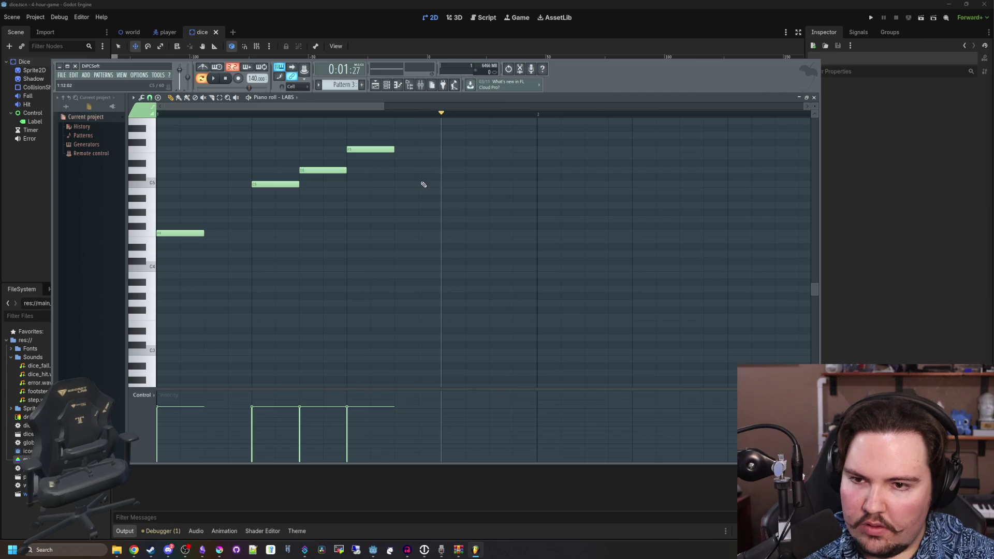
- Shorten the D5 note, then open the tempo's events editor
scroll(439, 211, "up", 2)
scroll(440, 211, "up", 1)
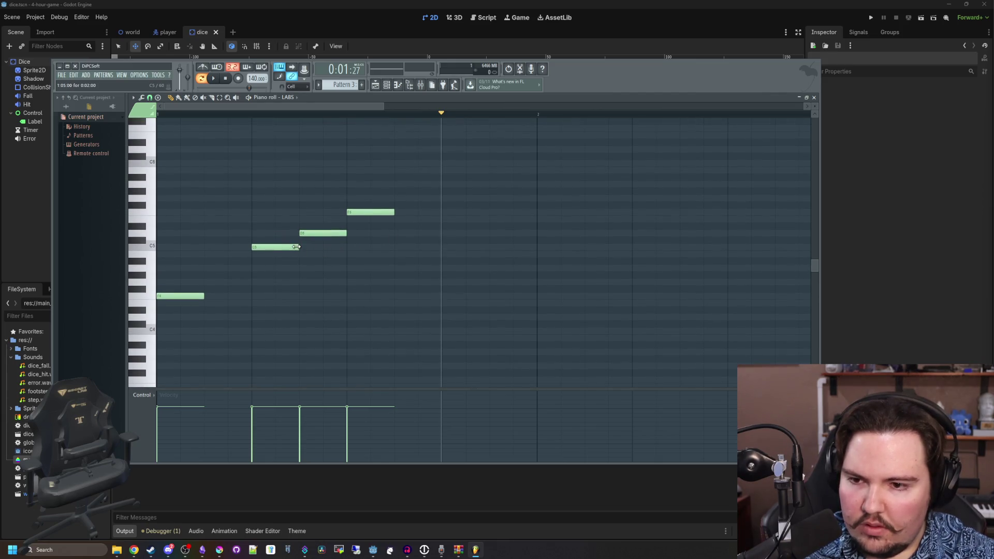
left_click_drag(345, 232, 322, 233)
mouse_move(391, 211)
left_mouse_down()
mouse_move(348, 211)
mouse_move(389, 211)
left_mouse_up()
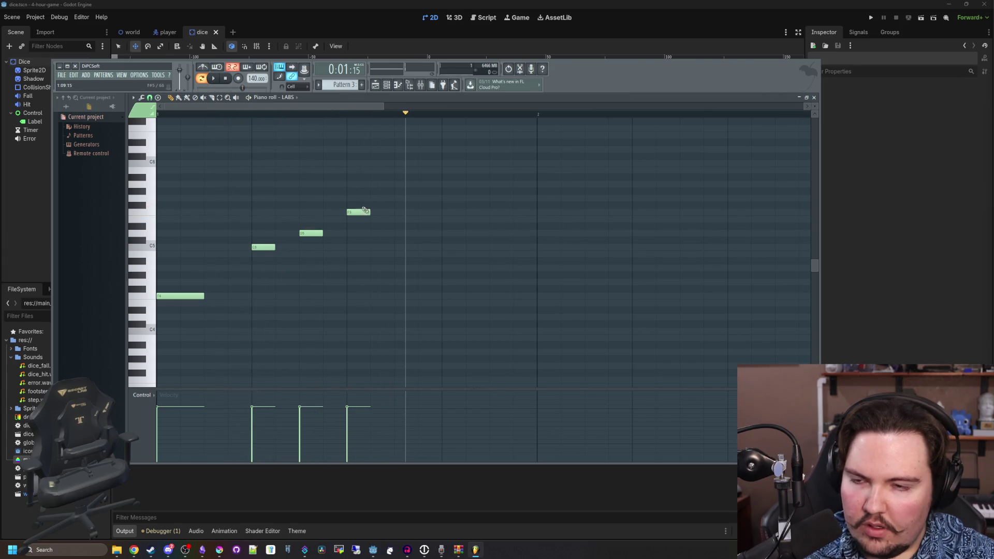
right_click(249, 78)
left_click(271, 137)
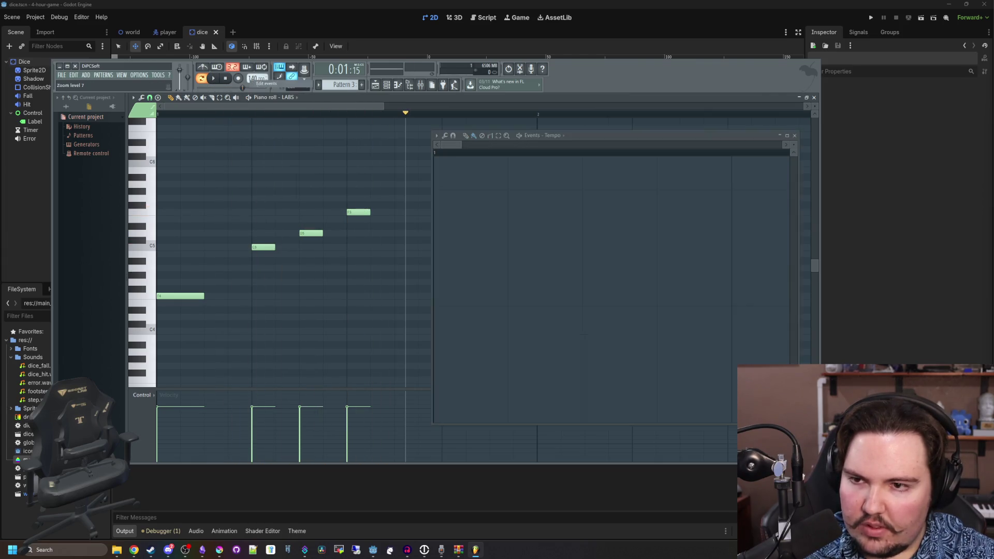
- Lower the tempo to 120 BPM, close the events editor, and play the melody
mouse_move(257, 78)
left_mouse_down()
mouse_move(257, 88)
mouse_move(257, 80)
left_mouse_up()
left_click(794, 135)
left_click(213, 78)
left_click(214, 78)
scroll(526, 220, "up", 1)
scroll(500, 228, "down", 3)
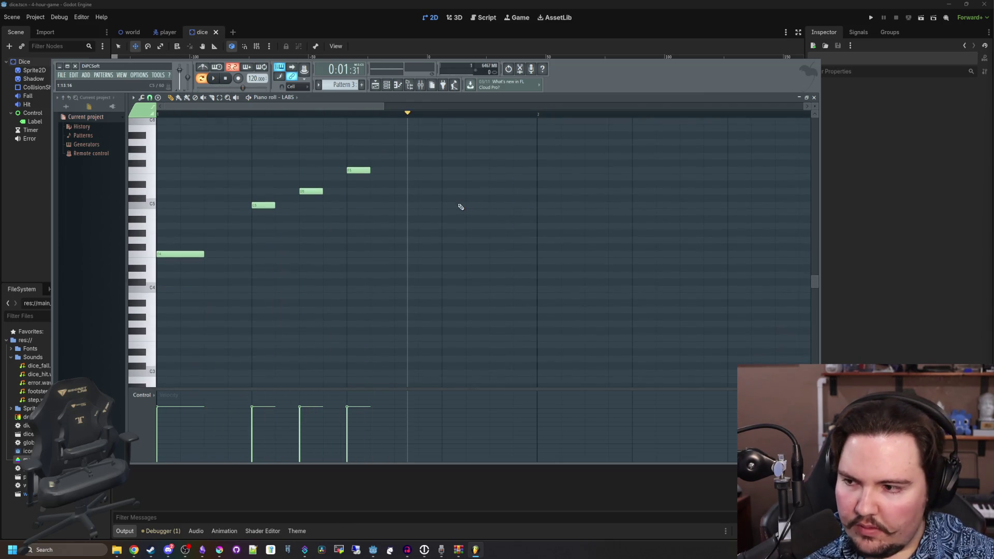
scroll(461, 207, "up", 1)
scroll(335, 289, "down", 2)
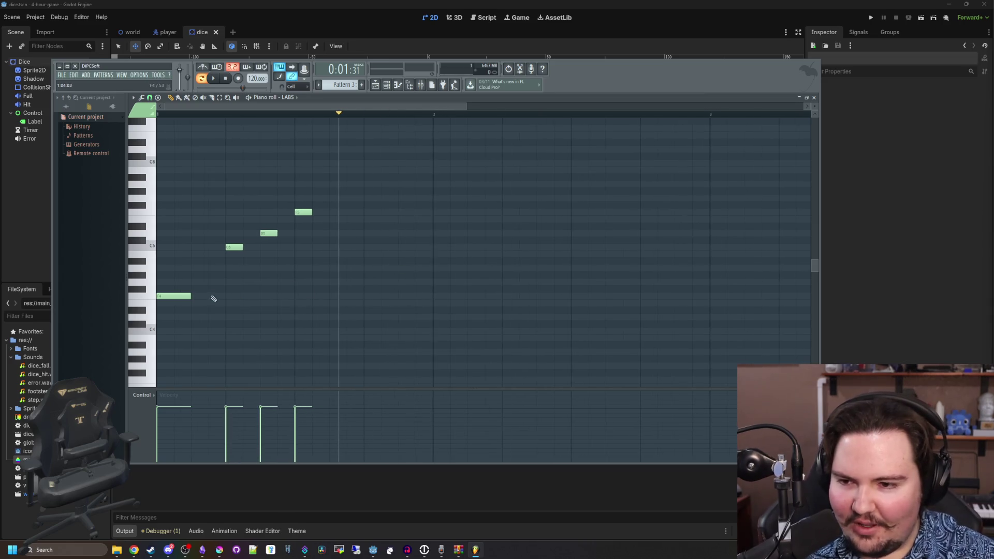
scroll(348, 277, "up", 2)
scroll(348, 287, "down", 1)
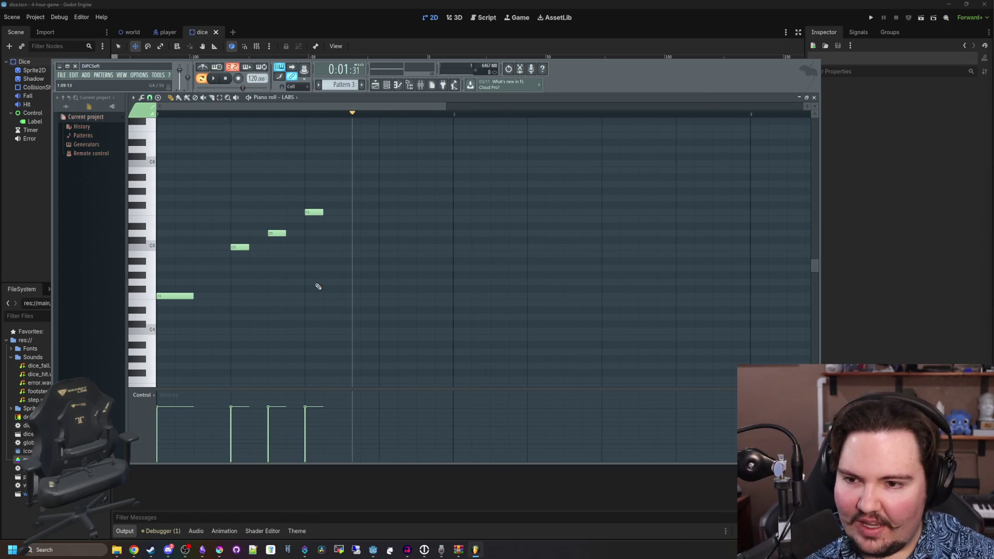
left_click(214, 79)
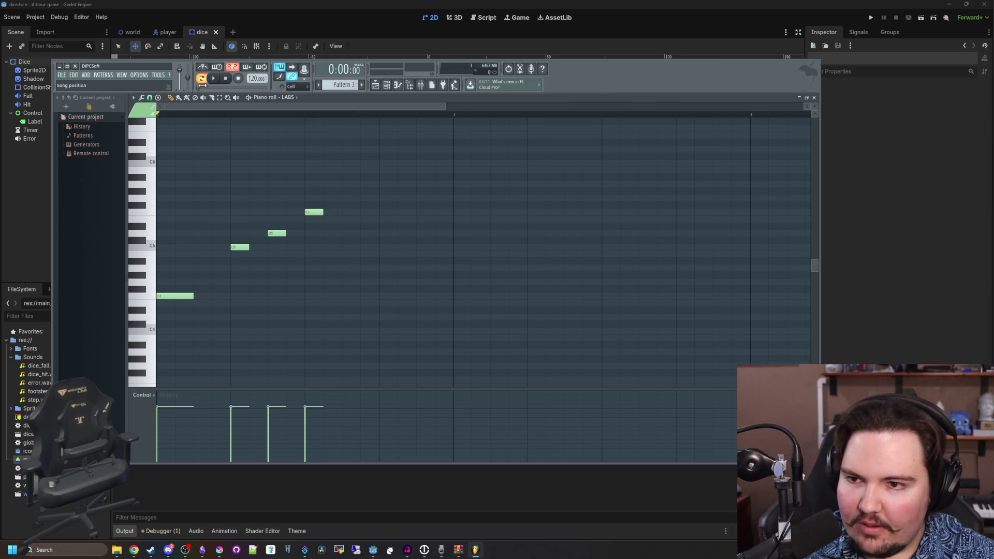
left_click(214, 80)
- Add a second F5 note after the phrase, adjust its position, and begin adding E5 and F5
left_click(383, 213)
mouse_move(389, 213)
left_mouse_down()
mouse_move(481, 212)
mouse_move(463, 213)
left_mouse_up()
left_click_drag(241, 87, 215, 88)
left_click(214, 79)
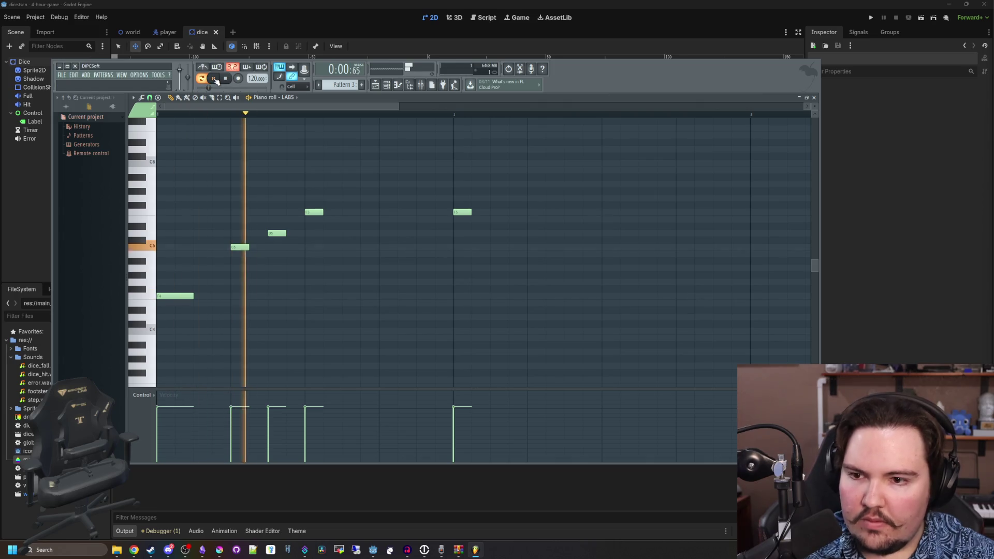
left_click(213, 79)
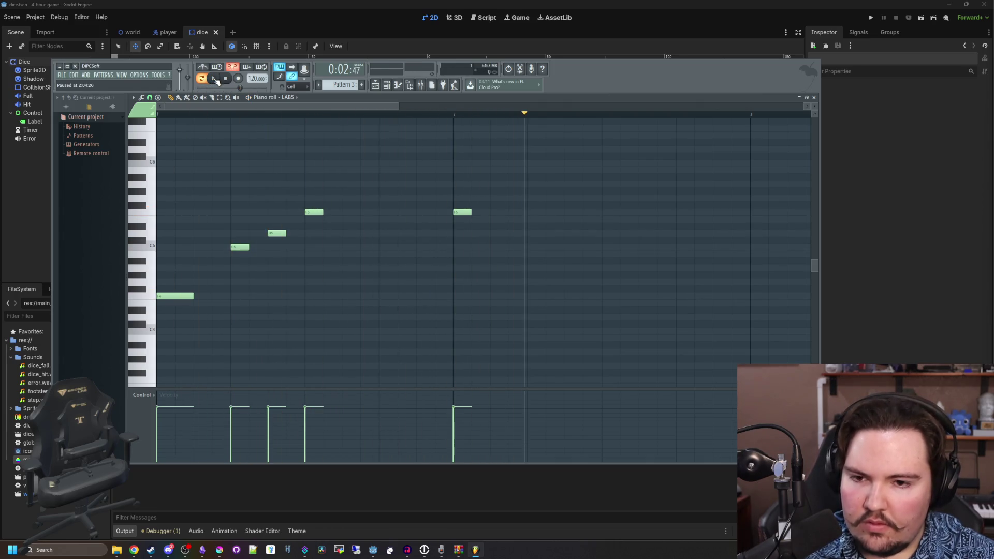
mouse_move(462, 220)
left_mouse_down()
mouse_move(388, 220)
mouse_move(387, 238)
mouse_move(387, 211)
mouse_move(423, 219)
left_mouse_up()
left_click(462, 212)
- Add C5 and G#4 notes, shift the E5 note one step earlier, and audition the melody
left_click_drag(480, 231, 480, 248)
left_click(499, 268)
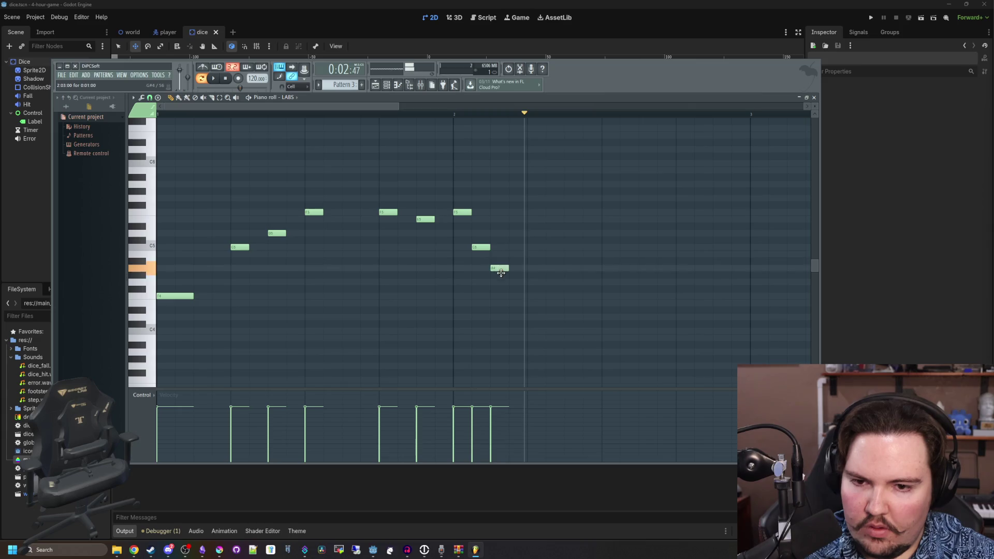
mouse_move(425, 219)
left_mouse_down()
mouse_move(407, 219)
mouse_move(446, 212)
left_mouse_up()
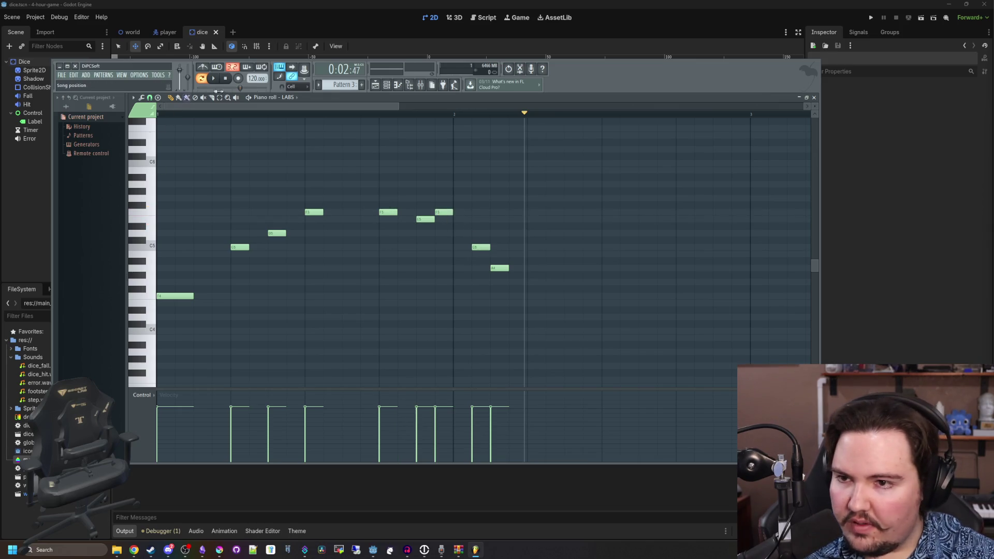
left_click(213, 78)
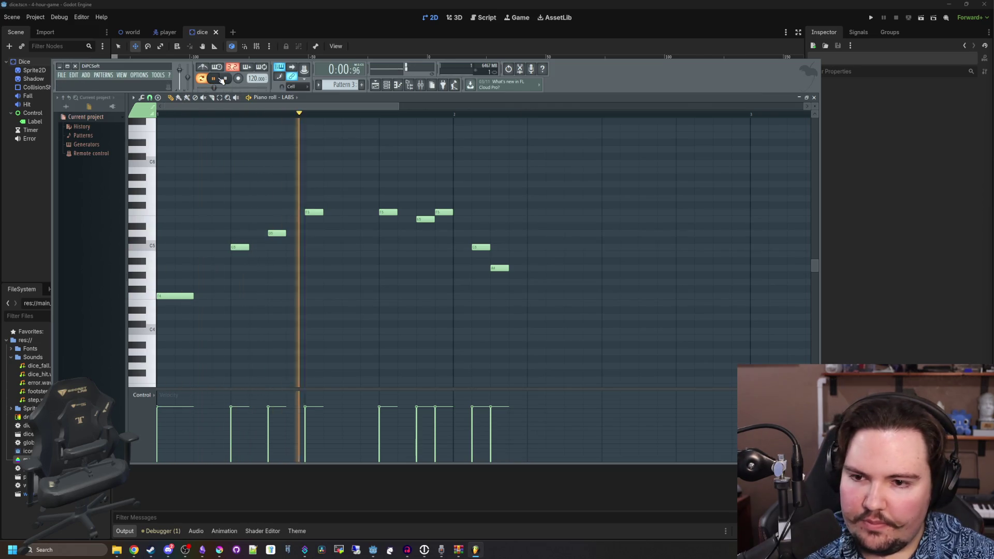
left_click(221, 79)
- Delete the second F5 and the old second-phrase notes, placing two new notes in that phrase
right_click(393, 209)
right_click(425, 219)
left_click(460, 212)
right_click(444, 213)
right_click(481, 247)
right_click(499, 268)
left_click(500, 219)
- Rewrite the second phrase as F5, E5, F5, C5, A4 and audition it from the start
left_click(515, 212)
left_click(533, 219)
left_click(552, 212)
left_click(571, 239)
left_click_drag(583, 245, 590, 248)
left_click(608, 267)
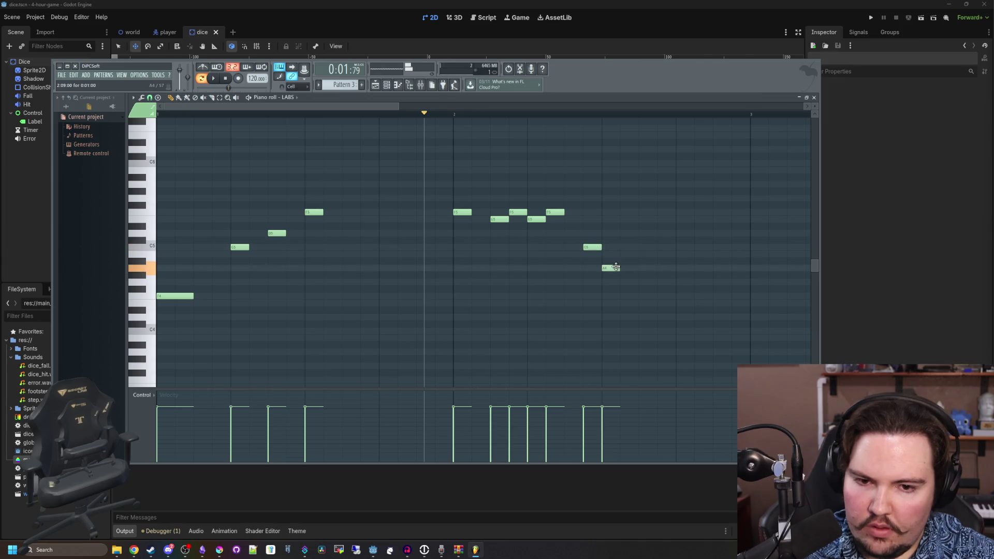
left_click(213, 79)
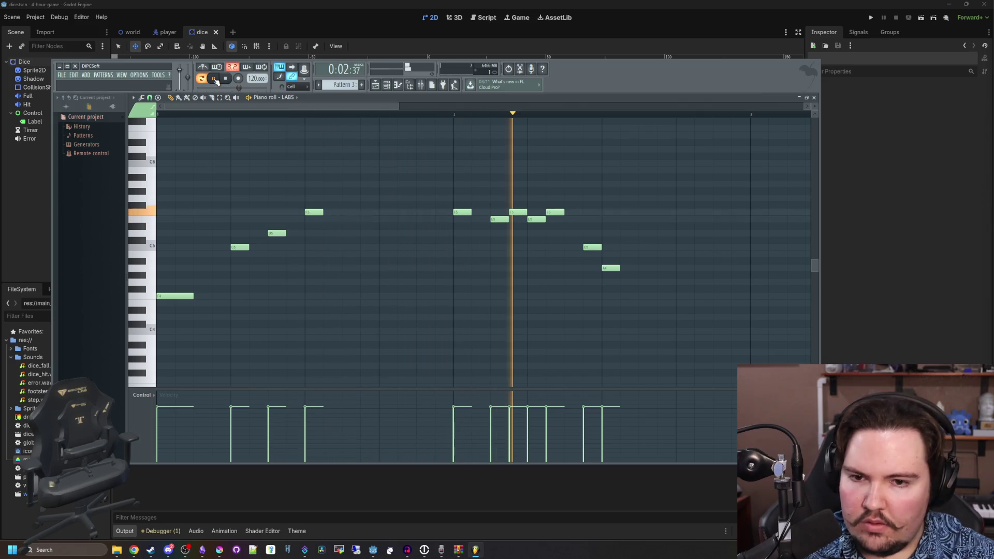
left_click(213, 79)
- Shift the F5 and E5 notes later and replay the melody
scroll(438, 257, "right", 2)
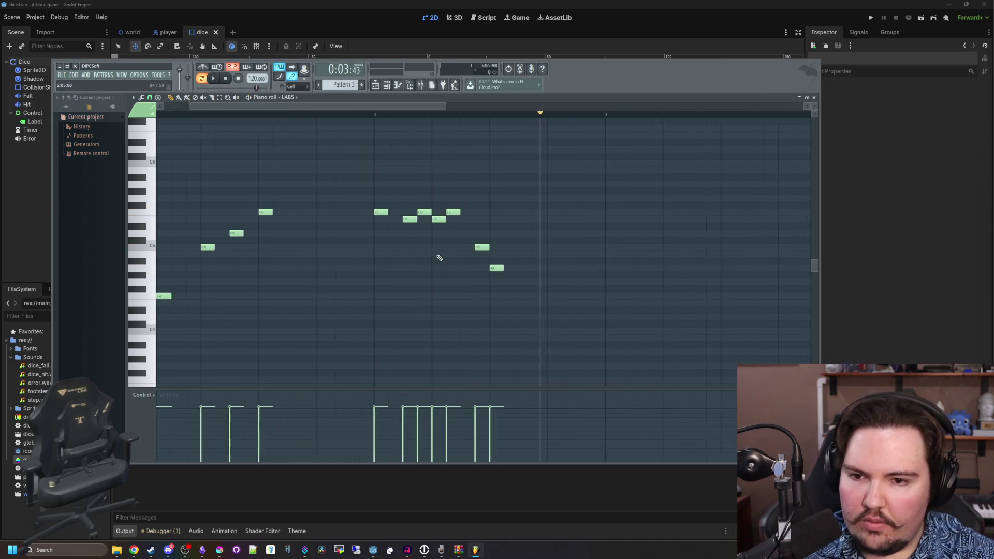
left_click_drag(422, 214, 524, 212)
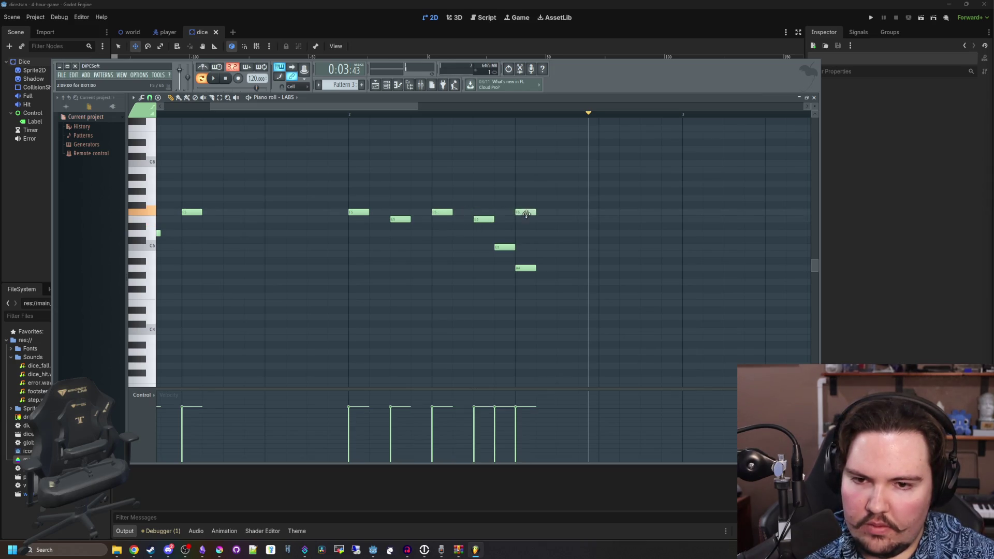
left_click(214, 79)
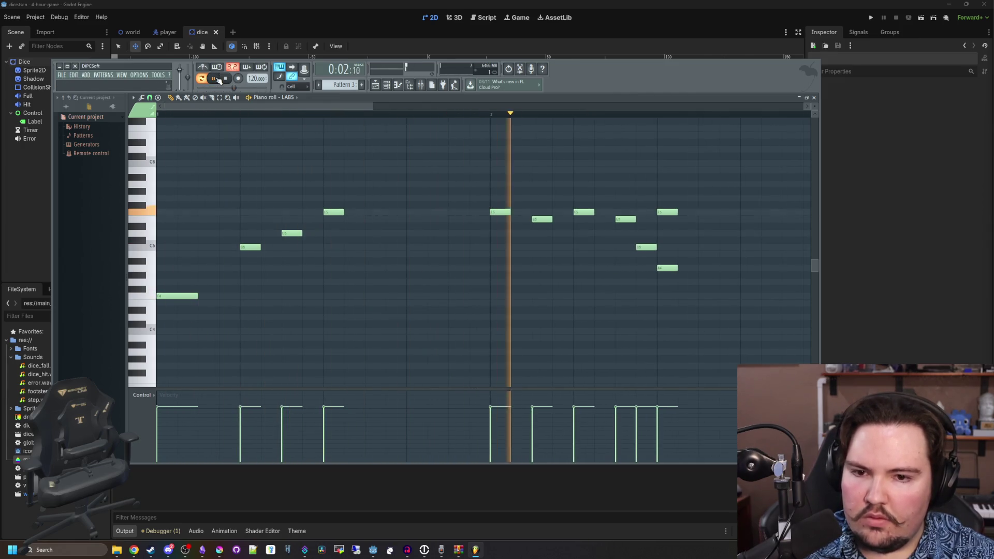
key("space")
- Add a closing C5 and A4, delete the extra A4 and C5, then scroll to Pattern 5
scroll(592, 282, "up", 2, "ctrl")
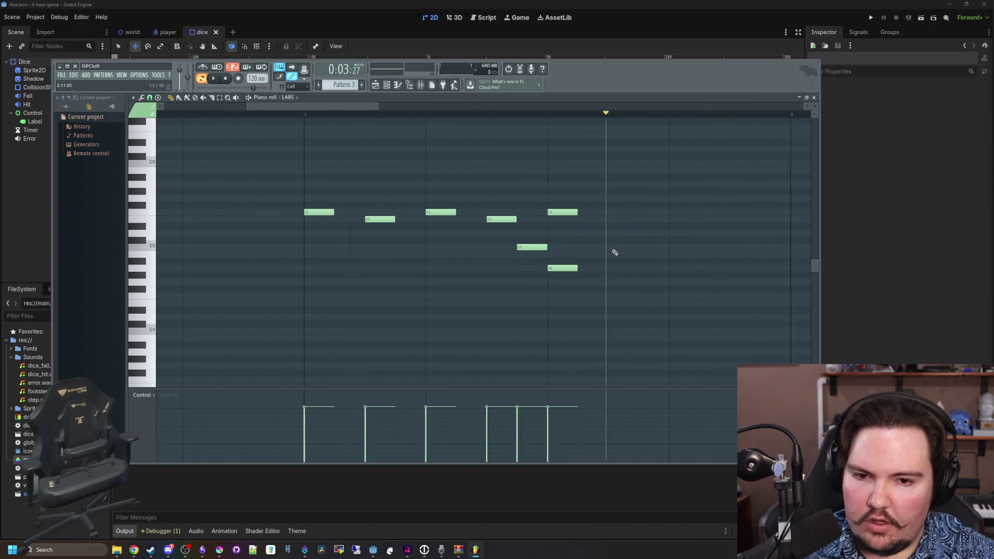
left_click(590, 247)
left_click_drag(634, 273, 662, 269)
right_click(558, 267)
right_click(524, 247)
scroll(494, 271, "down", 2, "ctrl")
key("space")
scroll(366, 186, "down", 2, "ctrl")
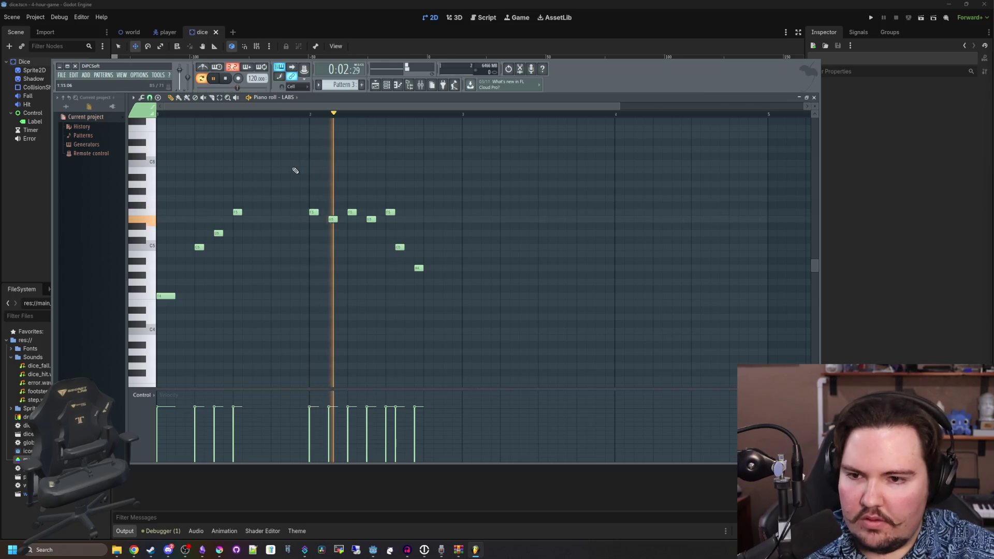
key("space")
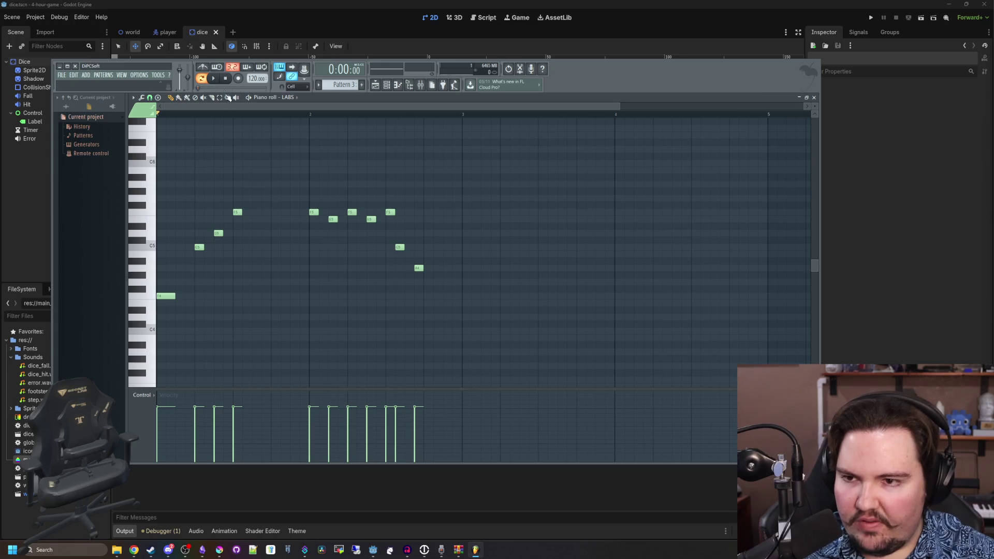
scroll(340, 86, "down", 2)
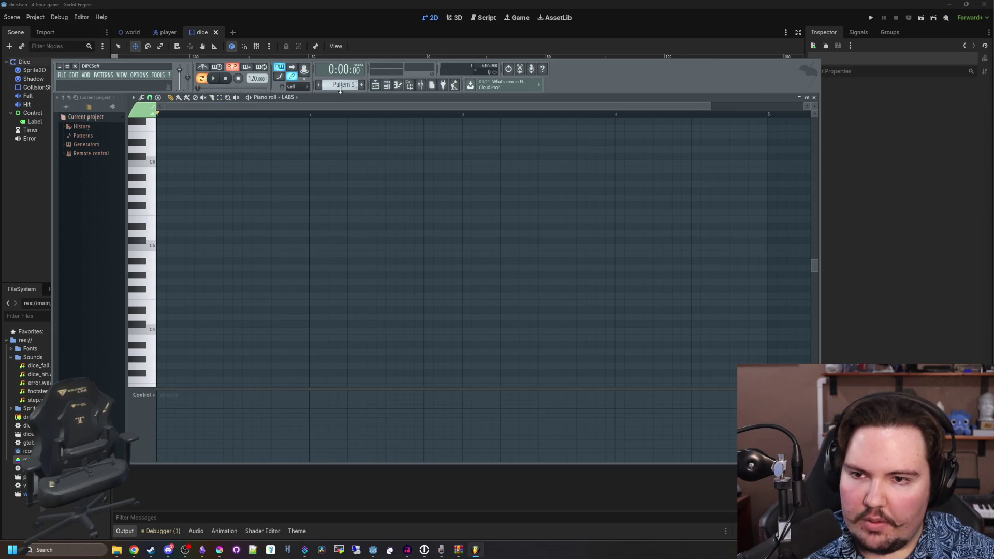
- Select all the melody's notes and switch the pattern selector back to Pattern 1
scroll(340, 86, "down", 2)
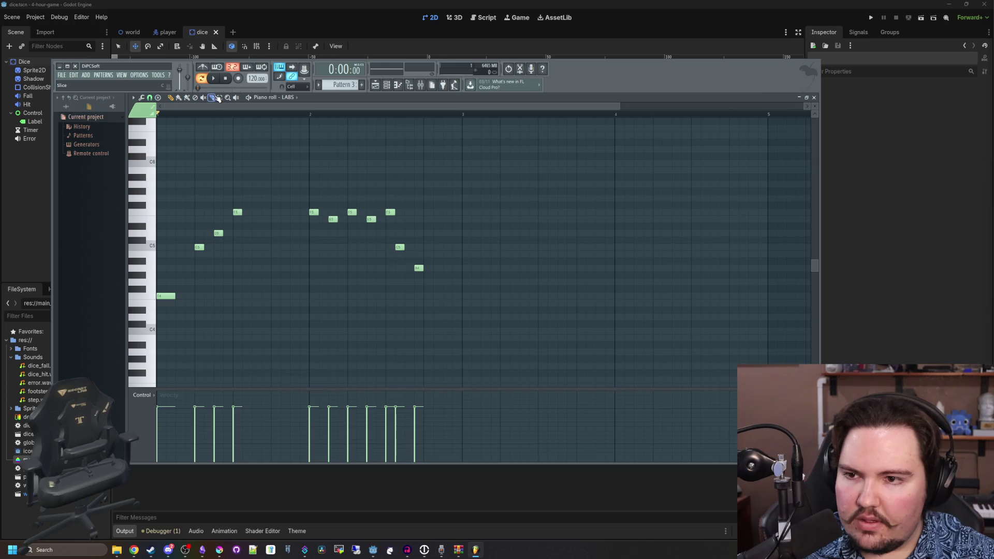
left_click_drag(509, 371, 155, 152)
scroll(354, 86, "up", 2)
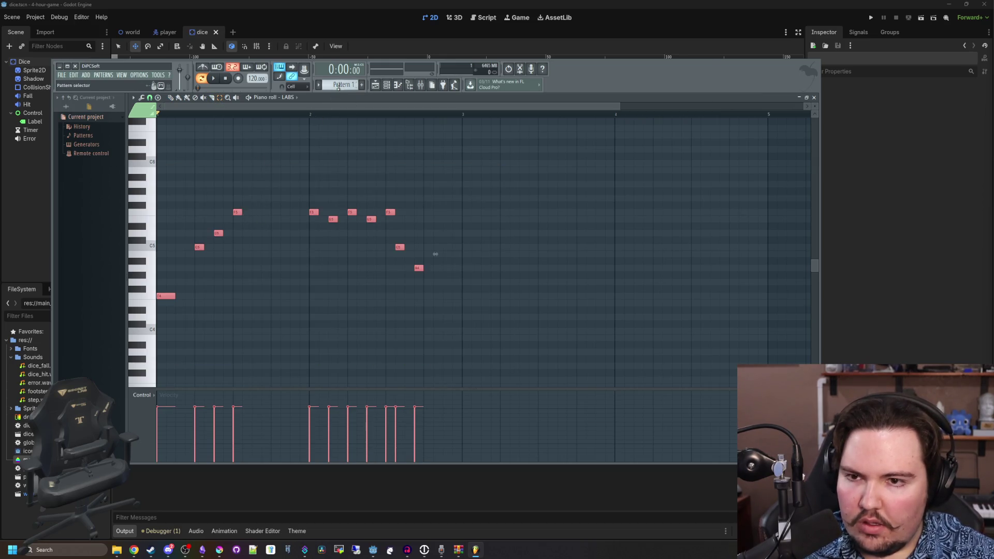
scroll(339, 87, "down", 2)
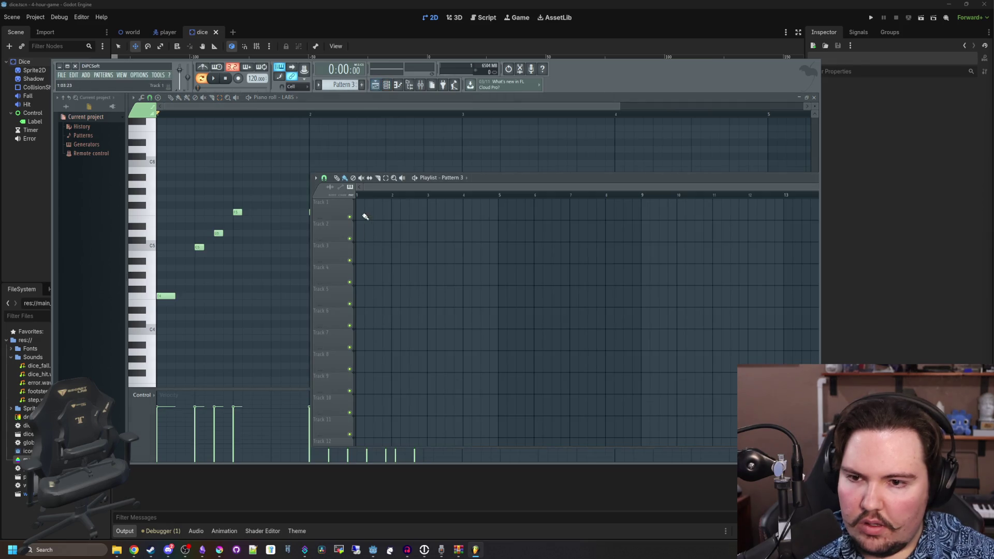
scroll(343, 87, "up", 2)
- Place a Pattern 1 clip at the start of Track 1, audition it, and close the playlist
left_click(368, 207)
key("space")
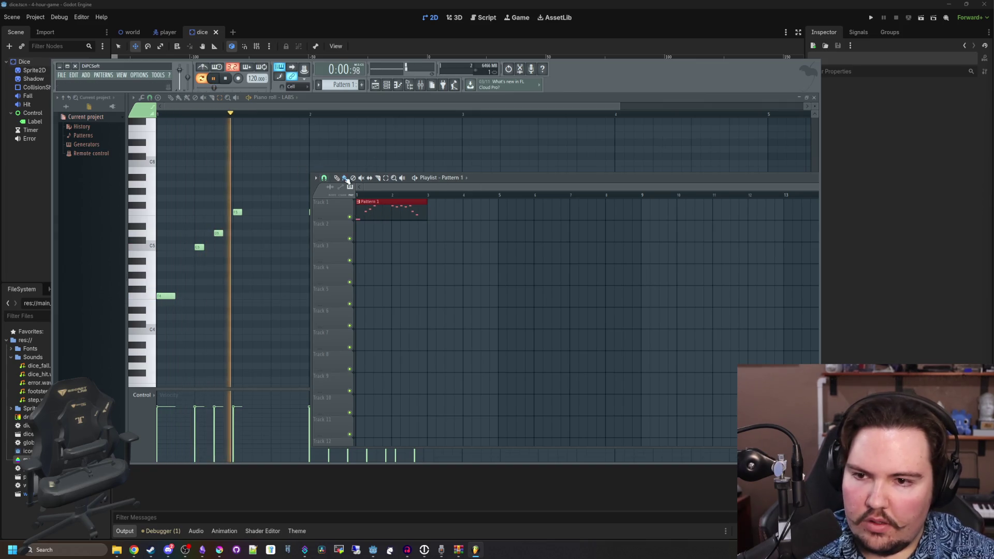
left_click_drag(488, 177, 520, 244)
left_click(376, 87)
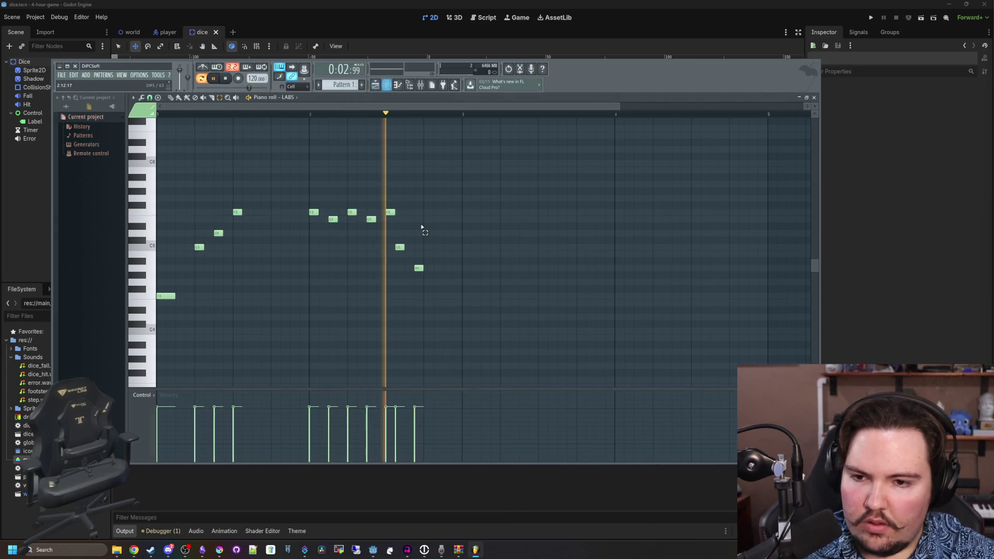
key("space")
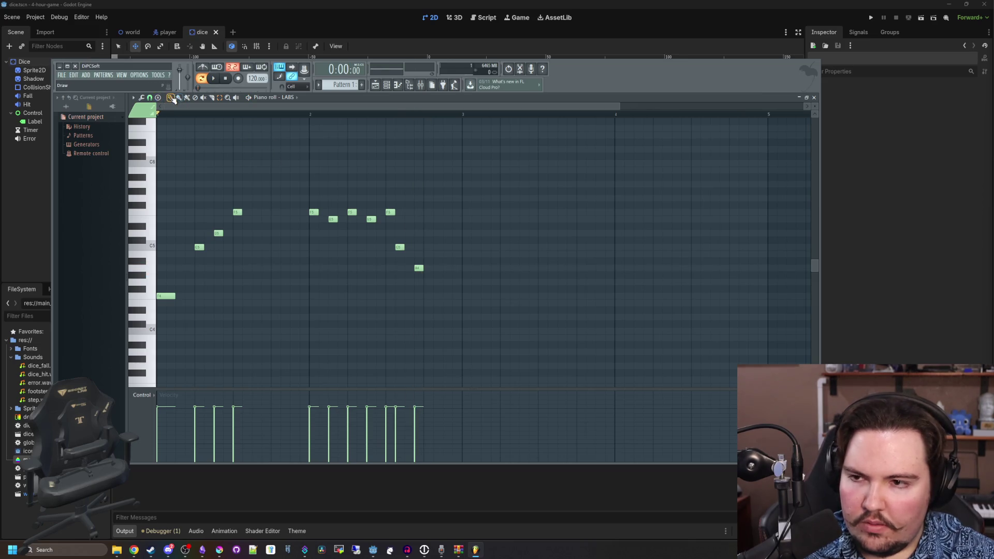
- Add two D5 notes at bar 3 and play the new phrase from just before bar 3
scroll(488, 267, "down", 2)
key("space")
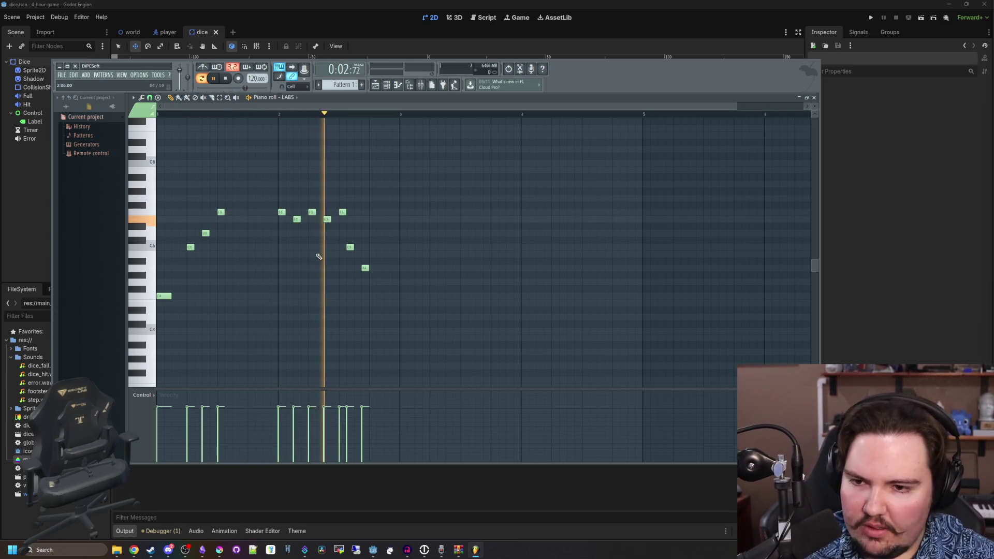
key("space")
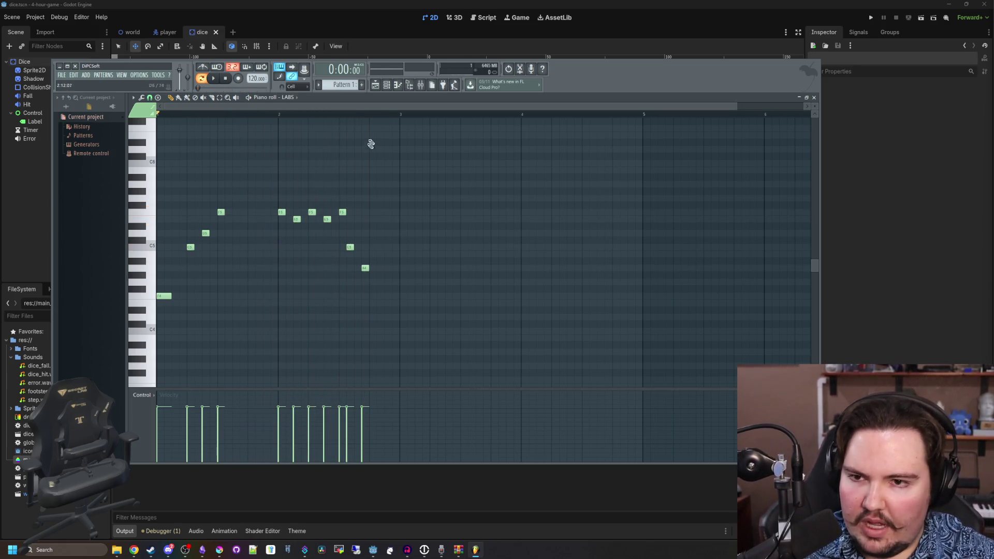
key("space")
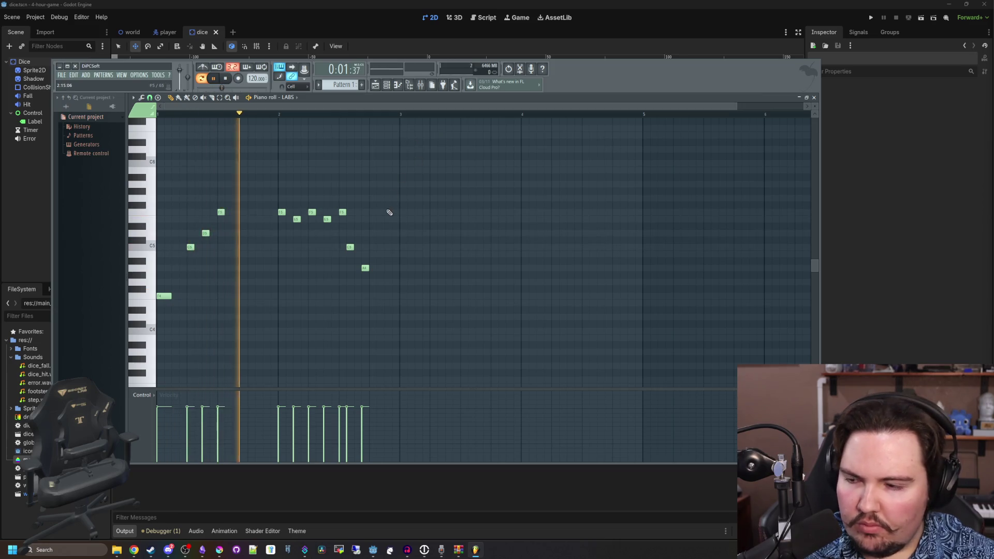
key("space")
scroll(470, 246, "up", 4)
left_click(315, 233)
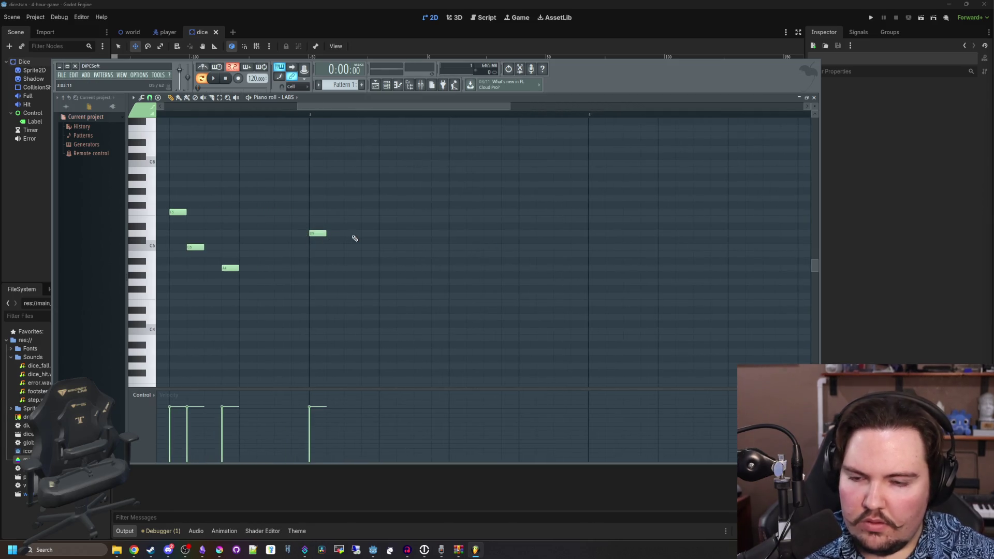
left_click(387, 233)
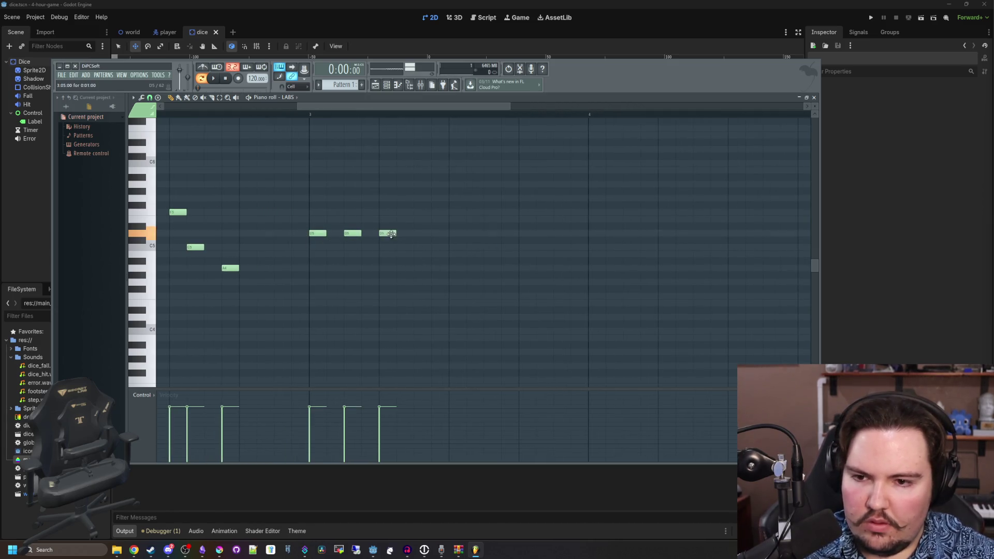
left_click(311, 115)
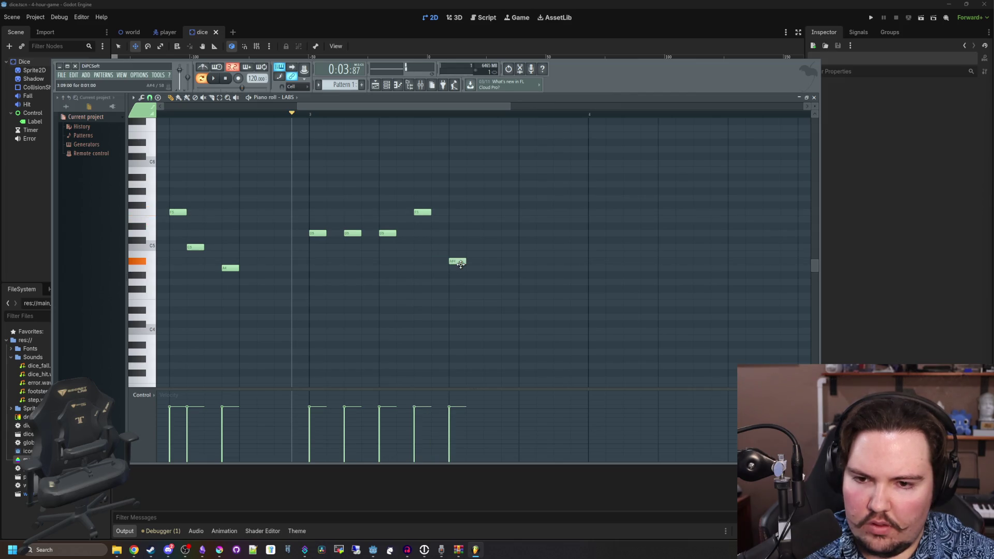
key("space")
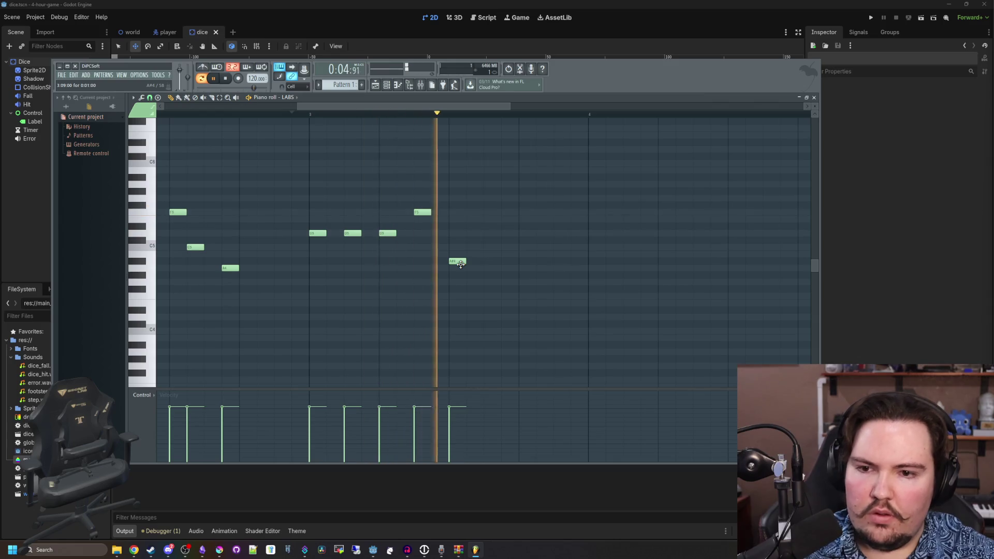
- Raise the beat-4 note a semitone, add another D5 further along, and play the extended melody
scroll(457, 248, "right", 3)
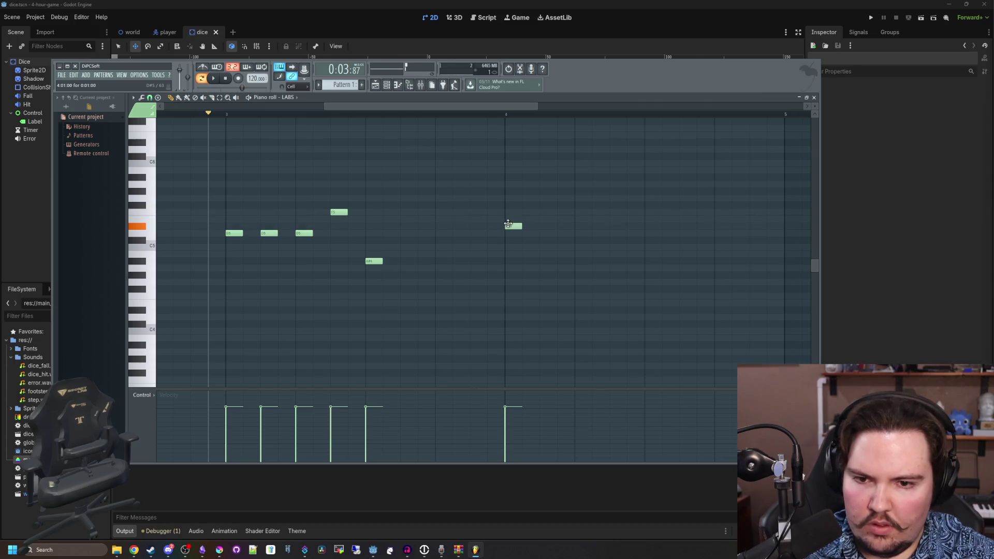
left_click_drag(507, 223, 507, 217)
left_click(542, 233)
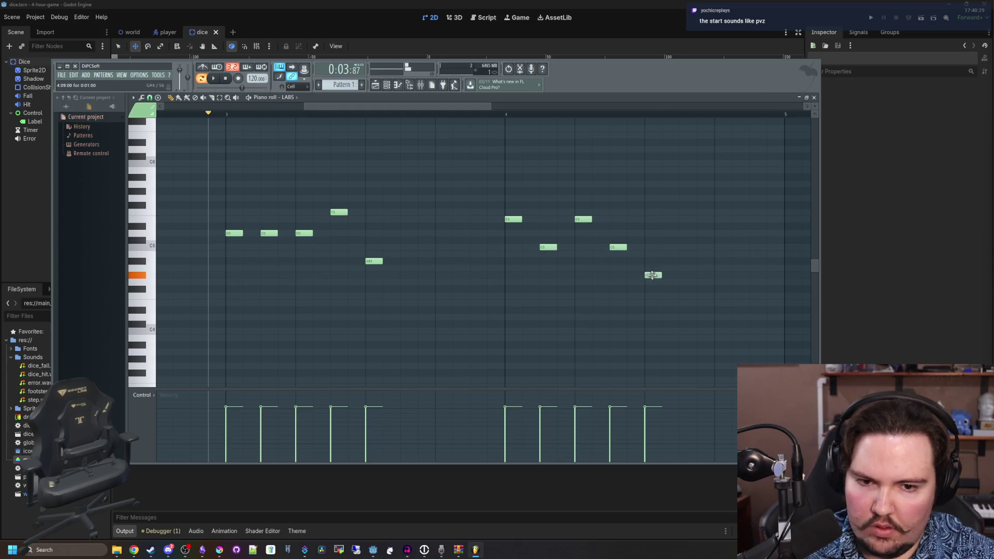
scroll(649, 266, "down", 3, "ctrl")
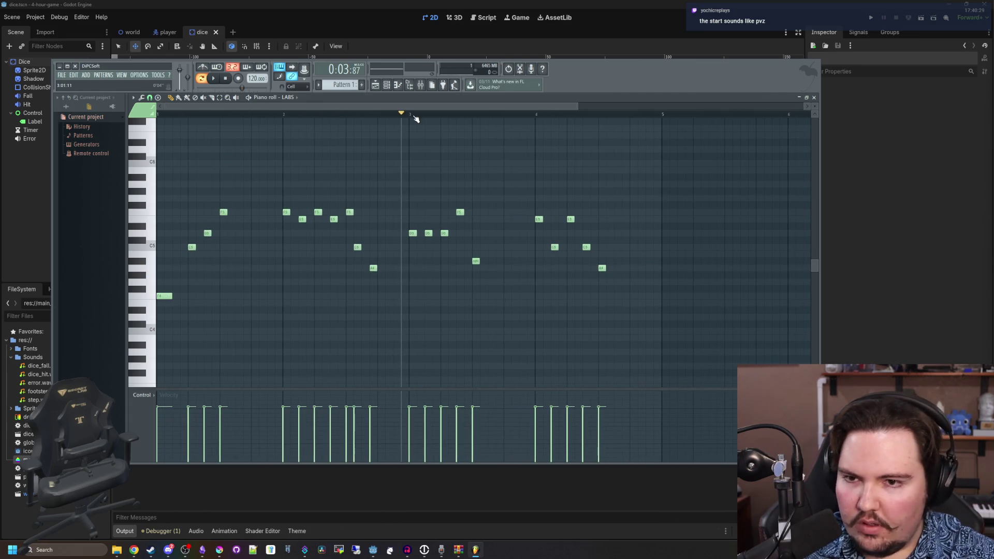
key("space")
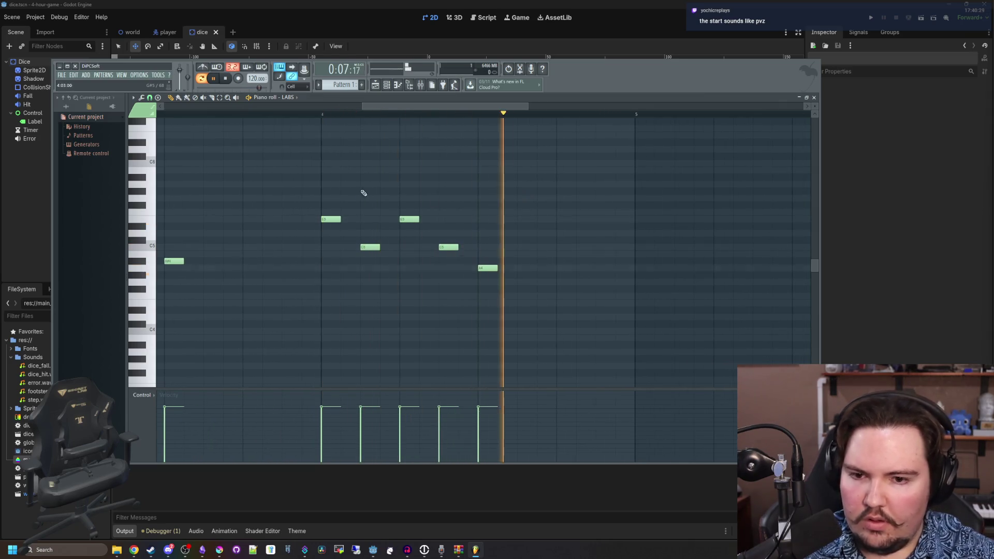
key("space")
- Move the A4 note later and up to A#4, then audition from bar 5 and from the start
scroll(517, 251, "up", 3)
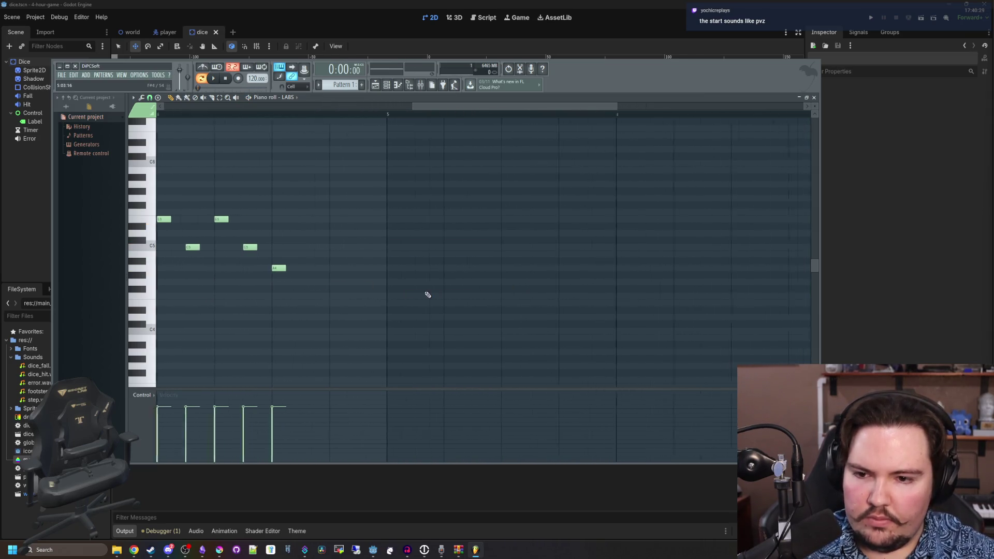
scroll(393, 285, "up", 1)
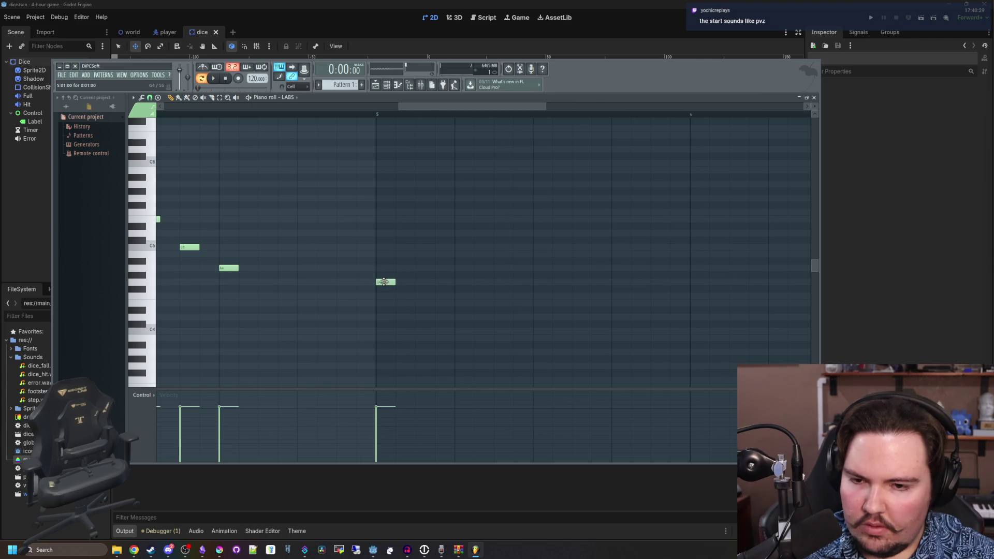
left_click_drag(407, 262, 424, 258)
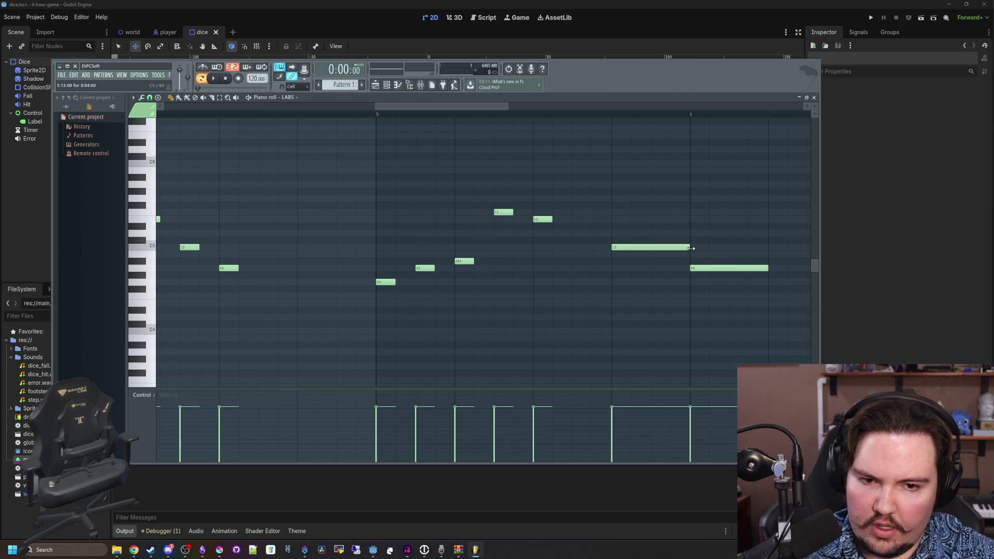
left_click(241, 113)
key("space")
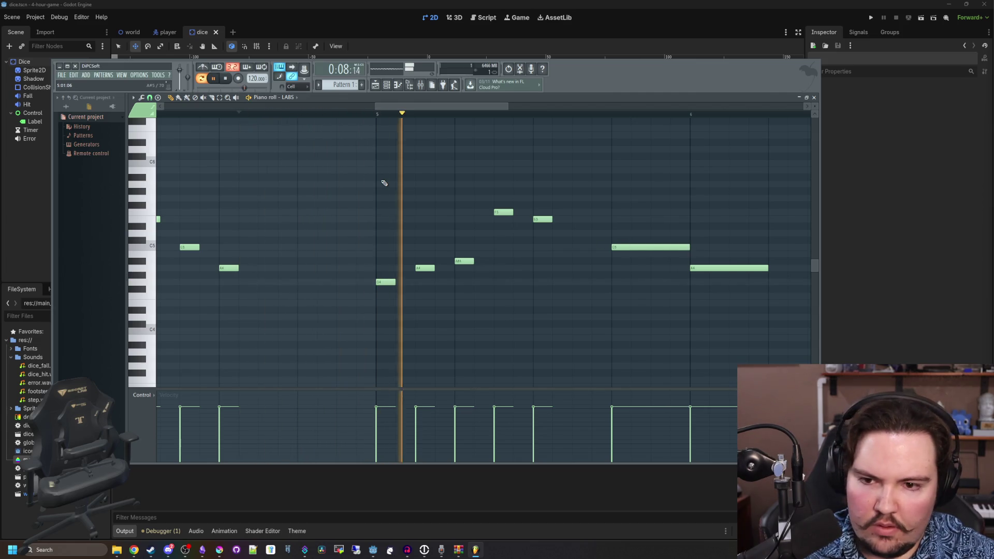
key("space")
scroll(503, 192, "down", 2, "ctrl")
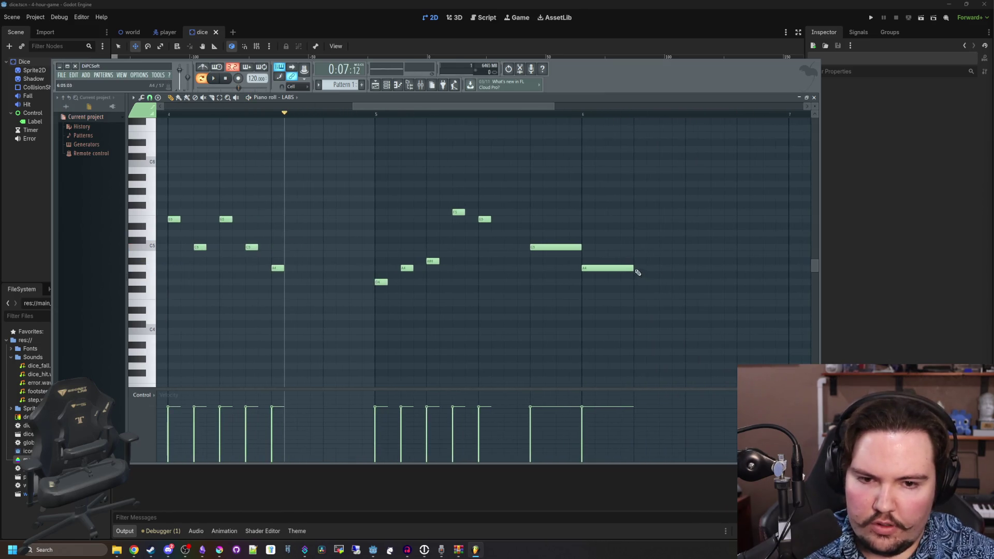
scroll(594, 233, "down", 3, "ctrl")
key("space")
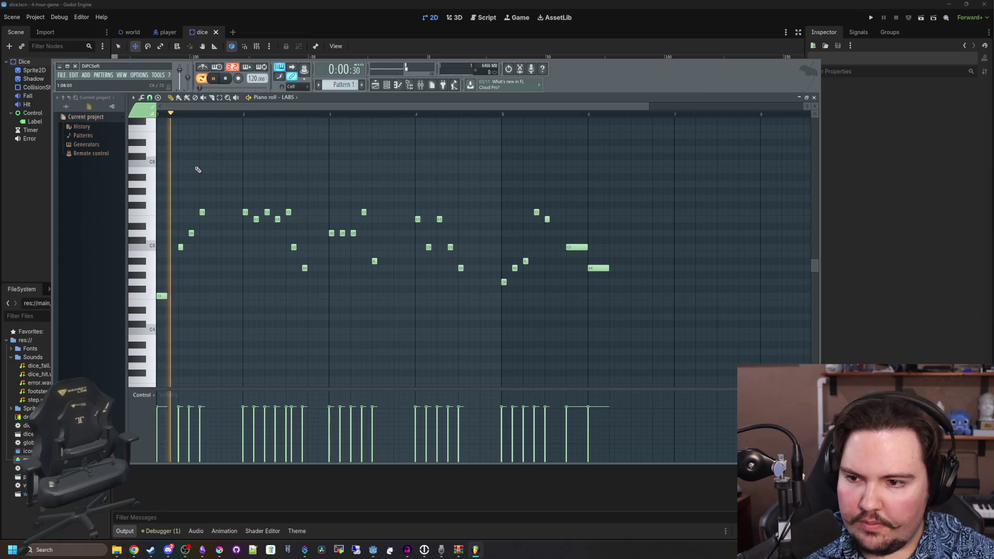
- Audition the whole melody, then replay it from a marker just before bar 4
key("space")
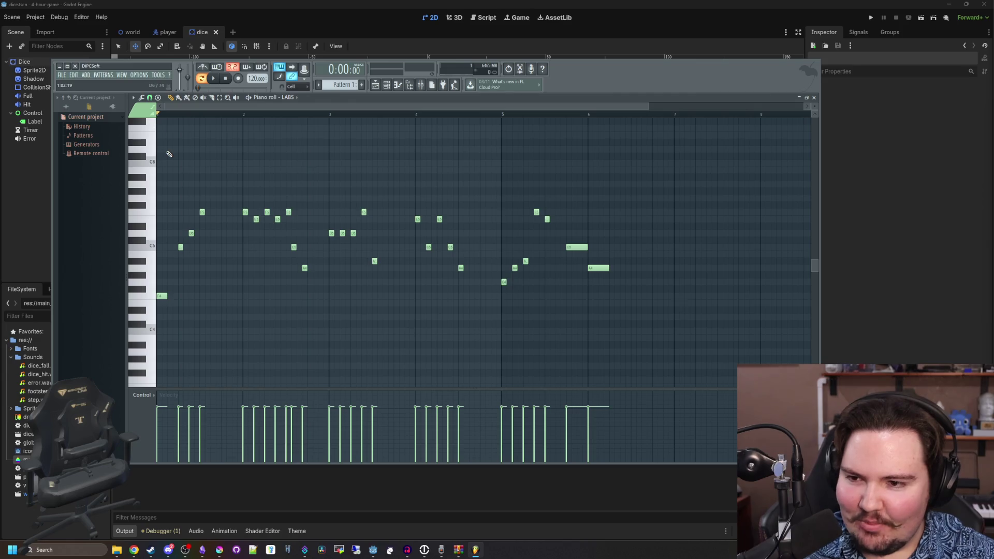
scroll(223, 185, "up", 3, "ctrl")
scroll(223, 185, "down", 3, "ctrl")
key("space")
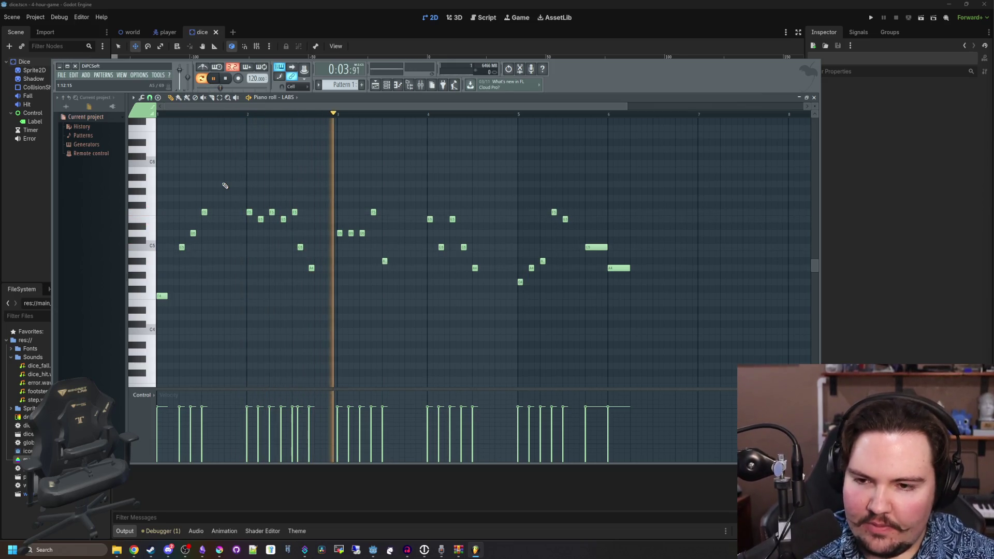
scroll(518, 204, "up", 2, "ctrl")
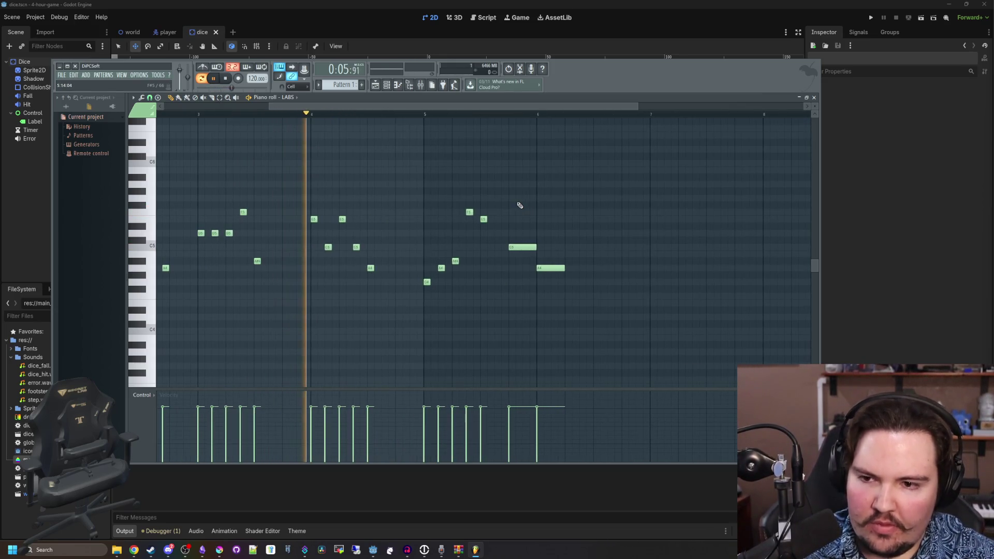
key("space")
scroll(342, 219, "up", 4, "ctrl")
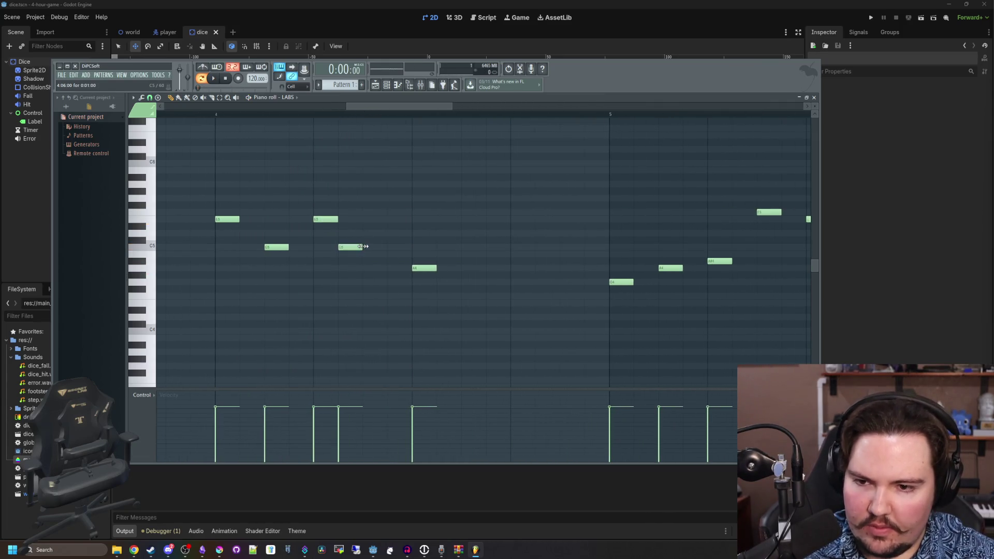
left_click(197, 115)
key("space")
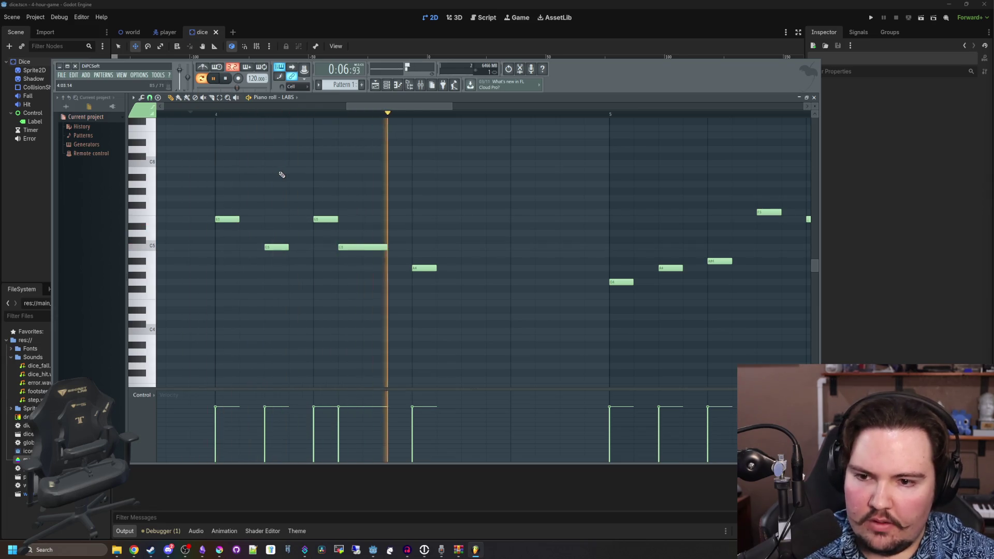
scroll(294, 183, "down", 3, "ctrl")
scroll(328, 288, "up", 1, "ctrl")
key("space")
key("space")
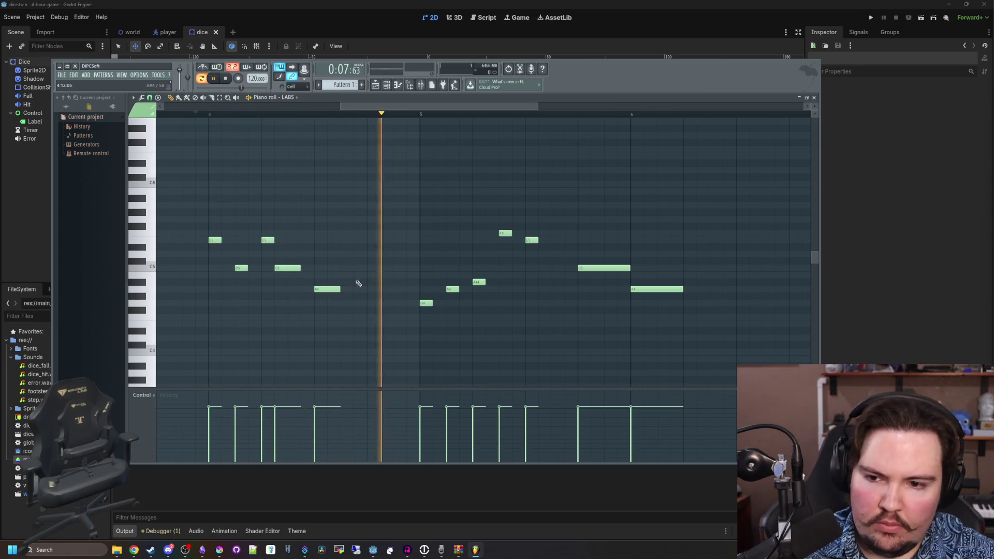
key("space")
- Lengthen the A4 note and replay from the marker to hear the change
left_click_drag(344, 289, 369, 289)
key("space")
scroll(278, 228, "down", 2, "ctrl")
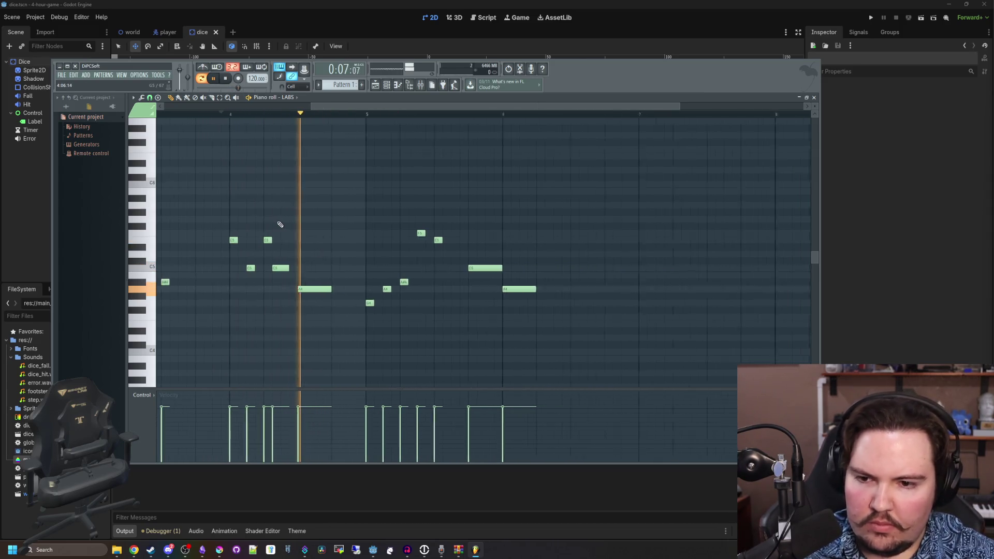
scroll(484, 231, "up", 3, "ctrl")
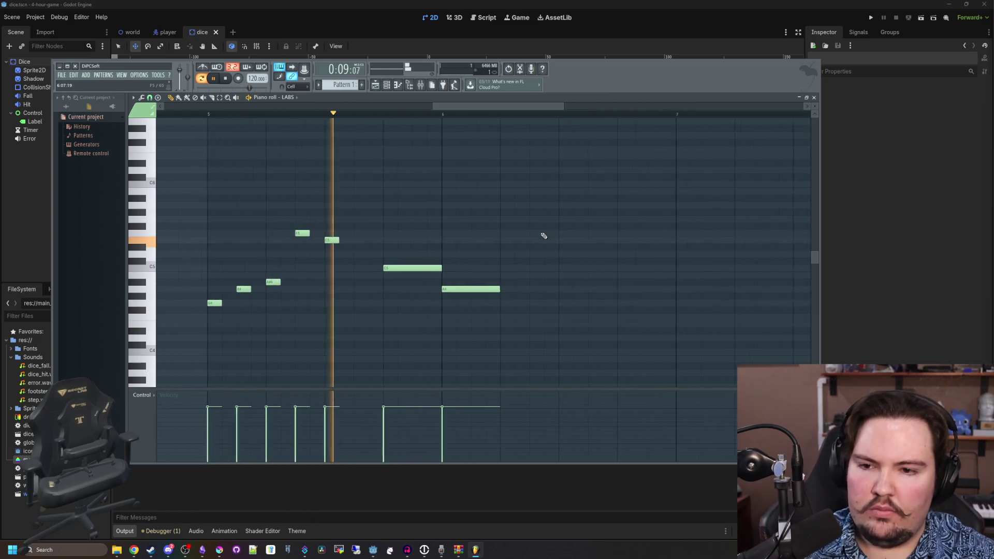
key("space")
- Drag the D5 note later to bar 7, then stop playback
scroll(373, 260, "down", 3, "ctrl")
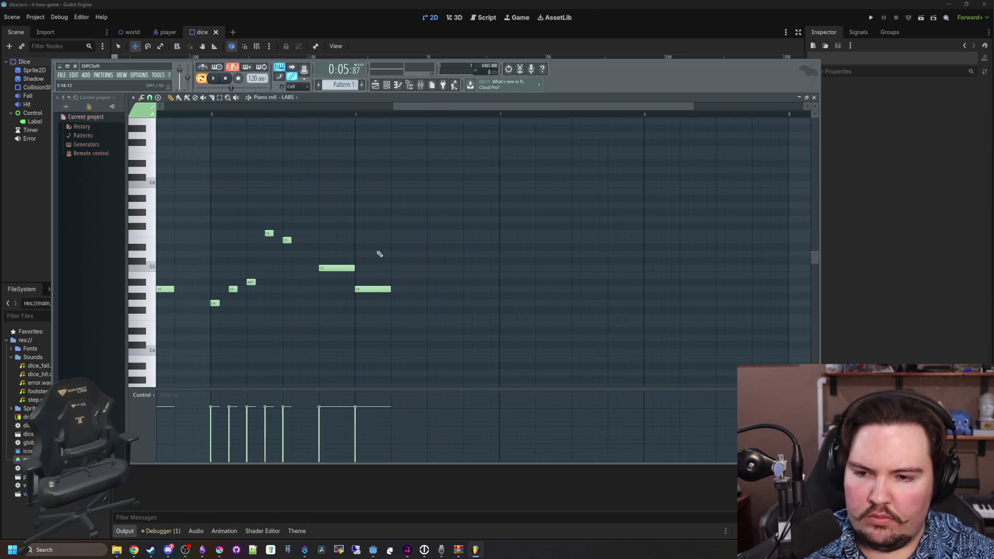
scroll(395, 288, "up", 2, "ctrl")
scroll(479, 284, "up", 2, "ctrl")
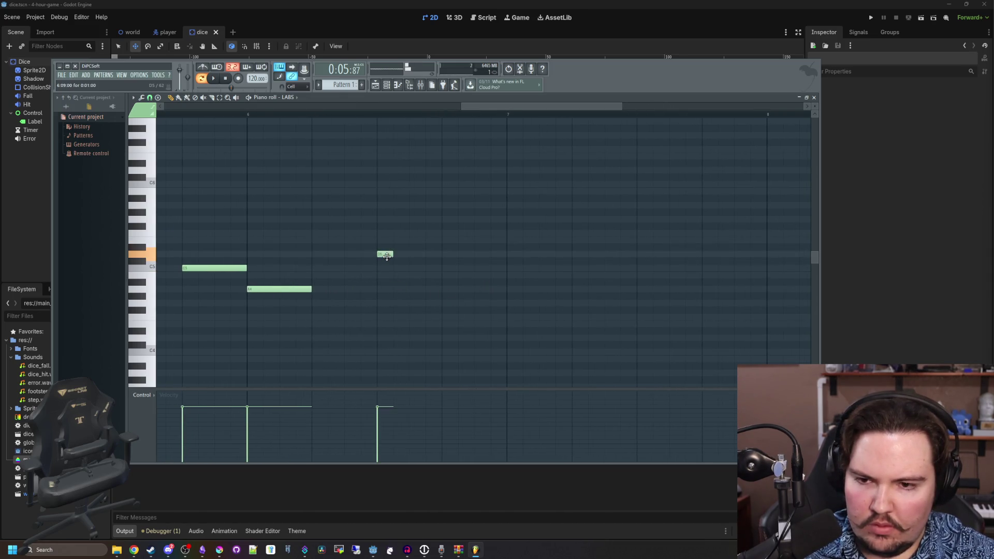
scroll(342, 169, "down", 5, "ctrl")
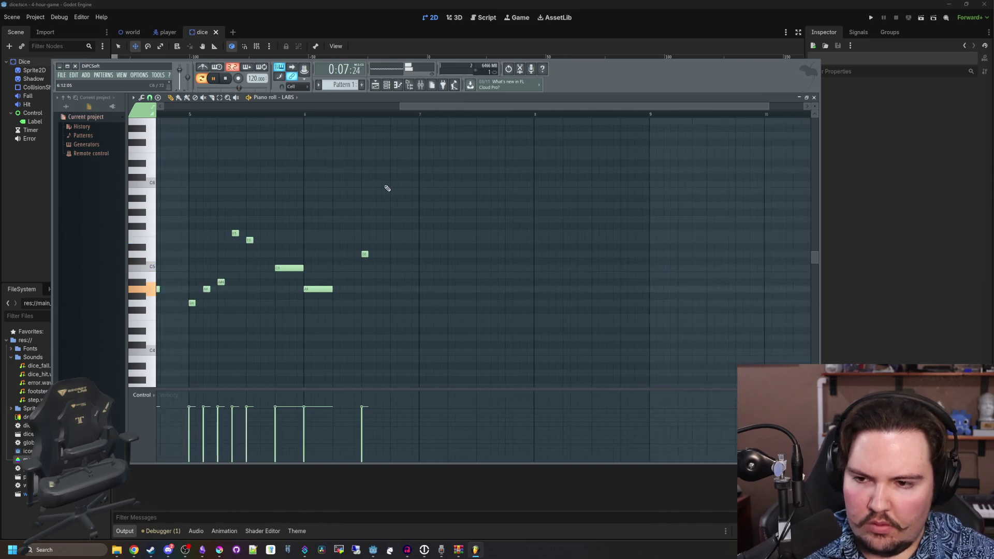
scroll(456, 202, "up", 4, "ctrl")
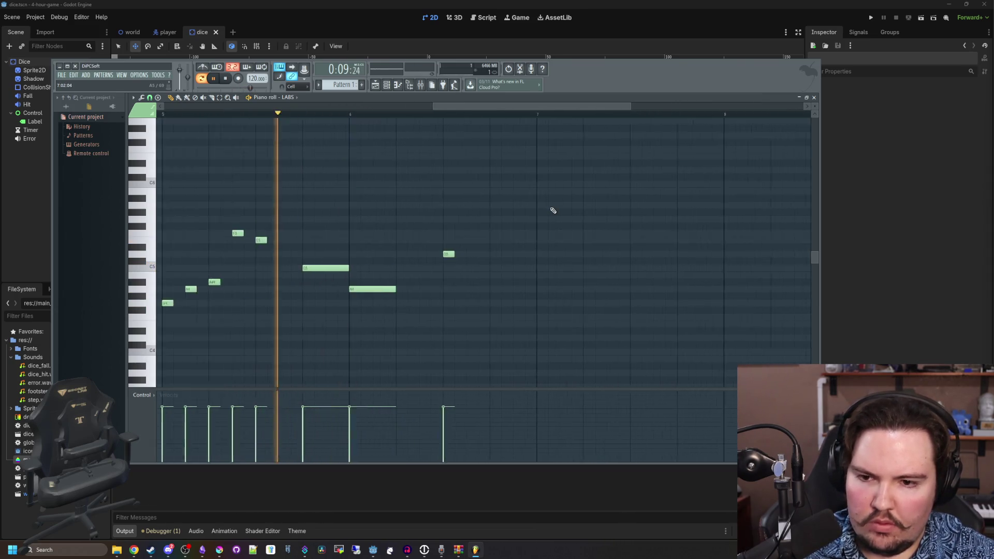
left_click_drag(436, 257, 542, 257)
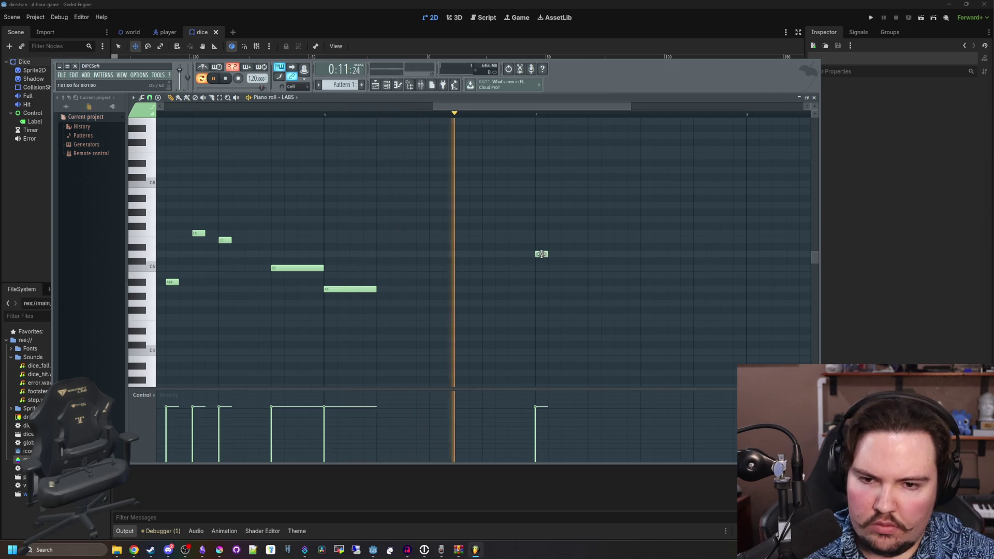
scroll(471, 263, "down", 2, "ctrl")
key("space")
scroll(487, 264, "up", 4, "ctrl")
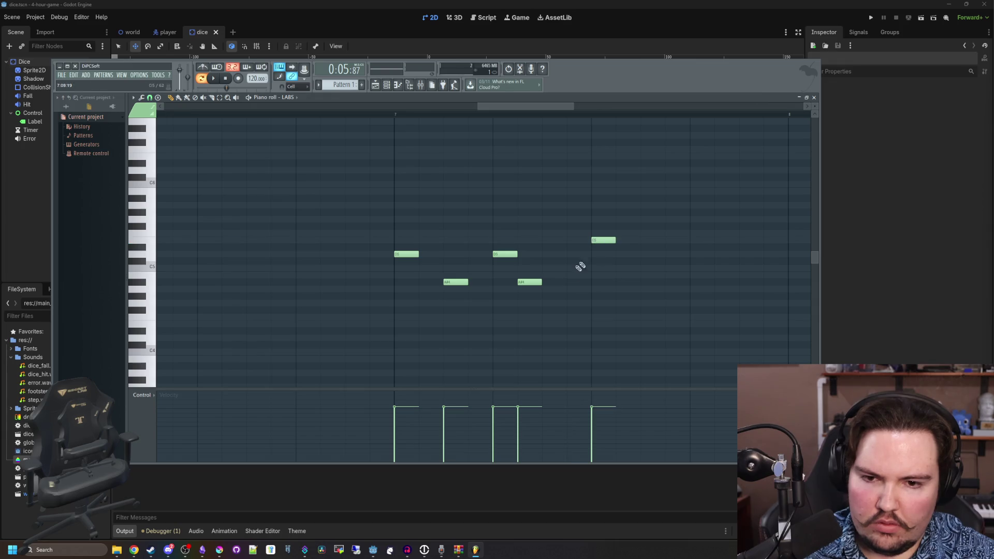
- Add a D5 note after the phrase, followed by another note placed higher
scroll(357, 278, "down", 3, "ctrl")
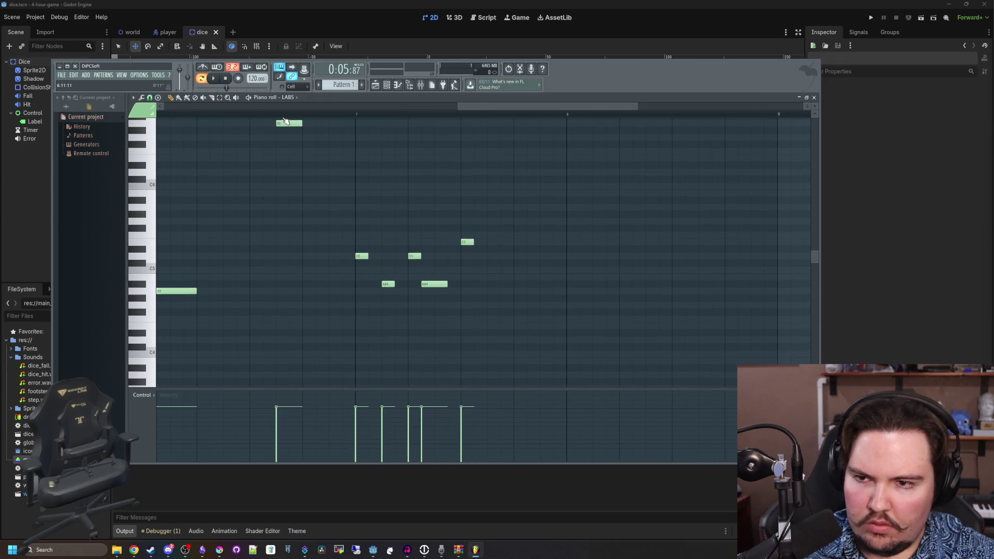
key("space")
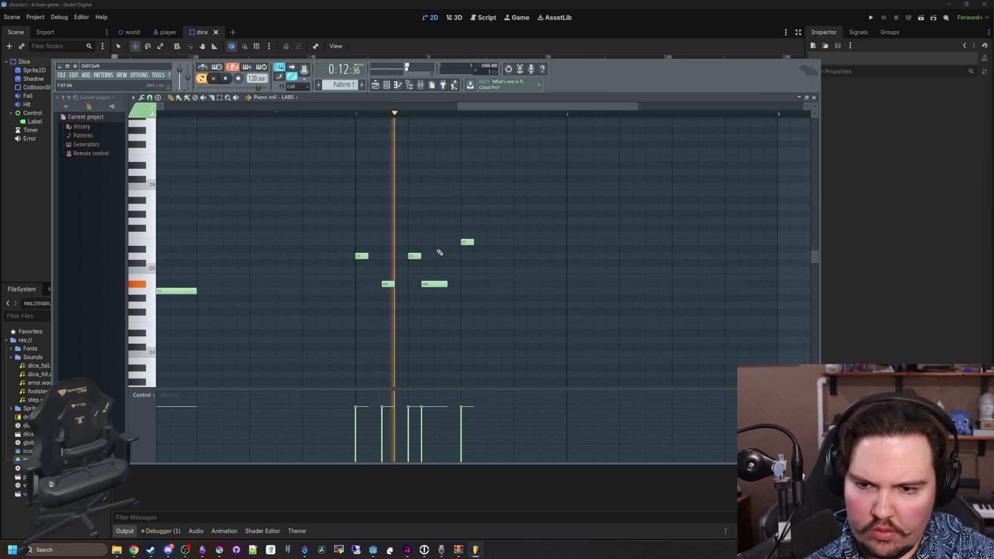
key("space")
scroll(573, 255, "up", 2, "ctrl")
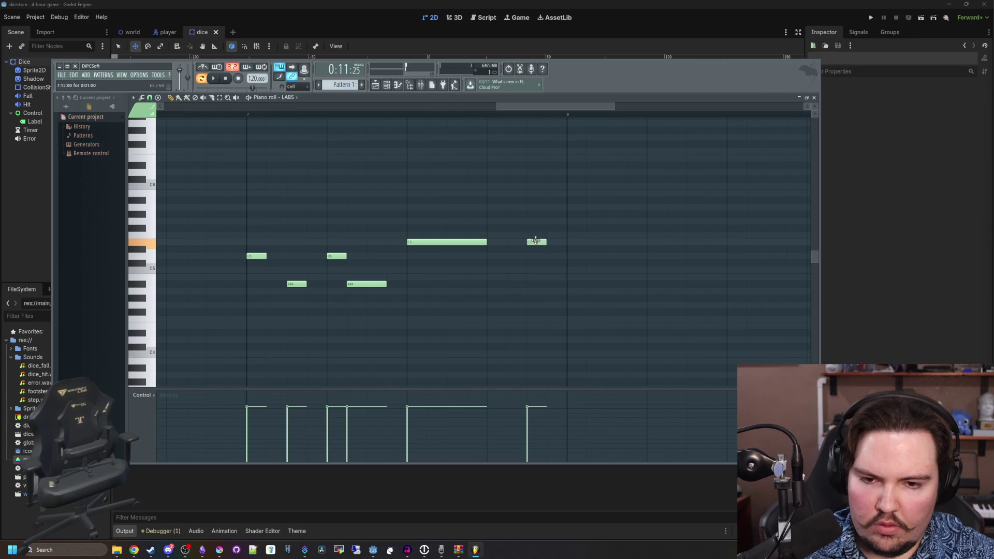
left_click(616, 257)
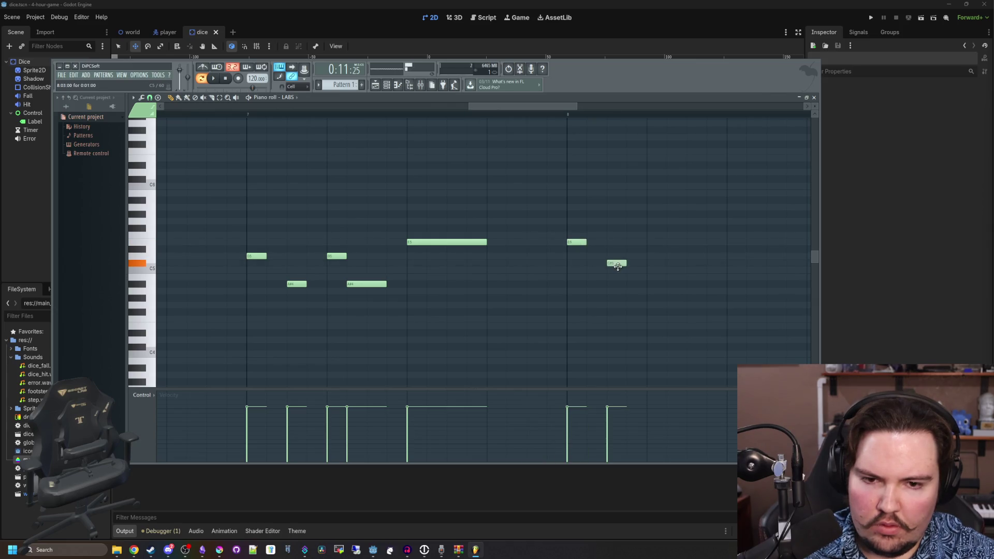
left_click_drag(656, 235, 656, 241)
scroll(554, 240, "up", 2)
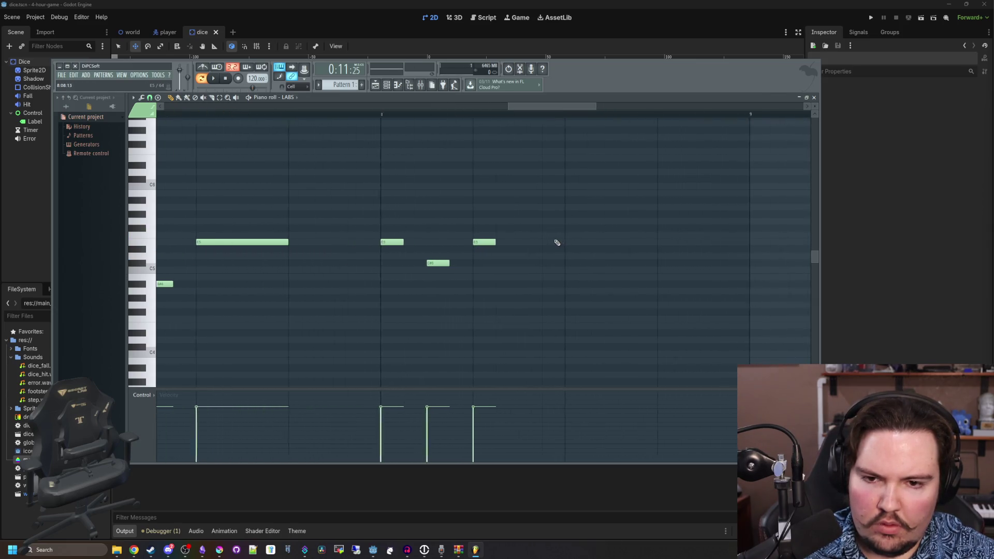
left_click(529, 230)
mouse_move(529, 231)
left_mouse_down()
mouse_move(529, 217)
mouse_move(541, 222)
left_mouse_up()
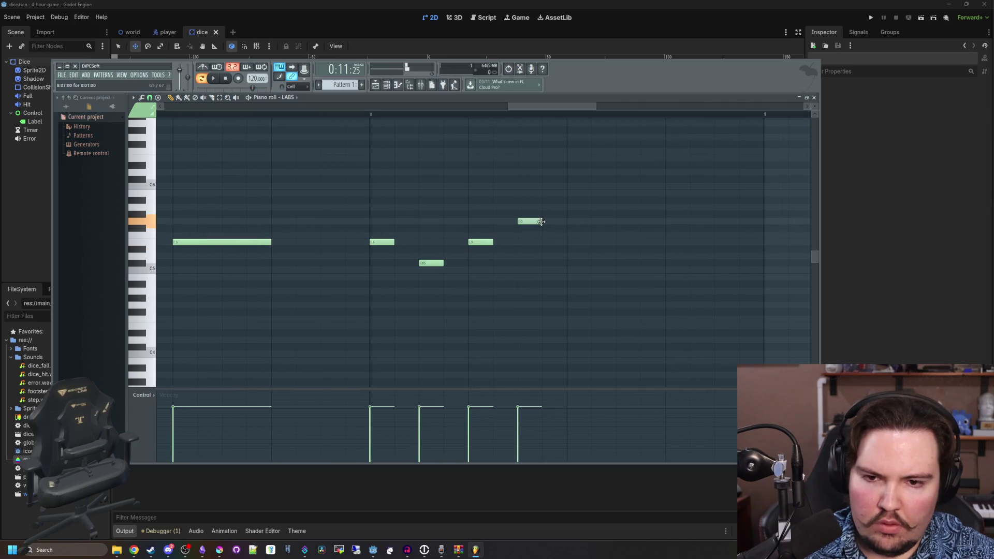
- Shift the E5 note slightly earlier, add a new E5 after G5, and listen to the phrase
left_click_drag(481, 243, 459, 243)
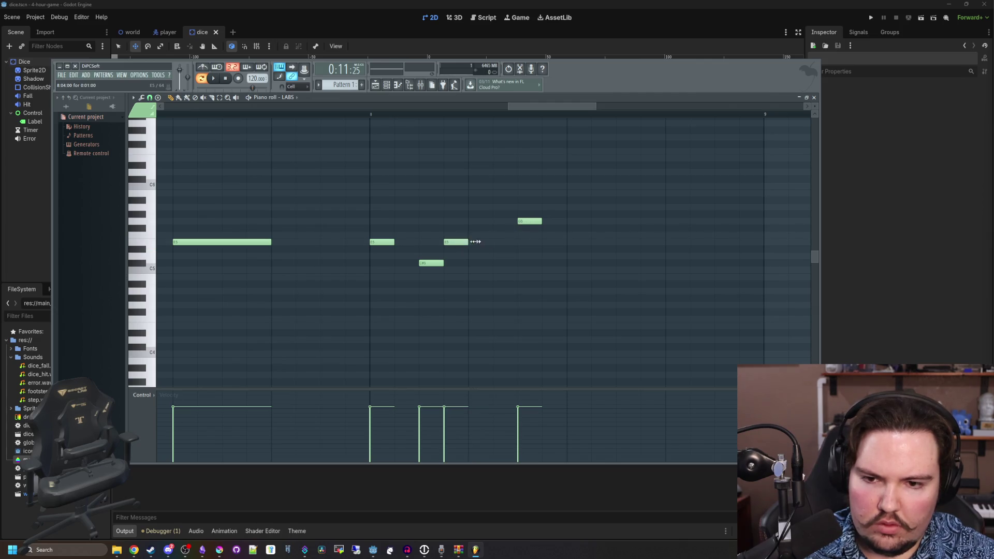
left_click(592, 242)
mouse_move(542, 222)
left_mouse_down()
mouse_move(616, 241)
mouse_move(618, 232)
left_mouse_up()
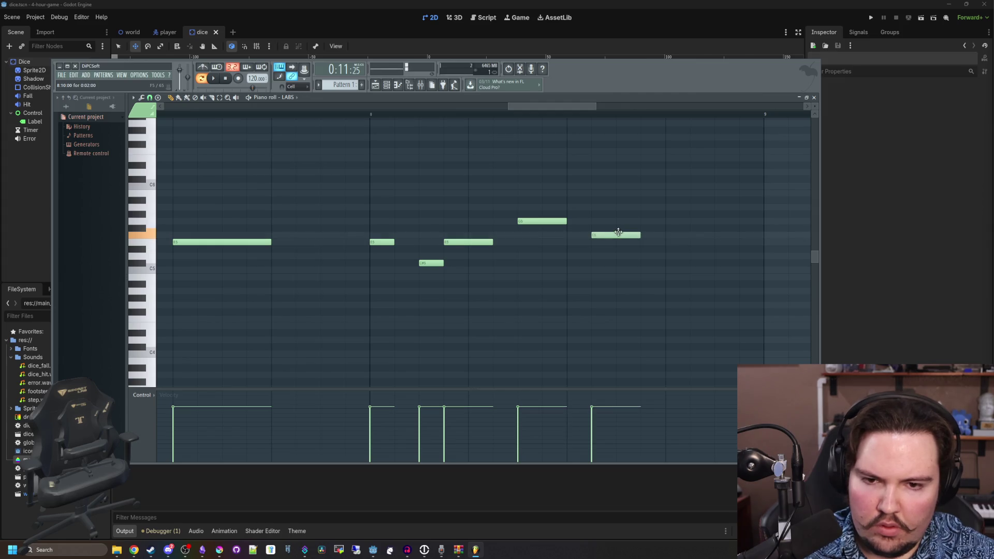
scroll(421, 229, "down", 5)
key("space")
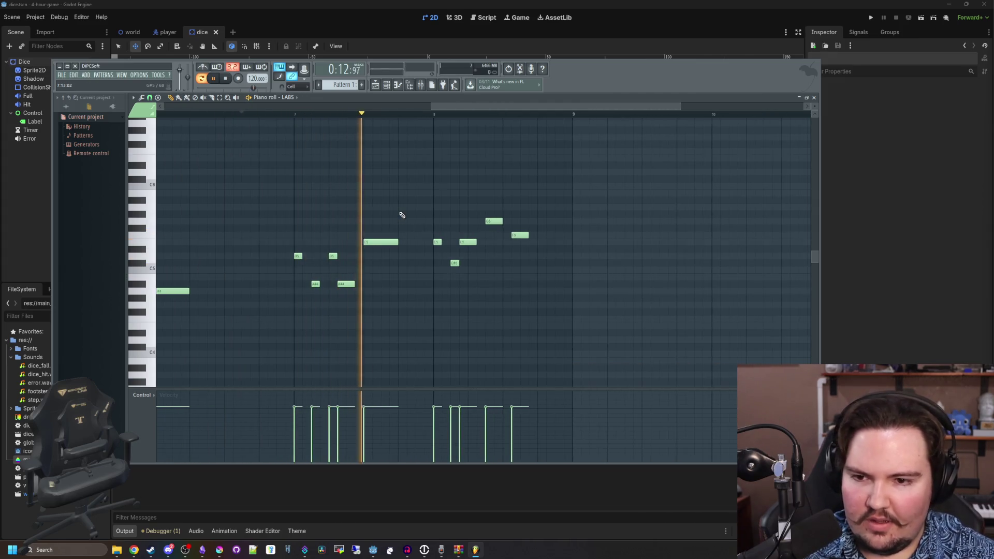
scroll(240, 206, "up", 3)
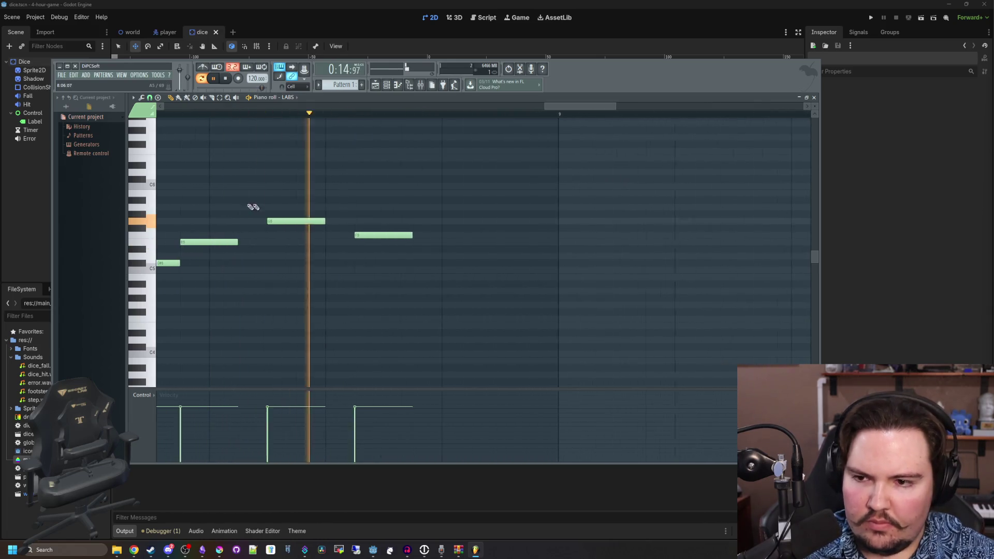
key("space")
- Move the F5 note left to follow G5, lengthen it, and replay the edited phrase
left_click_drag(386, 233, 364, 233)
scroll(364, 232, "down", 3)
key("space")
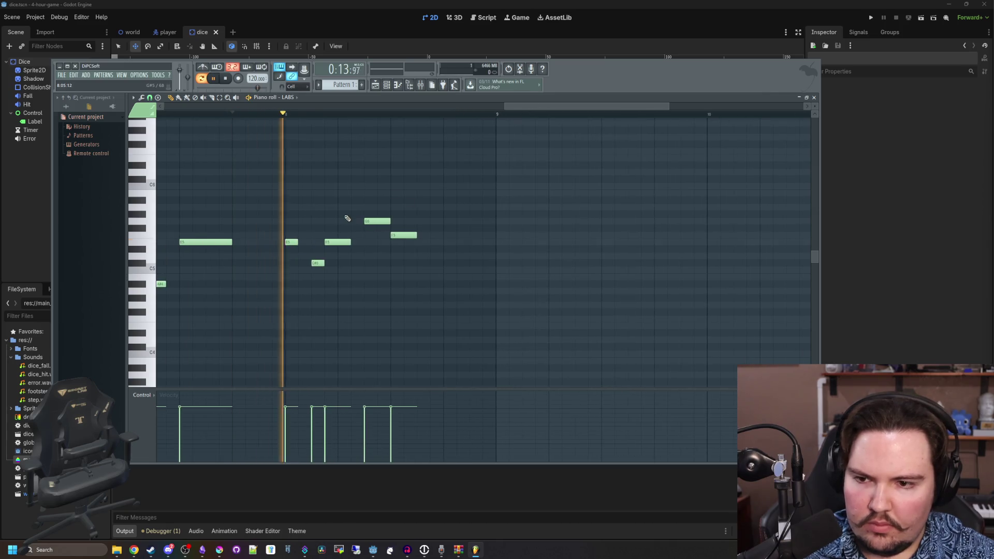
key("space")
left_click_drag(416, 234, 443, 234)
key("space")
key("space")
scroll(518, 256, "up", 2, "ctrl")
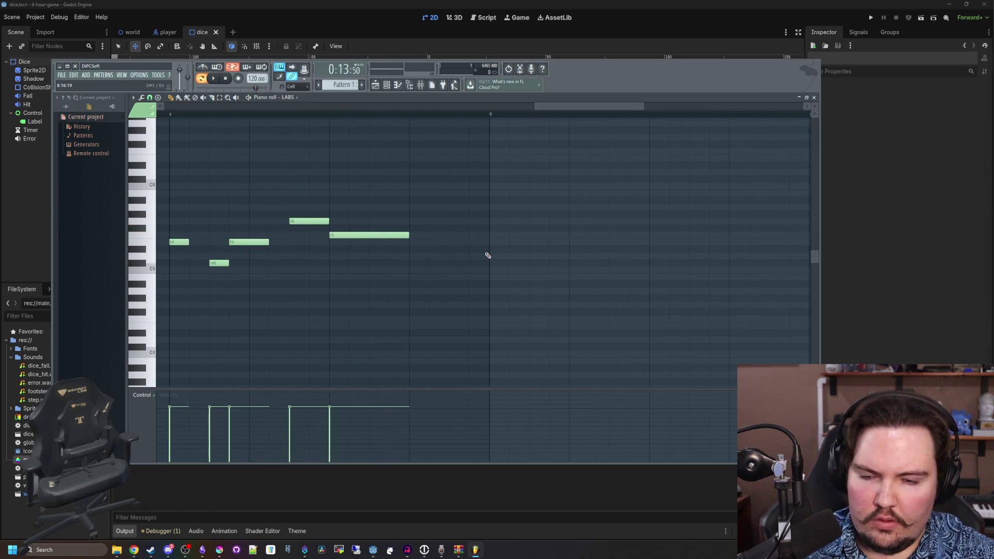
scroll(217, 262, "down", 4, "ctrl")
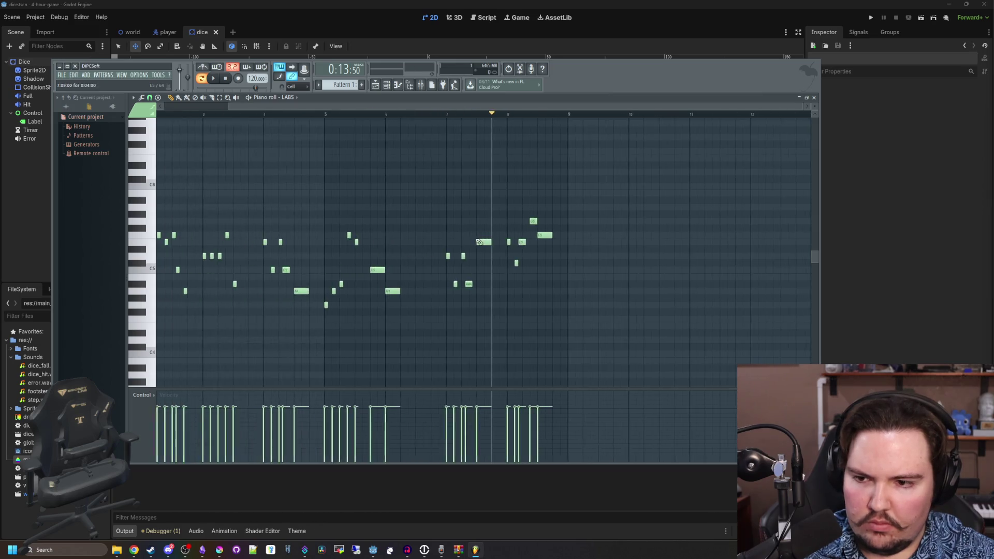
scroll(659, 273, "up", 5, "ctrl")
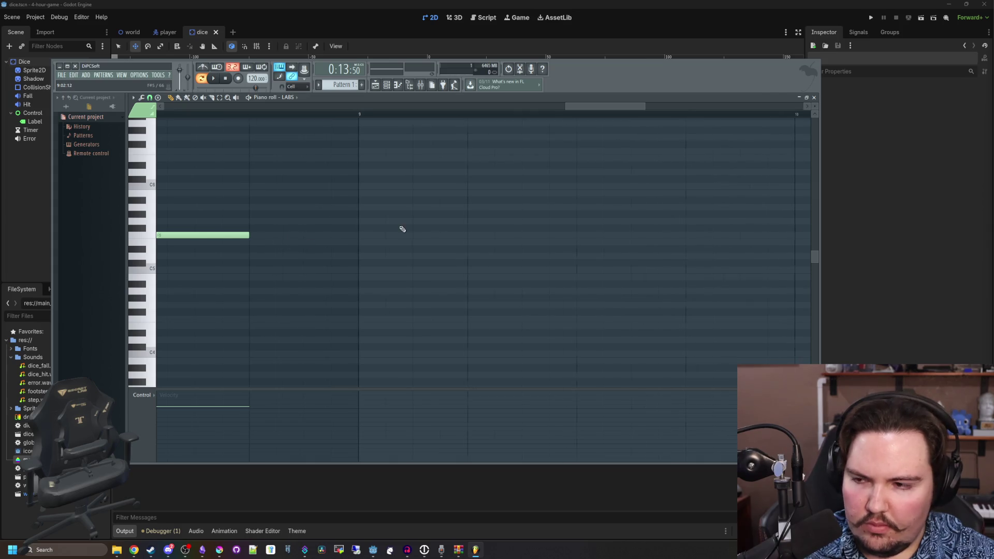
scroll(394, 228, "down", 1, "ctrl")
- Add an ending at bar 9: a short F5, a raised note, A#4, F4, and a long C5
left_click(177, 112)
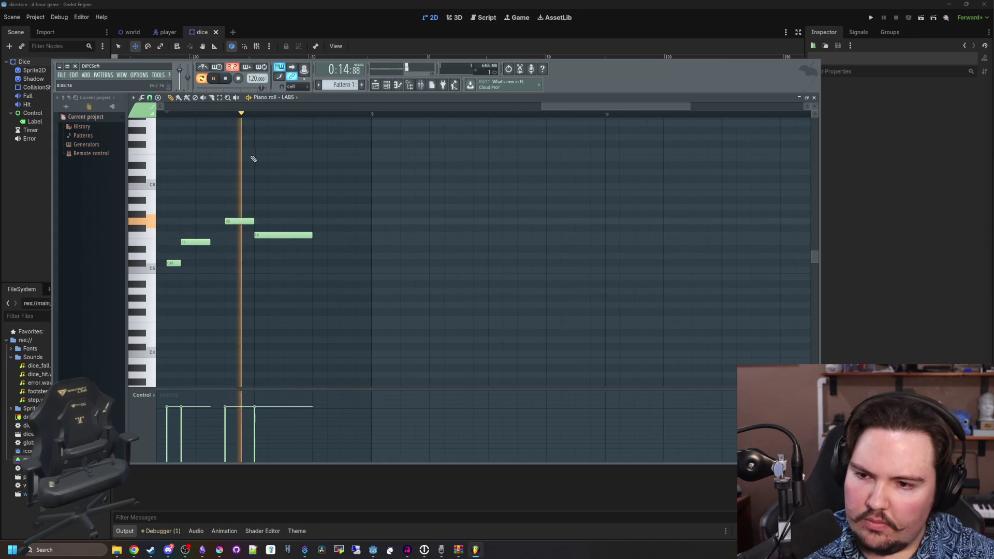
scroll(378, 237, "up", 1, "ctrl")
left_click(377, 235)
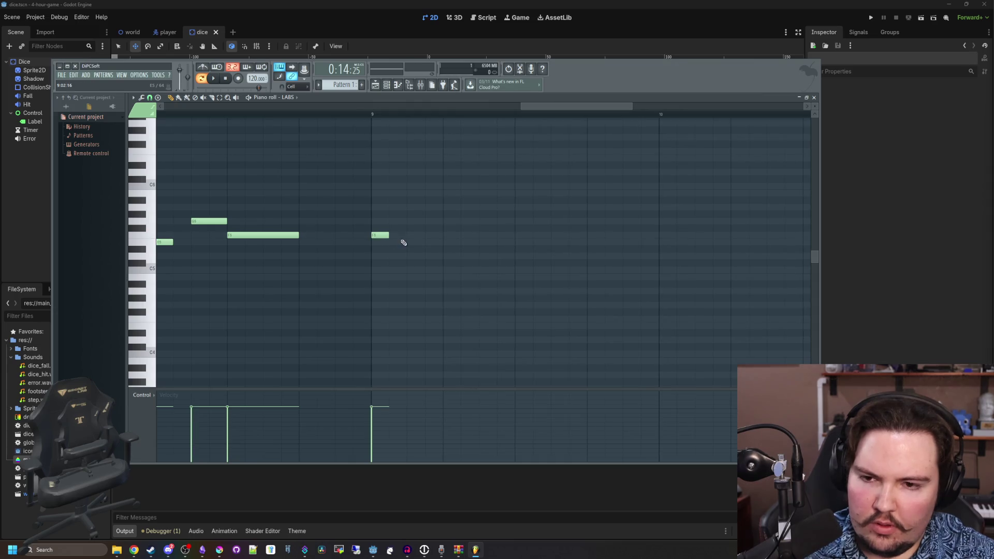
left_click_drag(446, 263, 450, 255)
left_click_drag(530, 295, 530, 282)
left_click_drag(610, 332, 592, 317)
mouse_move(689, 293)
left_mouse_down()
mouse_move(666, 264)
mouse_move(764, 280)
left_mouse_up()
- Play the melody to hear the new ending, then show the playlist
scroll(673, 270, "down", 3)
key("space")
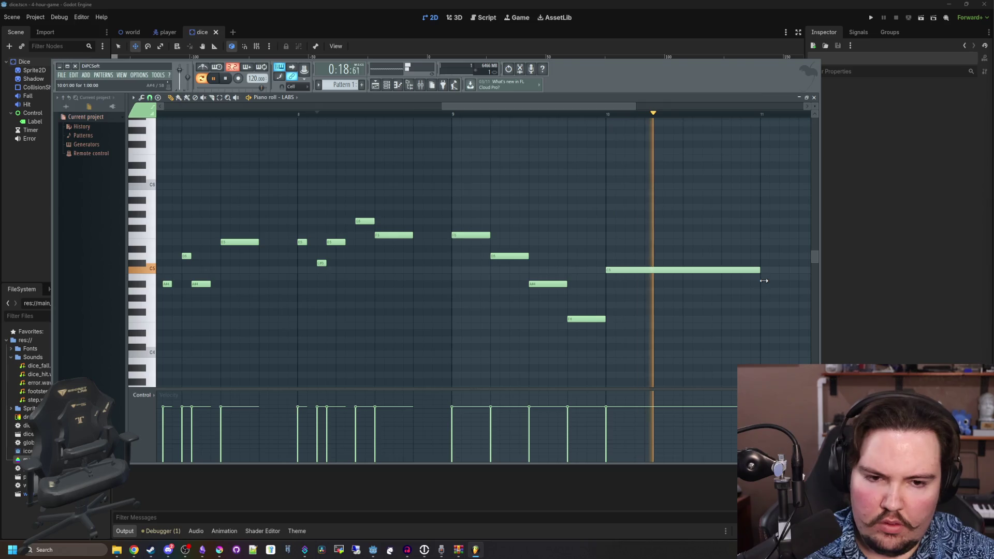
scroll(643, 237, "down", 3)
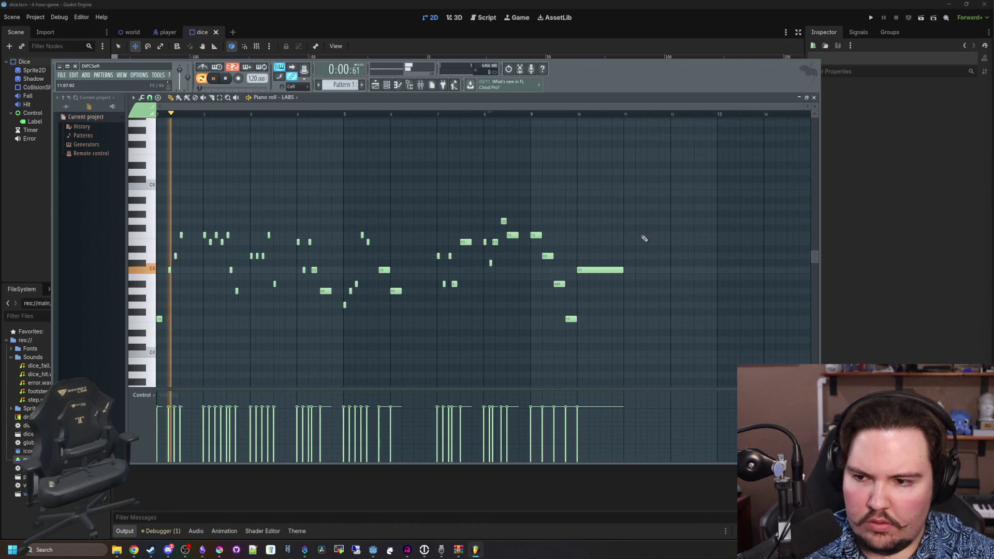
key("space")
left_click(380, 89)
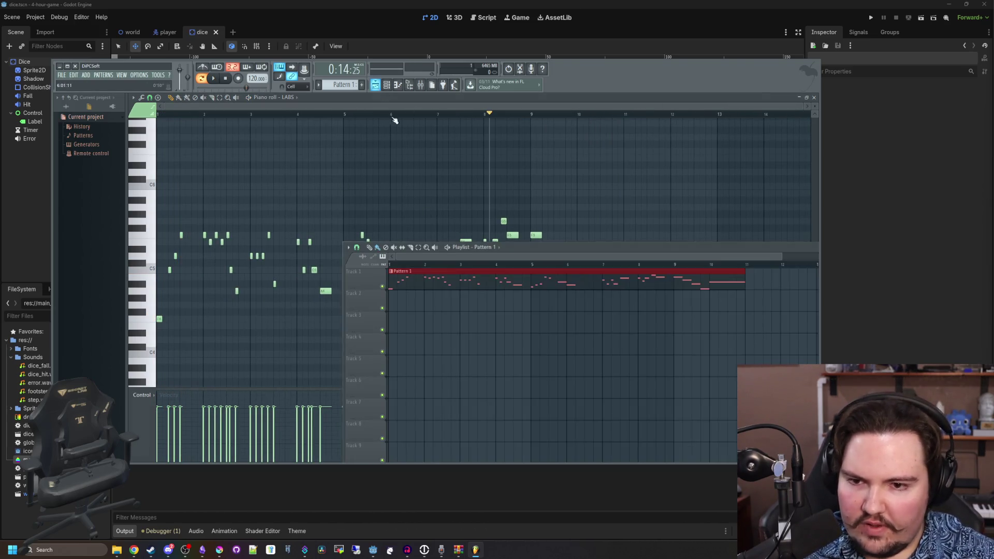
- Shorten the first Pattern 1 clip to end at bar 4, then add a second clip from bar 3 ending near bar 5
left_click(254, 111)
key("space")
left_click(376, 84)
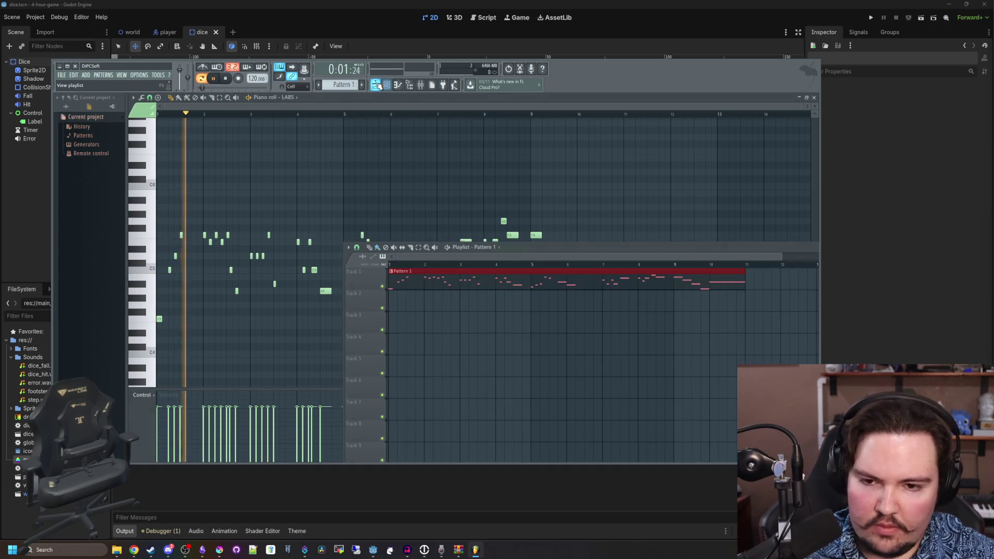
left_click_drag(745, 287, 463, 289)
left_click(468, 277)
key("space")
scroll(466, 299, "down", 2)
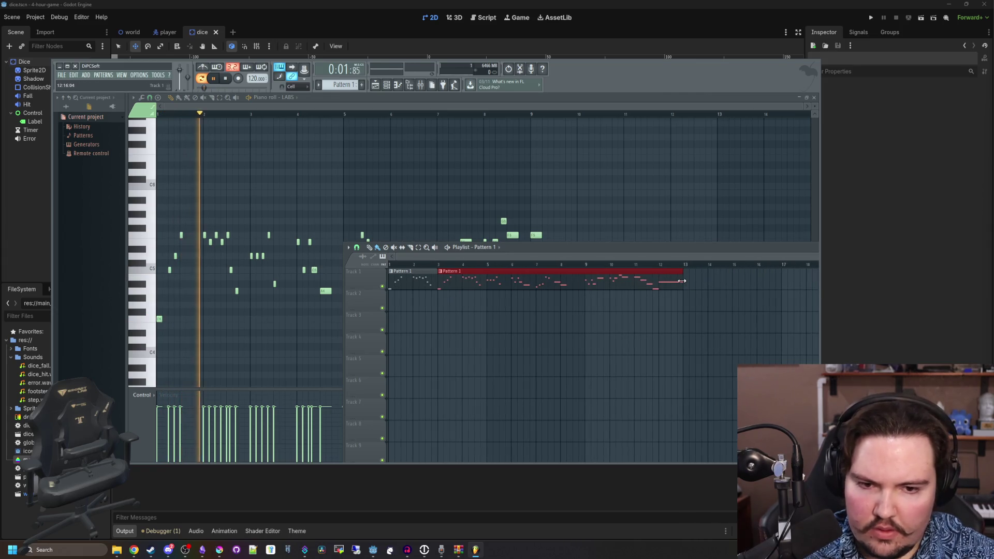
left_click_drag(692, 283, 487, 283)
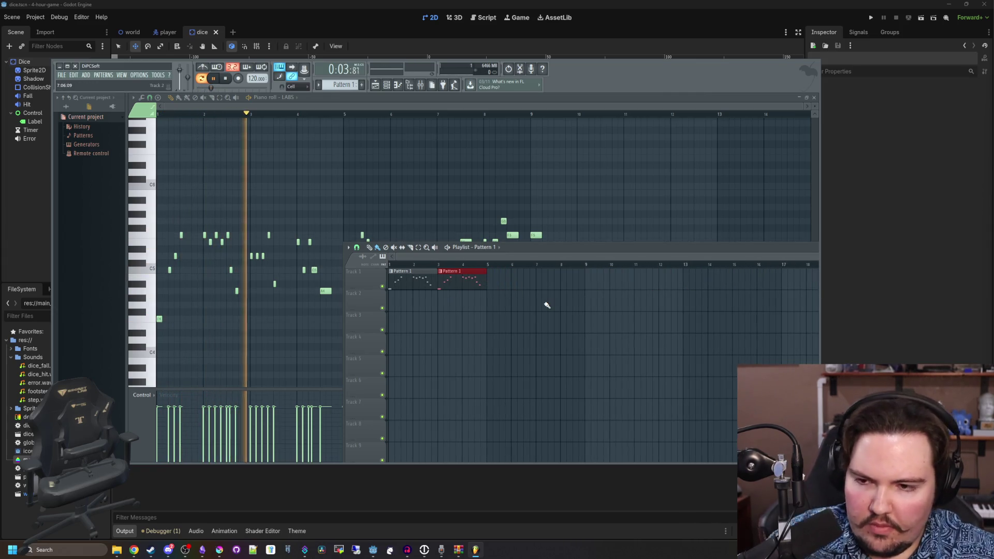
- Play the song arrangement and resize the newest Pattern 1 clip to two bars
left_click(202, 78)
key("space")
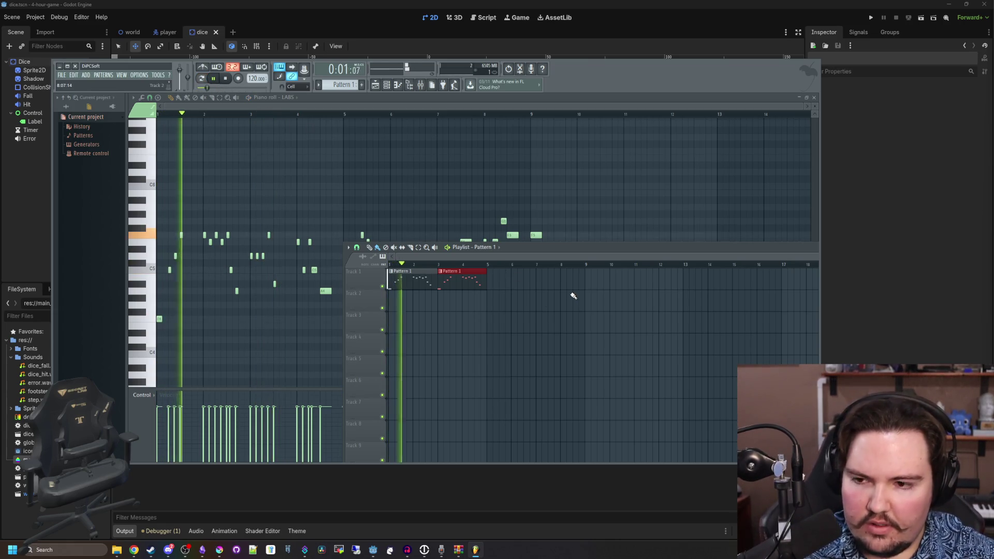
scroll(572, 308, "up", 1)
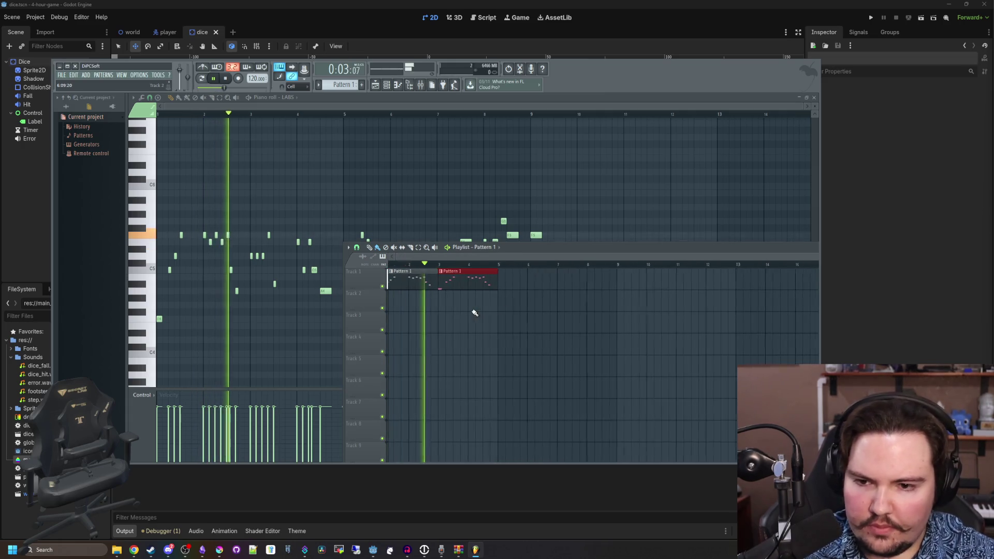
scroll(525, 305, "up", 2)
scroll(483, 293, "down", 2)
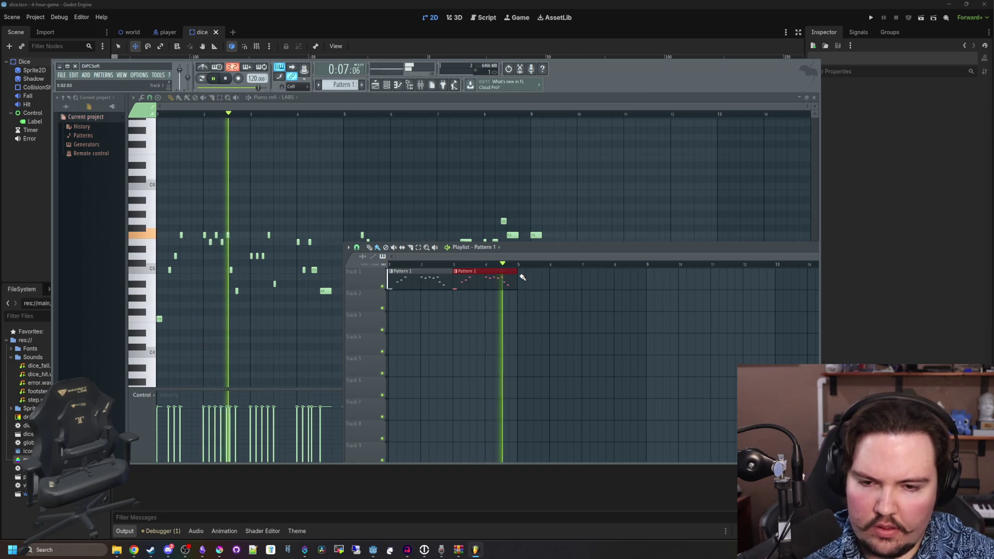
key("space")
mouse_move(523, 277)
left_mouse_down()
mouse_move(555, 288)
mouse_move(539, 289)
mouse_move(673, 284)
mouse_move(599, 283)
left_mouse_up()
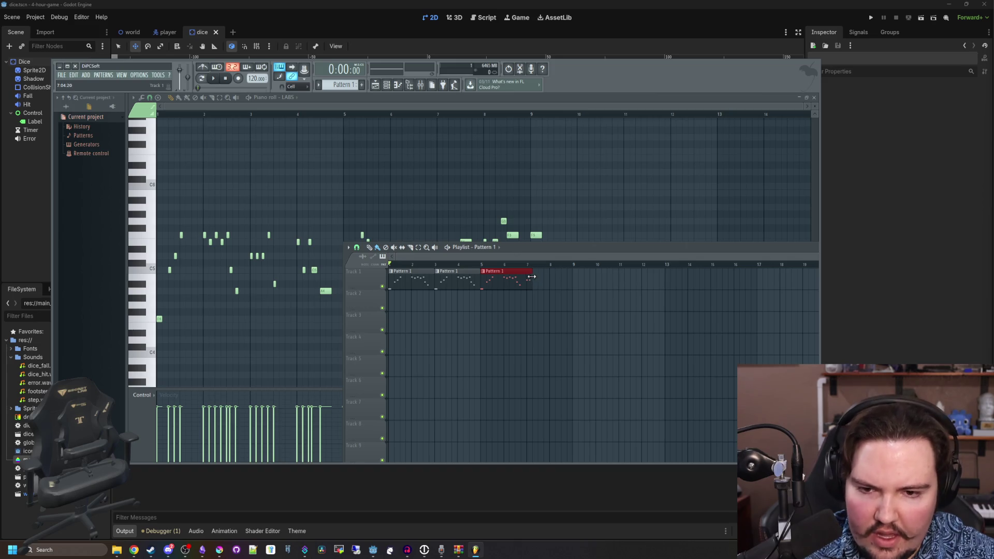
key("space")
mouse_move(530, 274)
left_mouse_down()
mouse_move(754, 273)
mouse_move(525, 272)
left_mouse_up()
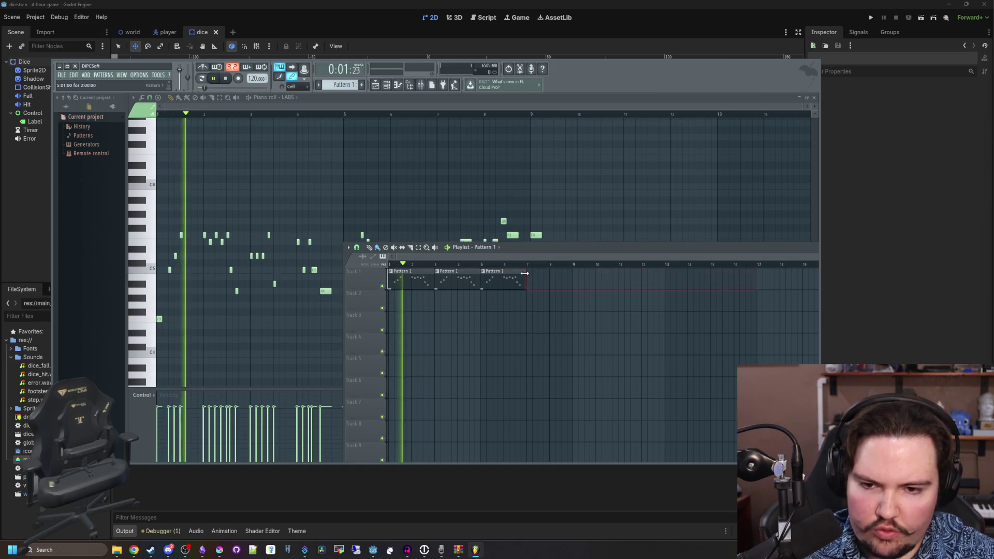
- Add another Pattern 1 clip after the third, listen, then hide the playlist with F5
left_click(538, 274)
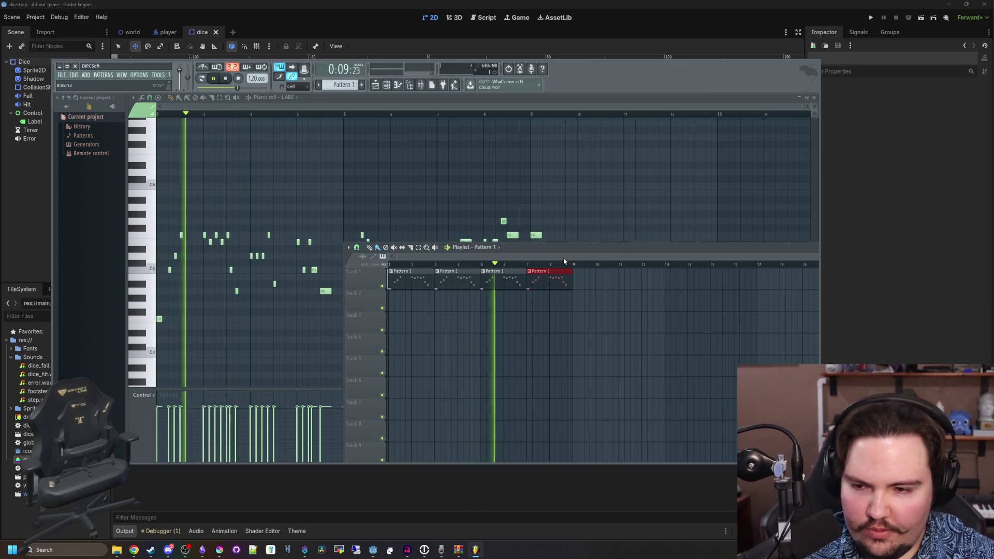
scroll(582, 317, "up", 1)
scroll(583, 317, "up", 2)
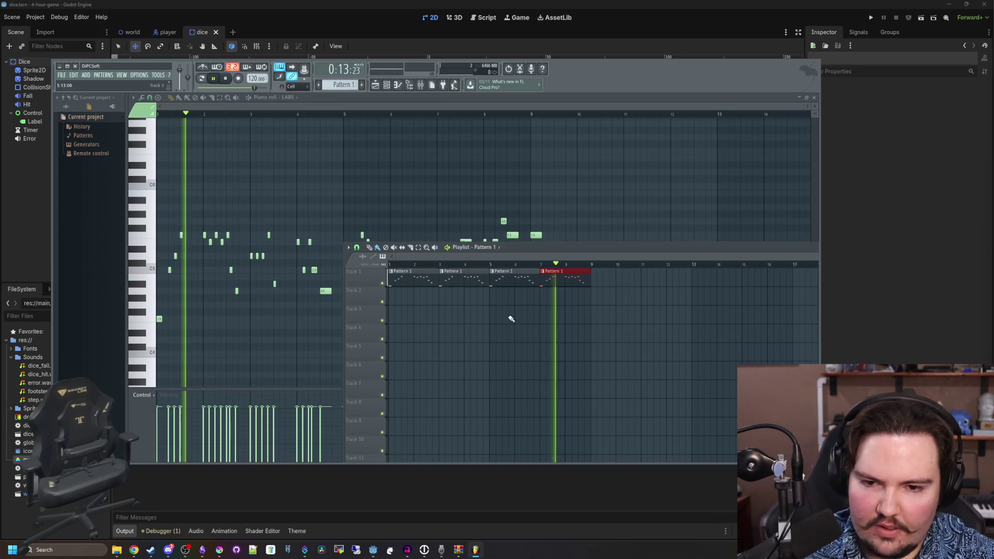
scroll(541, 300, "up", 1)
key("space")
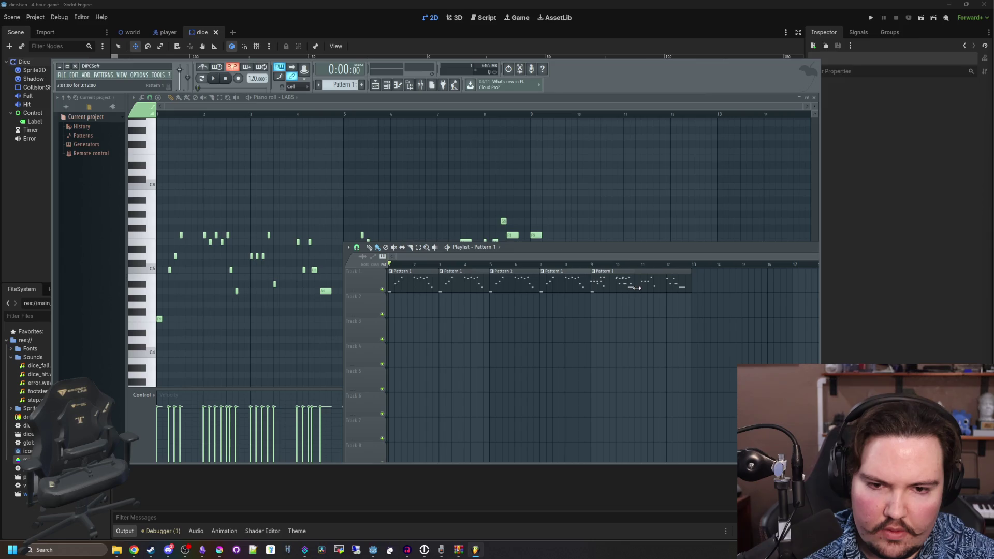
key("F5")
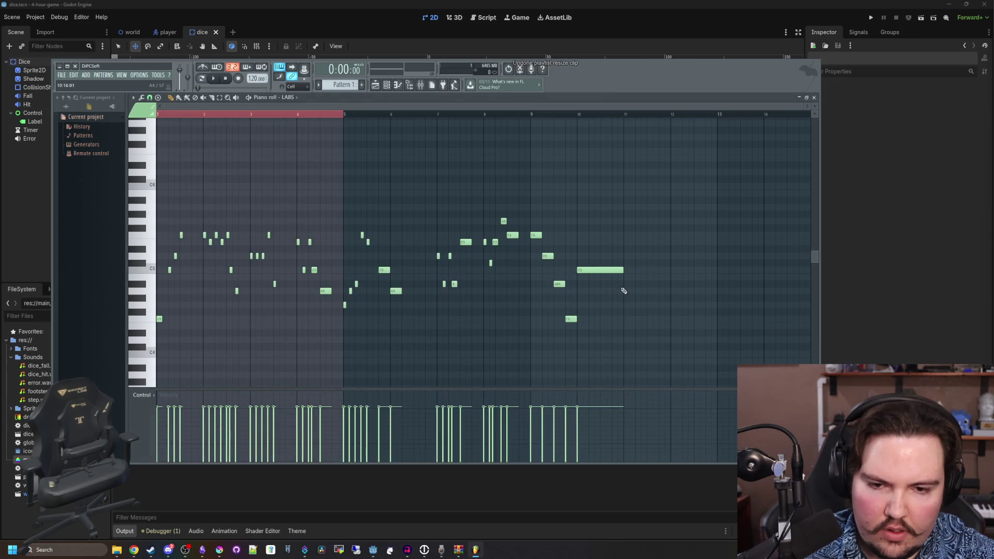
- Place a new Pattern 1 clip at bar 11 on Track 1 and shorten it to two bars
left_click(374, 86)
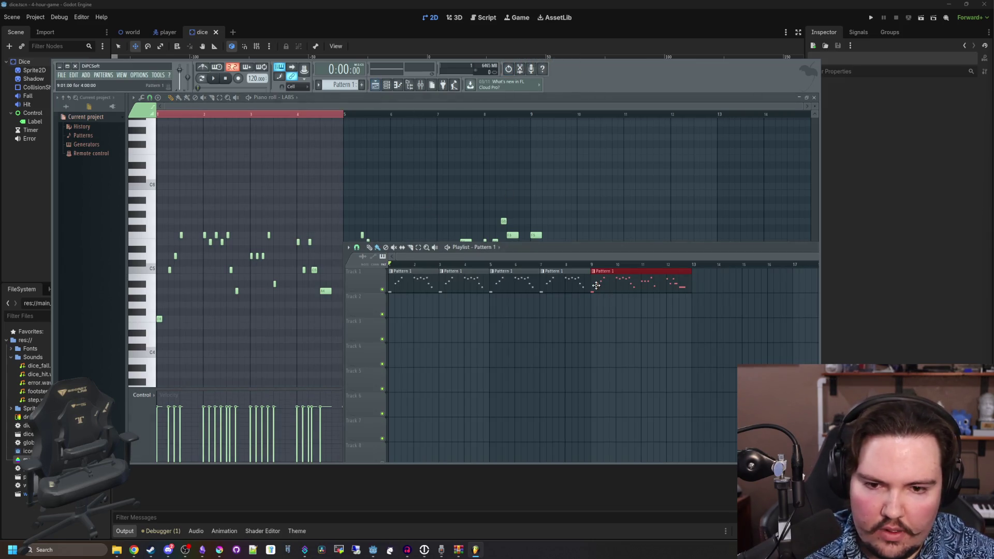
key("space")
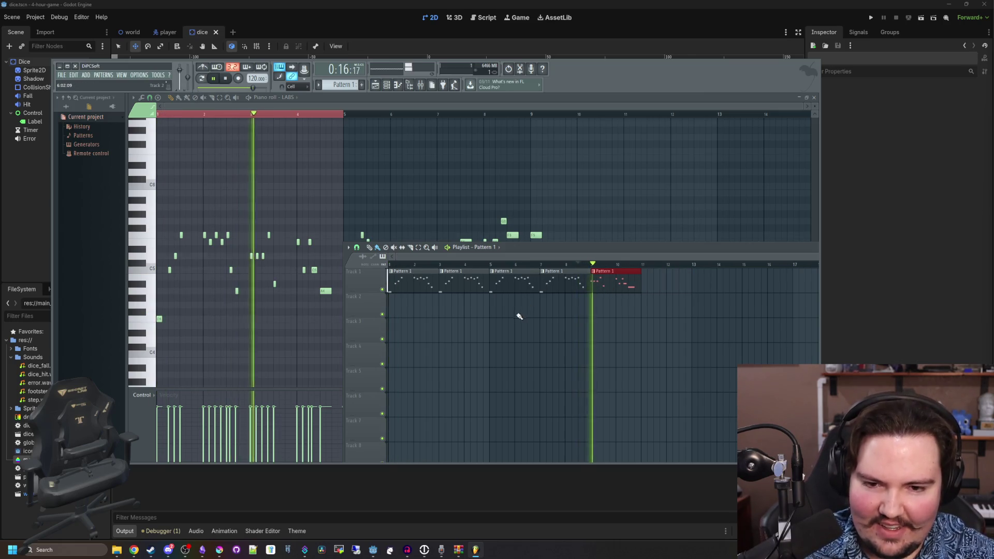
scroll(569, 311, "down", 2)
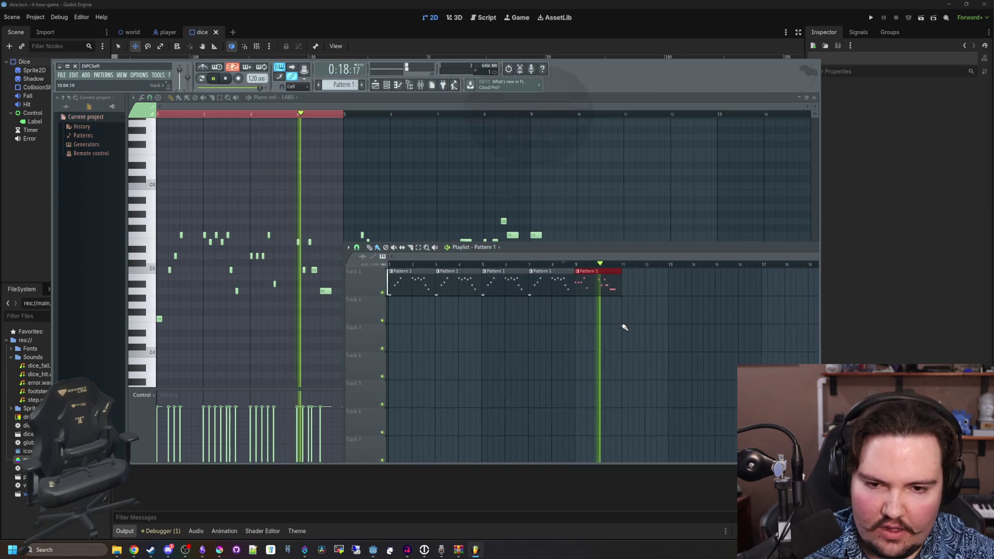
key("space")
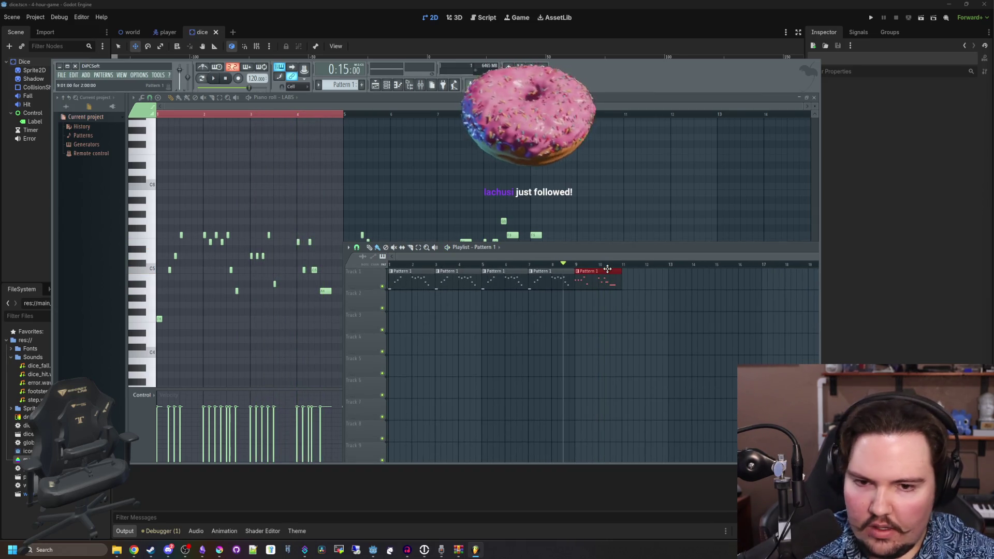
left_click(628, 272)
key("space")
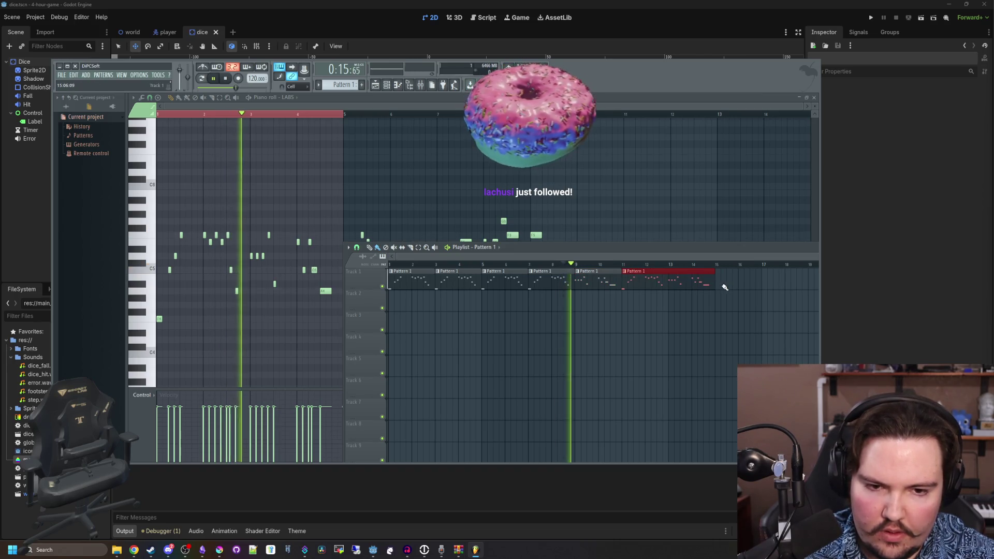
mouse_move(724, 287)
left_mouse_down()
mouse_move(670, 306)
mouse_move(523, 261)
mouse_move(457, 222)
left_mouse_up()
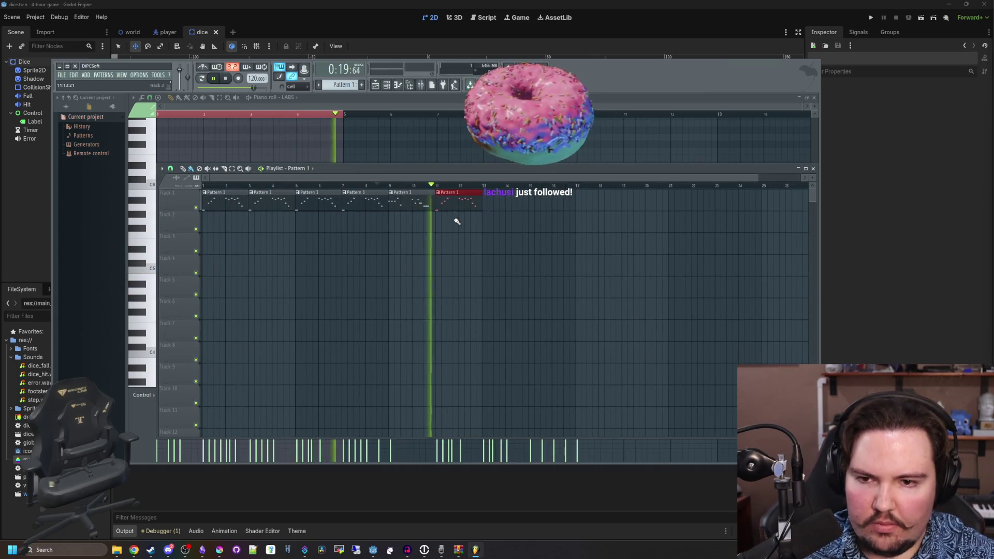
- Delete the clip at bars 11–13 and lengthen the ending, checking by playback
key("space")
right_click(471, 207)
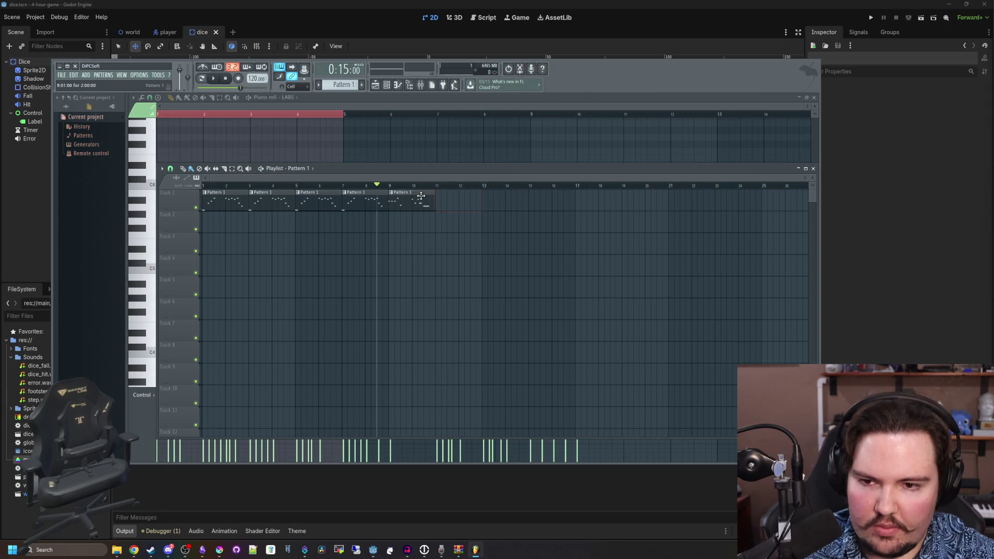
key("space")
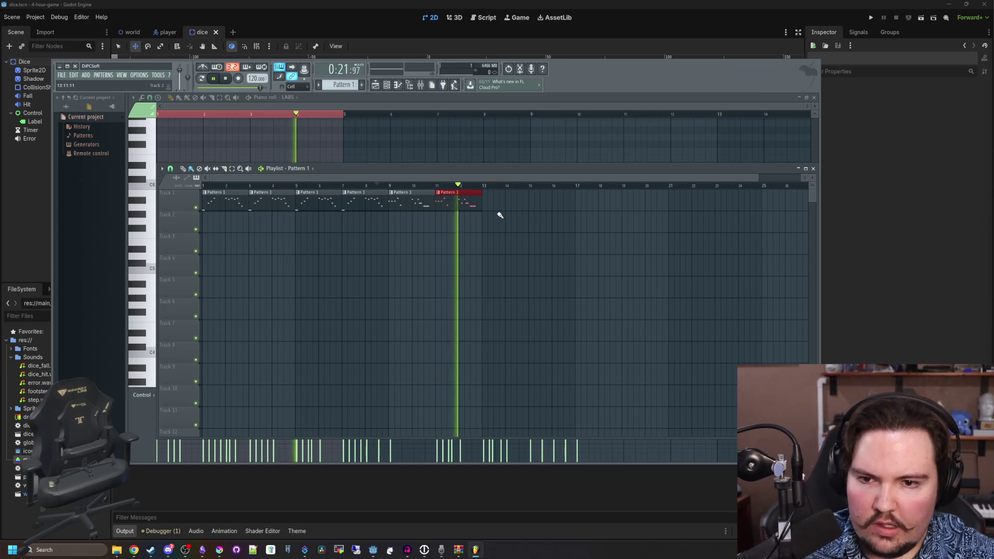
key("space")
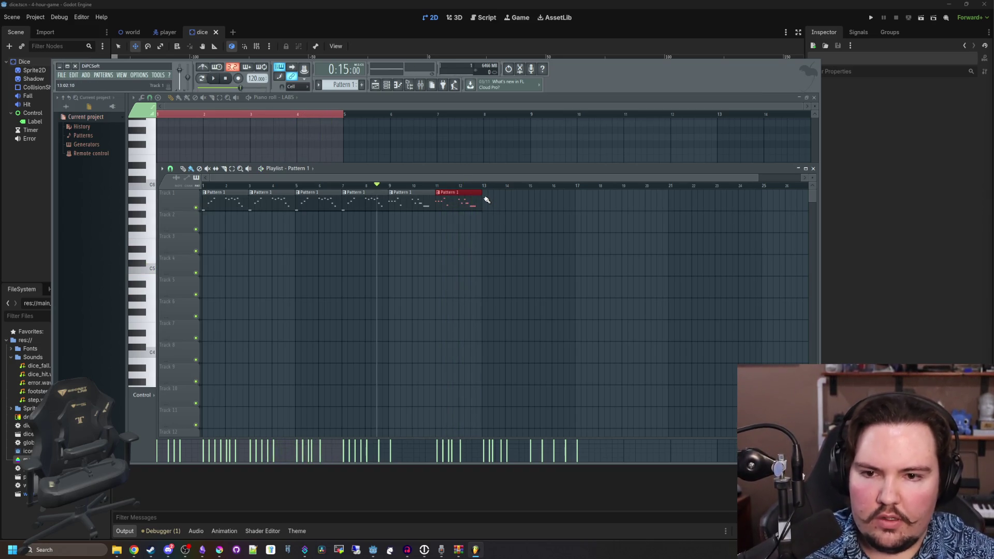
mouse_move(533, 200)
left_mouse_down()
mouse_move(868, 200)
mouse_move(594, 207)
left_mouse_up()
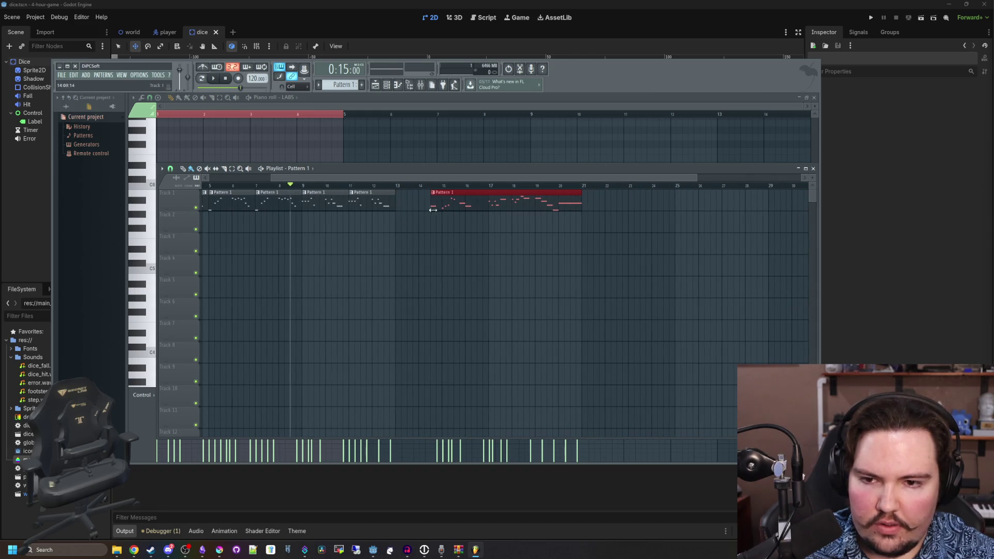
key("space")
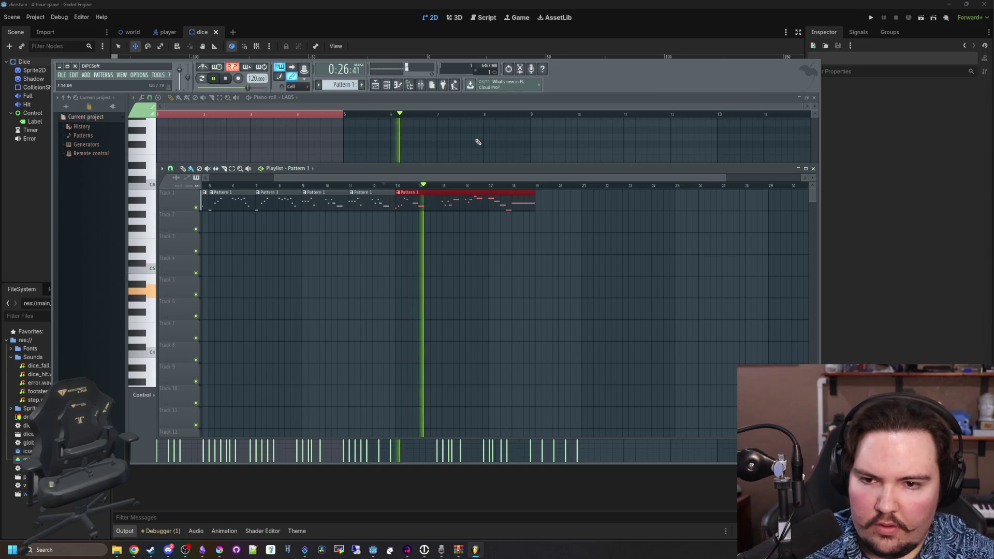
key("space")
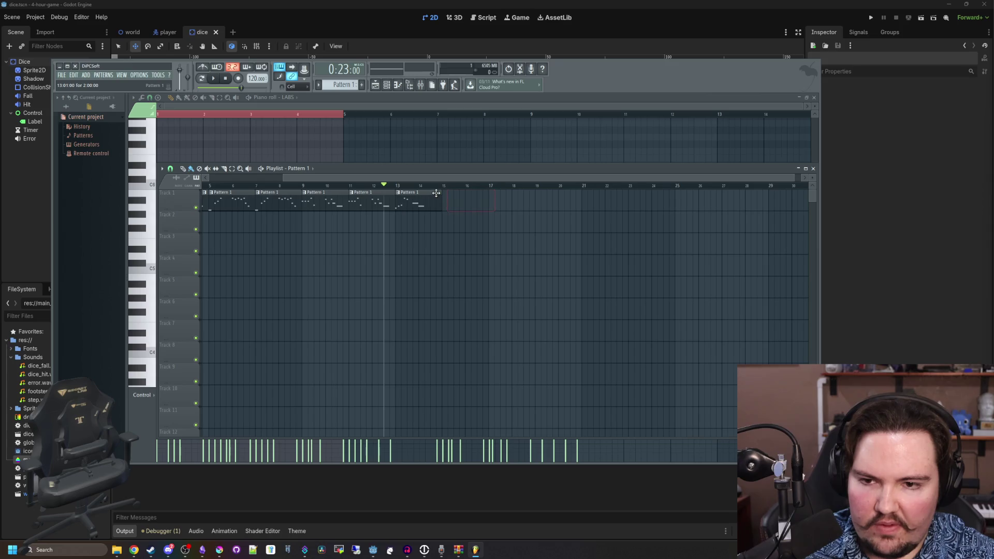
- Add a final Pattern 1 clip, lengthen it and shift its start earlier, playing from near bar 16
key("space")
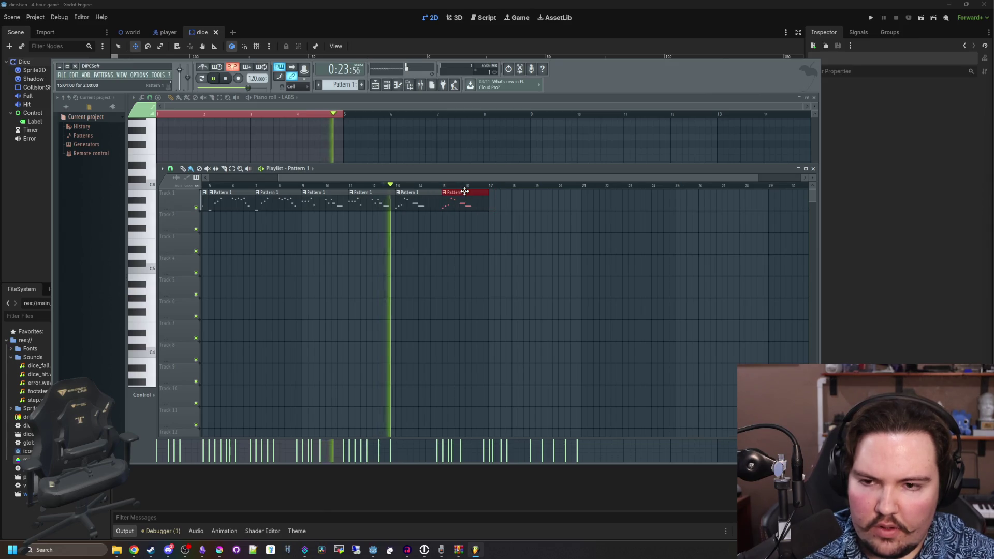
left_click(517, 195)
mouse_move(566, 195)
left_mouse_down()
mouse_move(738, 195)
mouse_move(674, 196)
left_mouse_up()
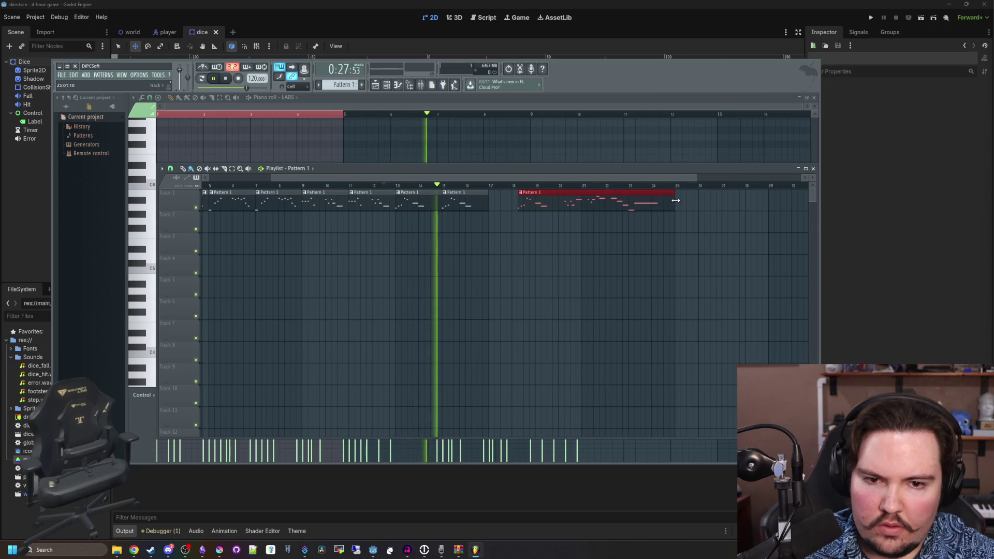
mouse_move(517, 206)
left_mouse_down()
mouse_move(559, 206)
mouse_move(501, 196)
left_mouse_up()
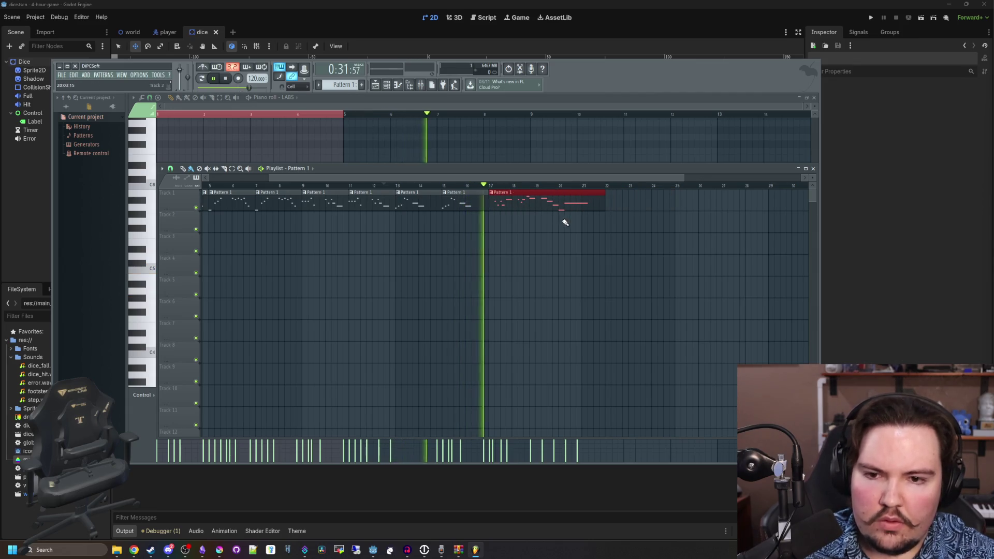
key("space")
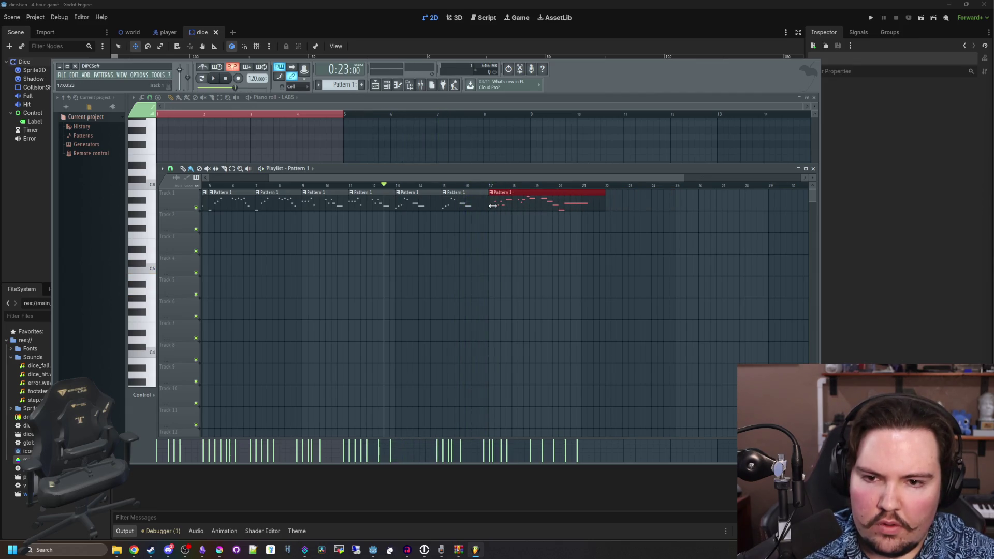
left_click(481, 186)
key("space")
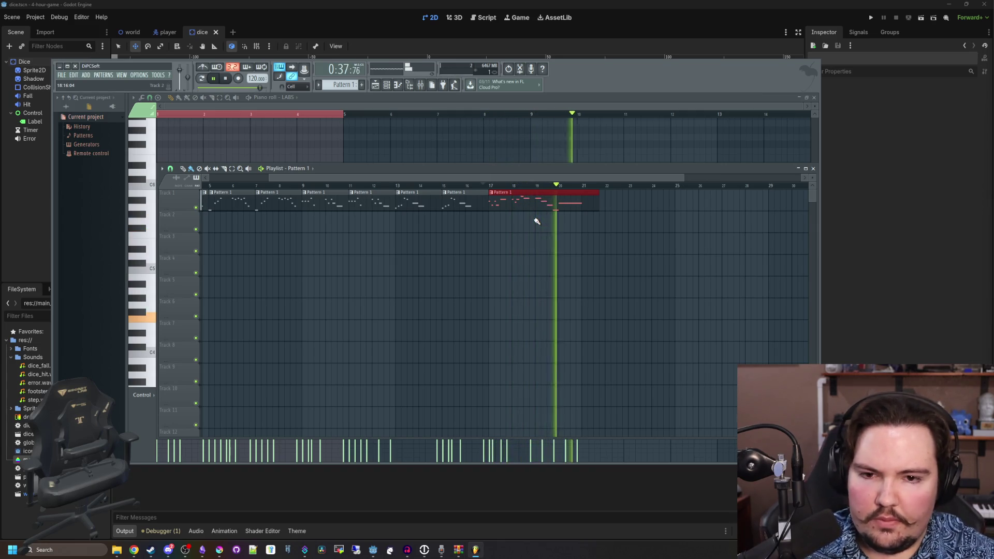
- Shorten the final clip to end near bar 21 and bring up the save window
left_click_drag(596, 203, 581, 203)
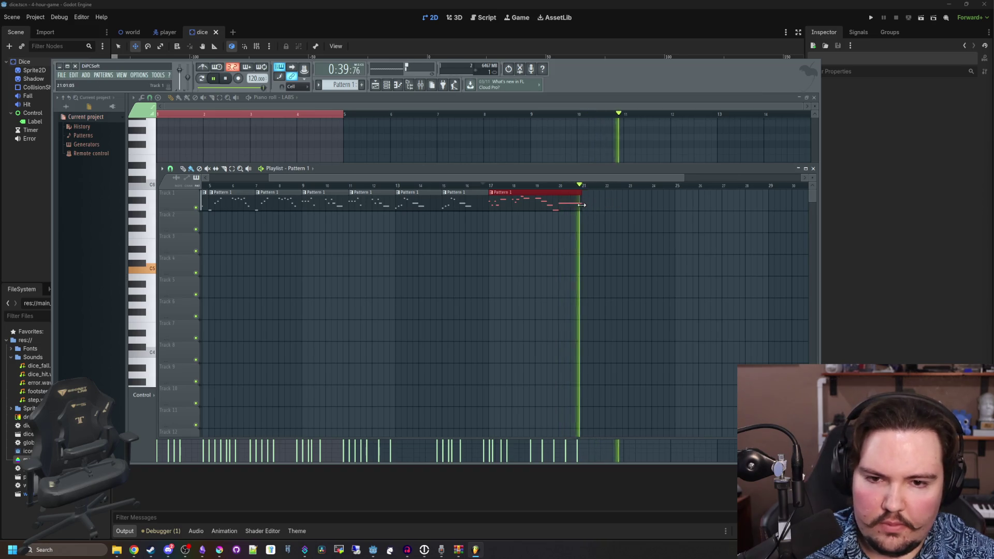
scroll(659, 227, "down", 1)
scroll(453, 262, "down", 2)
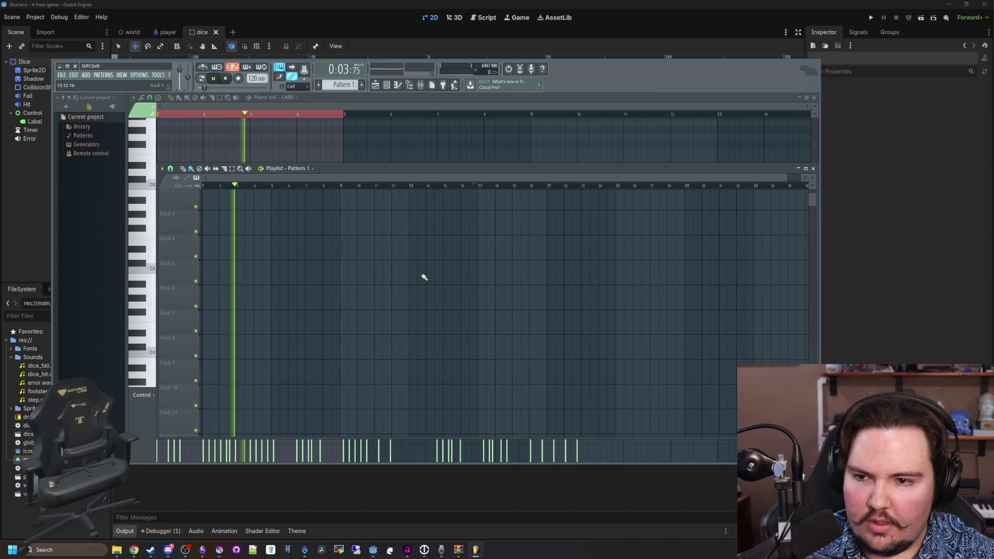
scroll(336, 271, "up", 2)
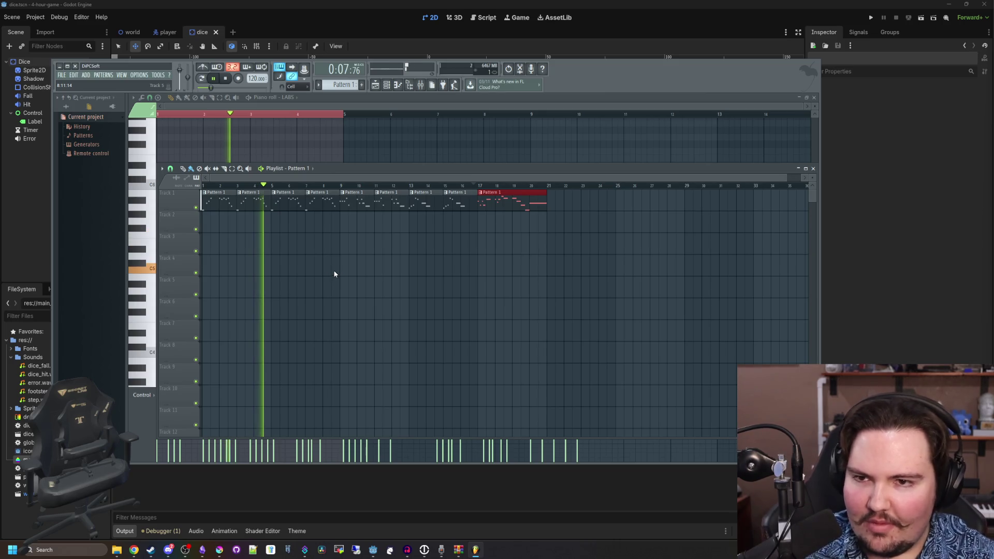
key("ctrl+s")
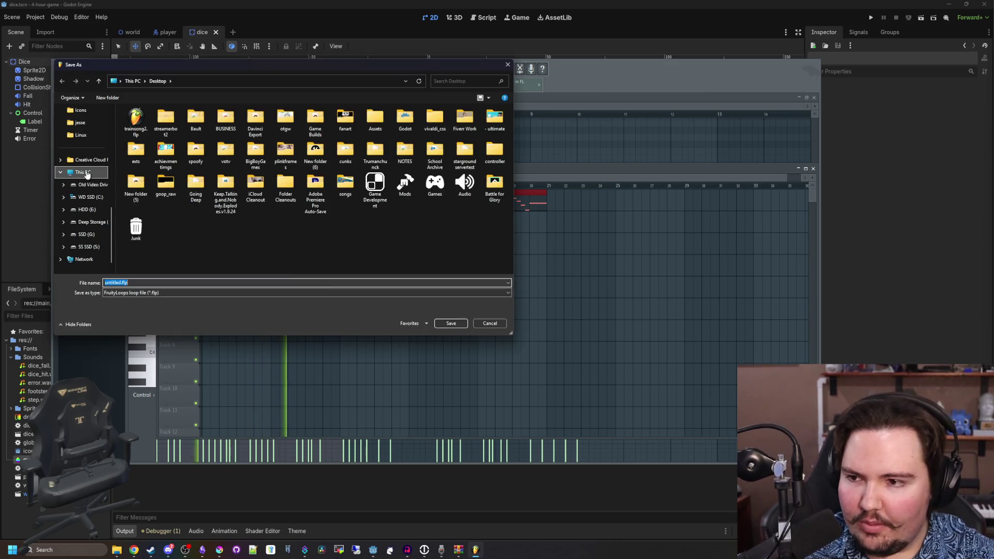
- Type 'dicer' as the file name, then erase it to leave the field blank
type("dicer")
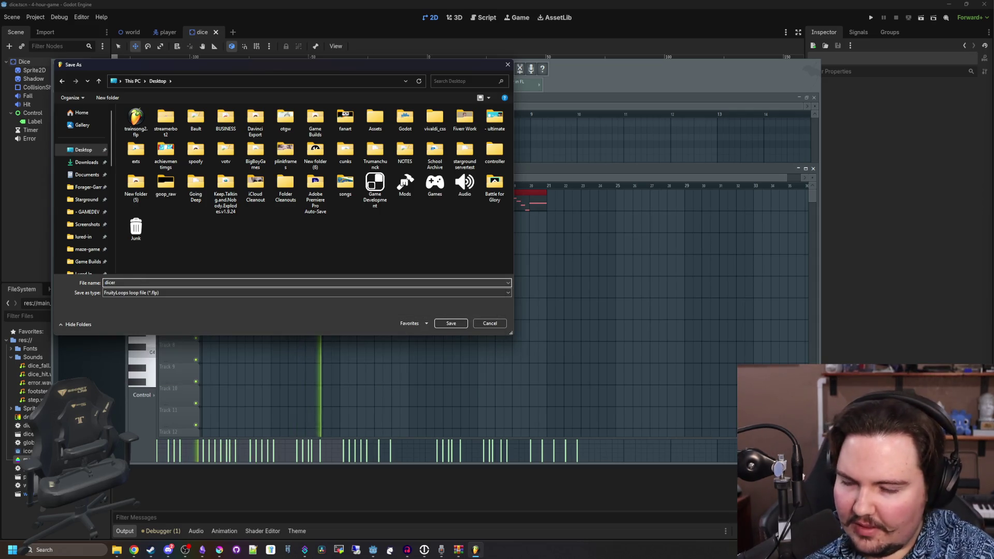
key("BackSpace")
key("BackSpace")
key("BackSpace")
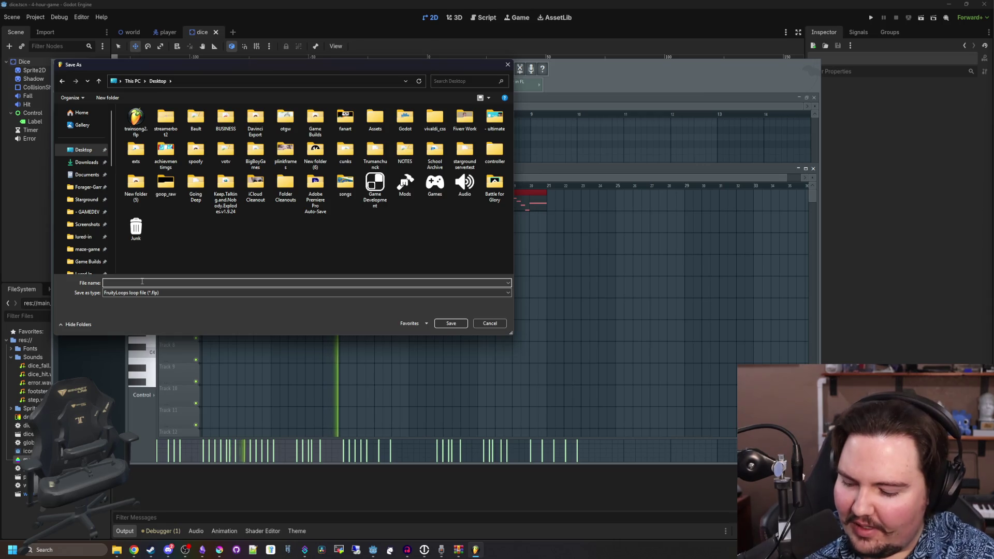
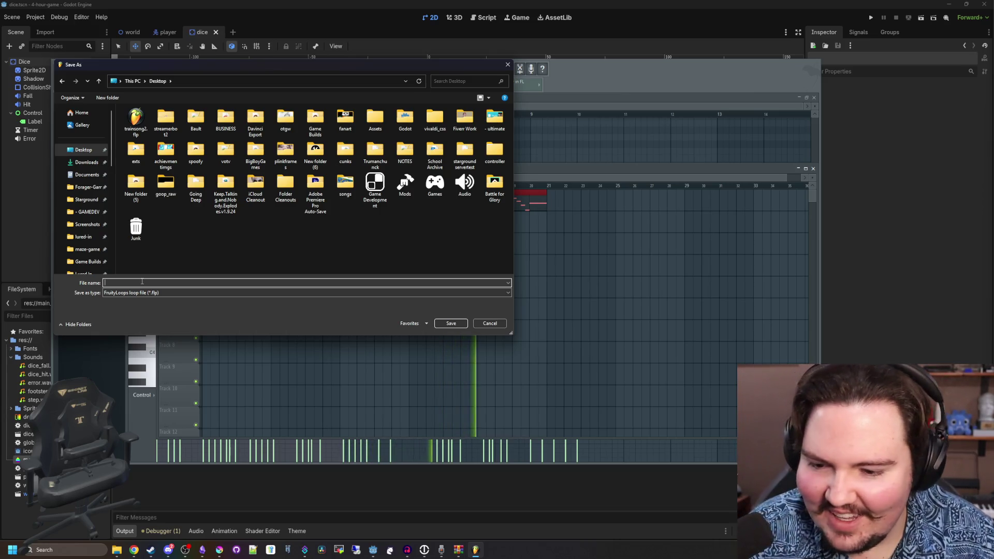
- Save the project to the Desktop as 'dice for days.flp', then stop playback
type("dice for days")
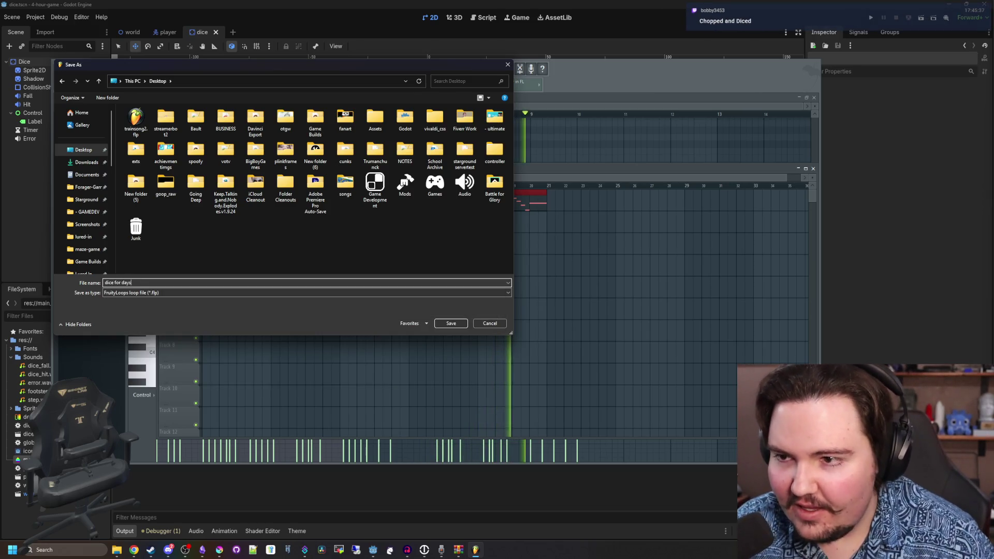
left_click(449, 323)
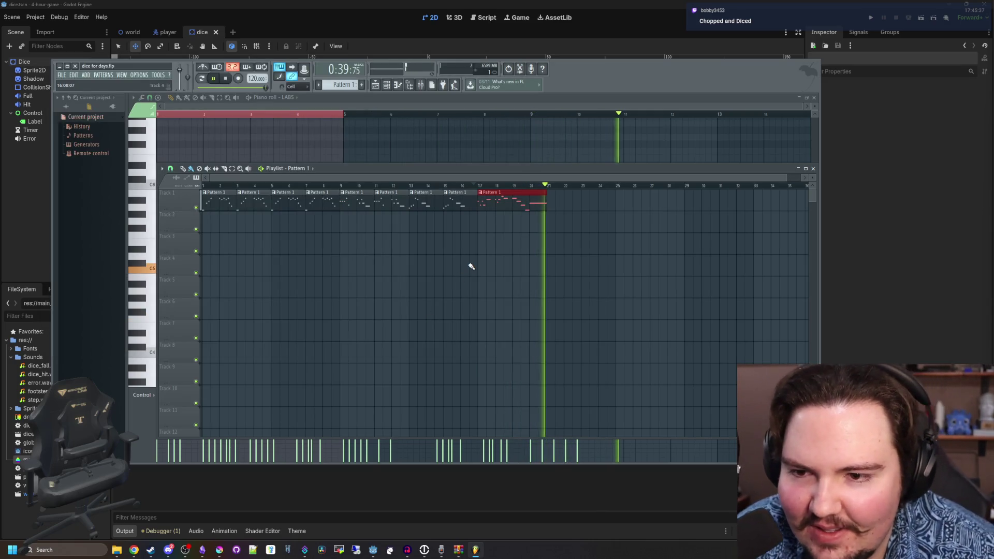
key("space")
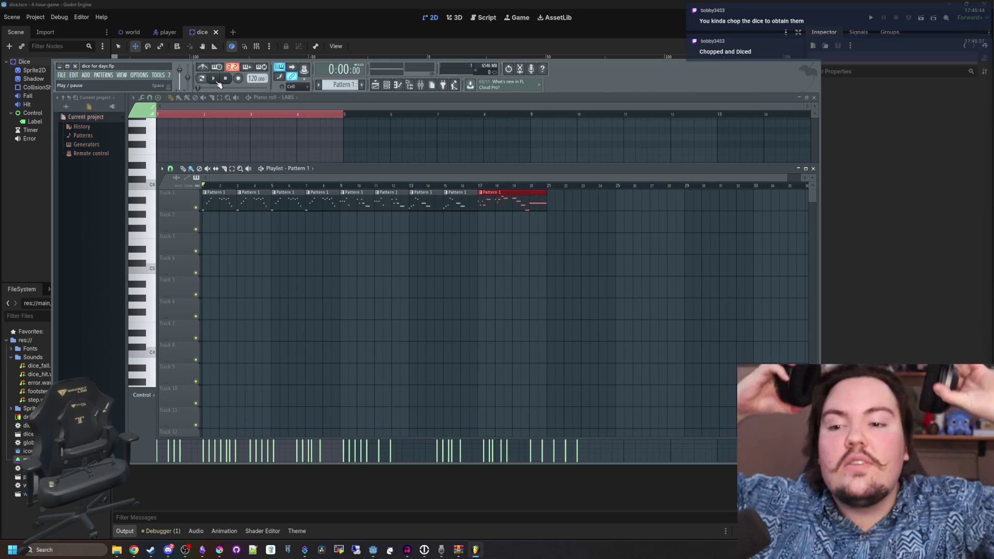
- Show the Channel Rack and add a new LABS instrument channel
left_click(382, 86)
left_click(375, 86)
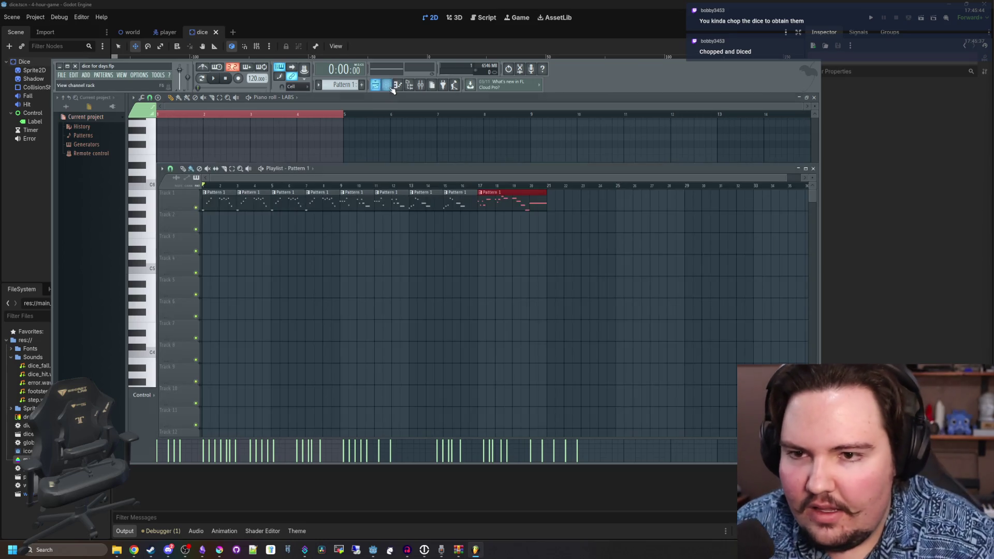
left_click(387, 86)
left_click(551, 319)
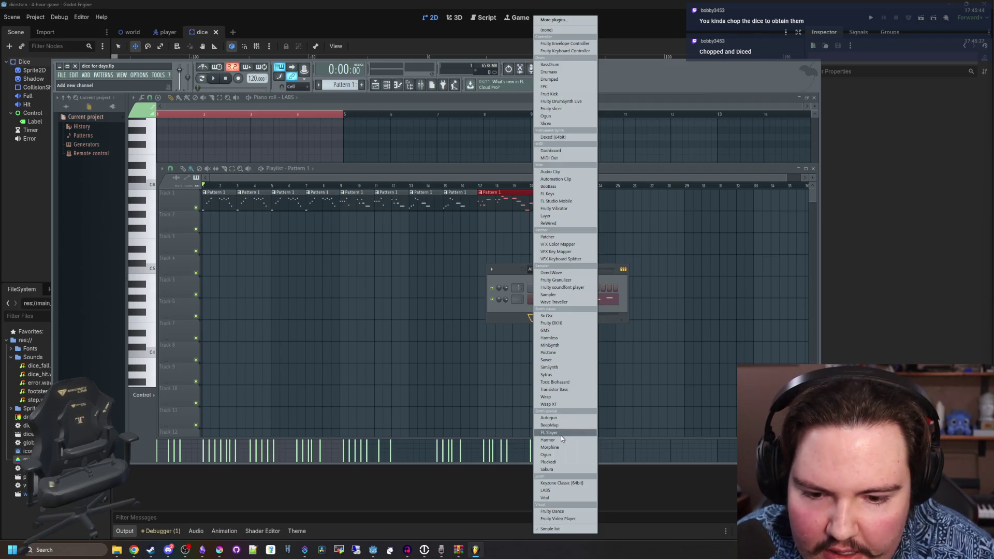
left_click(553, 491)
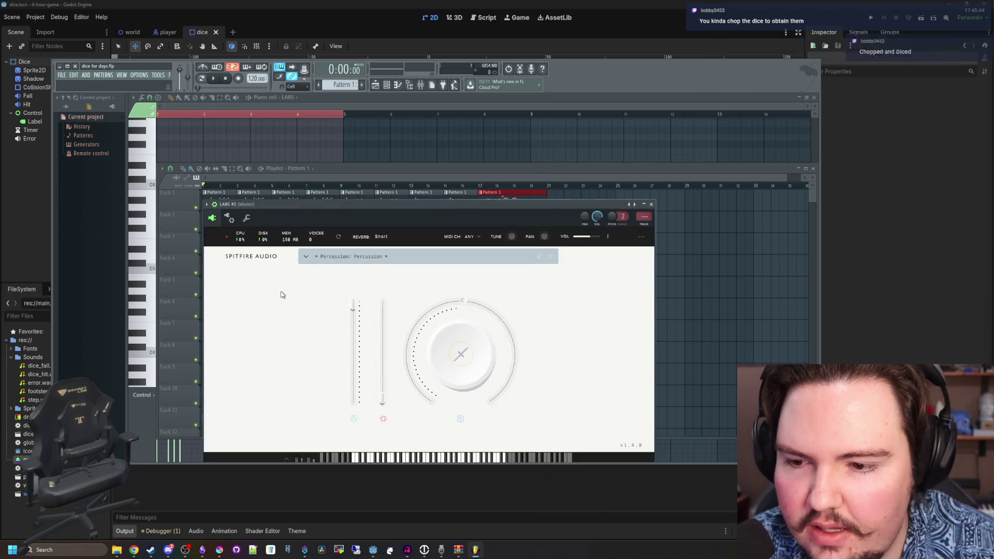
- Open the LABS preset browser and browse the Synth category presets
left_click(367, 257)
scroll(429, 350, "down", 5)
scroll(333, 352, "down", 5)
scroll(329, 389, "up", 5)
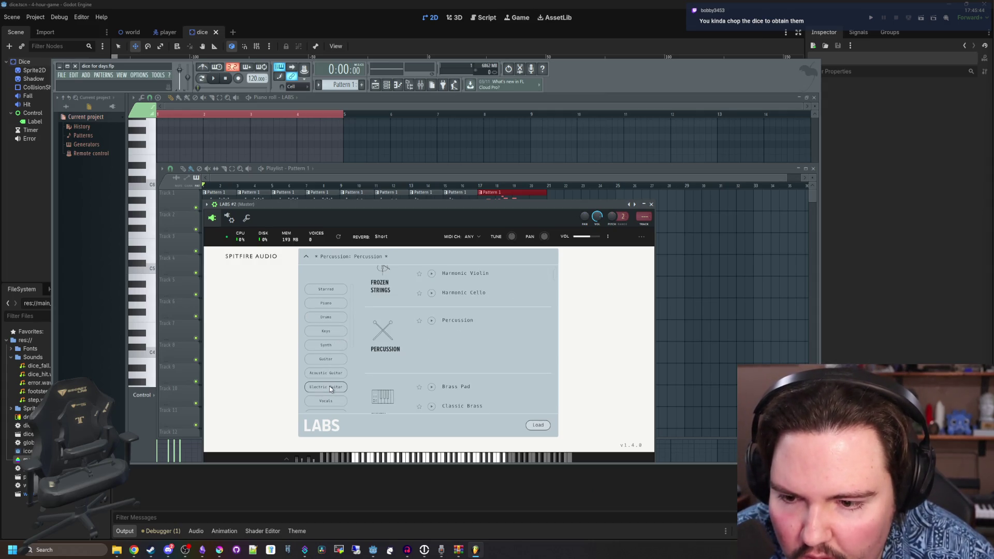
left_click(333, 347)
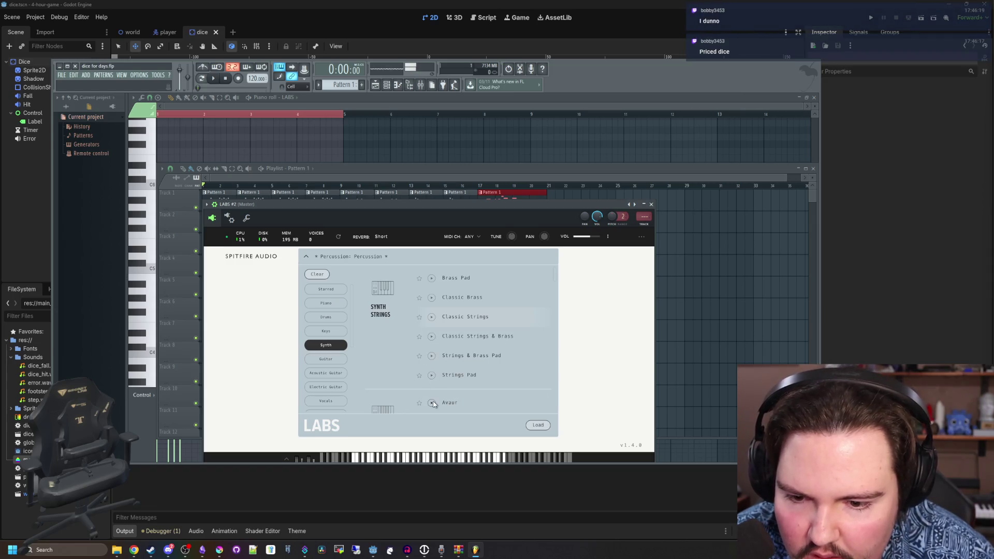
scroll(433, 394, "down", 2)
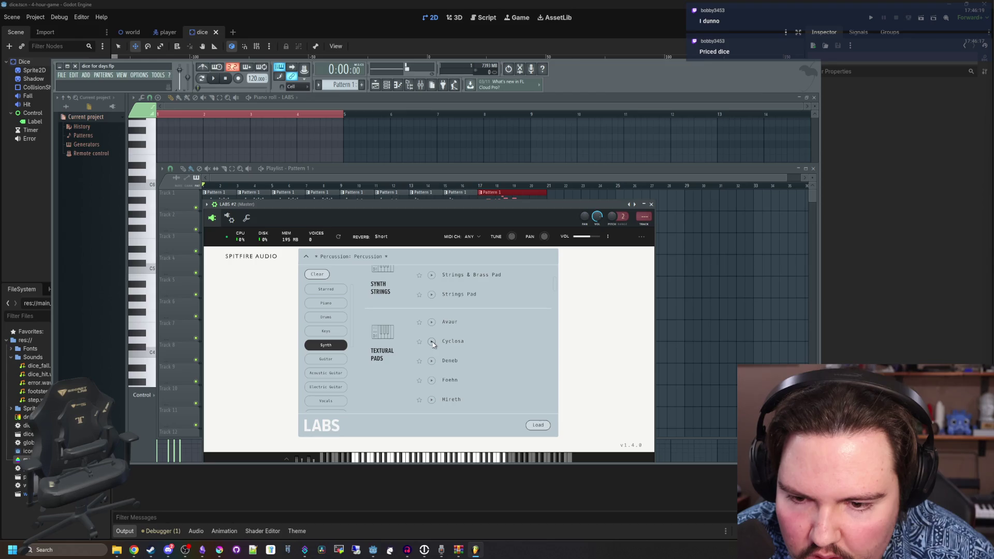
scroll(433, 362, "down", 1)
scroll(434, 347, "down", 1)
scroll(433, 343, "down", 1)
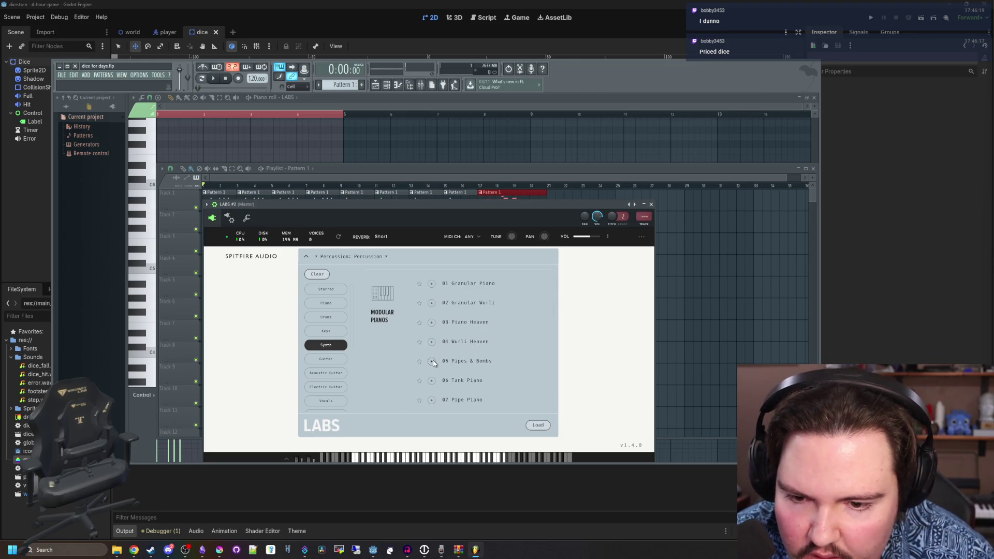
scroll(432, 384, "down", 3)
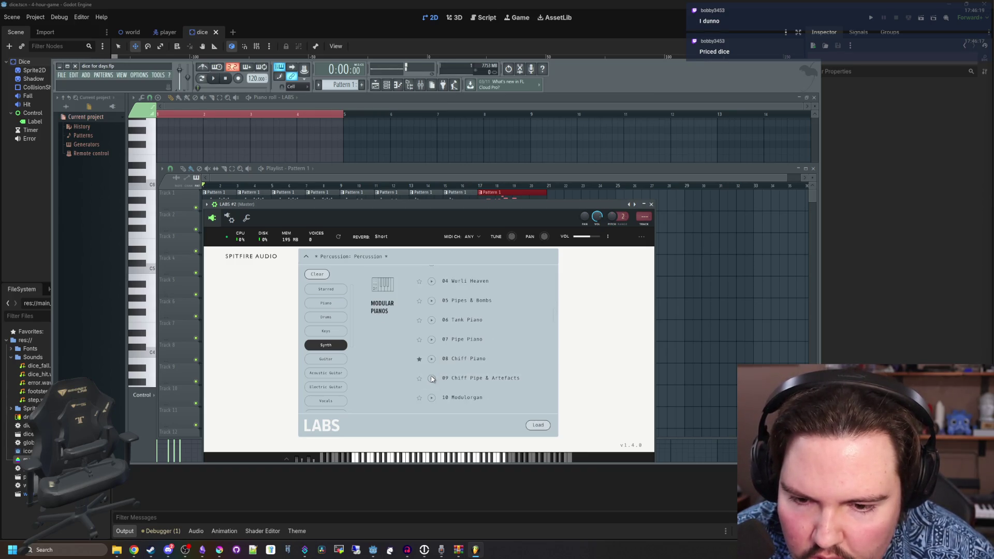
scroll(437, 373, "down", 1)
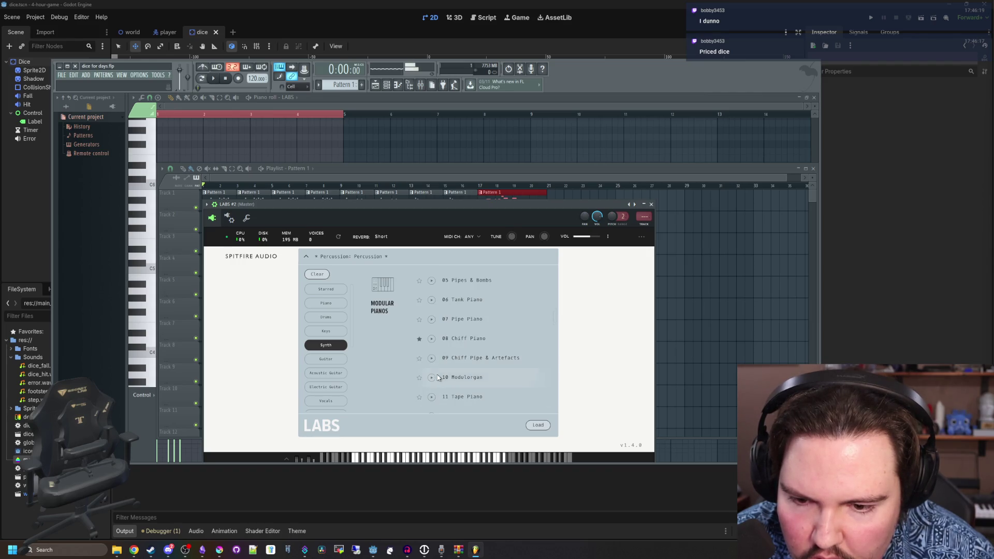
scroll(433, 383, "down", 1)
scroll(434, 397, "down", 2)
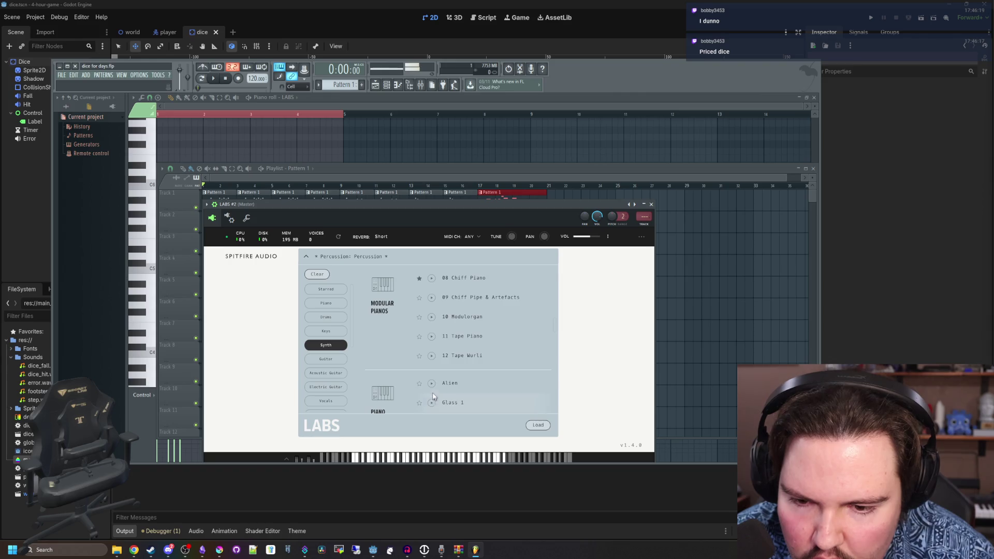
- Preview 11 Tape Piano, load 12 Tape Wurli and play a test note
left_click(432, 337)
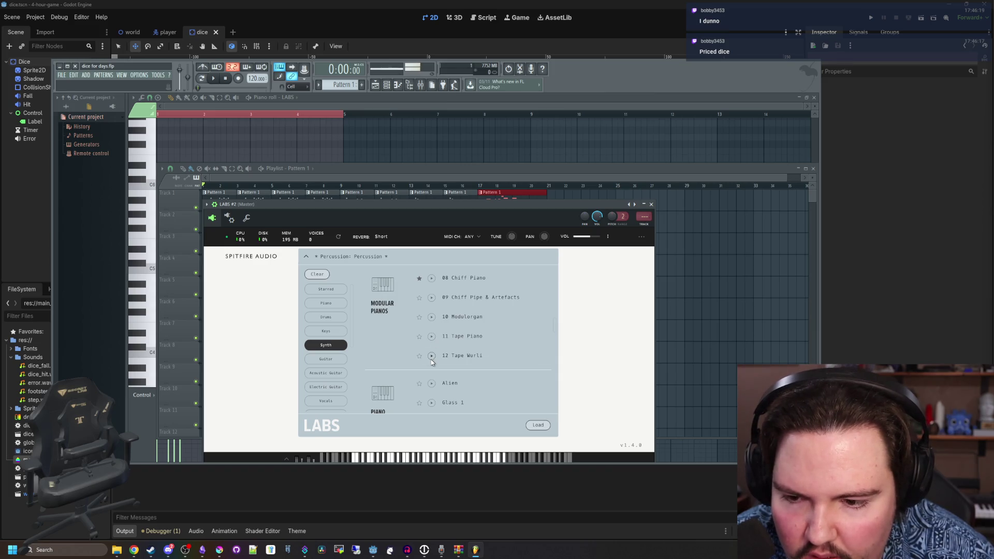
scroll(333, 375, "down", 5)
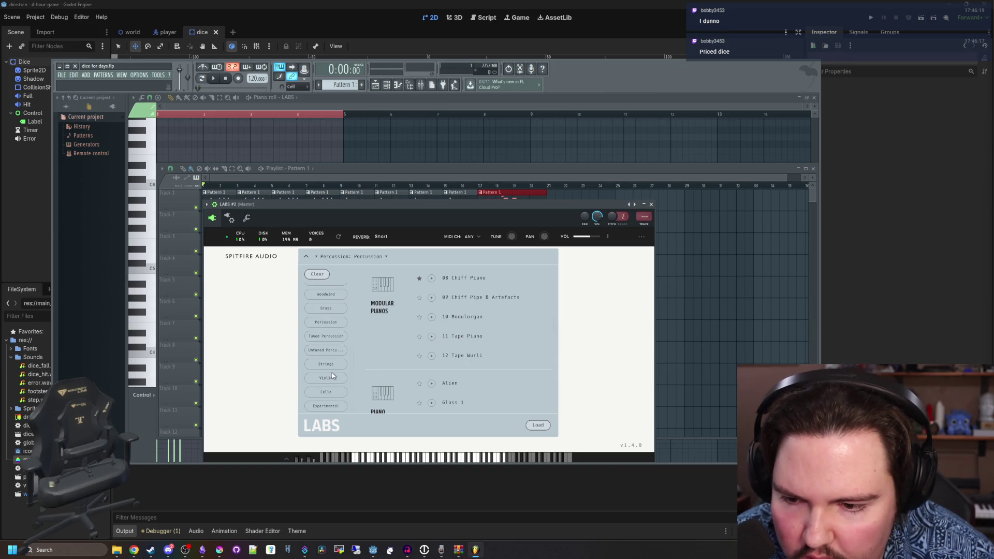
scroll(334, 327, "up", 5)
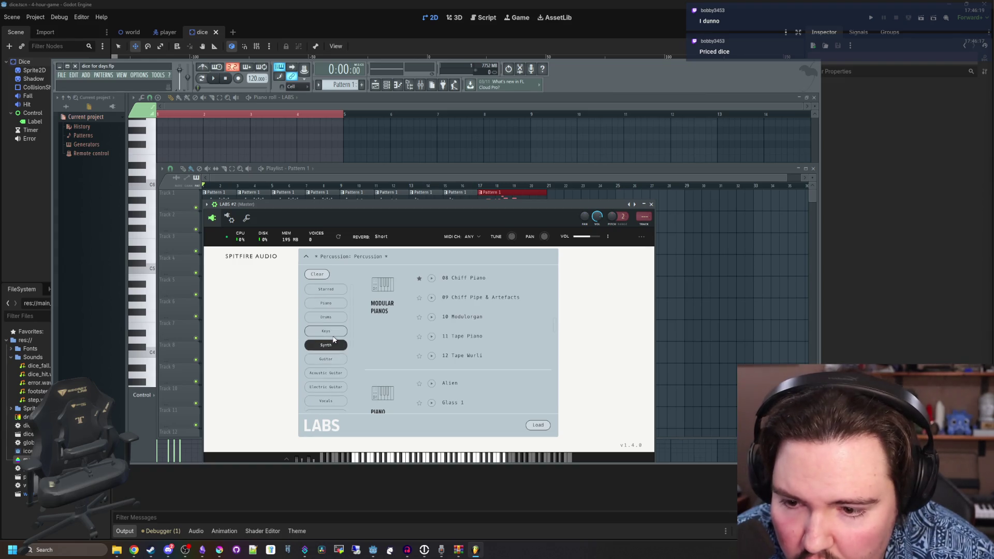
left_click(494, 362)
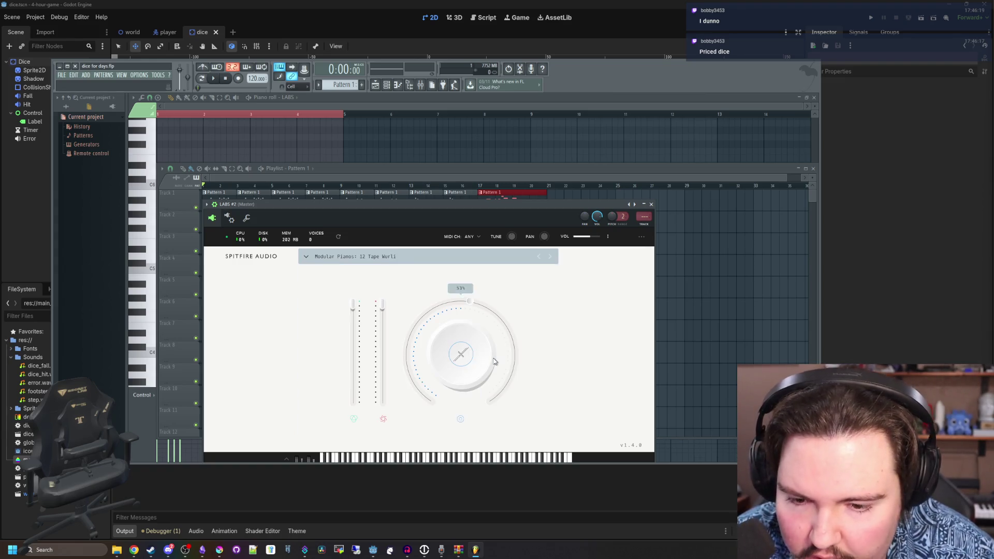
left_click(326, 458)
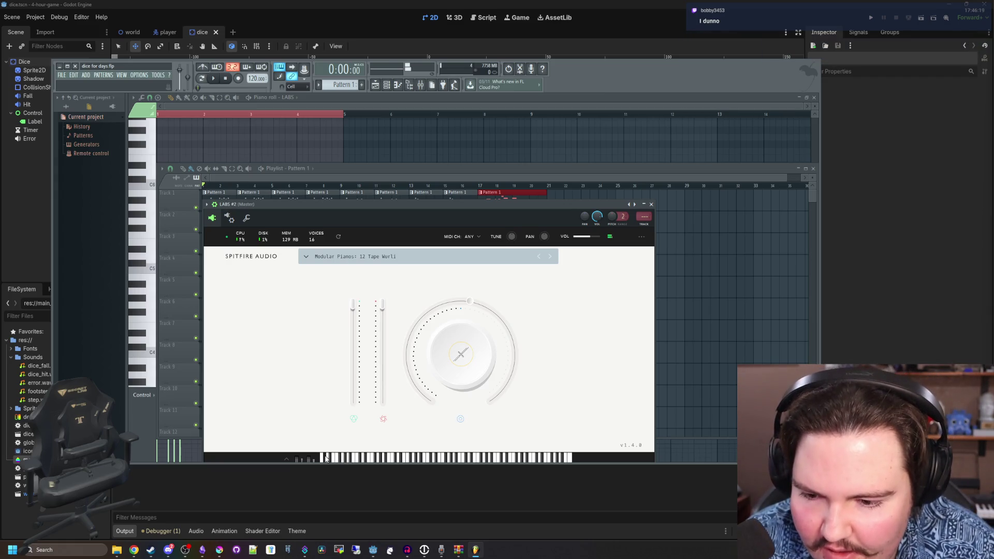
- Switch the browser to the Keys category and load Rare Groove Piano: Sustain
left_click(372, 259)
left_click(331, 345)
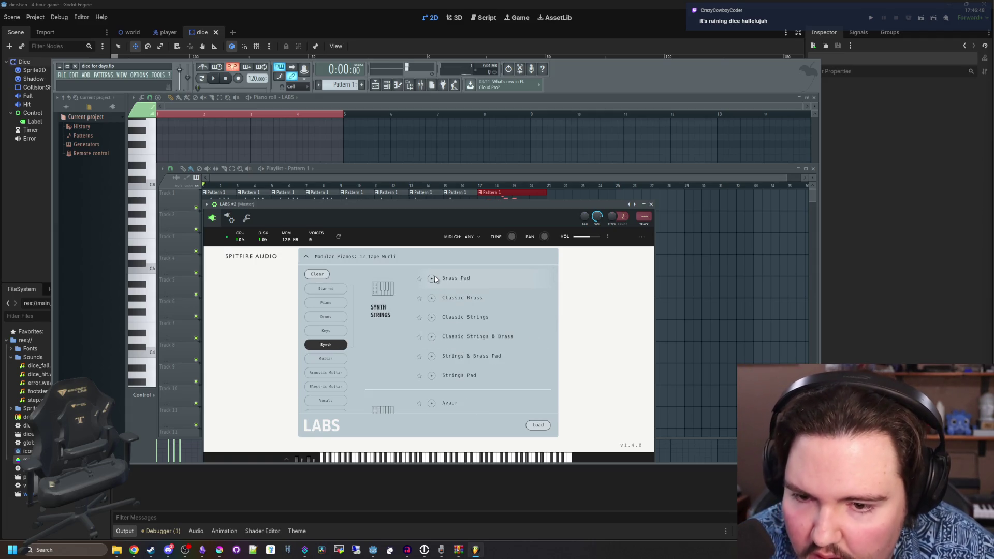
scroll(438, 300, "down", 5)
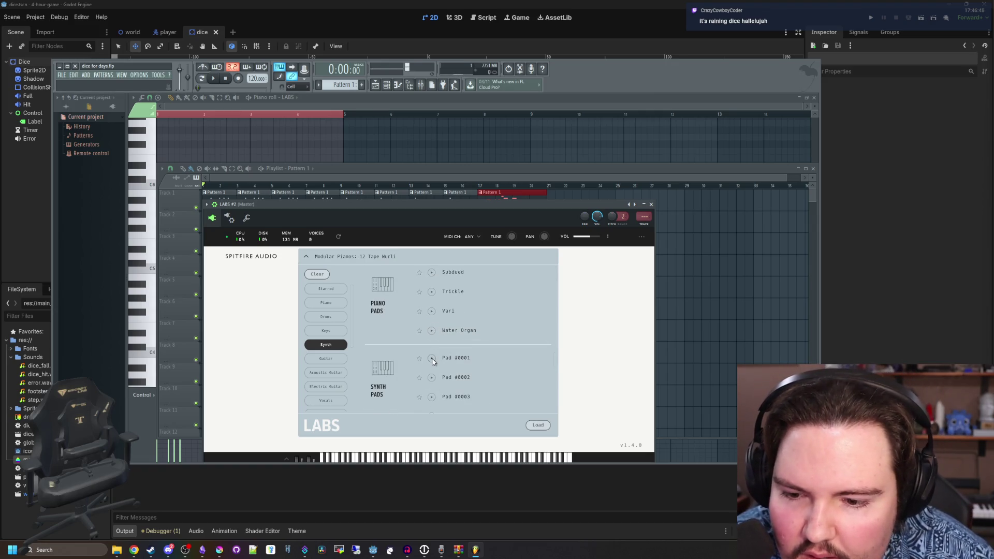
scroll(471, 346, "down", 5)
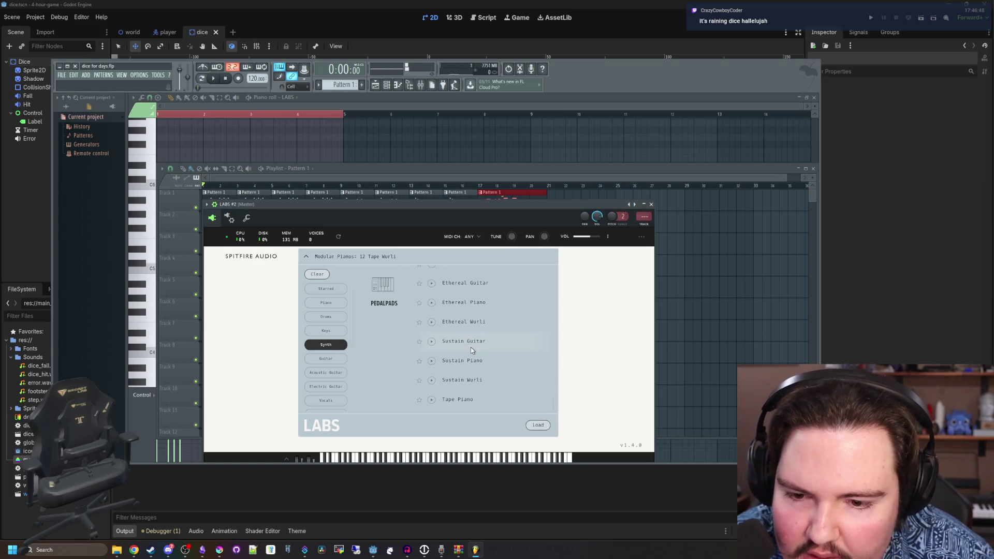
left_click(331, 331)
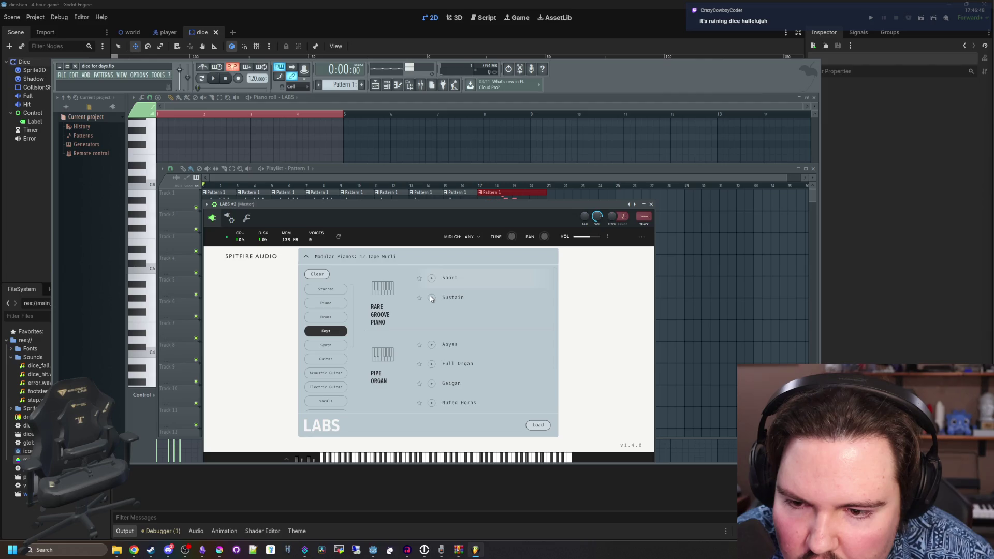
left_click(467, 297)
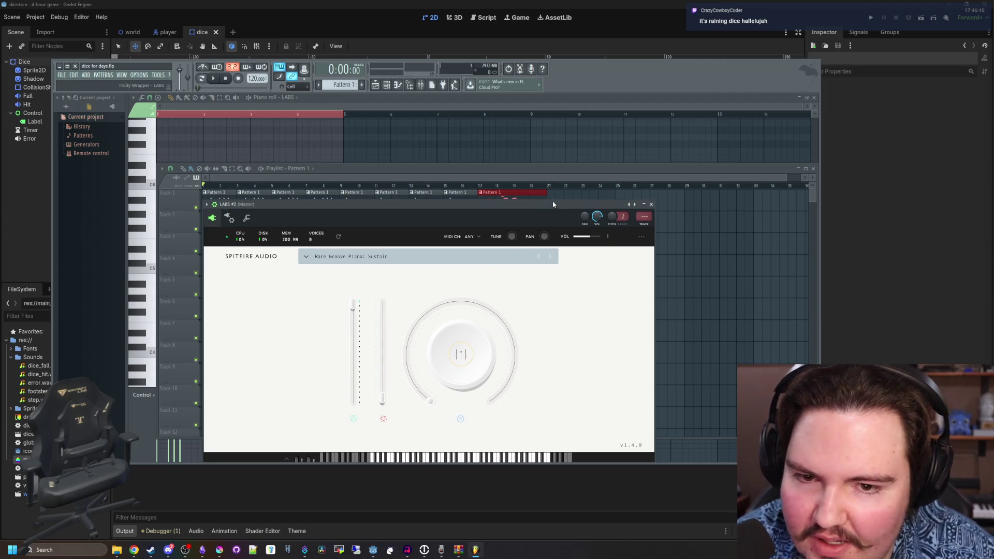
- Set the LABS #2 main dial to Reverb at 58% and close the plugin window
left_click_drag(560, 203, 564, 96)
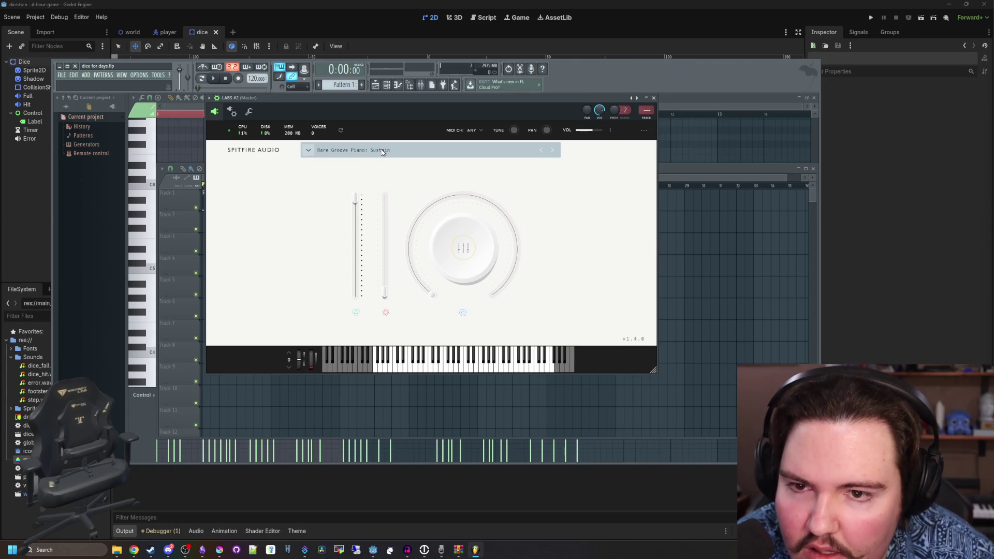
left_click(467, 246)
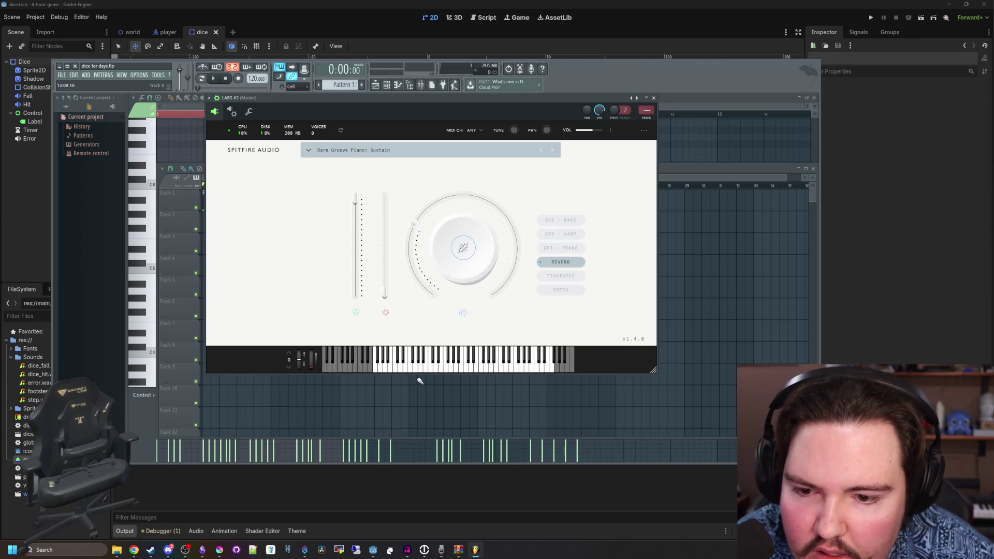
mouse_move(423, 211)
left_mouse_down()
mouse_move(455, 200)
mouse_move(499, 208)
left_mouse_up()
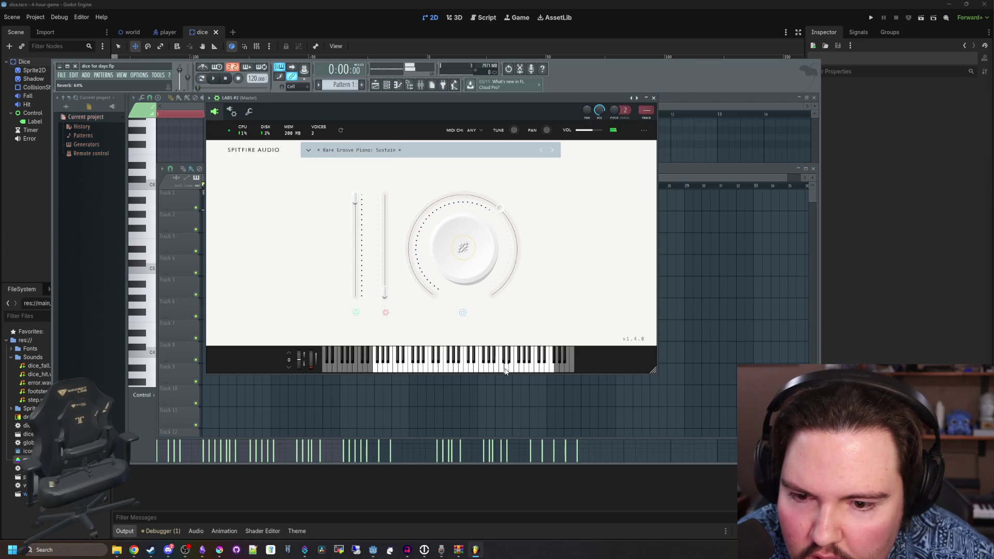
left_click_drag(496, 213, 478, 209)
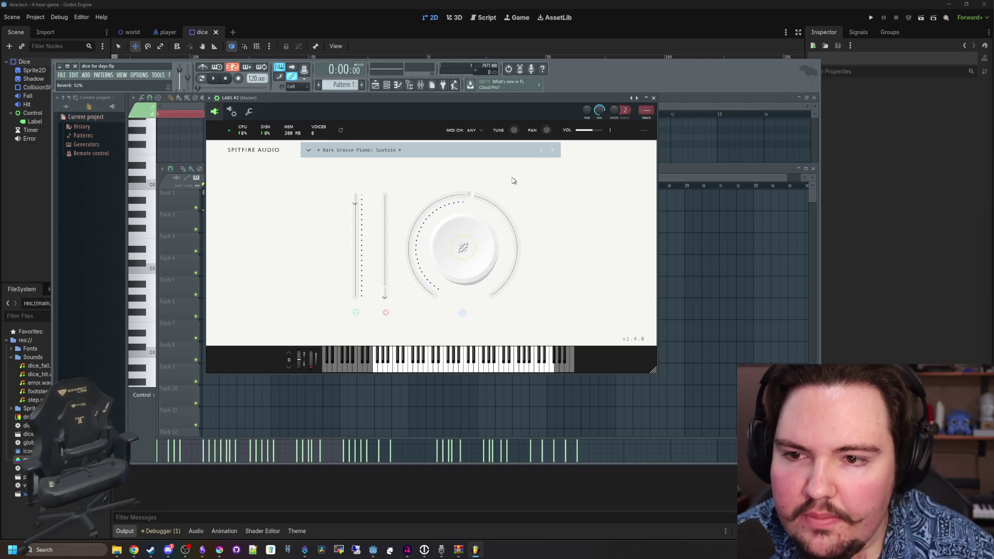
left_click(654, 97)
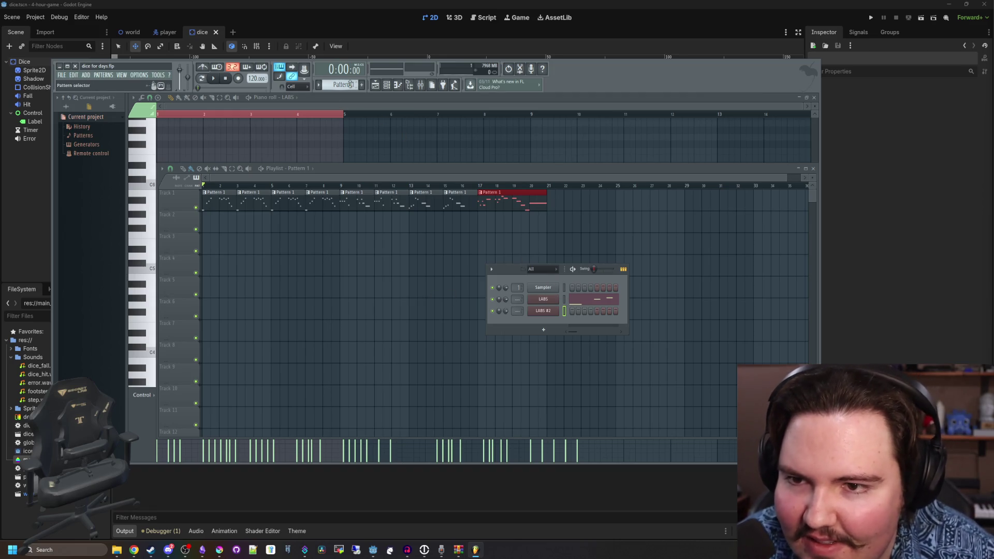
- Place a Pattern 2 clip at bar 1 of Track 2 in the playlist
scroll(350, 84, "down", 1)
scroll(350, 84, "up", 1)
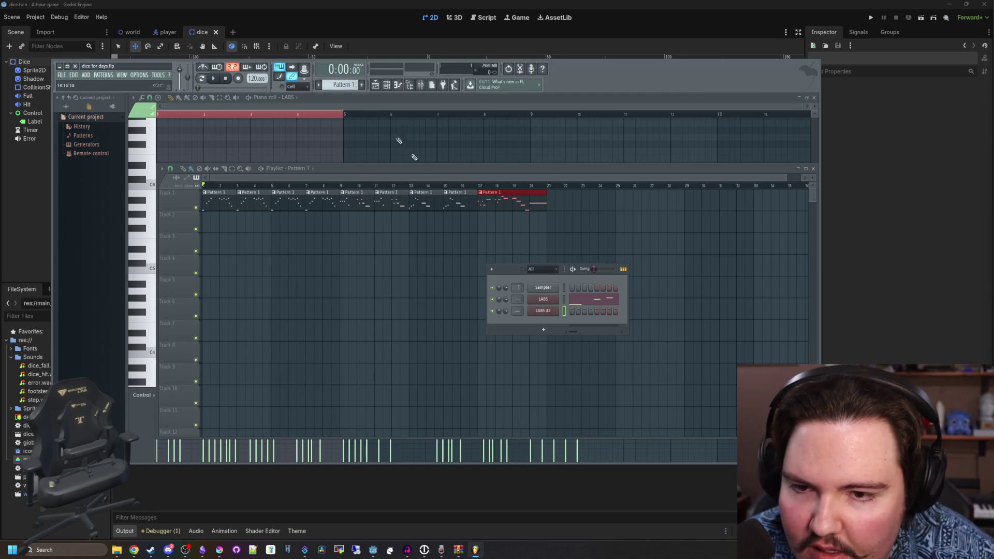
scroll(336, 79, "down", 1)
mouse_move(257, 225)
left_mouse_down()
mouse_move(214, 225)
mouse_move(546, 217)
left_mouse_up()
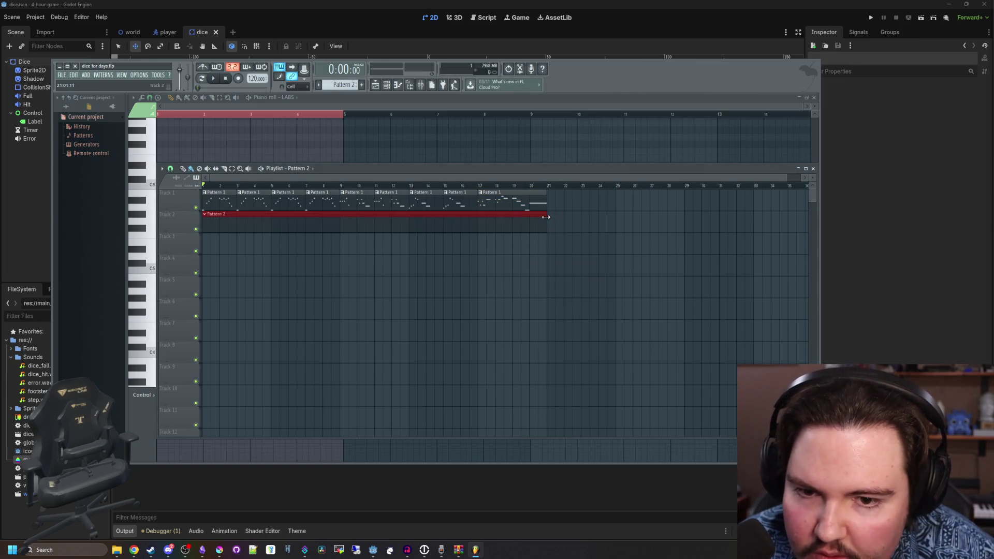
- In the LABS piano roll, draw an F4 note at the start, shortened to an eighth bar
left_click(398, 84)
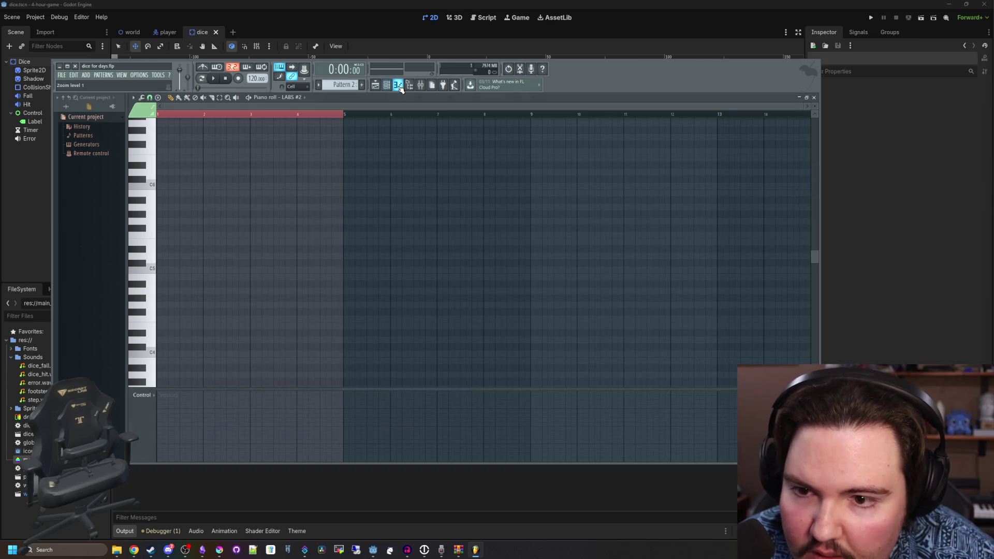
scroll(243, 201, "up", 5)
key("space")
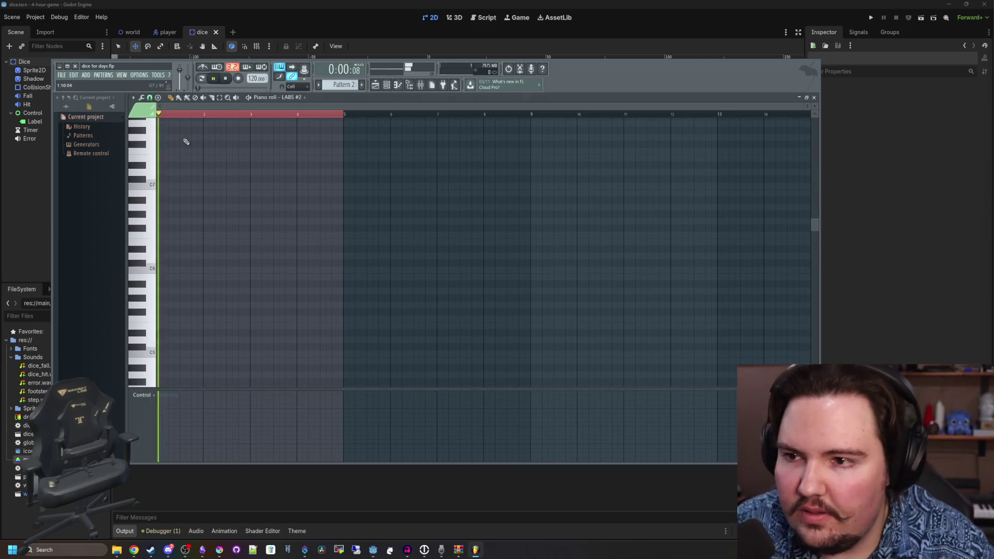
key("space")
scroll(207, 210, "up", 4, "ctrl")
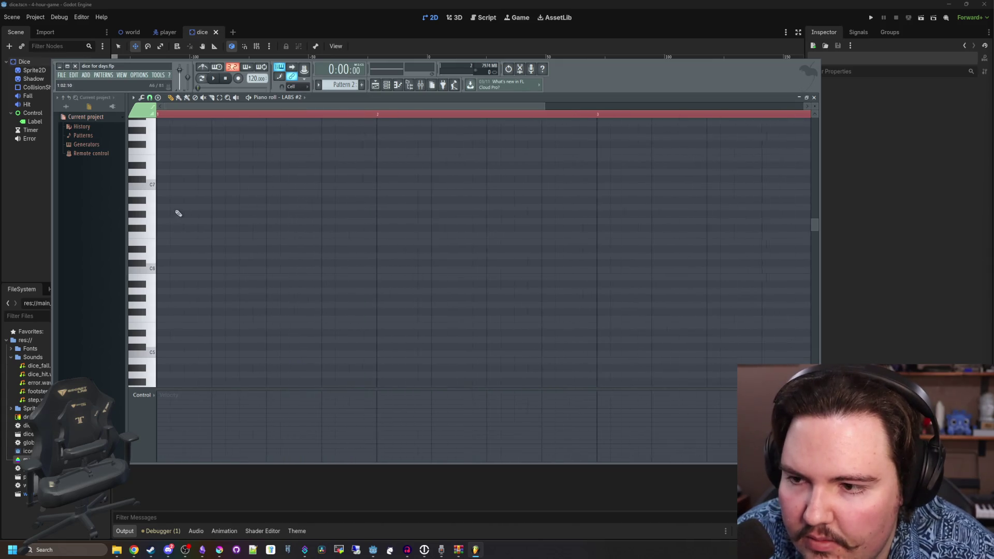
scroll(155, 243, "up", 2)
left_click(151, 228)
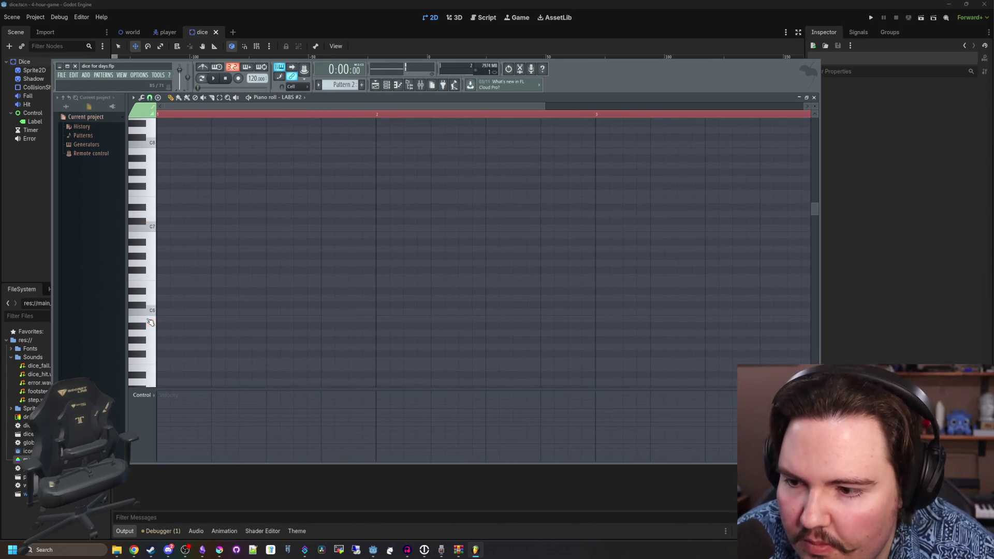
scroll(155, 264, "down", 12)
left_click_drag(153, 309, 153, 239)
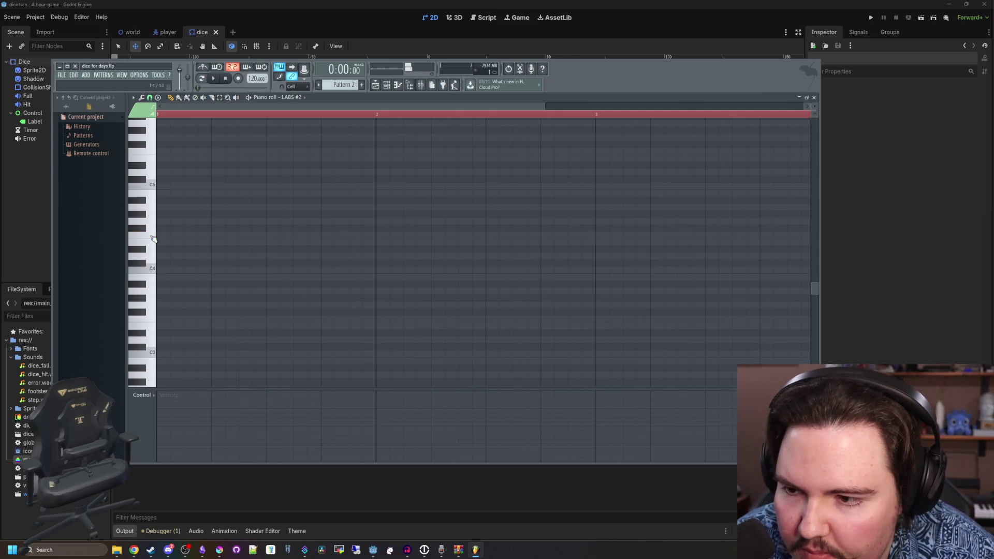
left_click(158, 234)
scroll(533, 236, "up", 3, "ctrl")
mouse_move(726, 237)
left_mouse_down()
mouse_move(191, 237)
mouse_move(217, 237)
mouse_move(217, 252)
left_mouse_up()
scroll(215, 237, "down", 2, "ctrl")
- Add a short D#4, F4, C4, D#4, F4 phrase and play it back
left_click(207, 235)
left_click(238, 235)
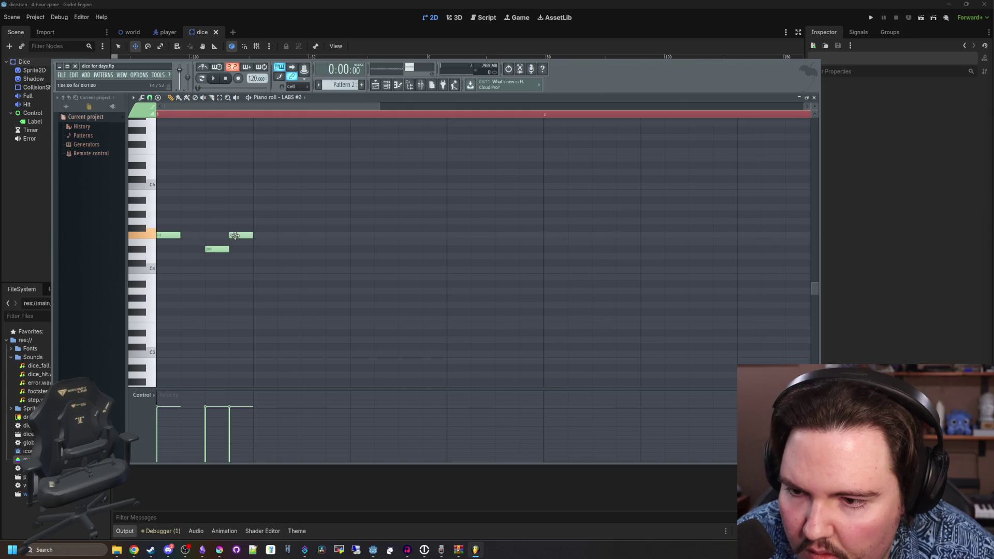
left_click(292, 264)
left_click_drag(292, 264, 341, 251)
left_click(321, 250)
left_click(377, 235)
key("space")
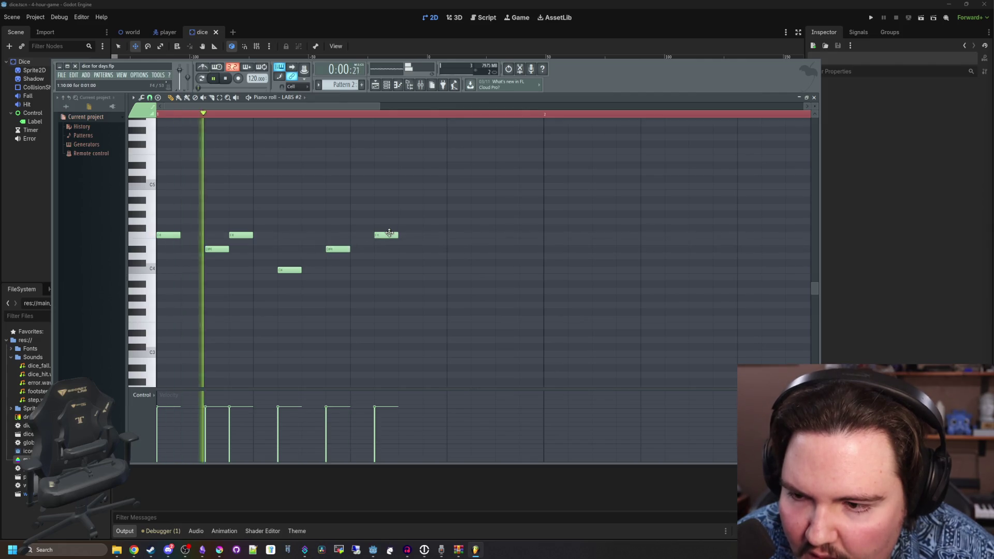
key("space")
- Shift the C4 and D#4 notes one step later, add an E4 and replay
left_click_drag(290, 270, 406, 237)
left_click(385, 242)
key("space")
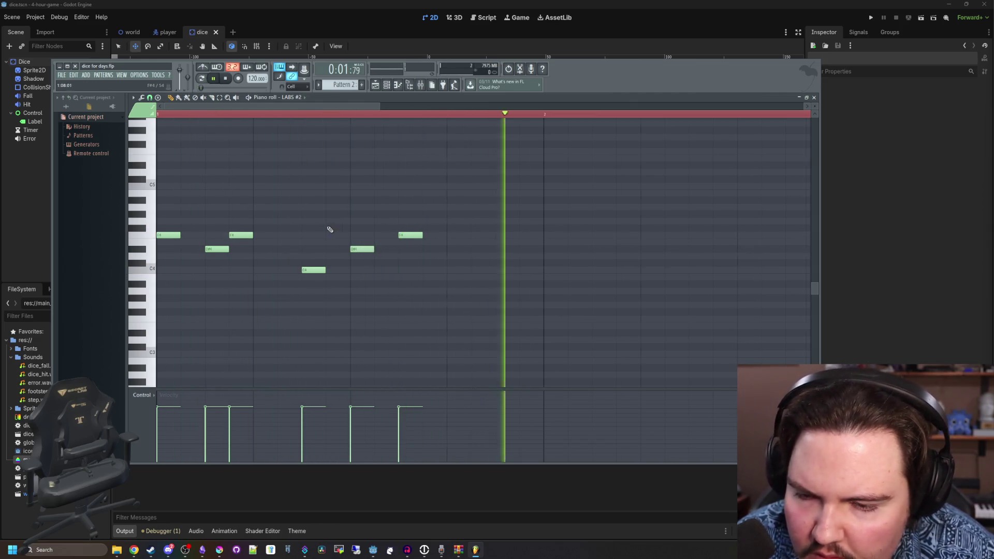
key("space")
scroll(399, 240, "down", 3)
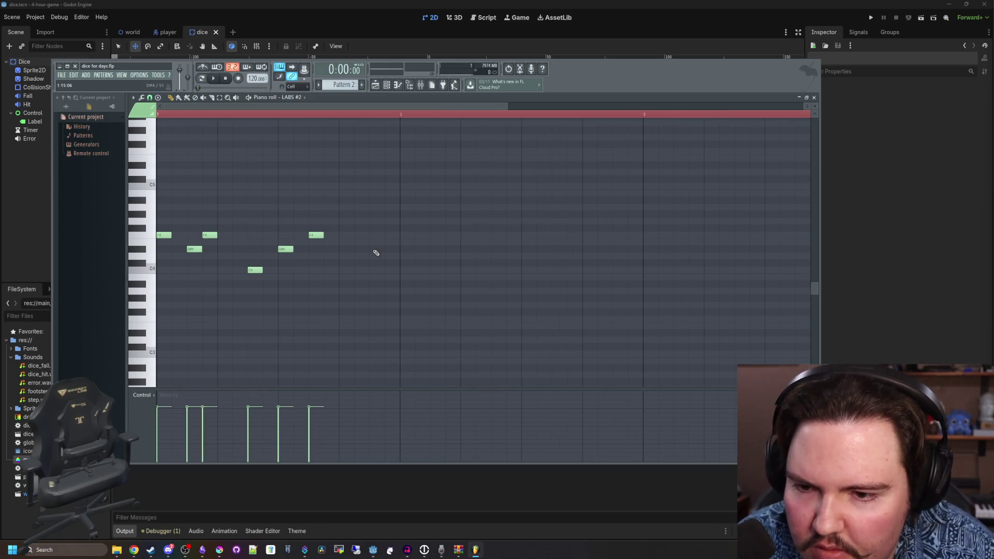
key("space")
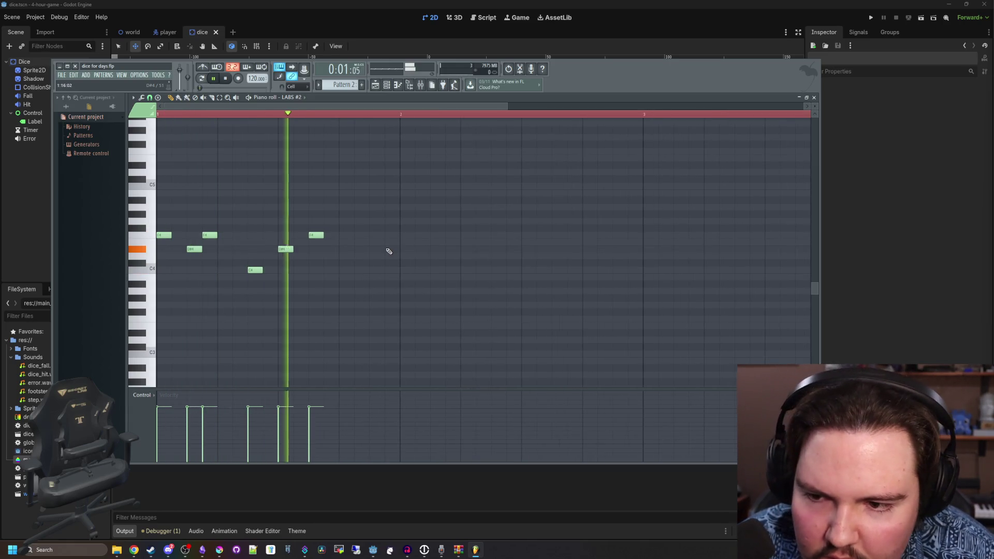
key("space")
- Repeat the F4/D#4 figure, then add higher G4 and F#4 notes and audition
left_click(406, 235)
left_click(428, 249)
left_click_drag(432, 249, 447, 249)
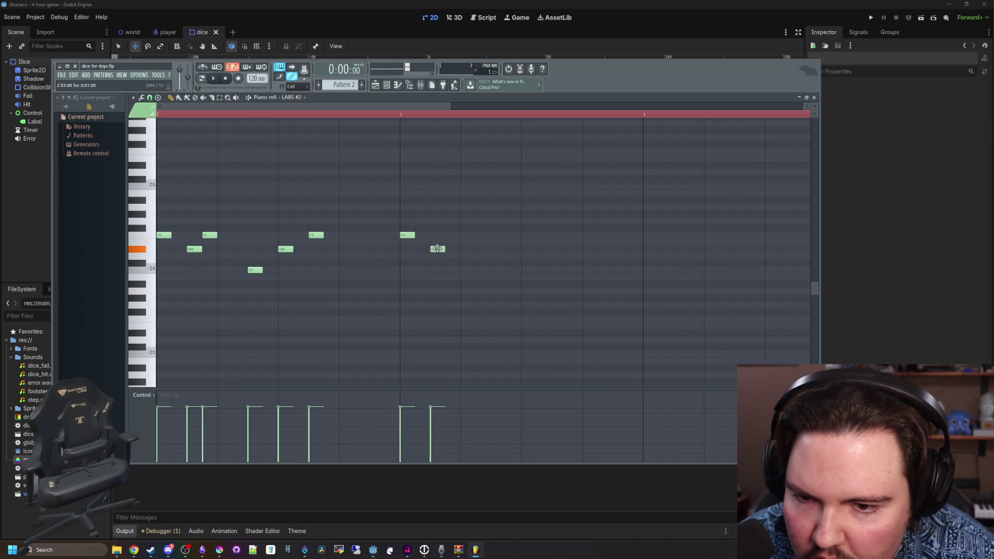
left_click(453, 235)
left_click(484, 249)
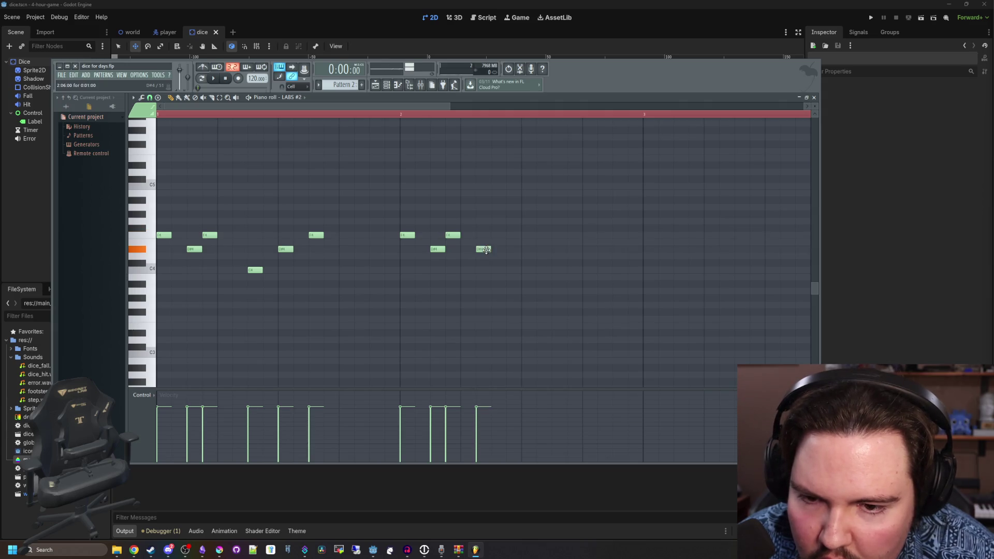
mouse_move(513, 229)
left_mouse_down()
mouse_move(511, 213)
mouse_move(575, 225)
mouse_move(575, 235)
left_mouse_up()
left_click(545, 227)
key("space")
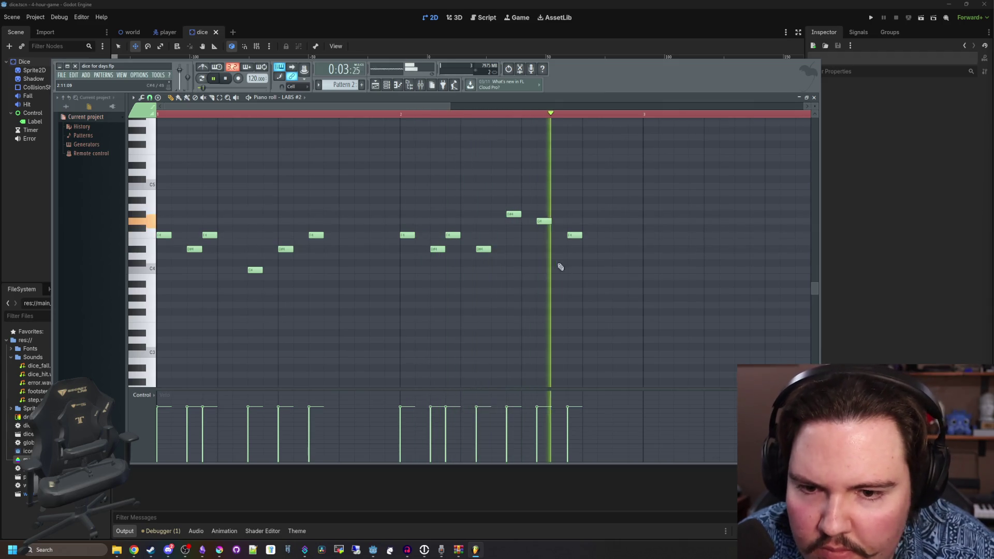
key("space")
- Shift the F4, G4 and G#4 notes one step later and audition the pattern
mouse_move(577, 234)
left_mouse_down()
mouse_move(593, 235)
mouse_move(529, 214)
left_mouse_up()
key("space")
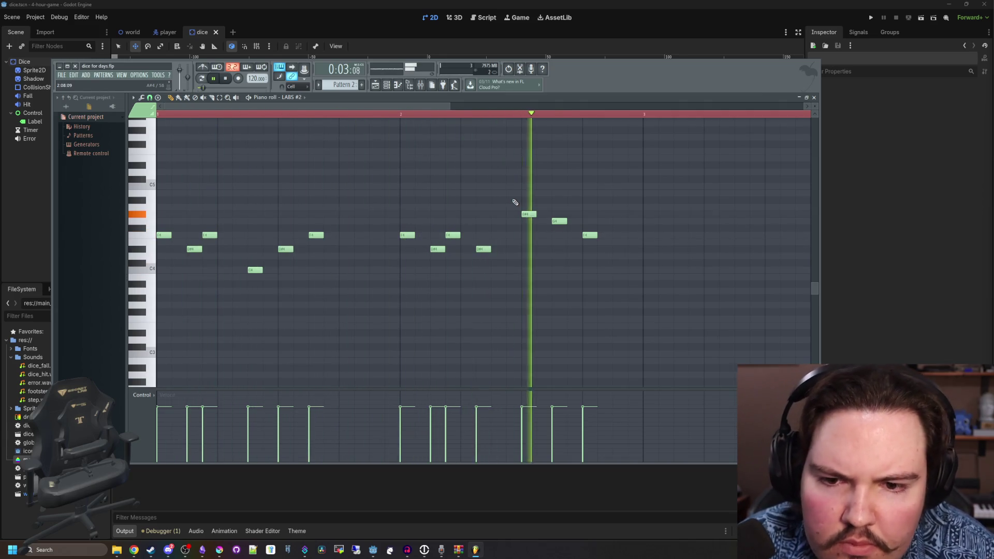
scroll(371, 195, "down", 2, "ctrl")
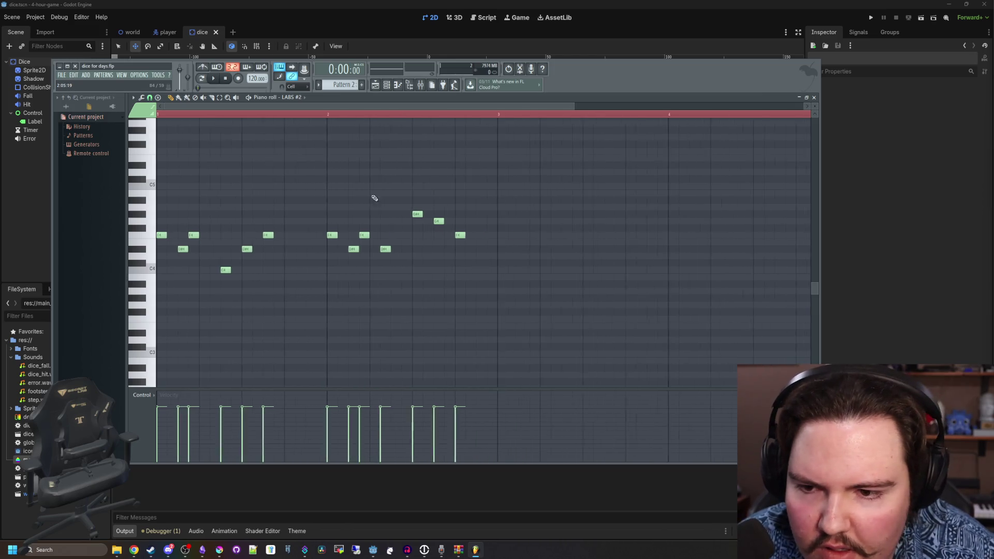
scroll(359, 199, "up", 3)
scroll(361, 201, "down", 3)
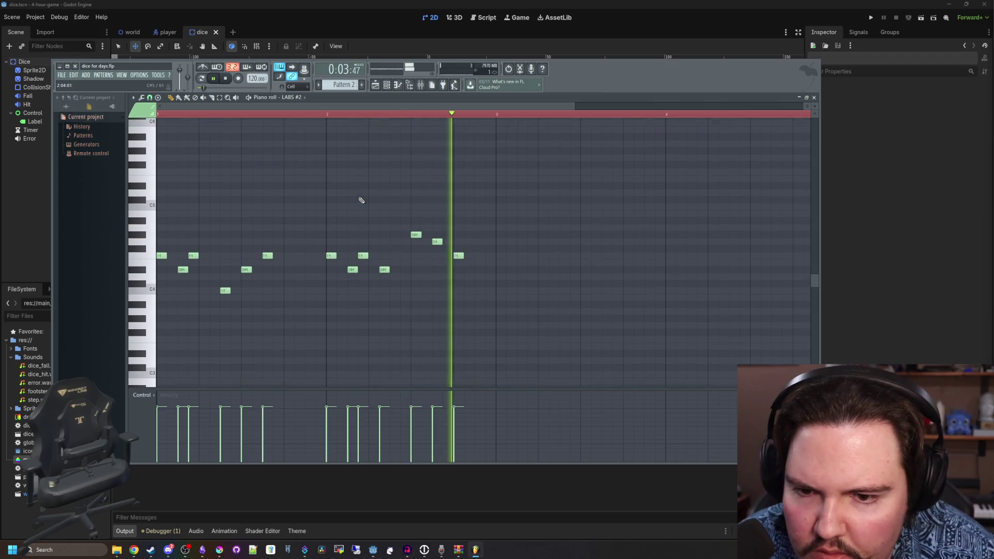
key("space")
scroll(331, 233, "down", 2, "ctrl")
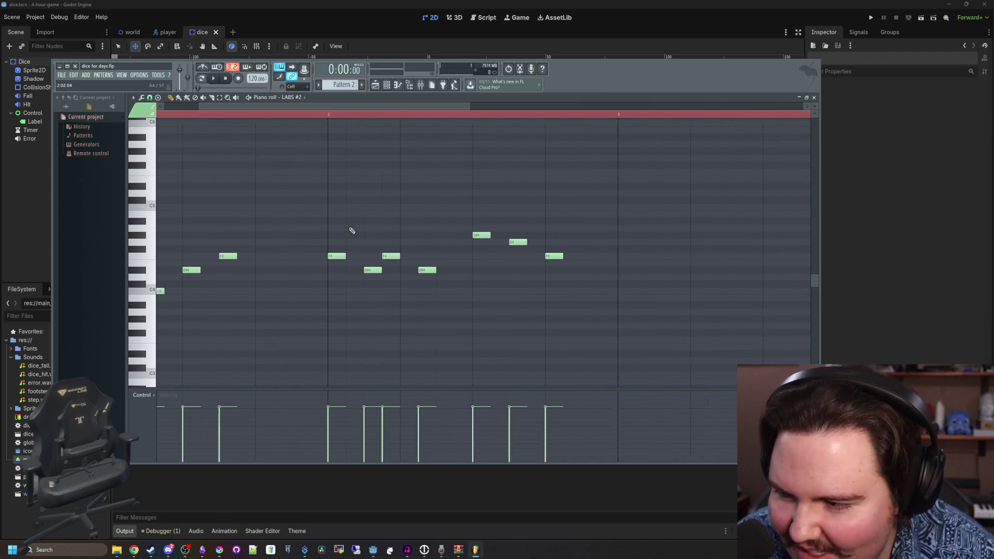
scroll(304, 224, "up", 2, "ctrl")
key("space")
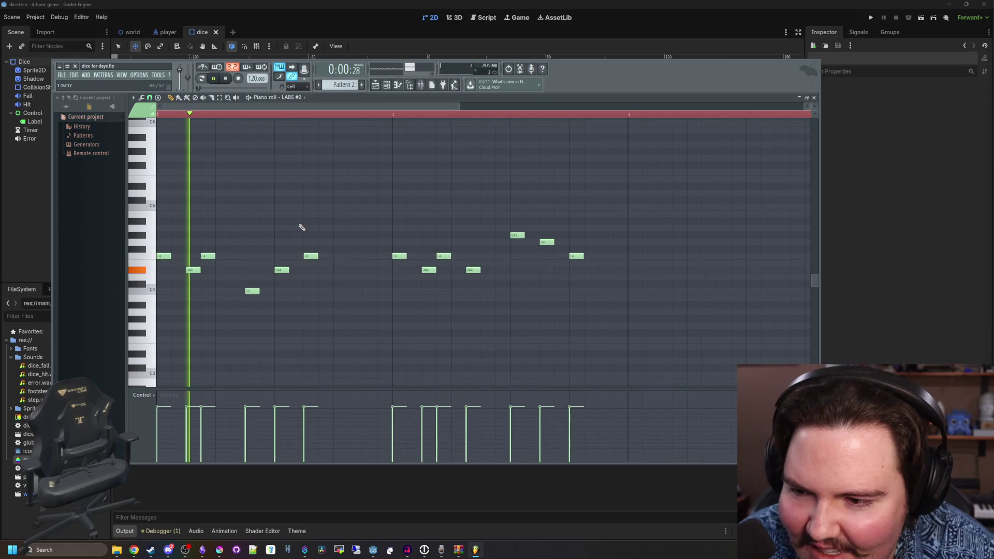
scroll(437, 197, "up", 3, "ctrl")
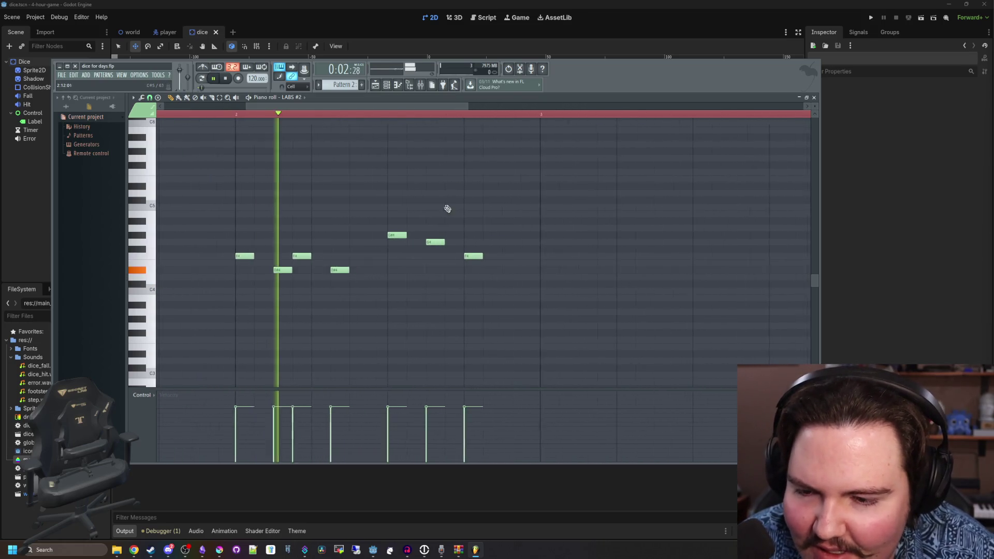
key("space")
- Lower one note three semitones, raise the G#4 accent to A4, and replay
left_click_drag(309, 271, 308, 293)
left_click(387, 236)
mouse_move(387, 237)
left_mouse_down()
mouse_move(386, 250)
mouse_move(387, 226)
left_mouse_up()
key("space")
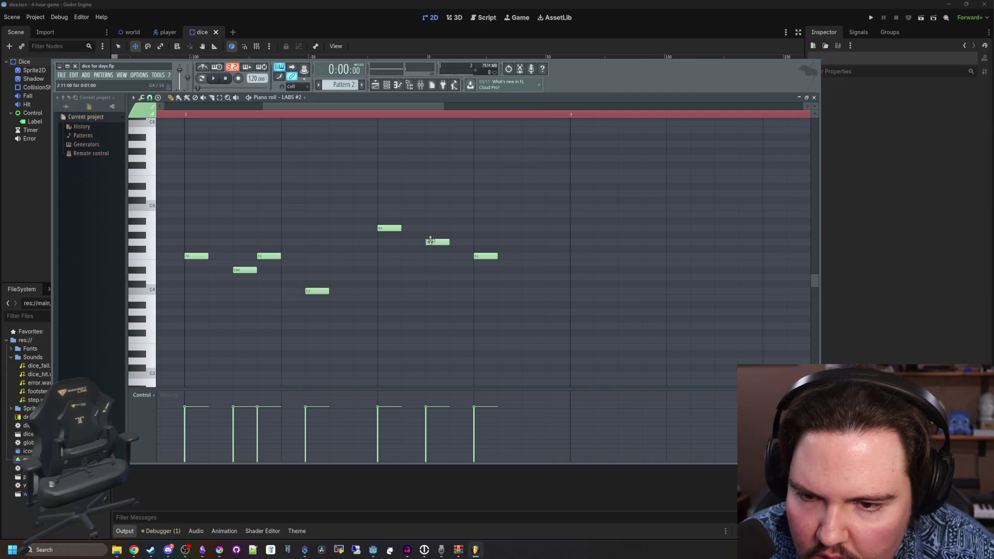
scroll(508, 242, "down", 3, "ctrl")
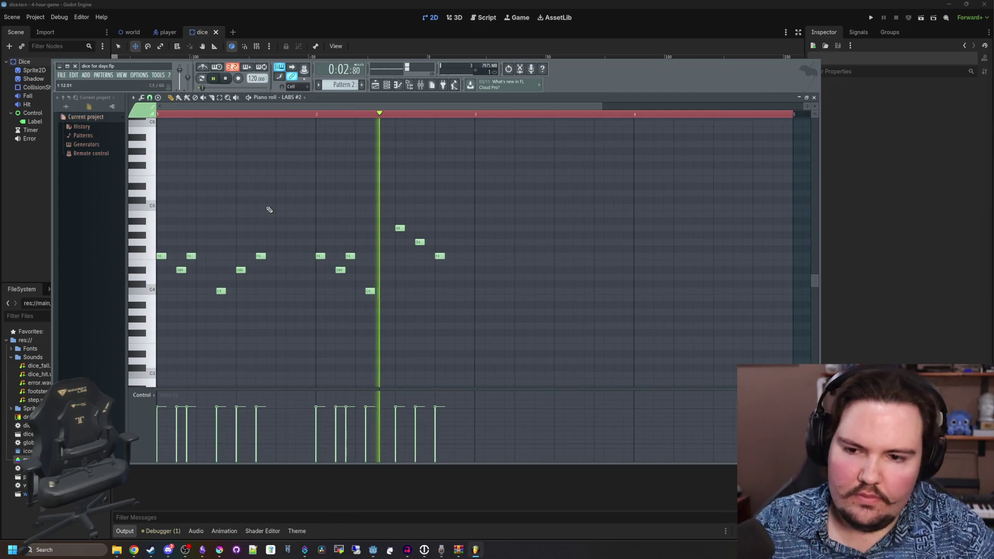
key("space")
scroll(400, 198, "down", 2, "ctrl")
scroll(362, 207, "down", 1, "ctrl")
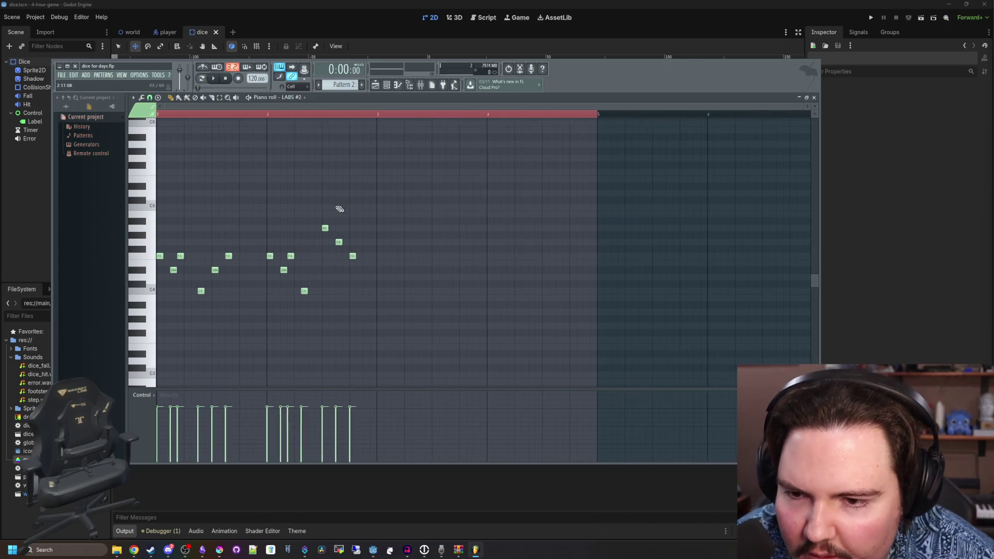
scroll(348, 195, "up", 2)
scroll(427, 326, "up", 3, "ctrl")
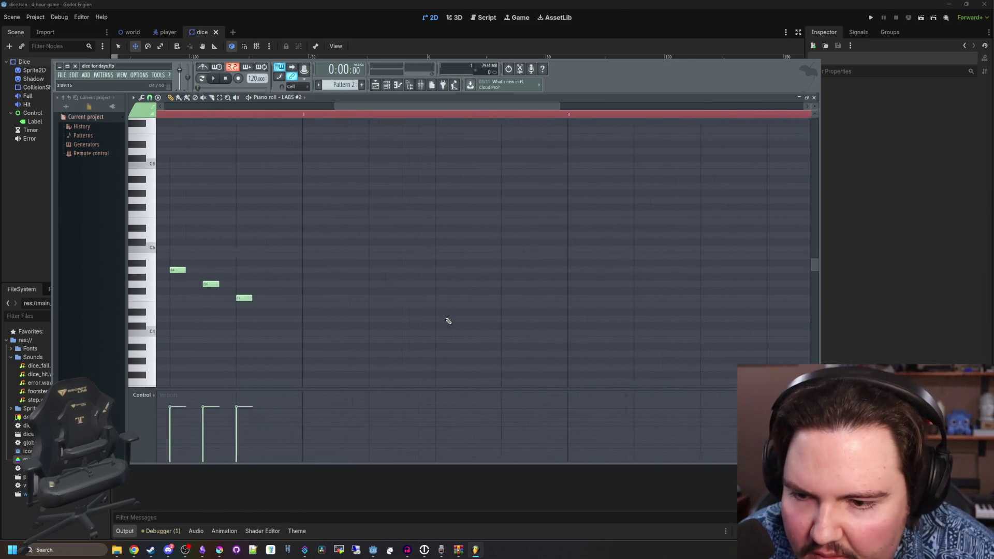
- Draw alternating A#4 and F4 notes, then a C5 lowered one step
mouse_move(290, 280)
left_mouse_down()
mouse_move(289, 263)
mouse_move(306, 300)
mouse_move(346, 301)
left_mouse_up()
left_click(305, 293)
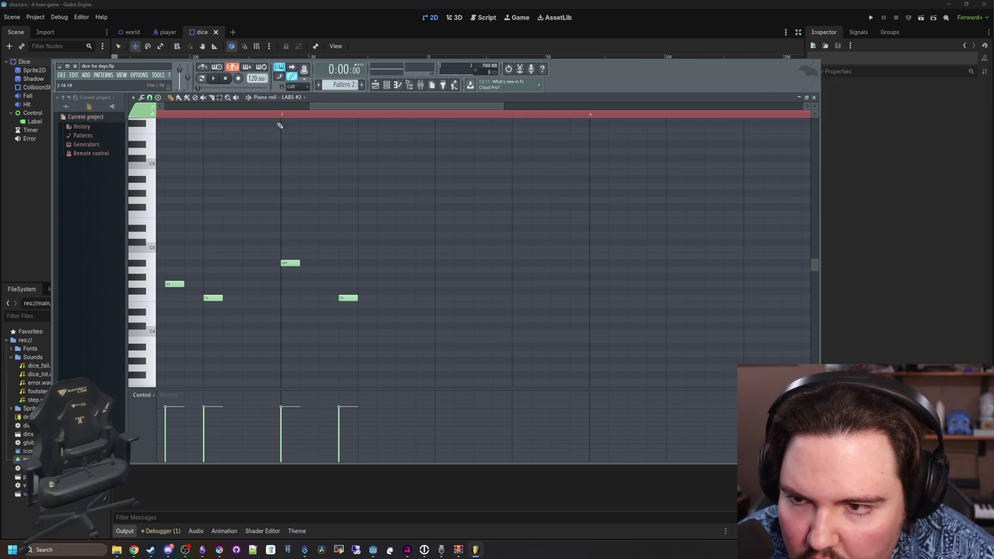
scroll(278, 117, "left", 1)
mouse_move(308, 115)
left_mouse_down()
mouse_move(334, 168)
mouse_move(437, 279)
left_mouse_up()
left_click(447, 262)
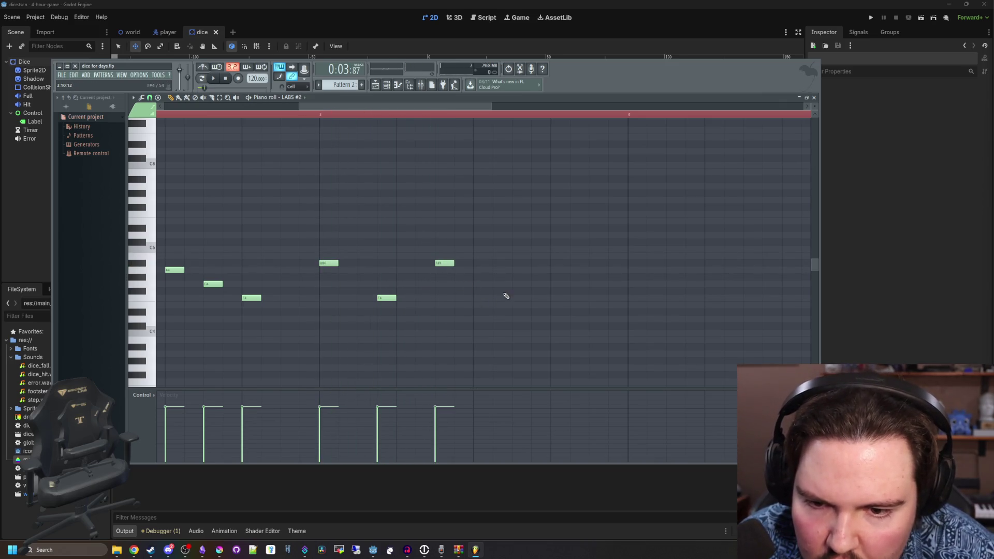
left_click(501, 291)
left_click_drag(501, 291, 501, 300)
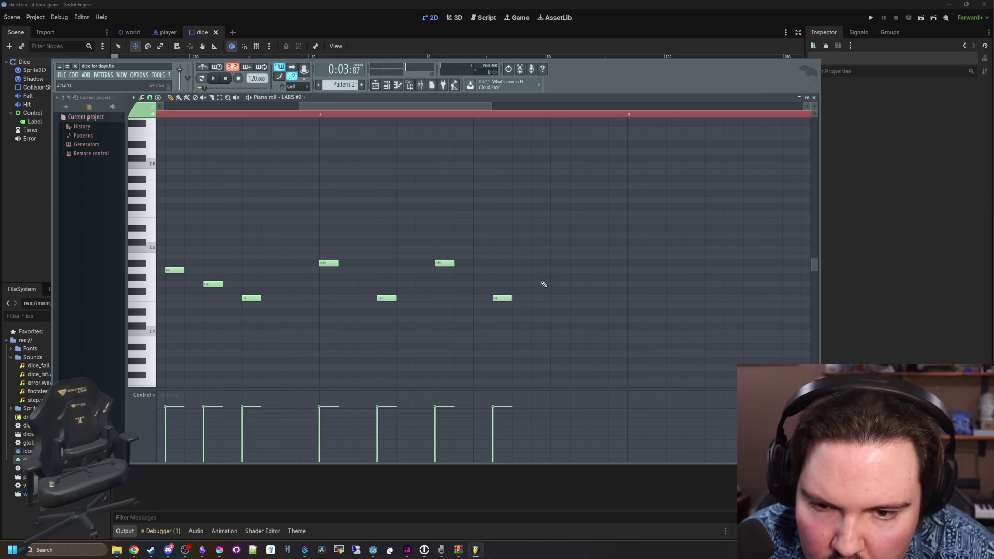
left_click(558, 264)
left_click(633, 298)
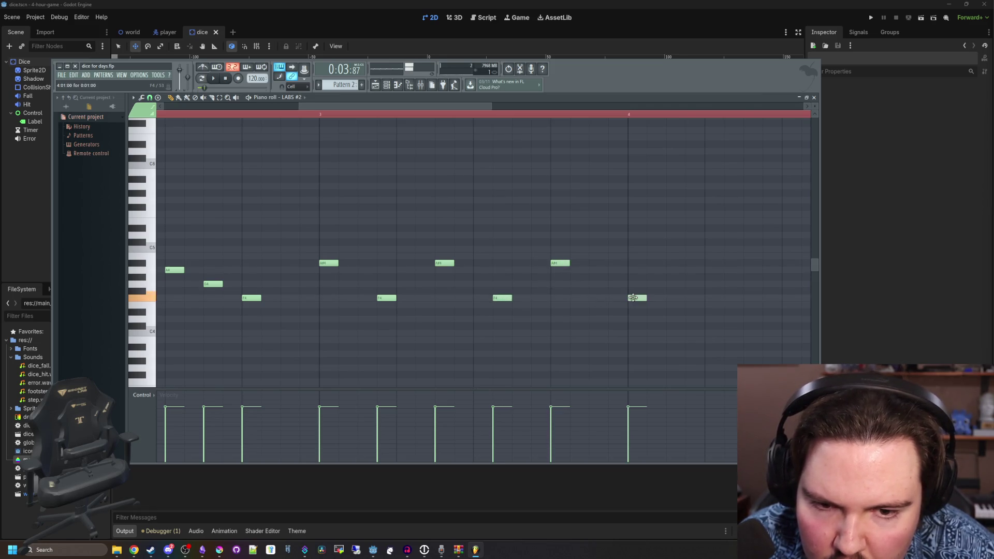
left_click(676, 243)
left_click_drag(676, 242, 676, 251)
- Audition the pattern, then add alternating G4 and high C5 accent notes to its end
key("space")
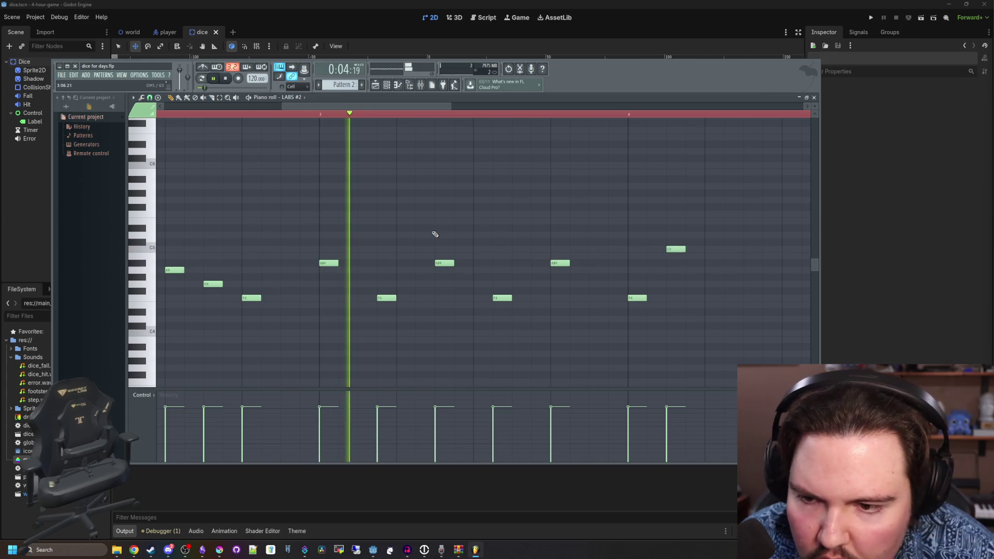
scroll(321, 238, "down", 1)
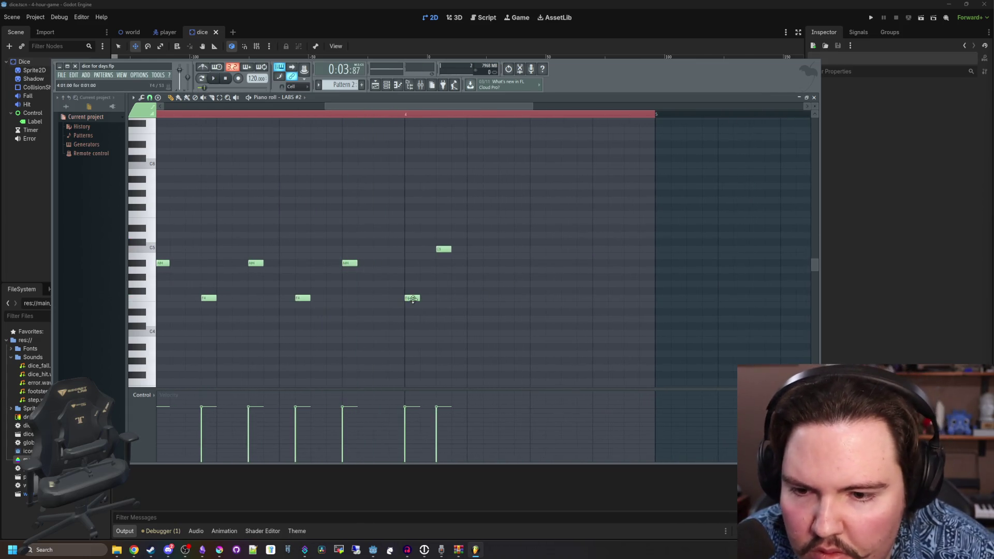
scroll(474, 258, "down", 1)
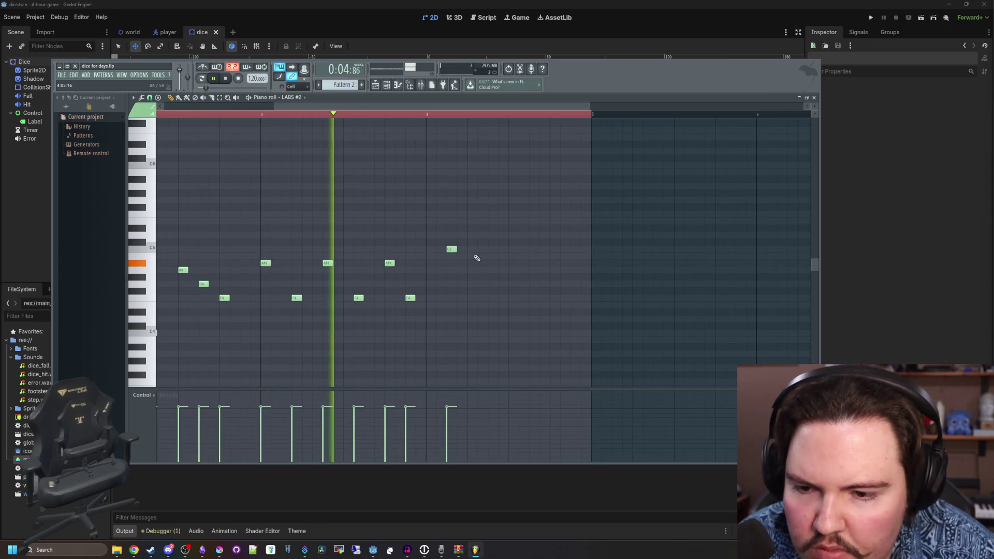
key("space")
scroll(456, 255, "up", 1)
scroll(456, 255, "up", 1)
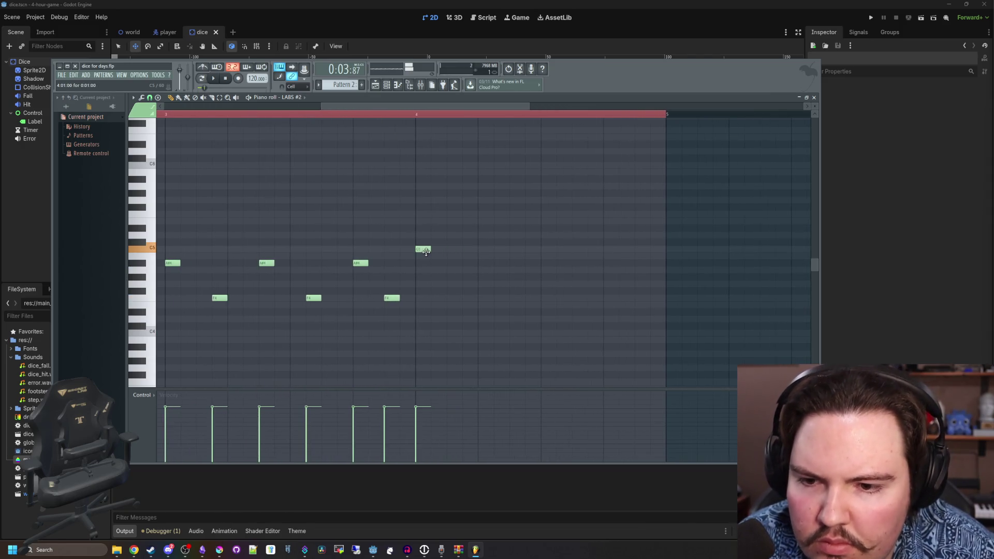
left_click_drag(444, 277, 476, 288)
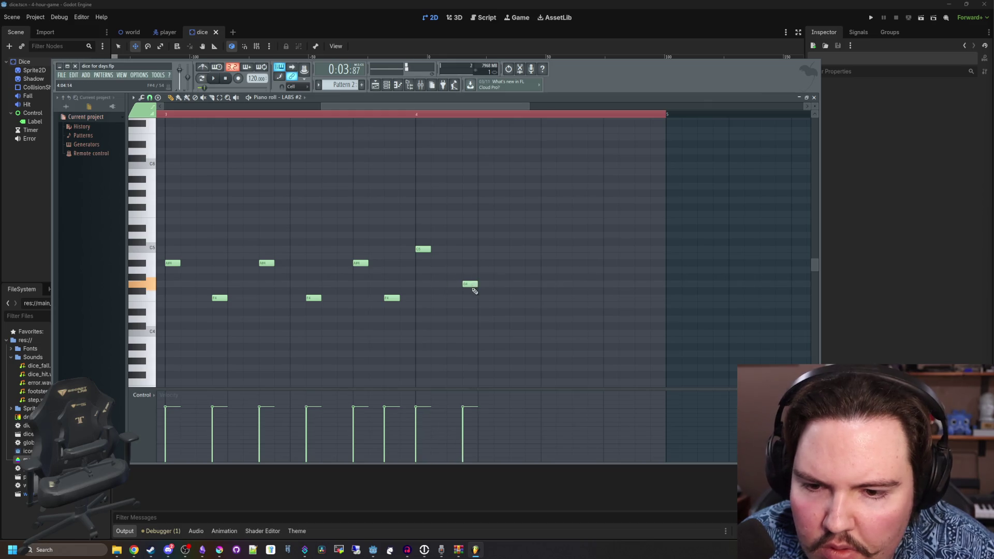
left_click(512, 250)
left_click(567, 286)
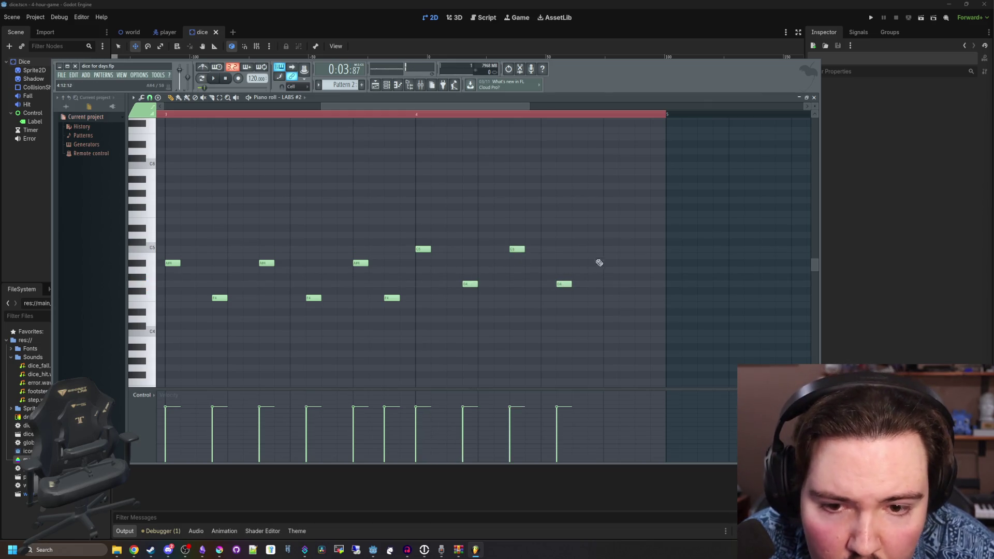
left_click(608, 251)
left_click(641, 285)
- Play the four-bar pattern to hear the new notes, then return to the playlist
key("space")
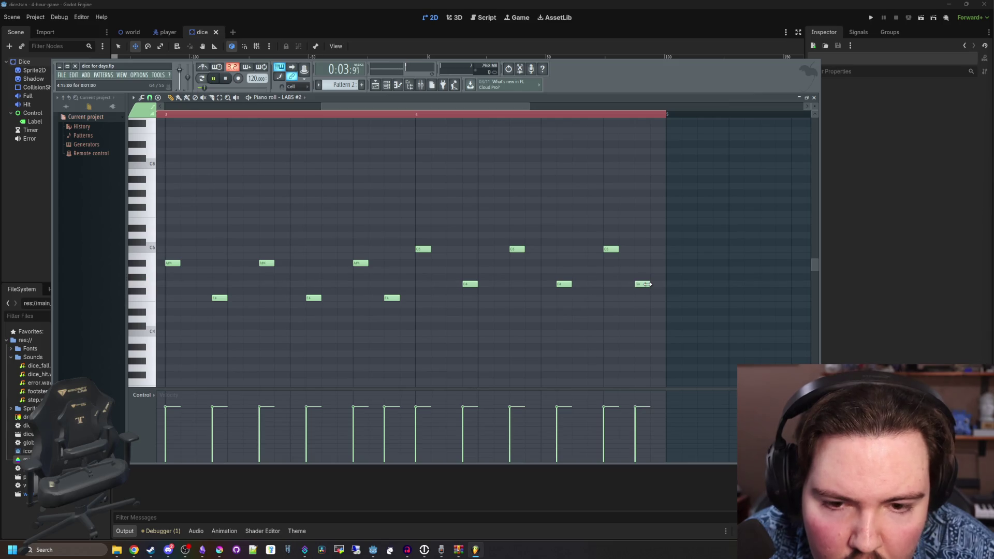
scroll(532, 266, "down", 1)
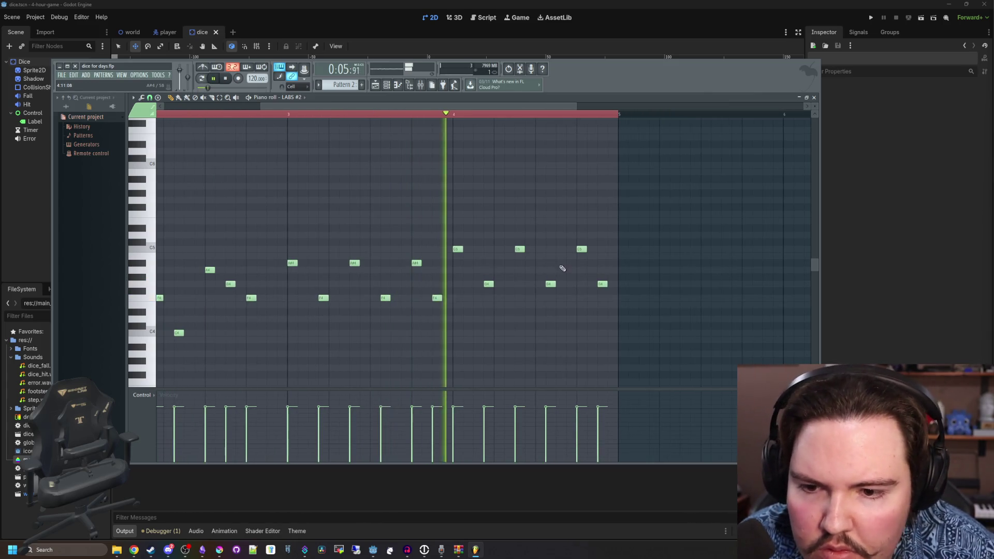
scroll(559, 264, "down", 1)
scroll(586, 261, "down", 4)
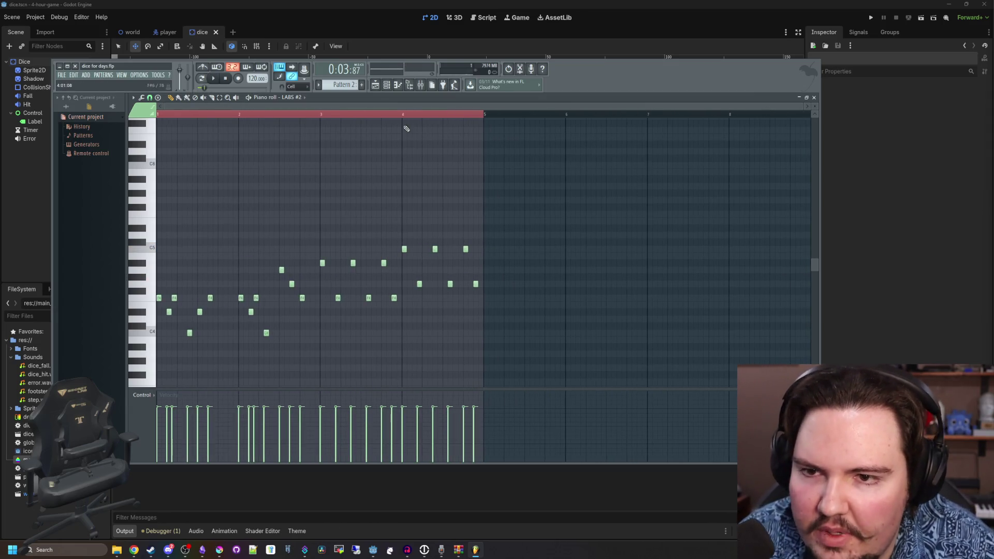
left_click(375, 87)
- Trim the first Track 2 clip to end at bar 3 and add a Pattern 2 clip at bar 3
left_click_drag(551, 223, 239, 224)
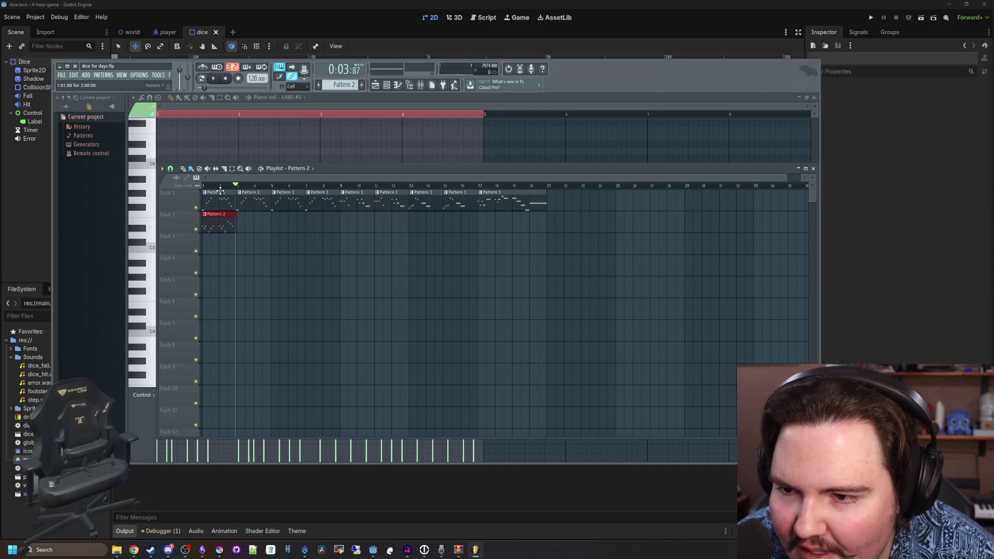
key("space")
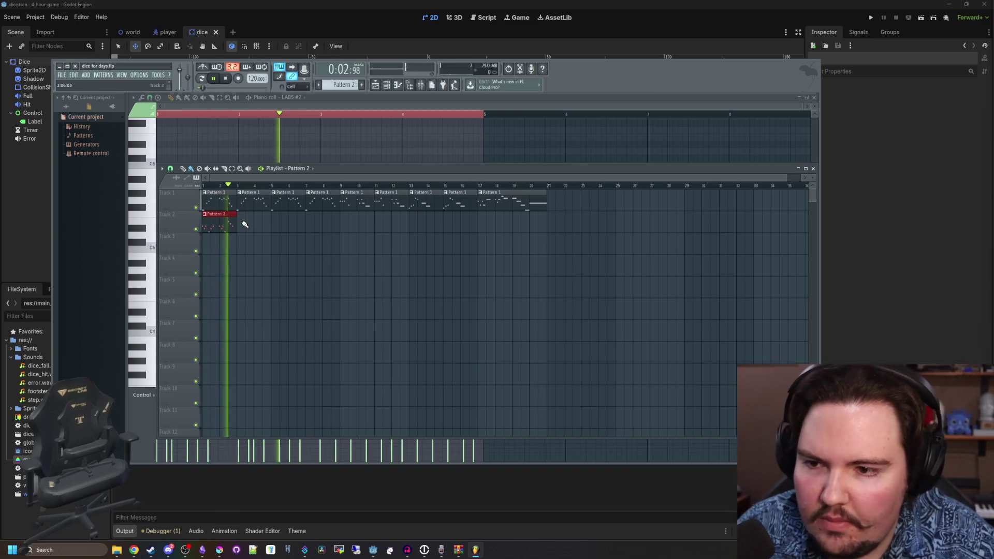
left_click(240, 223)
left_click_drag(306, 228, 268, 226)
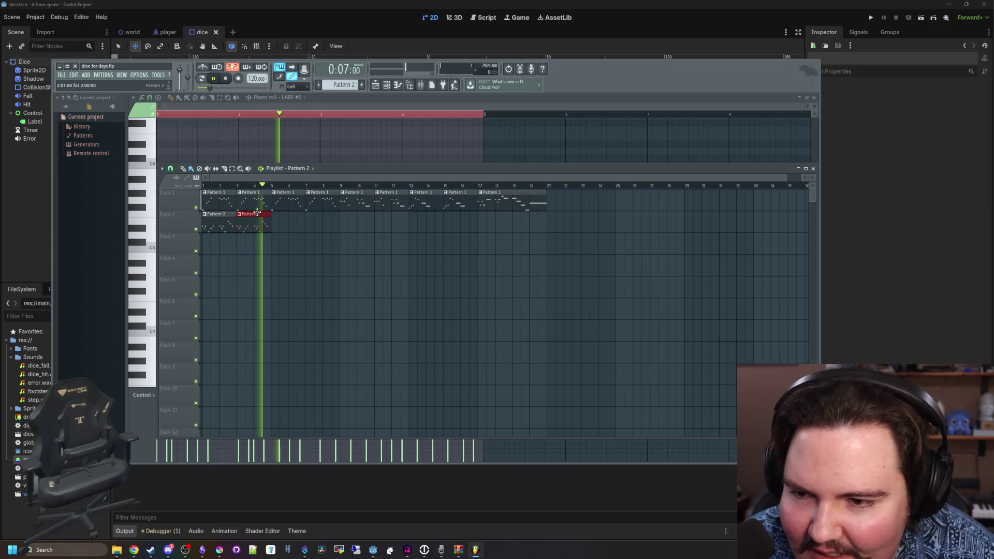
key("space")
- Add another Pattern 2 clip on Track 2, move it to start at bar 9, and audition it
left_click(273, 223)
left_click_drag(291, 229, 324, 233)
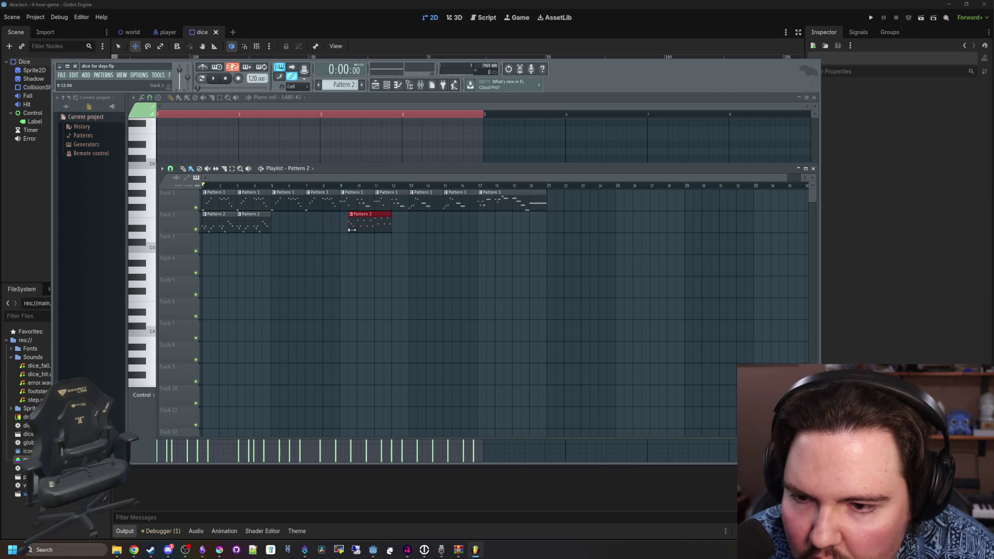
key("space")
key("space")
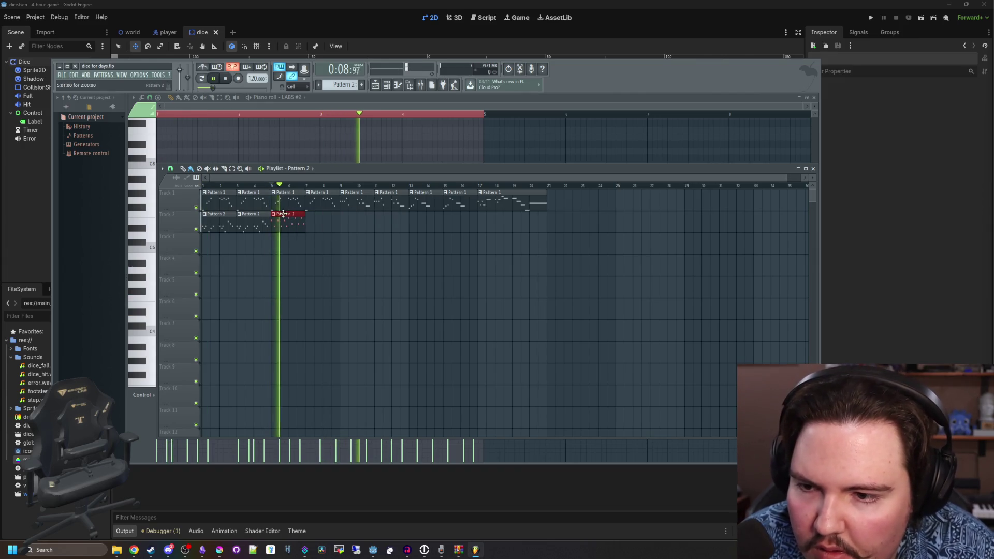
key("space")
left_click_drag(281, 214, 351, 215)
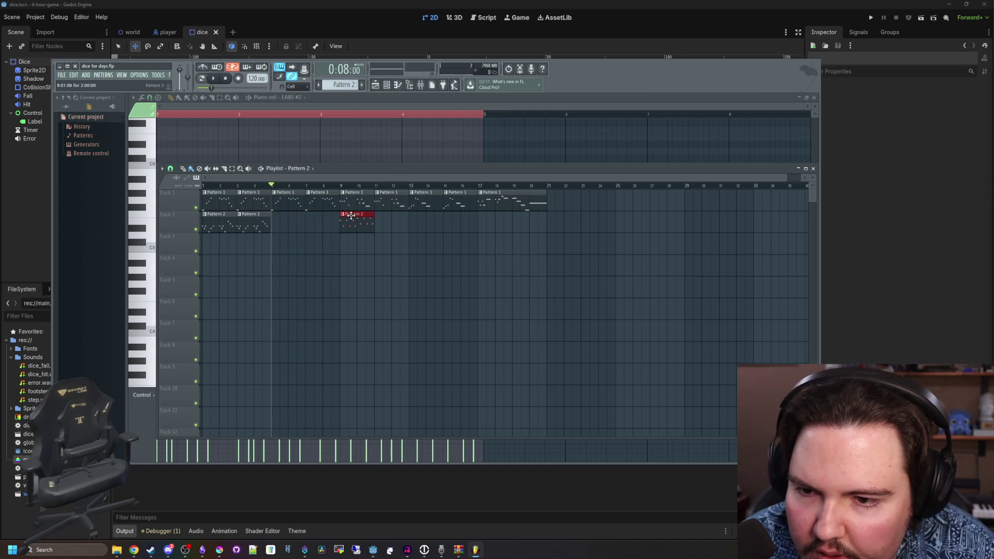
left_click(342, 186)
key("space")
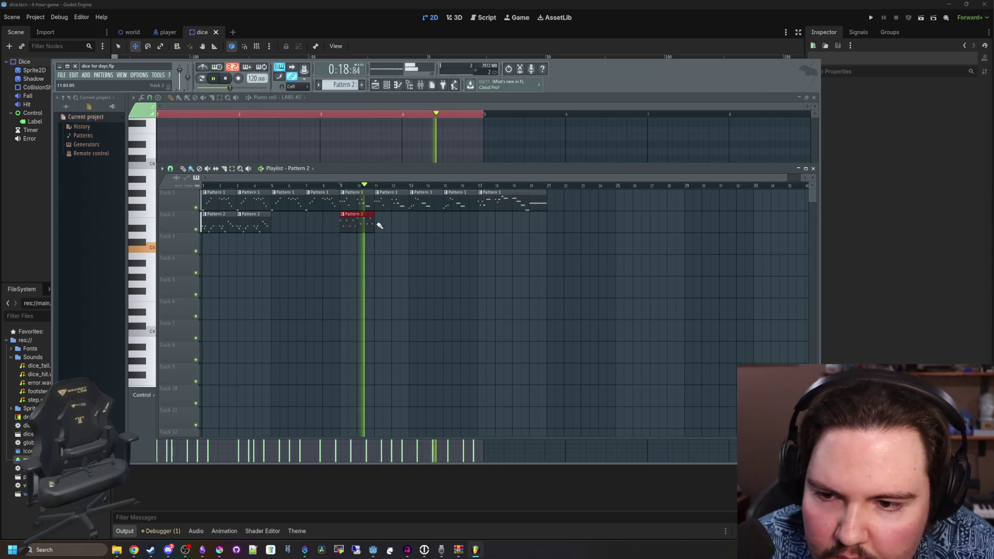
key("space")
- Place a Pattern 2 clip at bar 11 and audition the song from bar 11
left_click(379, 219)
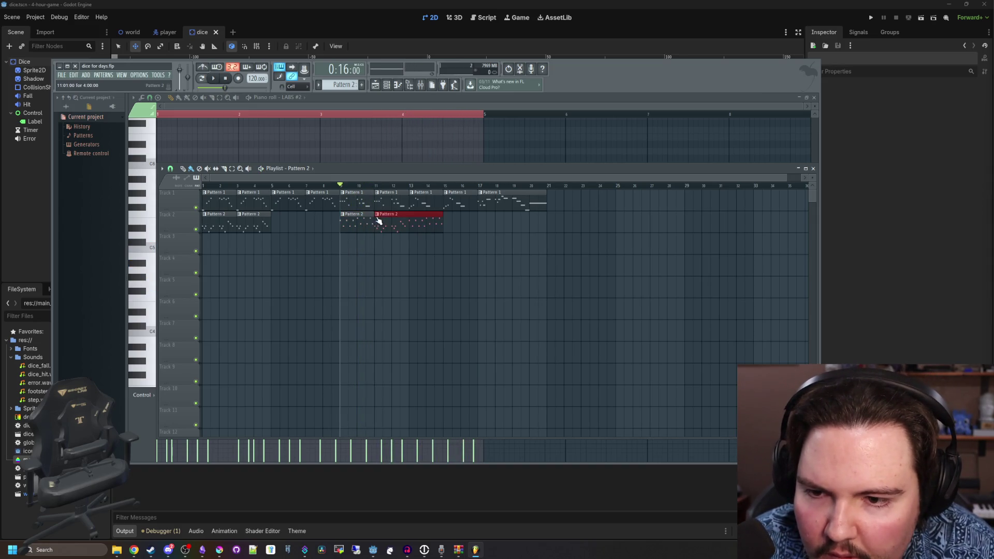
left_click(374, 185)
key("space")
key("space")
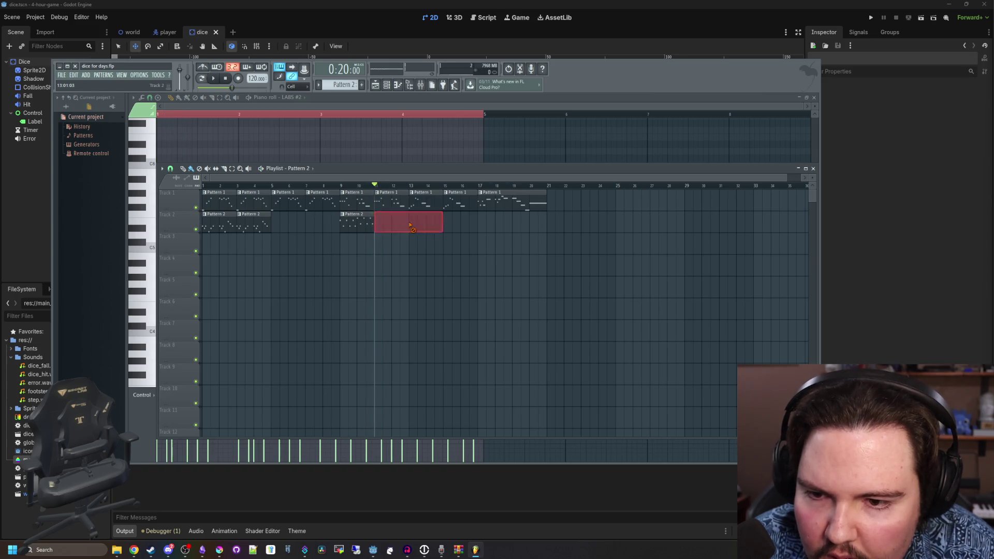
right_click(383, 223)
key("space")
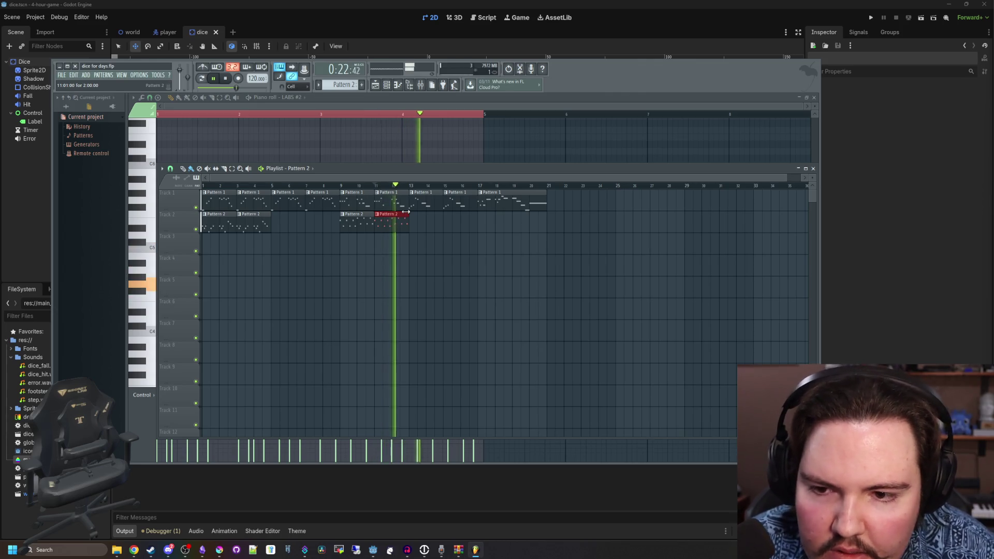
key("space")
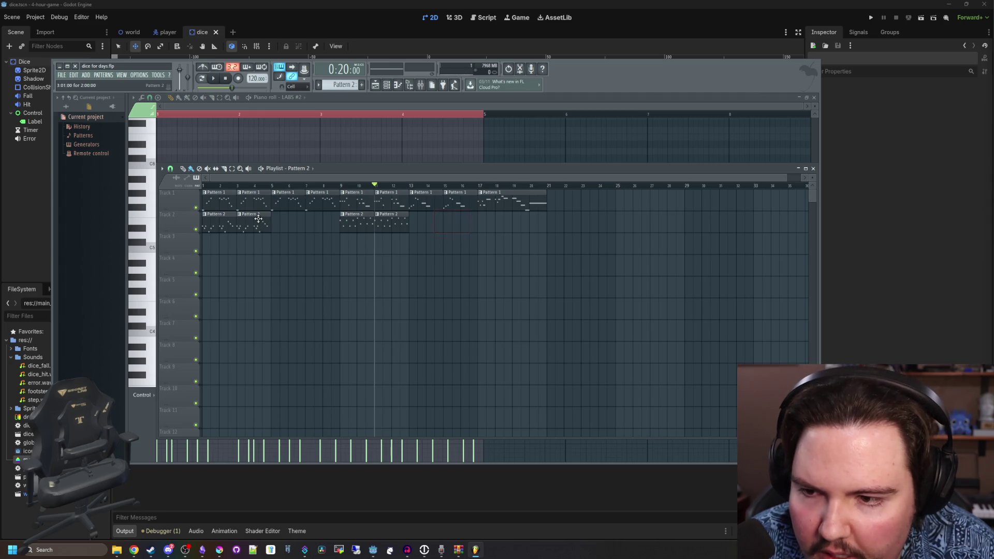
- Add Pattern 2 clips at bars 13 and 15 on Track 2, auditioning from bar 13
left_click(410, 222)
key("space")
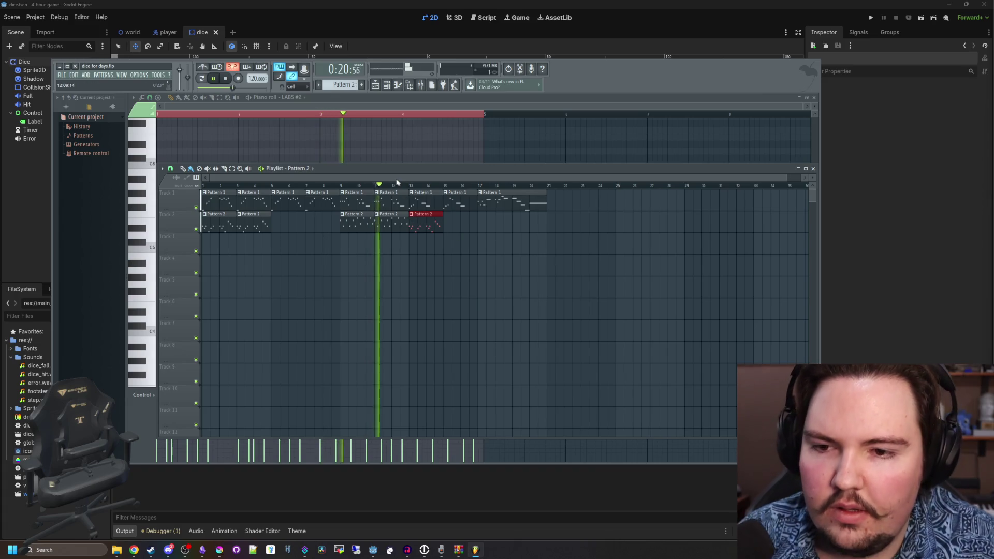
left_click(410, 187)
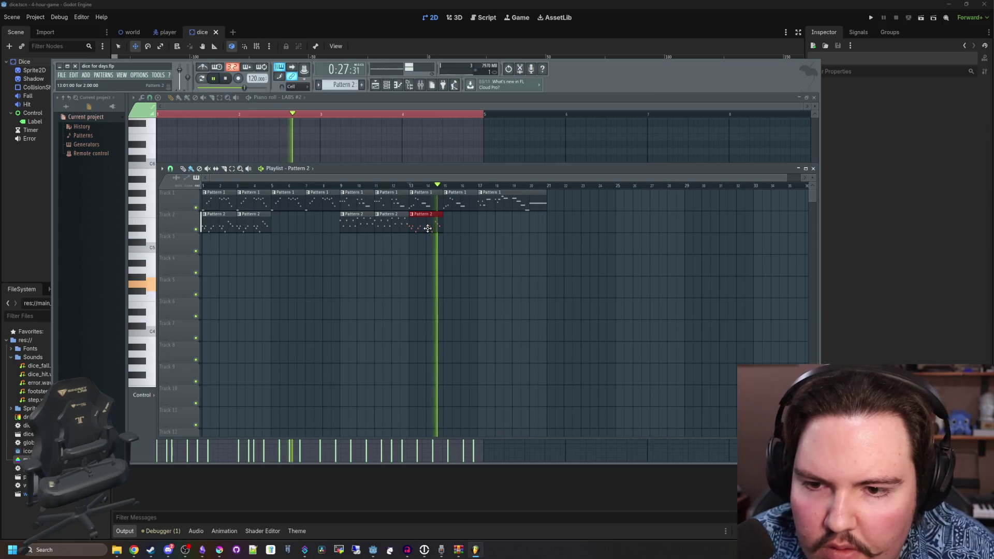
key("space")
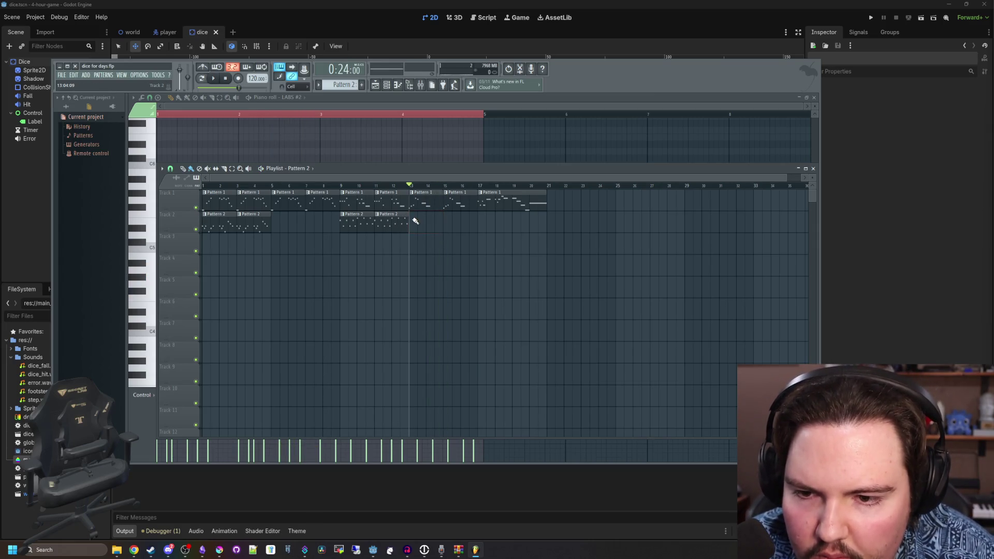
key("space")
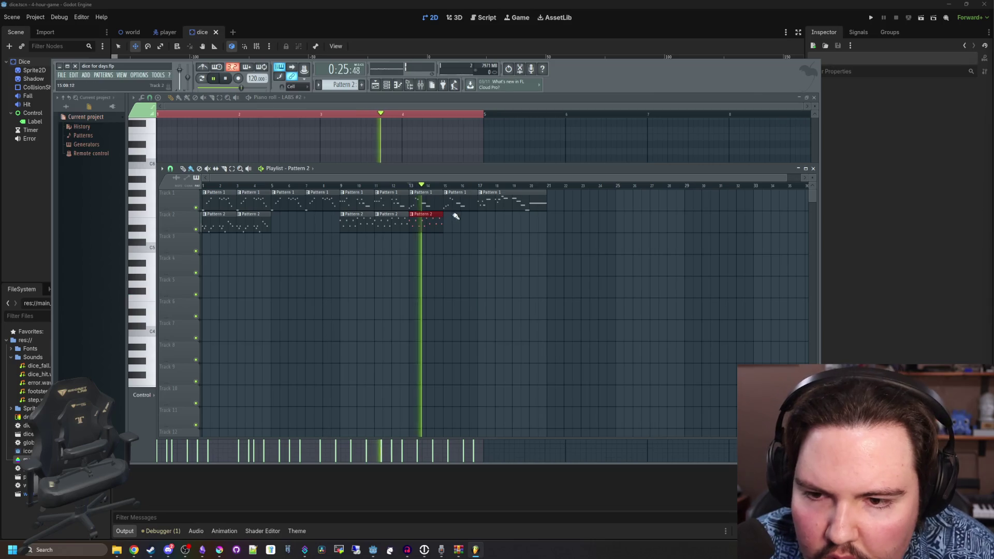
left_click(456, 217)
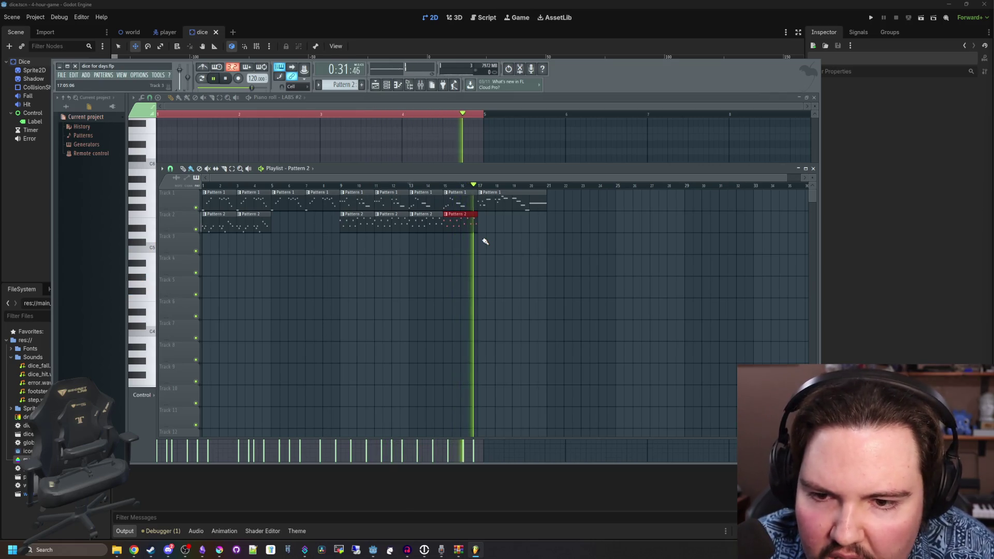
key("space")
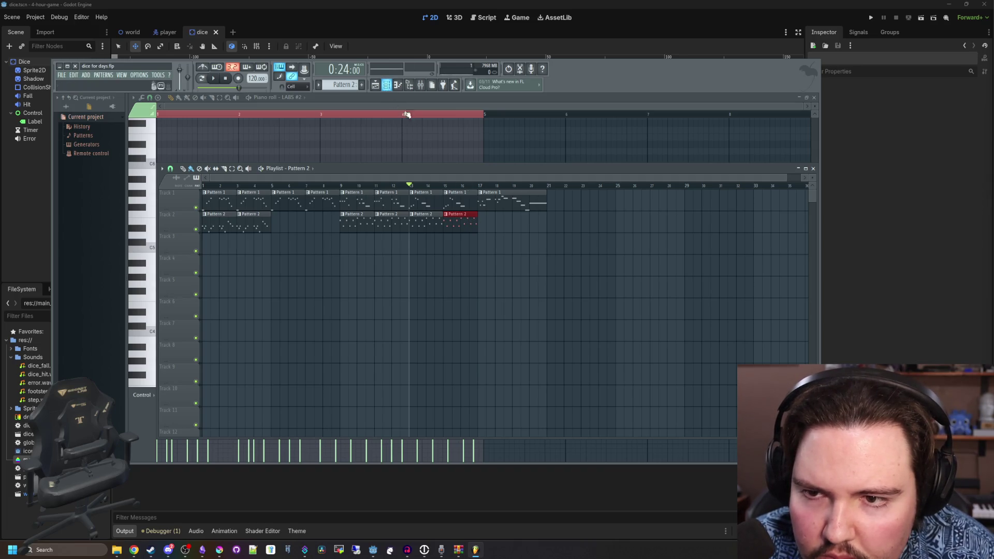
left_click(386, 84)
left_click(388, 86)
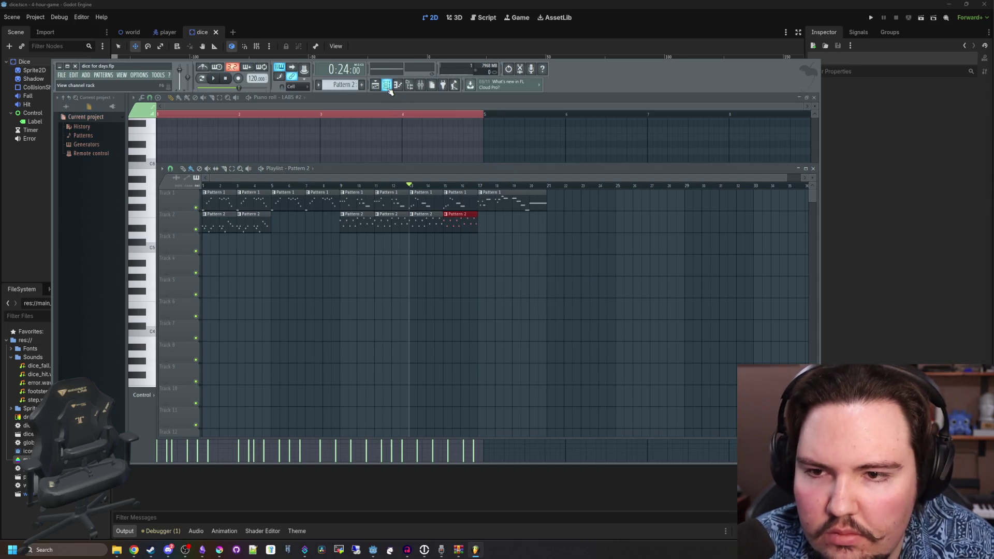
- In the LABS #2 piano roll, deselect all notes and set the position near bar 4's end
left_click(375, 85)
scroll(505, 275, "up", 3)
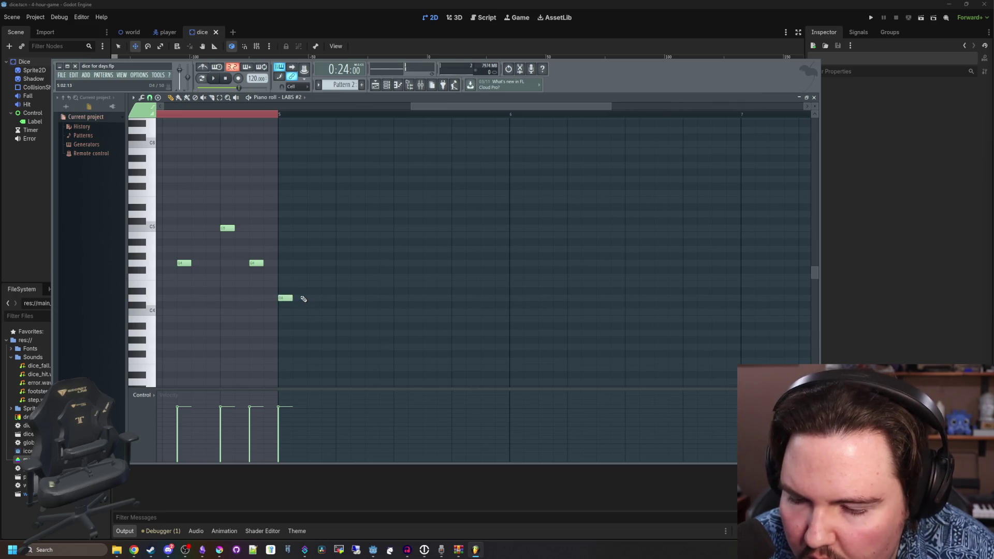
scroll(304, 298, "up", 1)
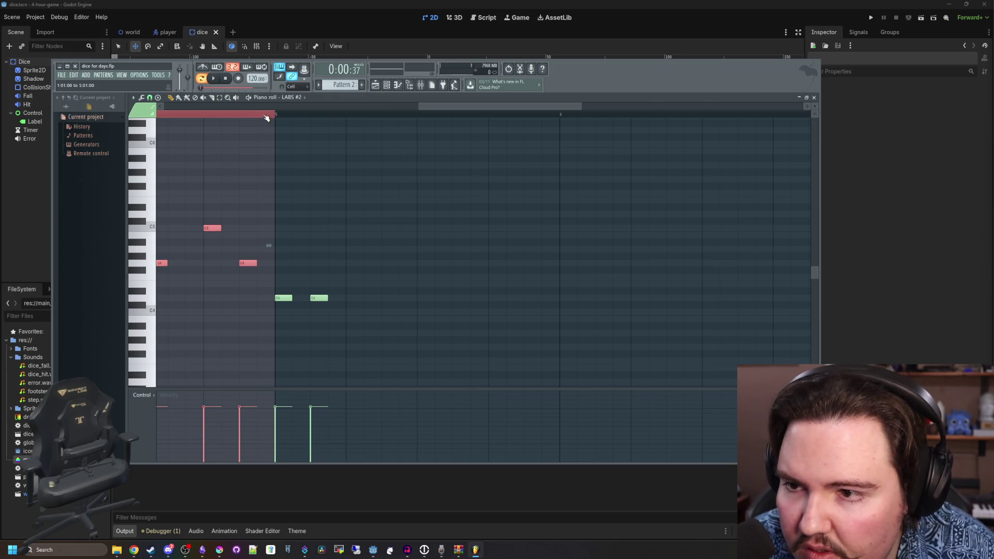
scroll(260, 115, "down", 4)
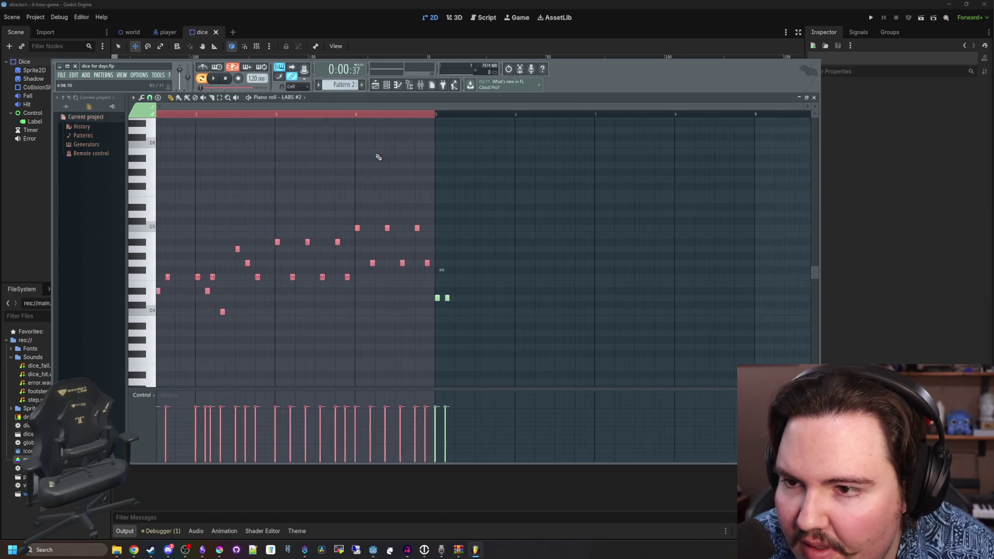
left_click(231, 111)
left_click(440, 115)
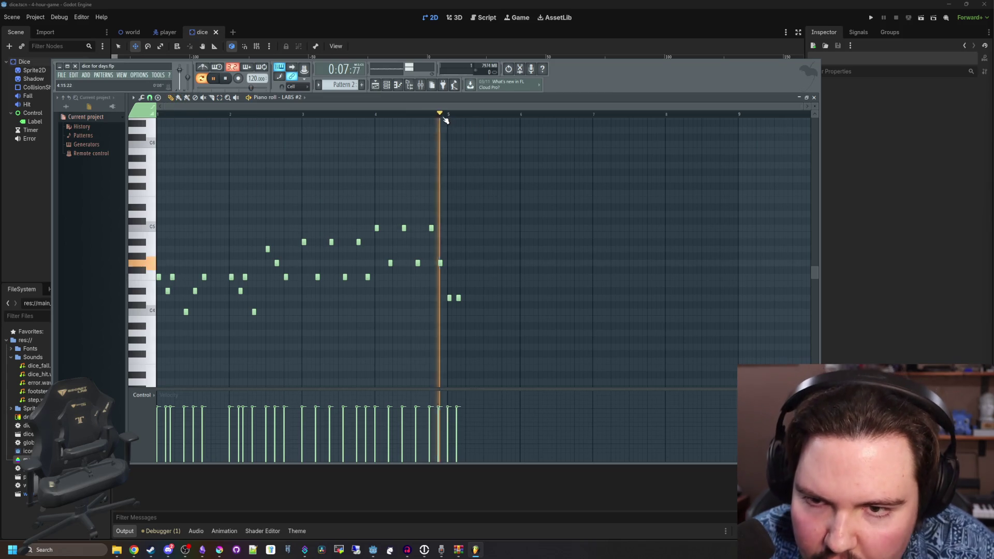
scroll(503, 282, "up", 3)
scroll(316, 280, "down", 1)
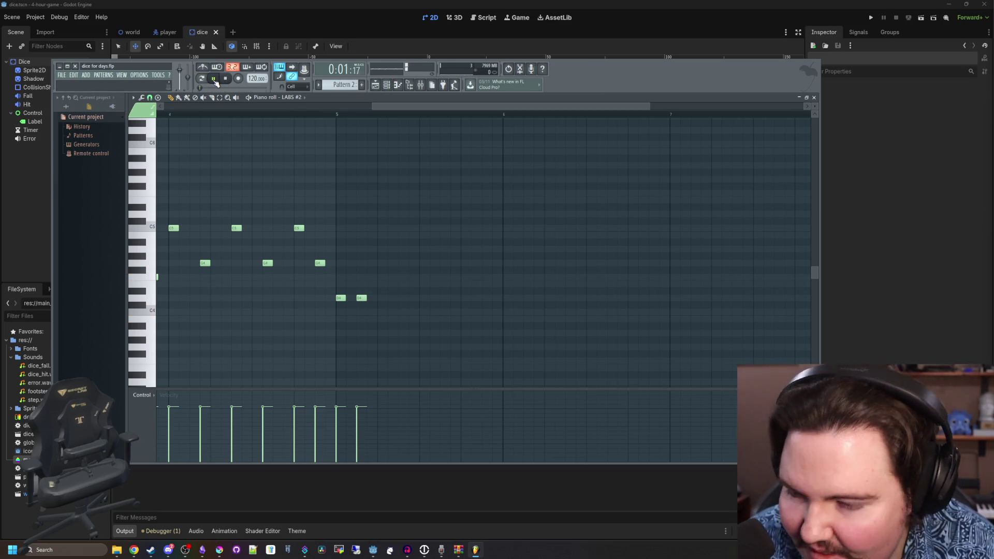
left_click(392, 89)
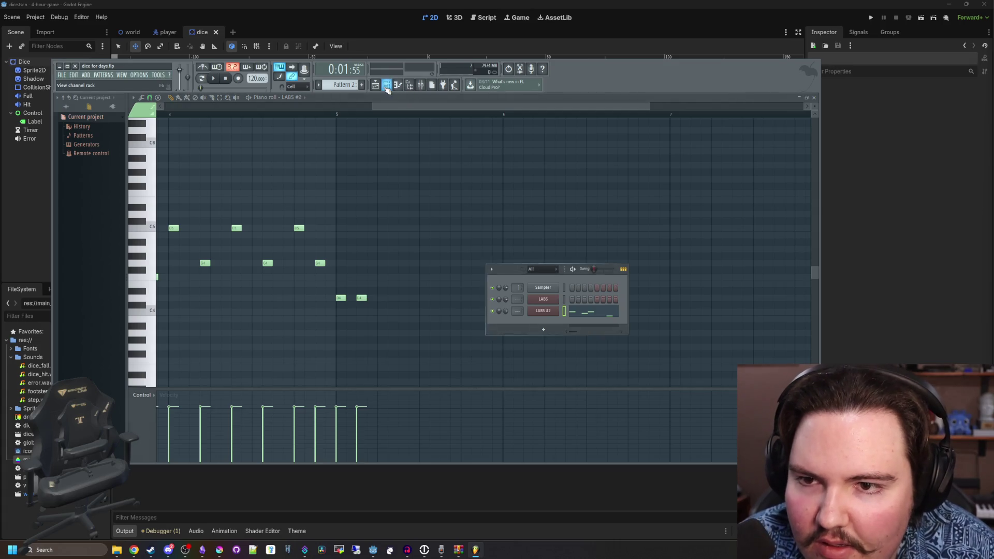
left_click(387, 89)
left_click(398, 87)
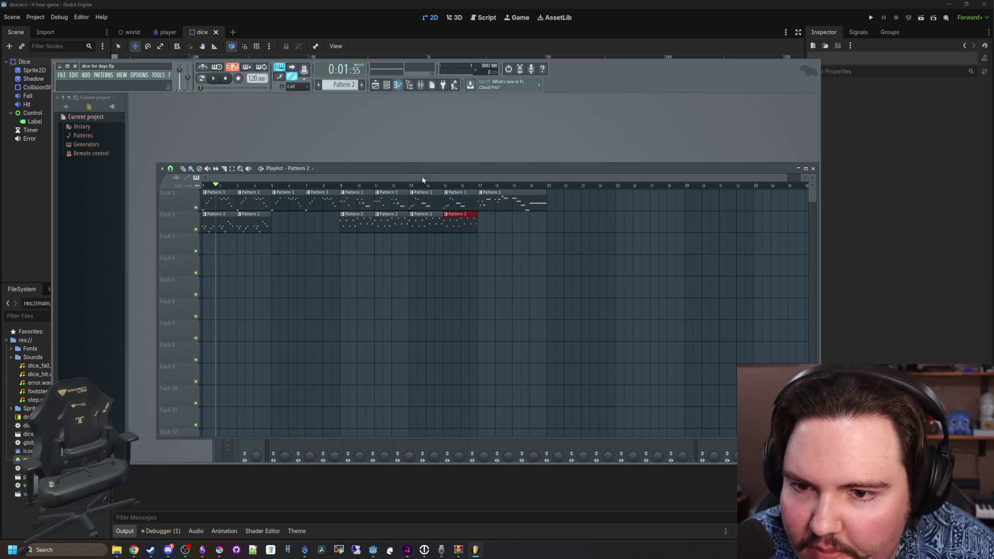
- Preview the song ending by playing from about bar 15.5 and stopping
left_click(457, 187)
key("space")
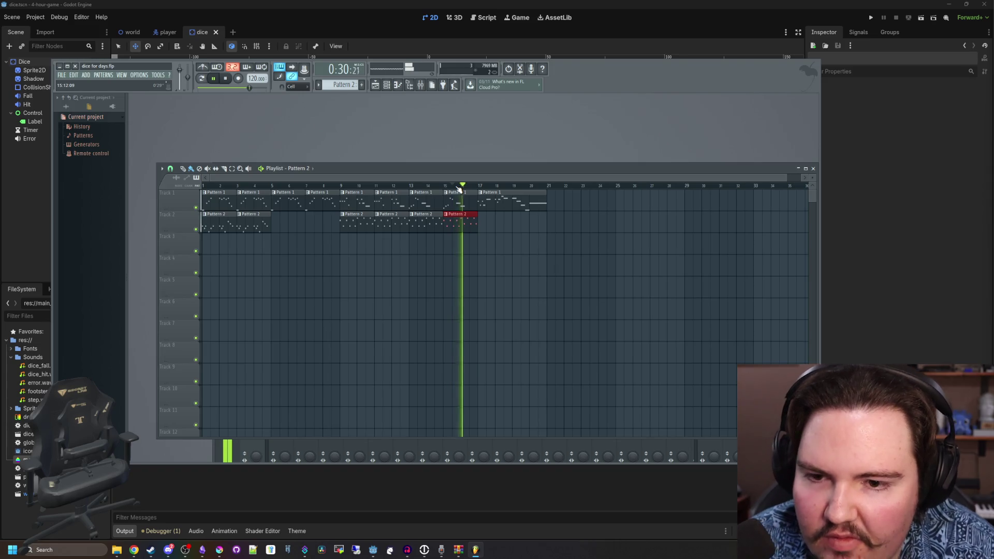
left_click(458, 187)
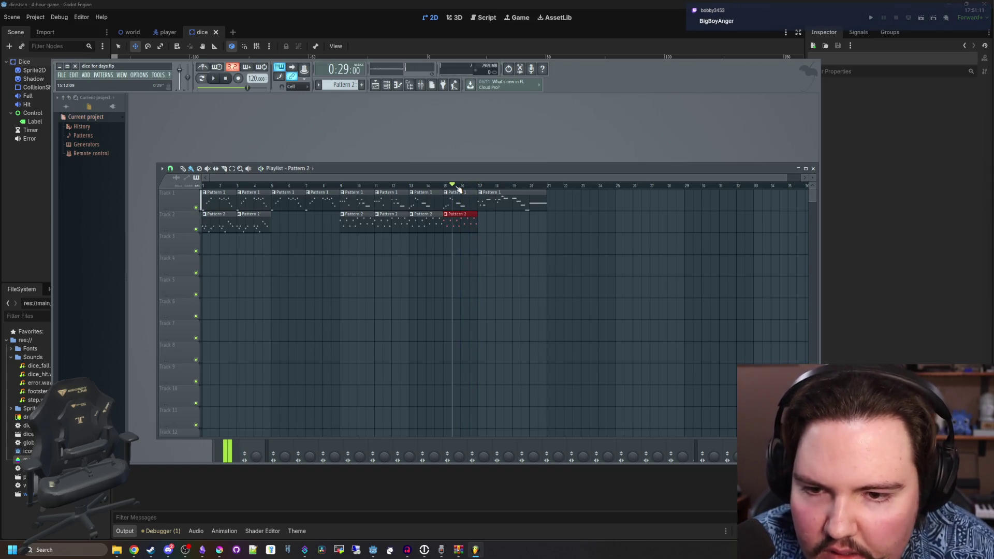
key("space")
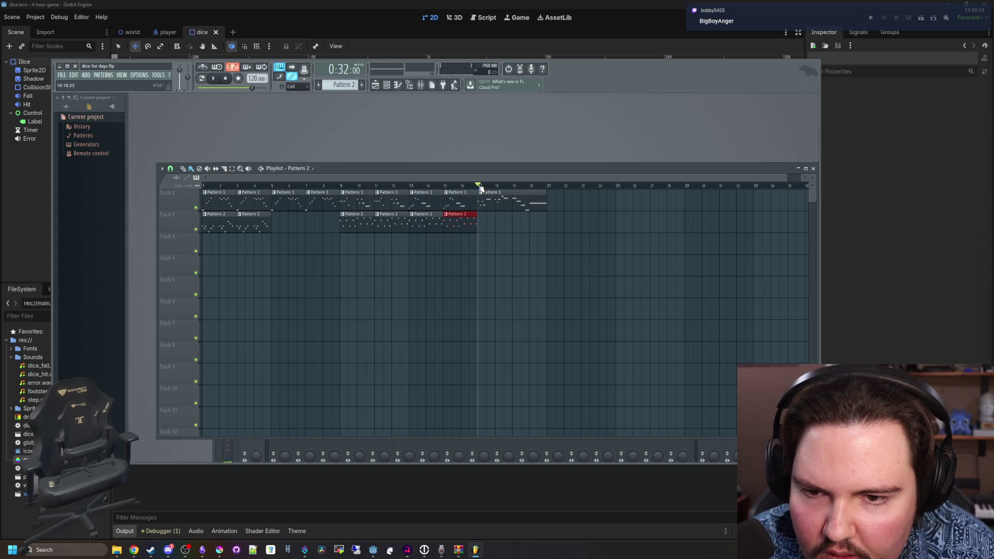
key("space")
key("space")
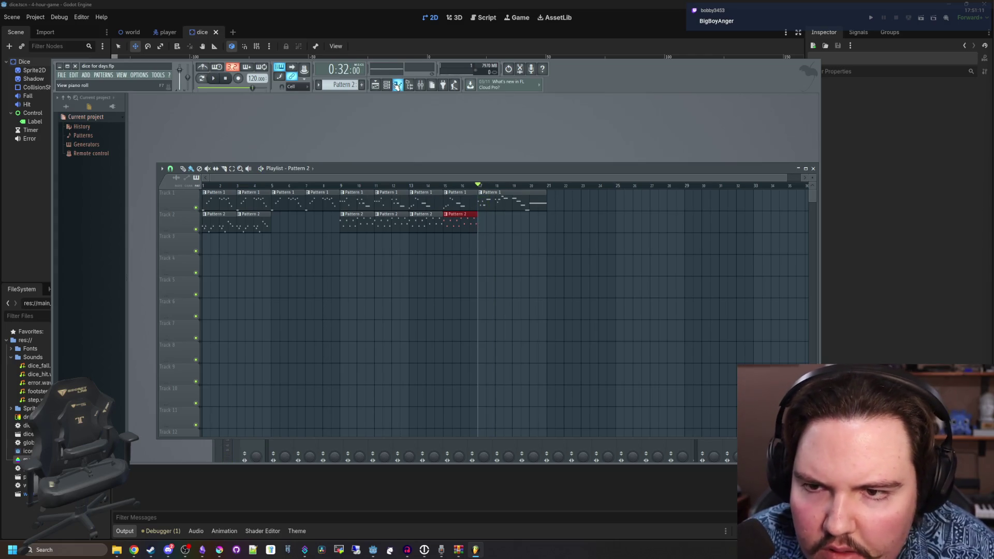
- Open the LABS #2 channel's piano roll from the Channel Rack
left_click(387, 86)
left_click(554, 312)
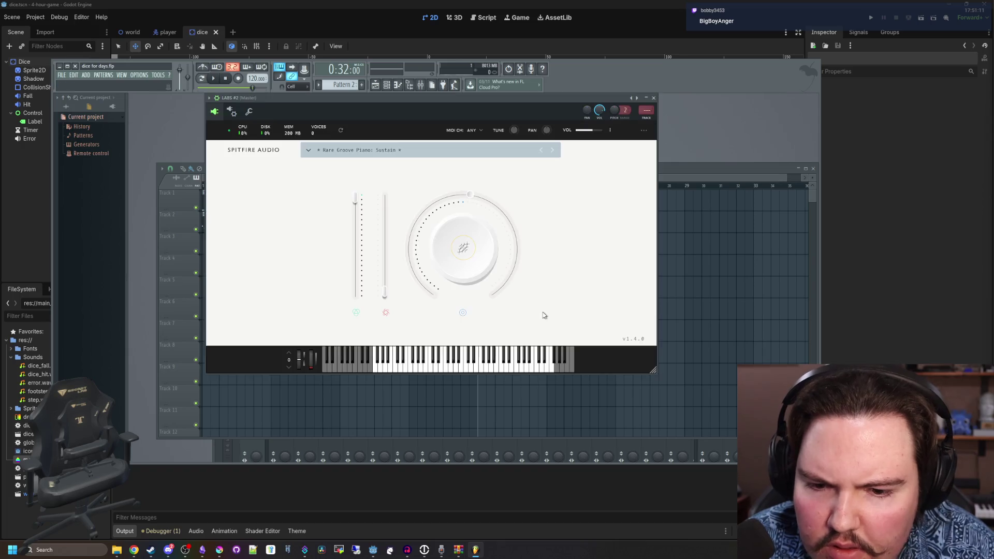
left_click(654, 97)
right_click(551, 300)
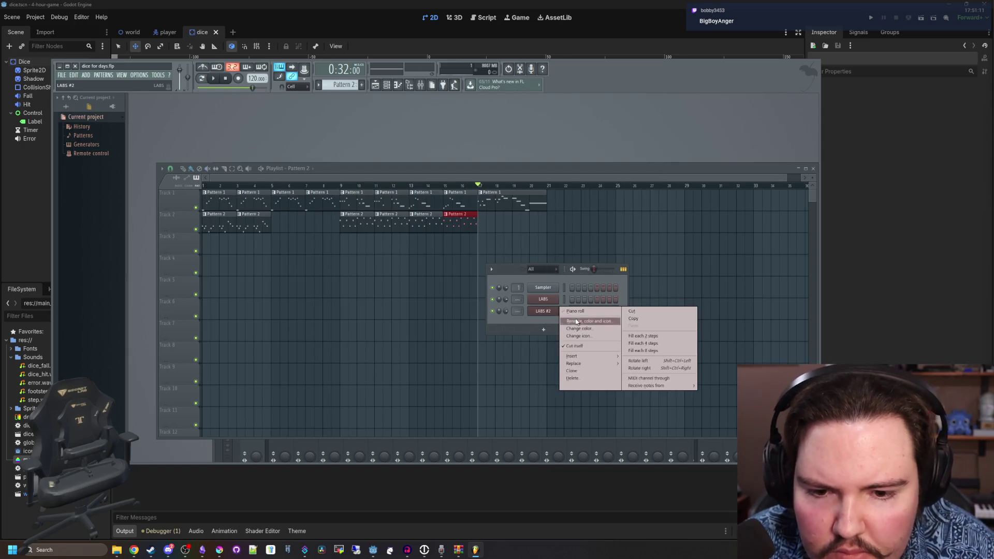
left_click(565, 318)
left_click(512, 319)
right_click(541, 314)
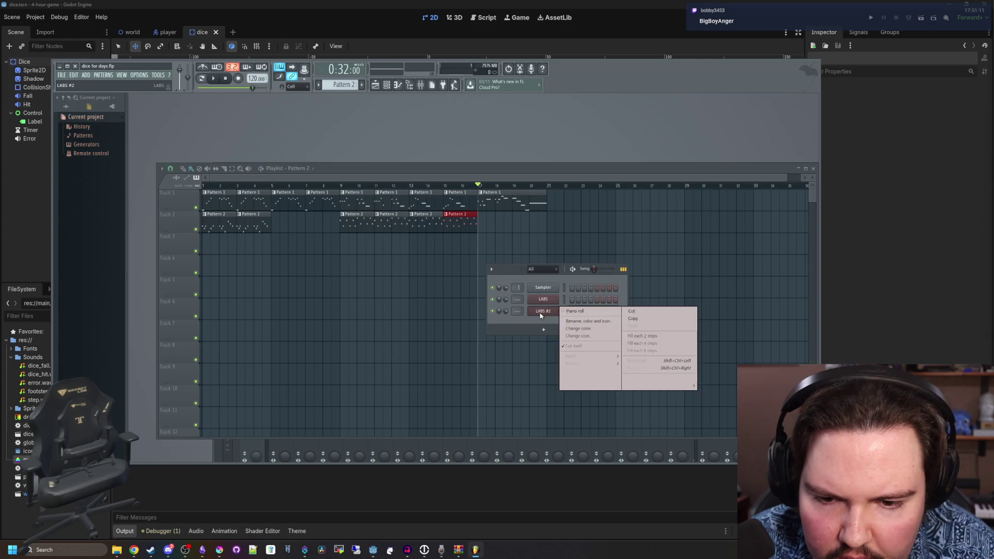
left_click(573, 312)
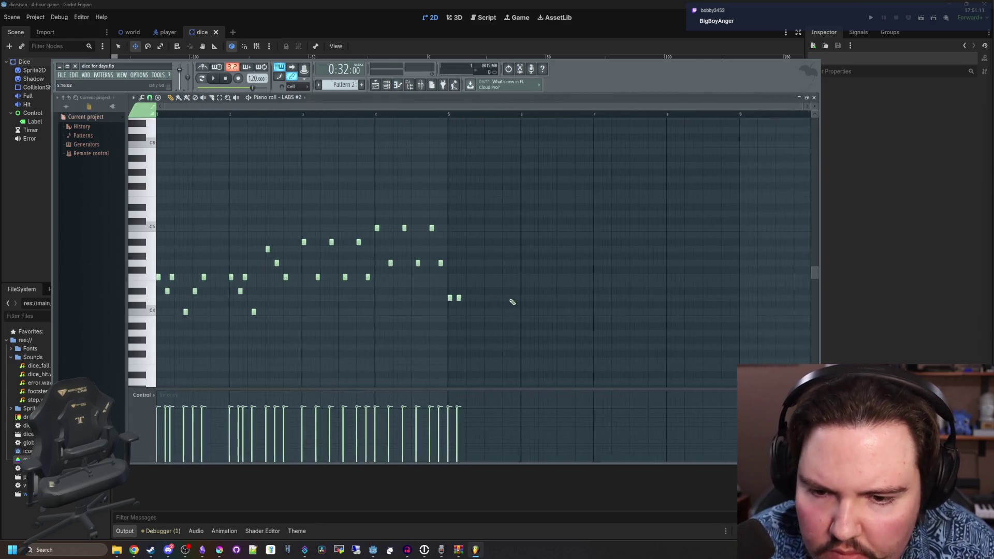
- Add a note after the E4 note and play the pattern to hear it
scroll(391, 306, "up", 3)
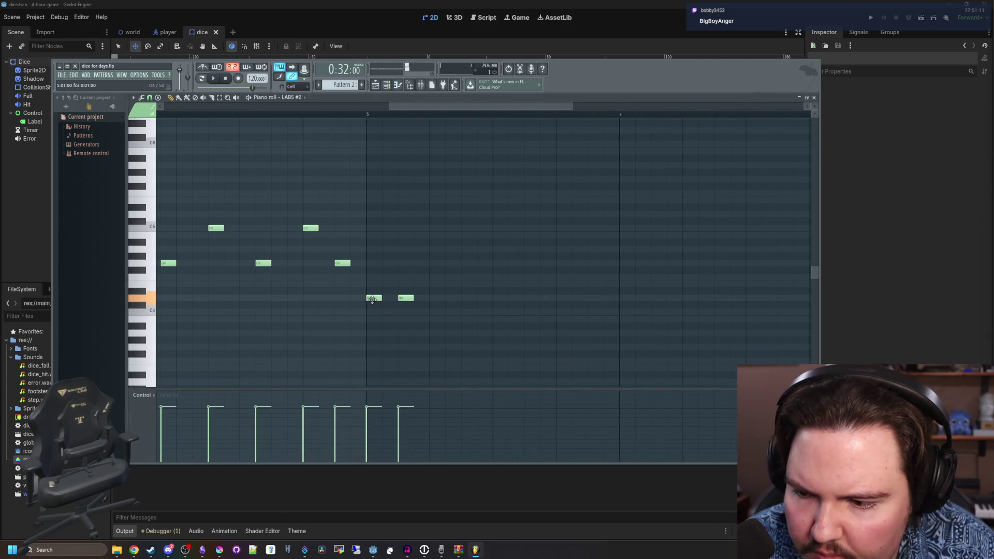
scroll(370, 207, "up", 2)
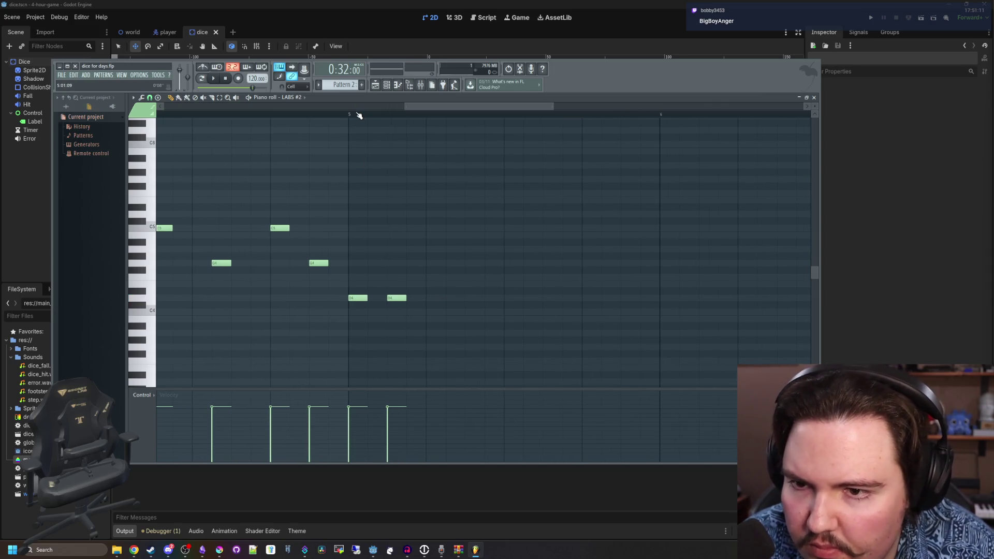
scroll(349, 118, "down", 2)
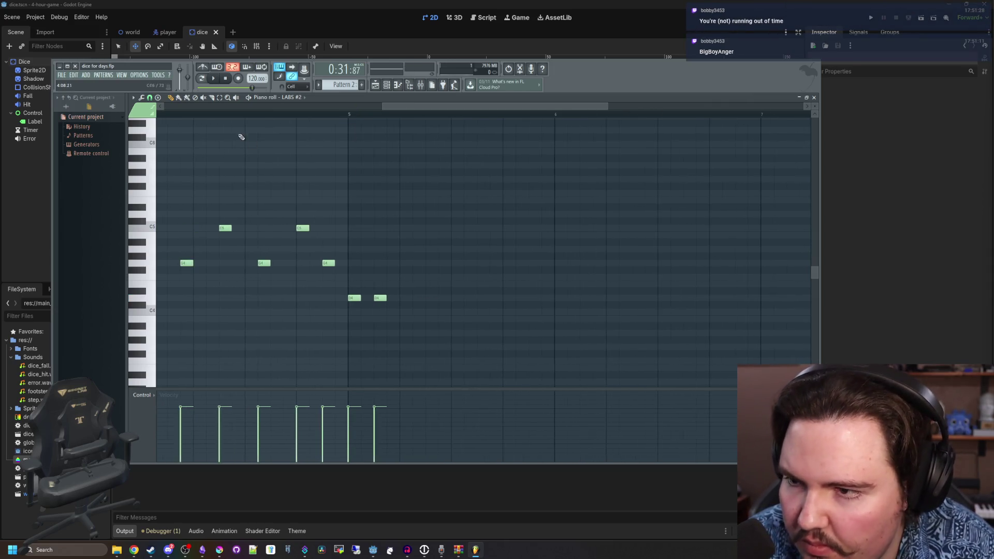
key("space")
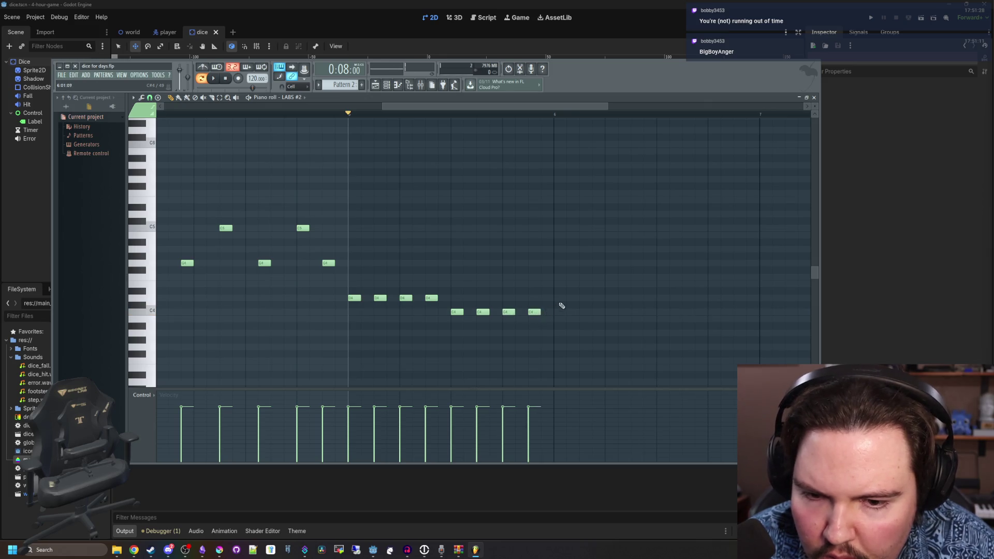
left_click(590, 285)
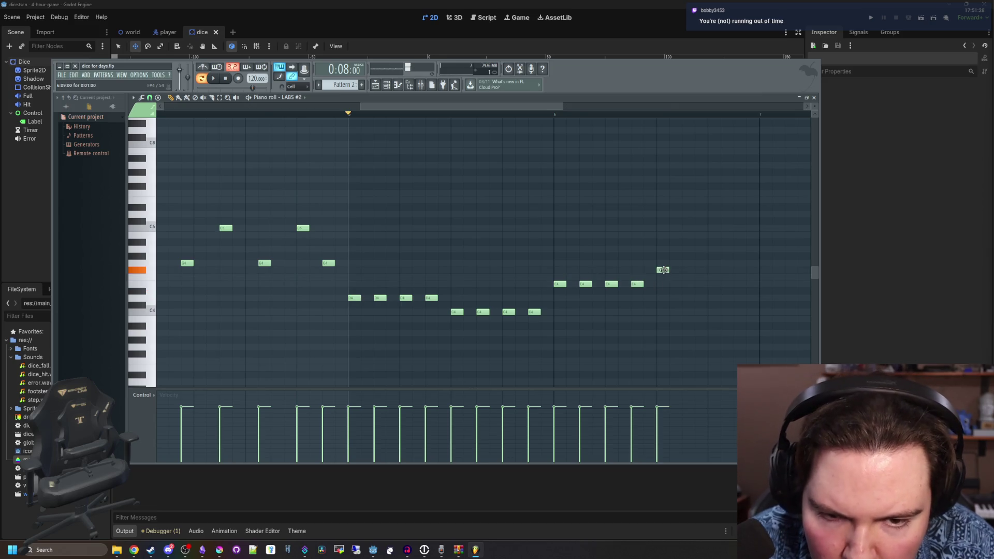
key("space")
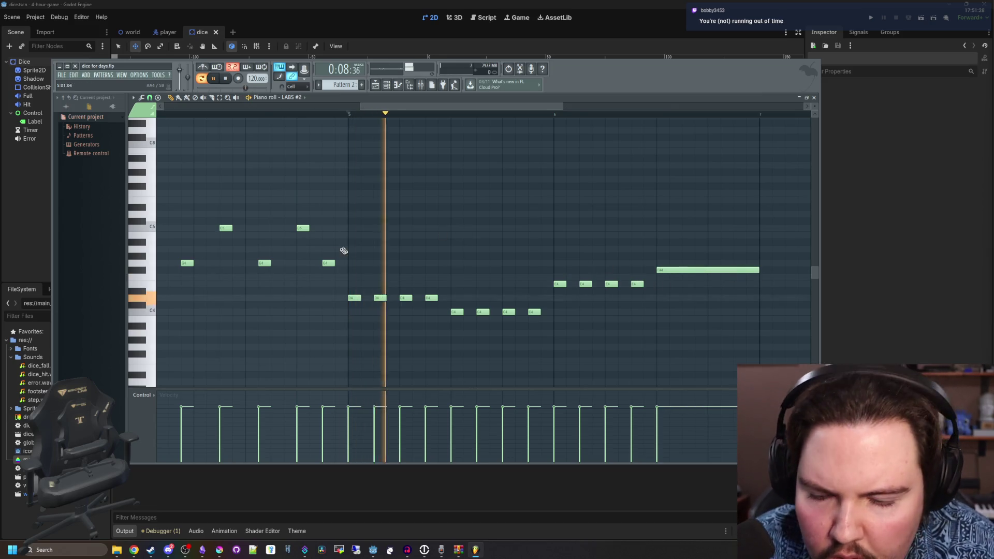
scroll(444, 296, "down", 3)
scroll(421, 305, "up", 2)
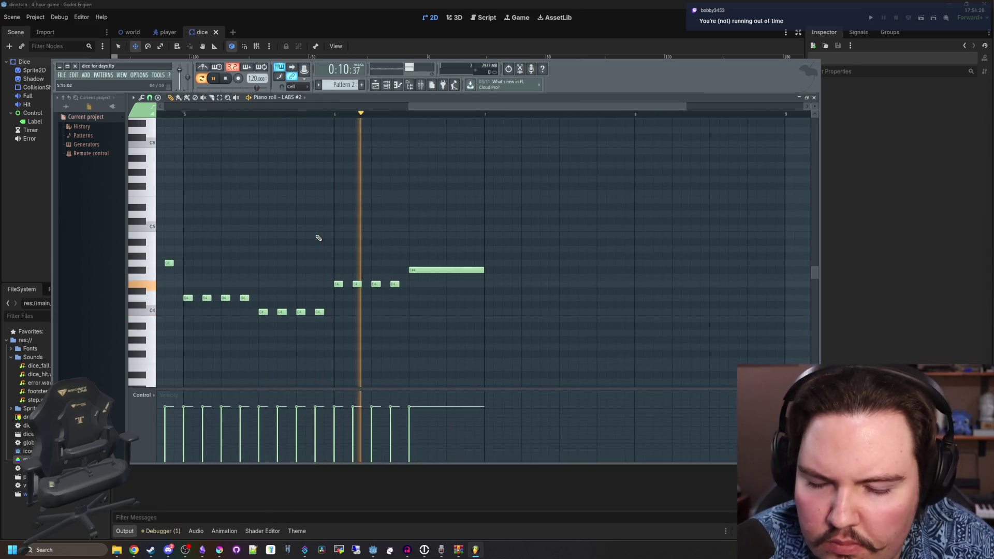
key("space")
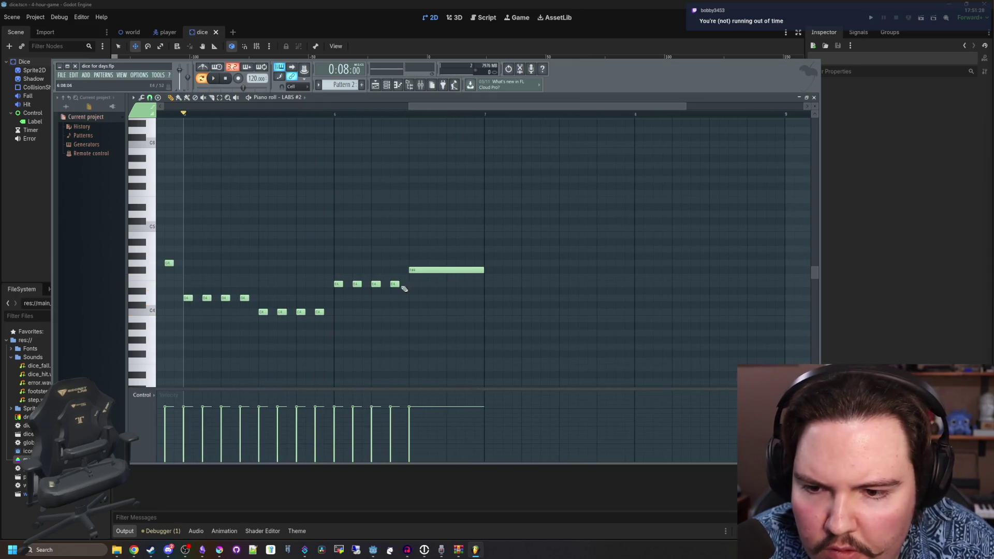
- Add a short note after the long held note and audition the pattern
scroll(498, 279, "up", 2)
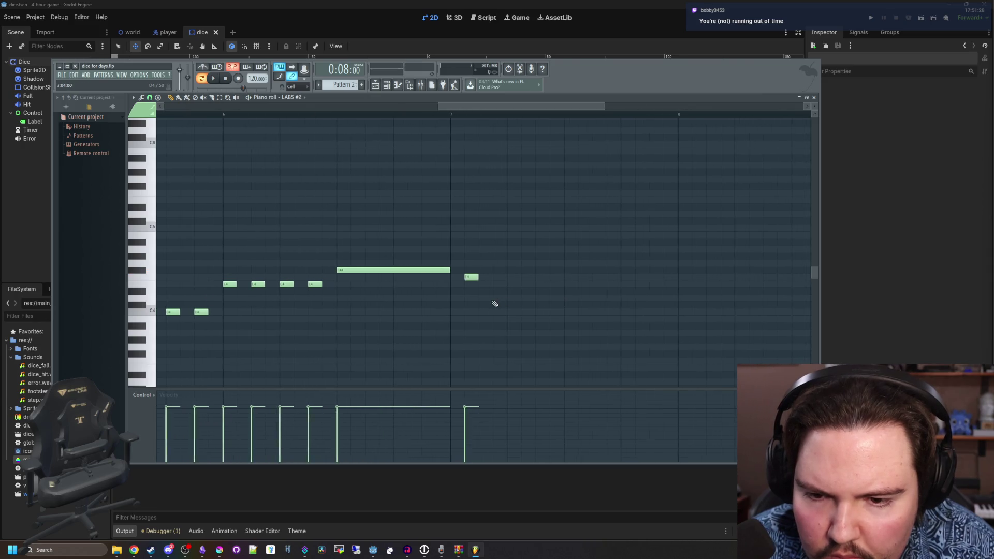
left_click(483, 299)
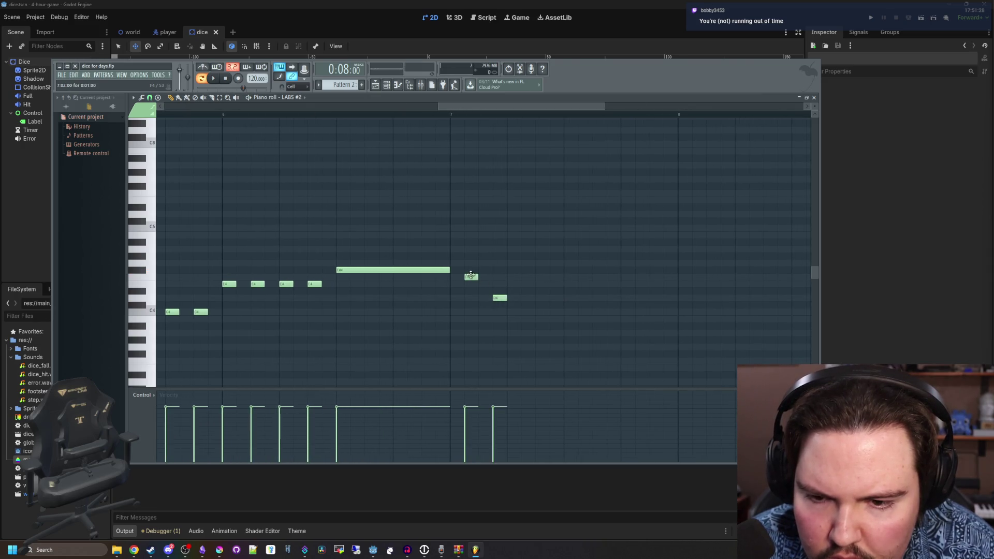
key("space")
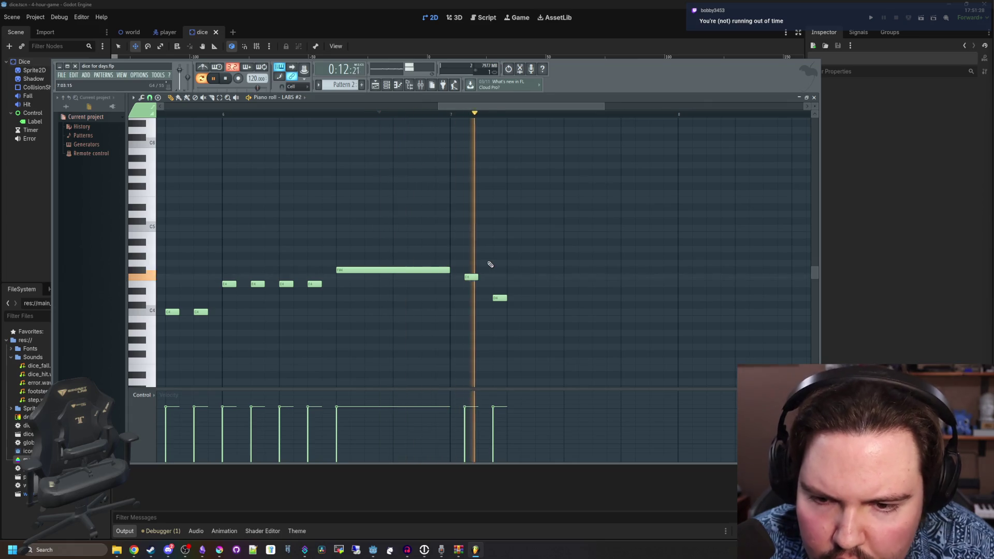
key("space")
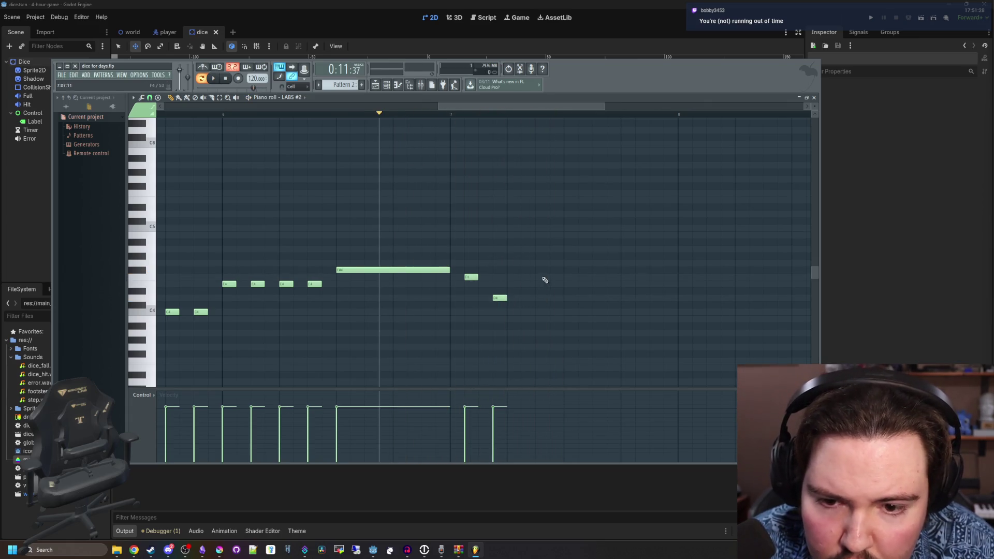
key("space")
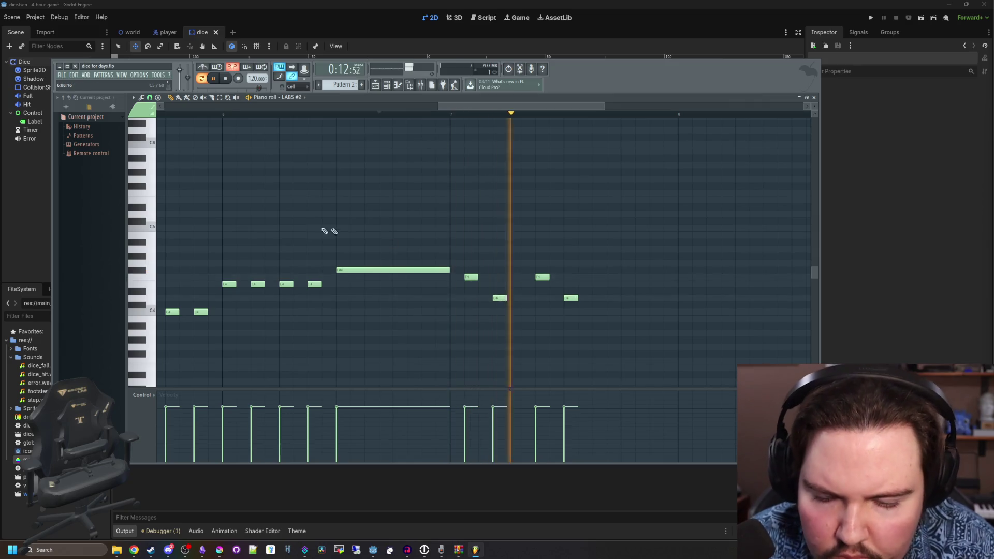
scroll(443, 284, "down", 2)
key("space")
- Shift the two right-hand notes one step later, then move one note earlier
scroll(371, 282, "up", 2)
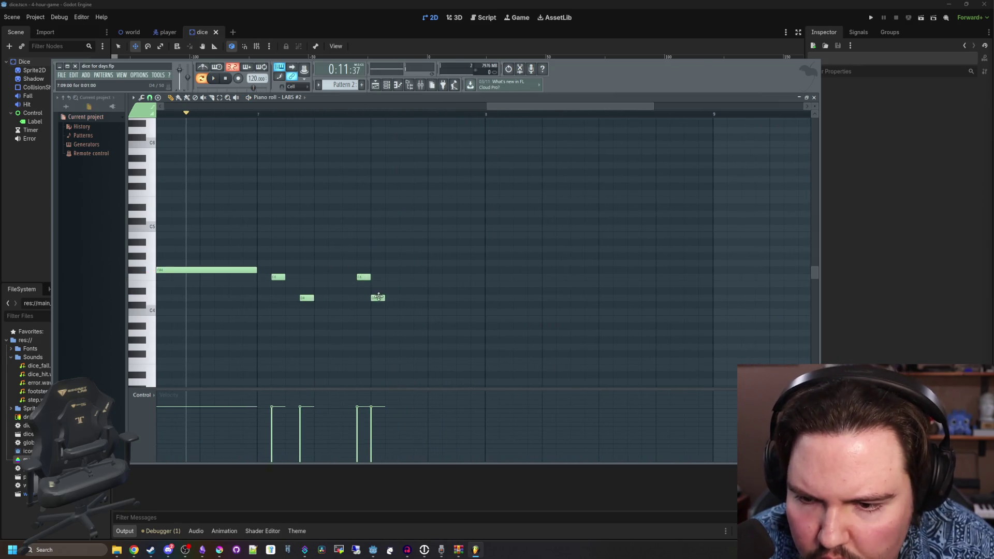
key("space")
left_click_drag(363, 277, 404, 298)
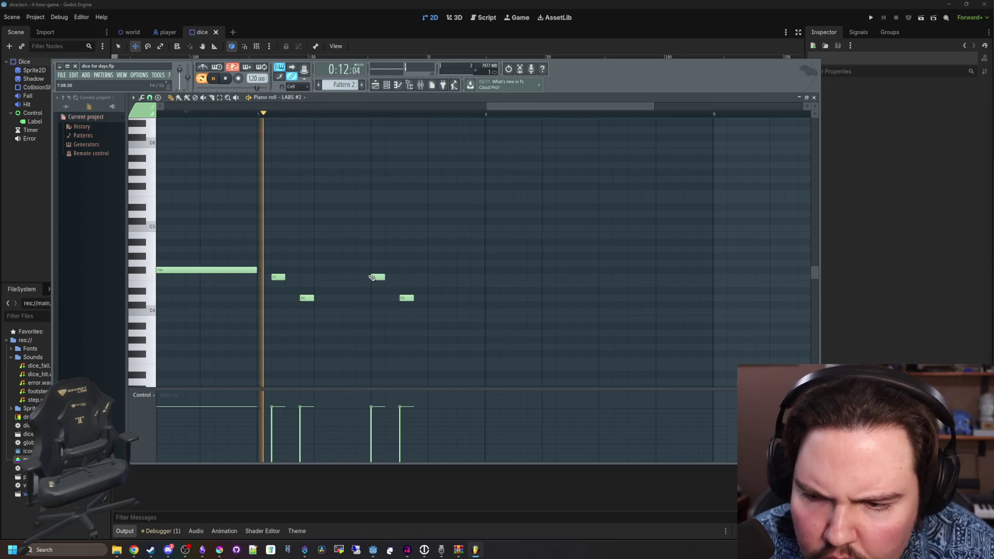
key("space")
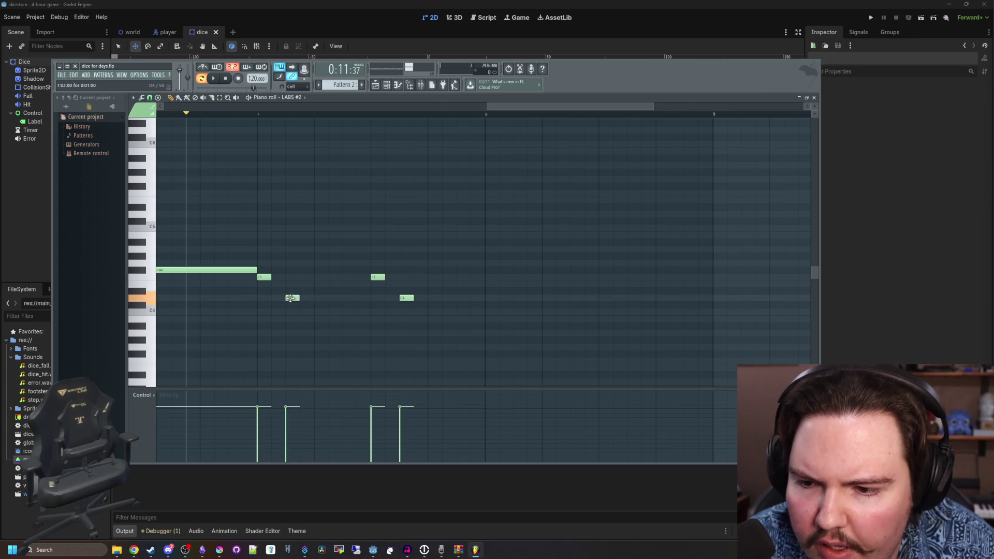
key("space")
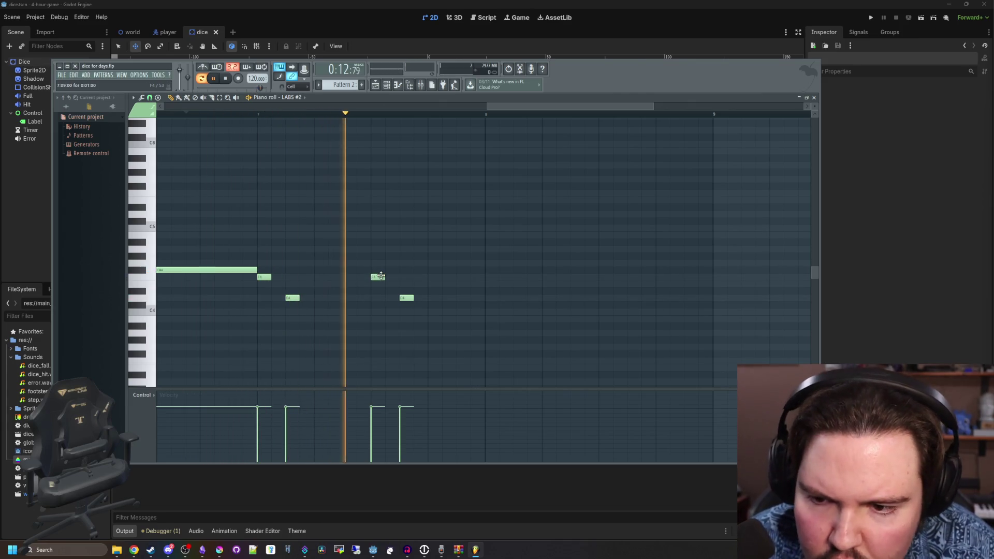
key("space")
left_click_drag(381, 277, 355, 277)
key("space")
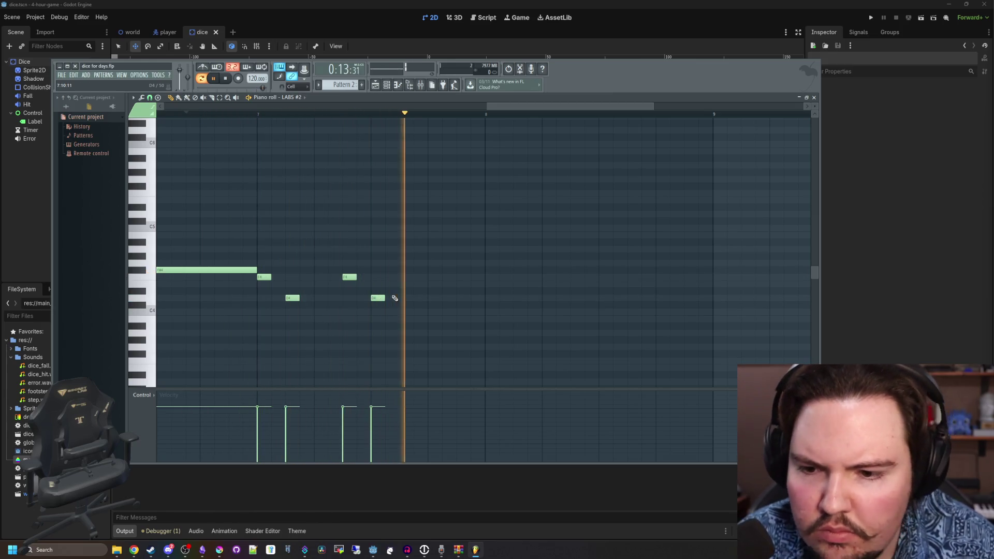
key("space")
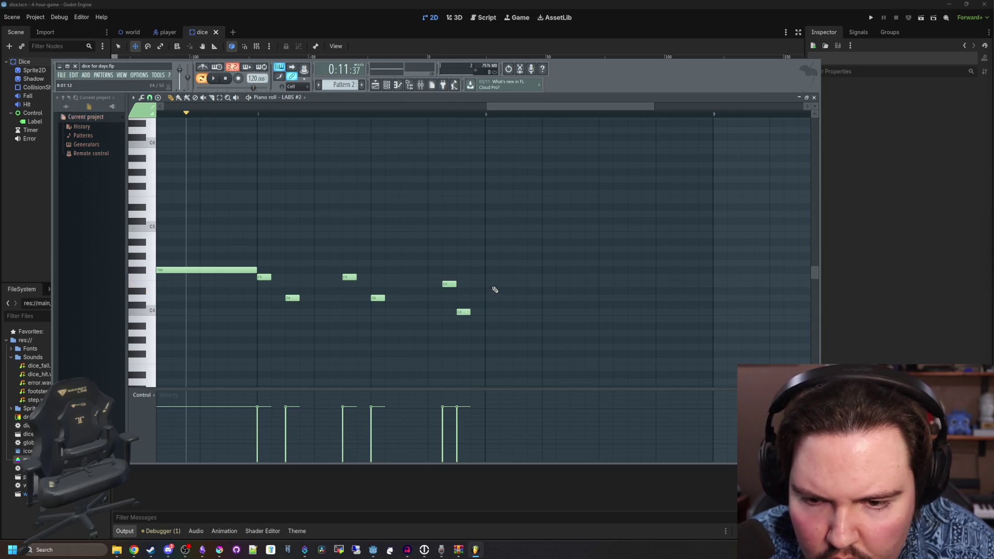
- Add a C4 note after the last notes and delete two unwanted notes
left_click(516, 311)
key("space")
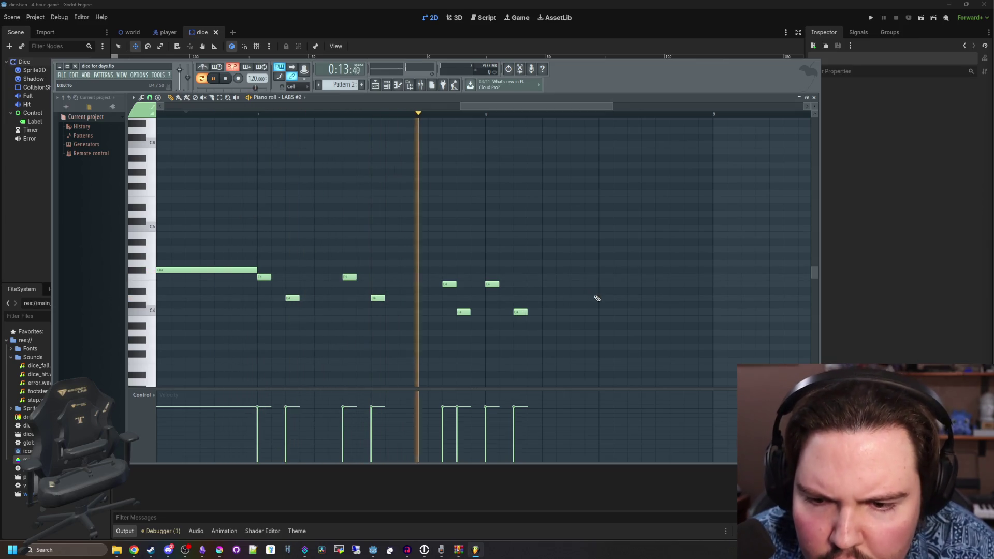
key("space")
right_click(449, 289)
key("space")
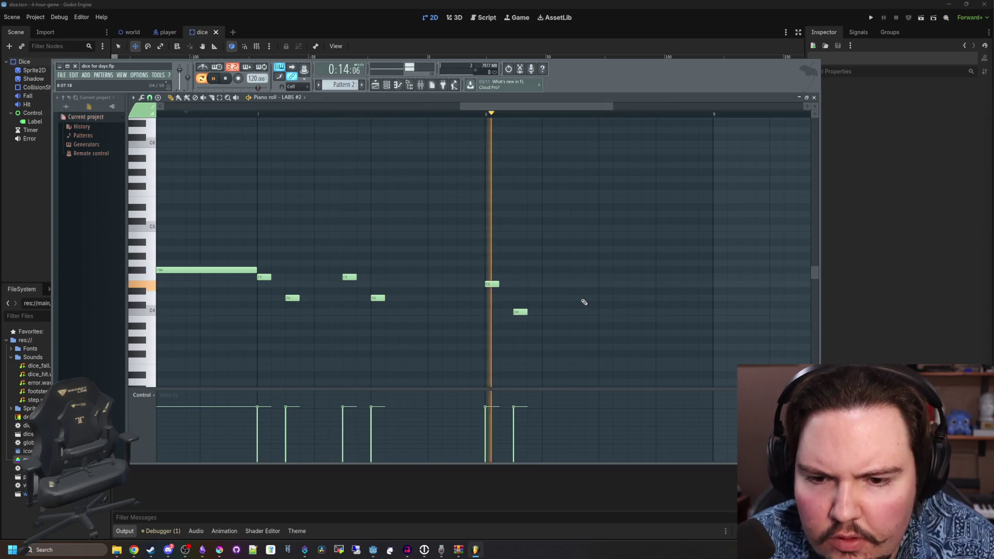
key("space")
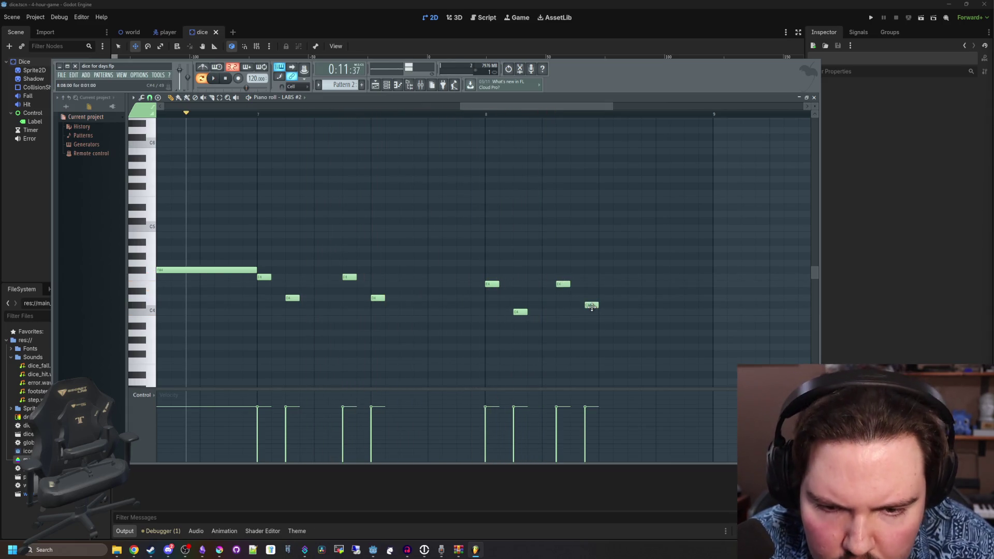
- Check the C#4 note's properties, replay the pattern, then play the song arrangement
double_click(591, 305)
key("Escape")
key("space")
scroll(575, 307, "down", 3)
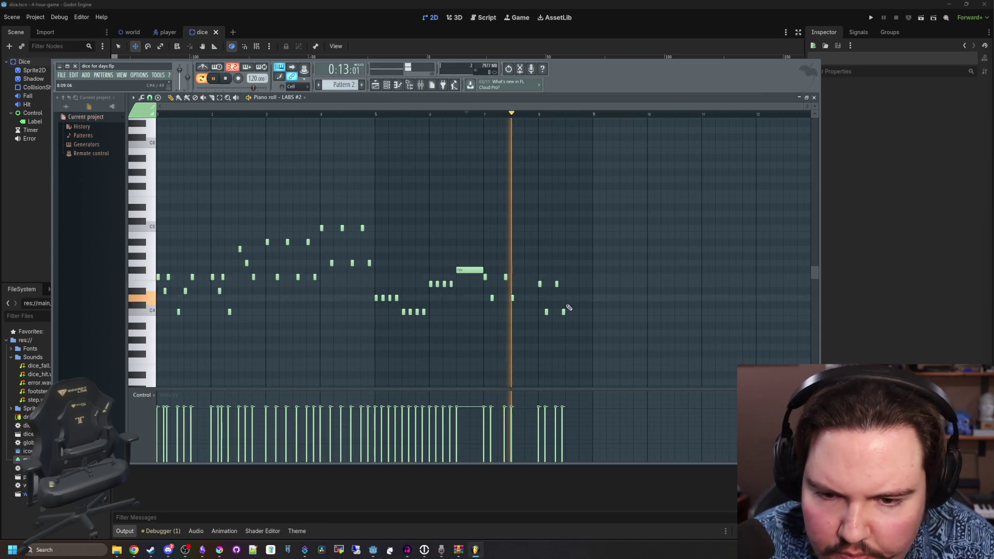
scroll(609, 282, "up", 4)
key("space")
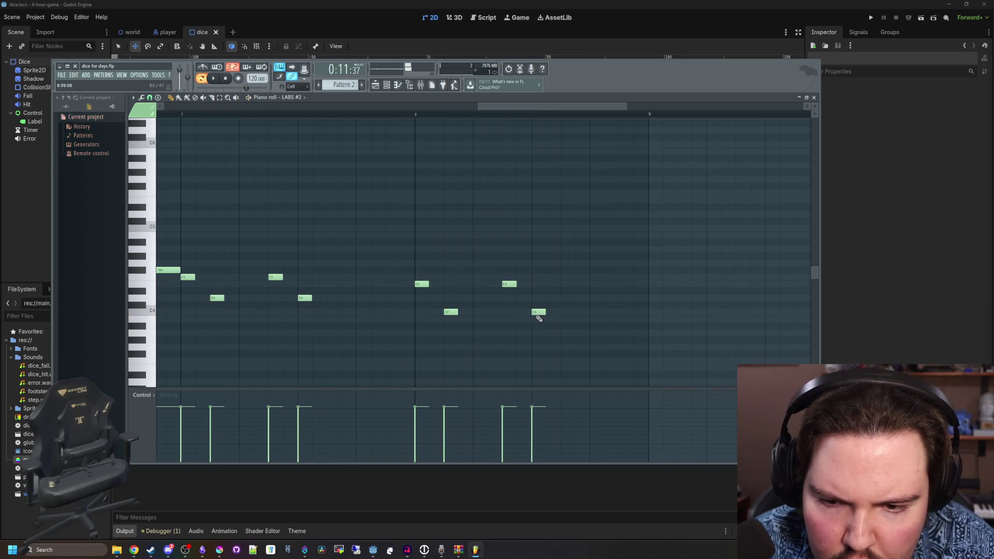
key("space")
scroll(581, 278, "down", 3)
key("space")
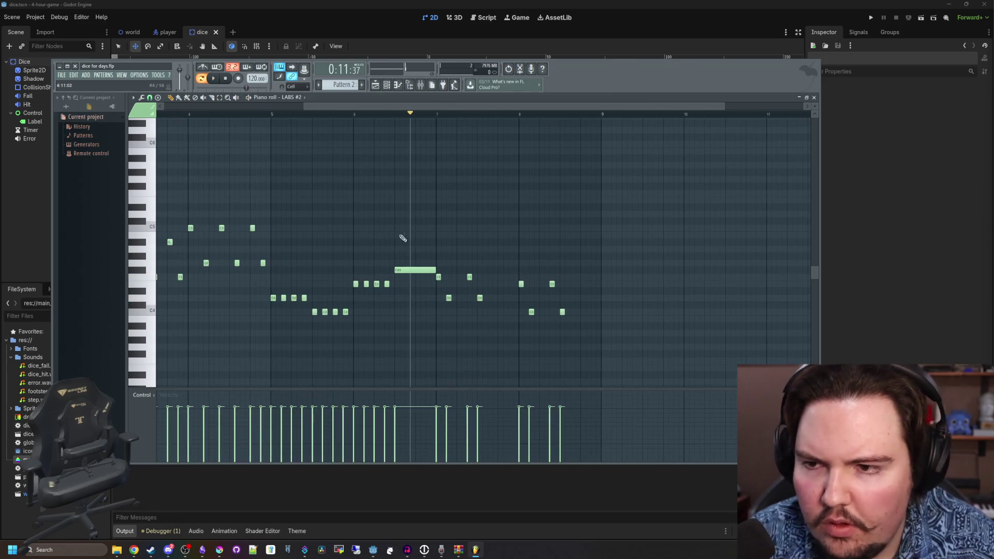
left_click(375, 86)
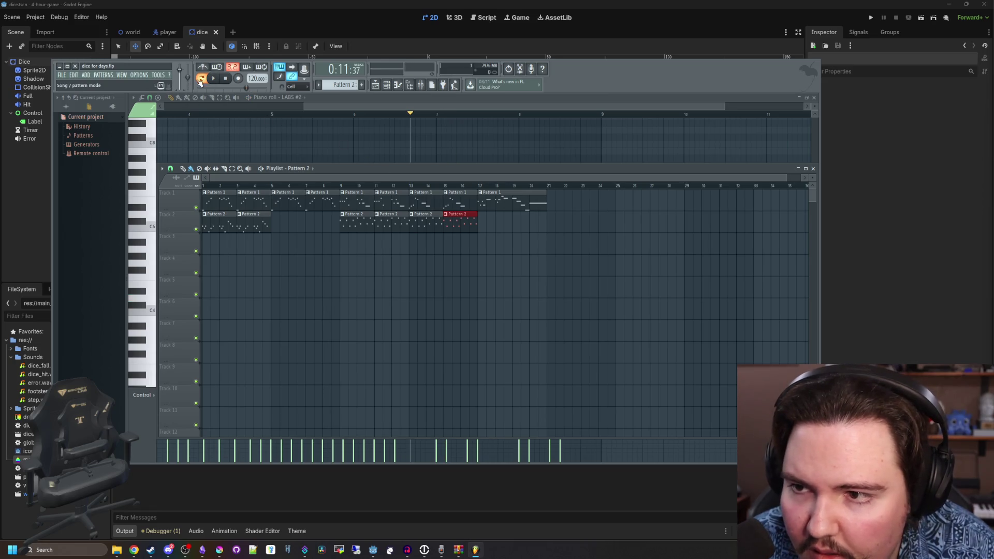
key("space")
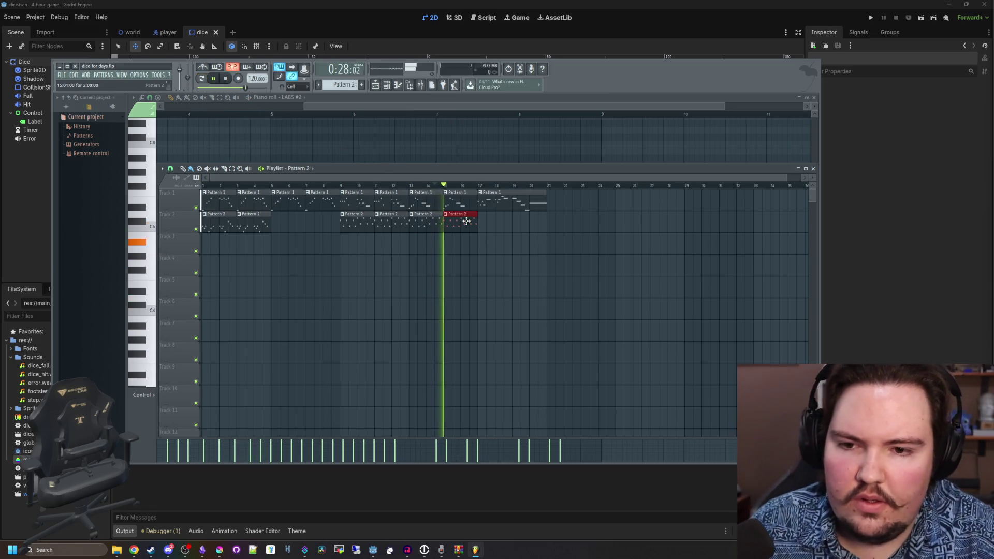
- Place a Pattern 2 clip on Track 2 at bar 17 and audition from bar 16
left_click(514, 227)
mouse_move(514, 227)
left_mouse_down()
mouse_move(717, 225)
mouse_move(650, 224)
left_mouse_up()
mouse_move(556, 228)
left_mouse_down()
mouse_move(589, 234)
mouse_move(478, 234)
left_mouse_up()
key("space")
left_click(471, 186)
key("space")
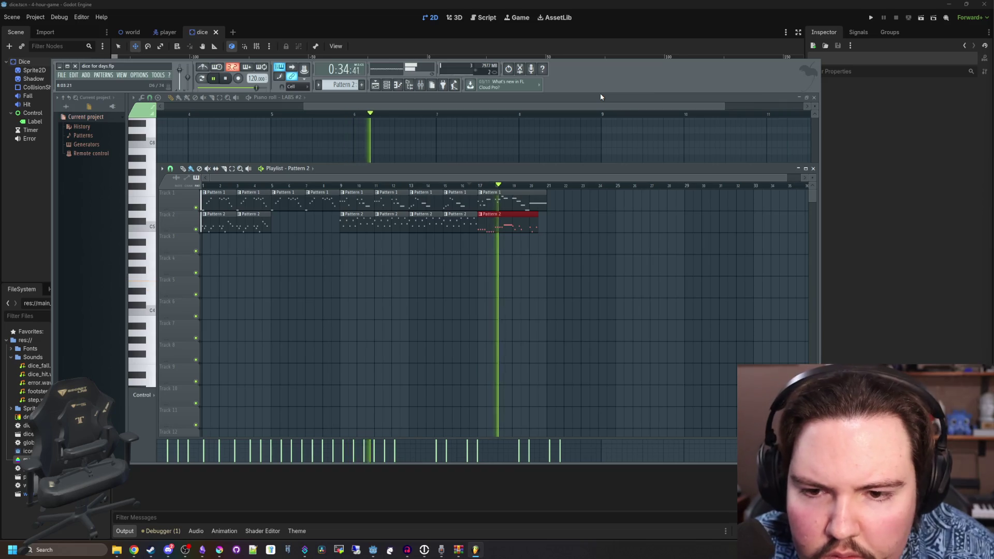
key("space")
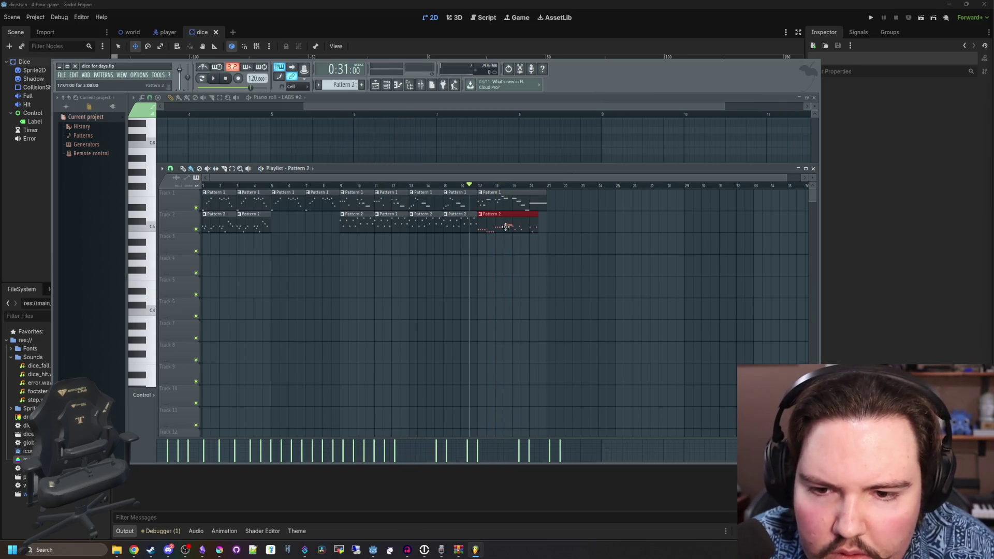
key("space")
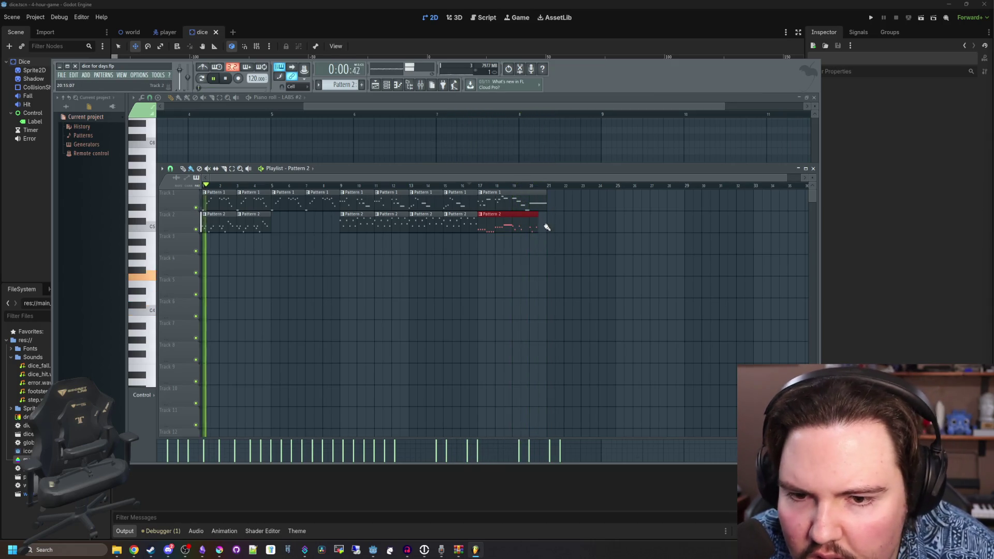
- Lengthen the bar 17 Pattern 2 clip to about bar 21, auditioning from bars 20 and 17
left_click_drag(537, 227, 542, 228)
key("space")
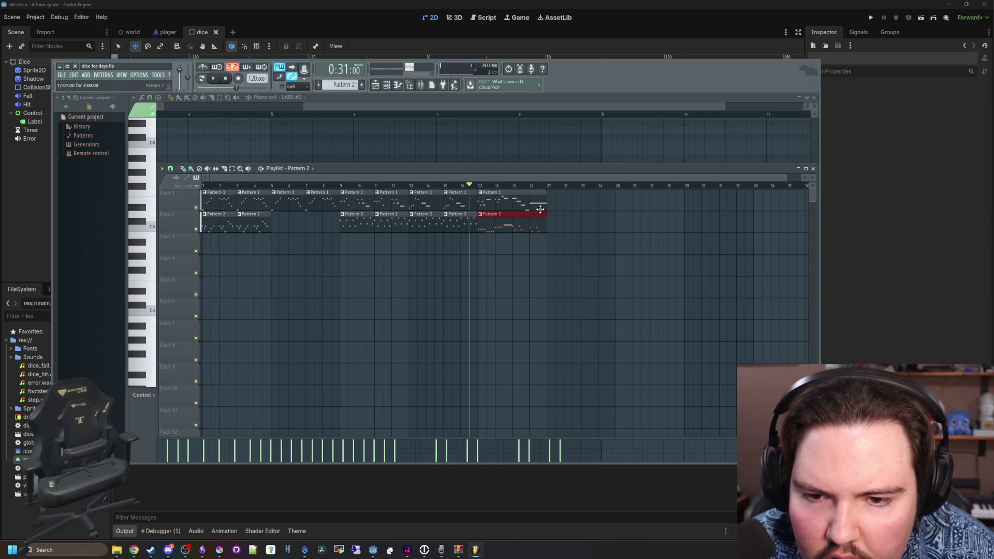
left_click(530, 186)
key("space")
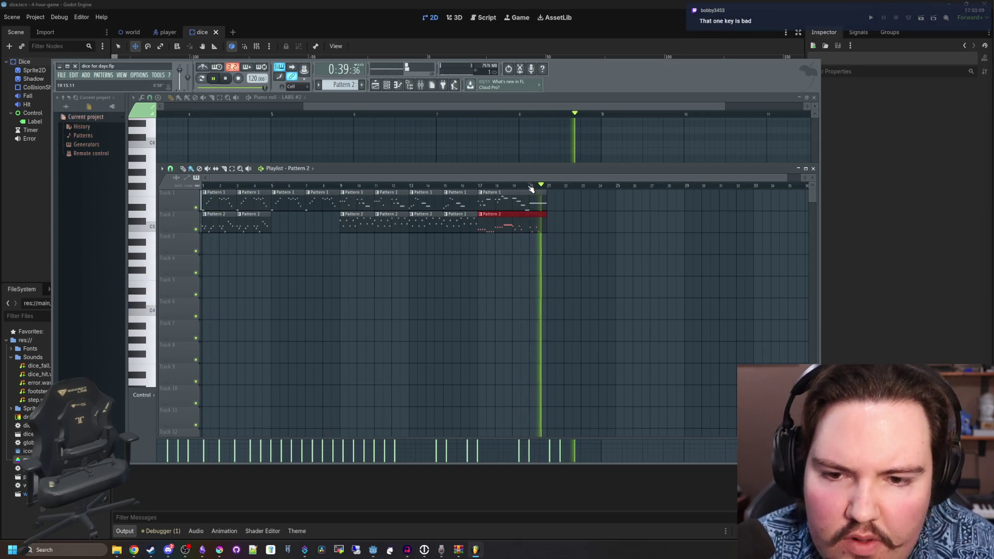
key("space")
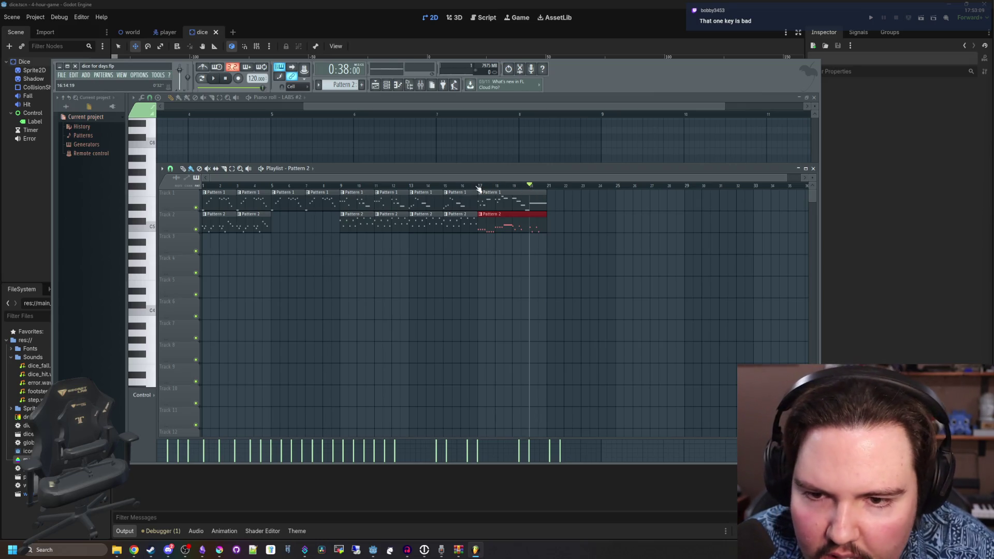
left_click(478, 187)
key("space")
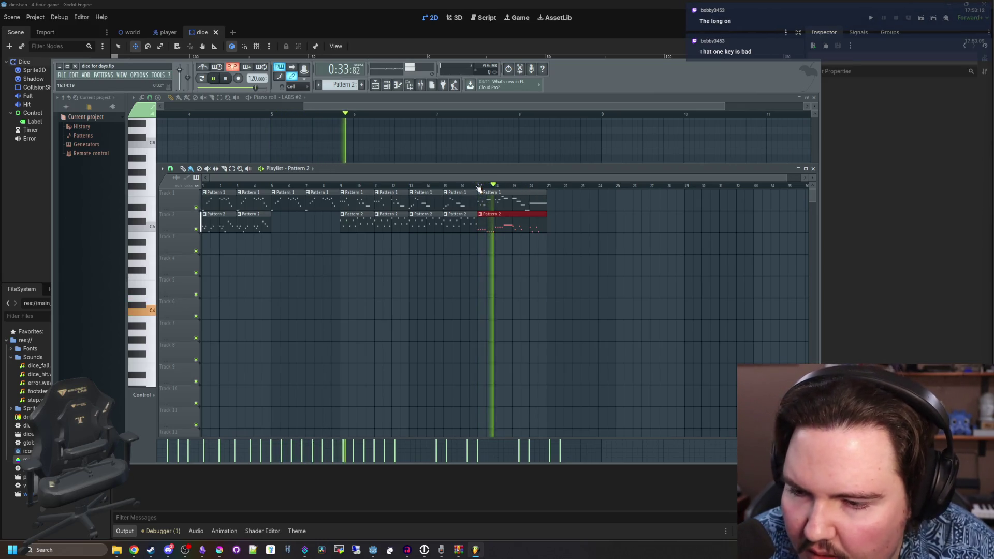
key("space")
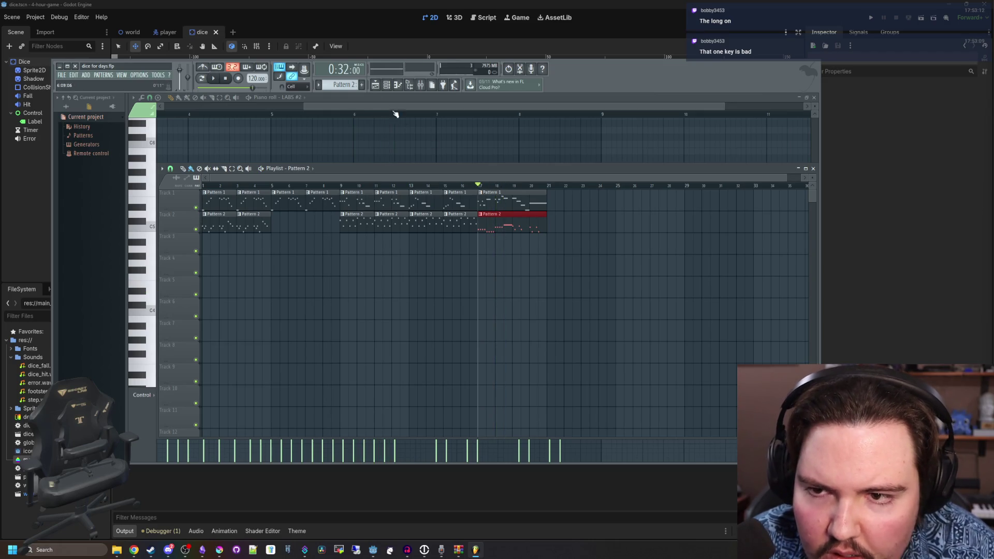
- Open the LABS #2 piano roll from the Channel Rack
left_click(387, 86)
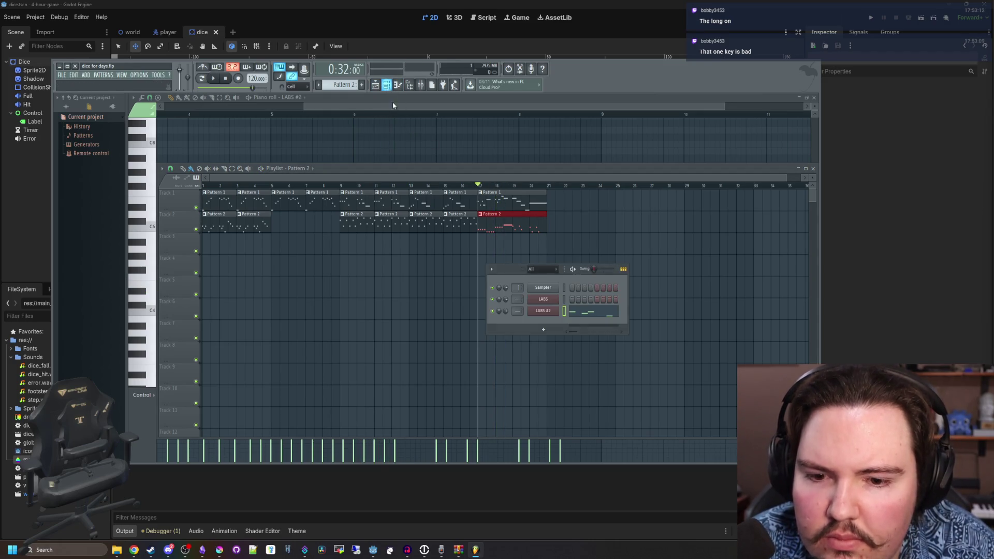
right_click(552, 311)
left_click(510, 275)
right_click(542, 299)
left_click(572, 311)
right_click(552, 309)
left_click(561, 314)
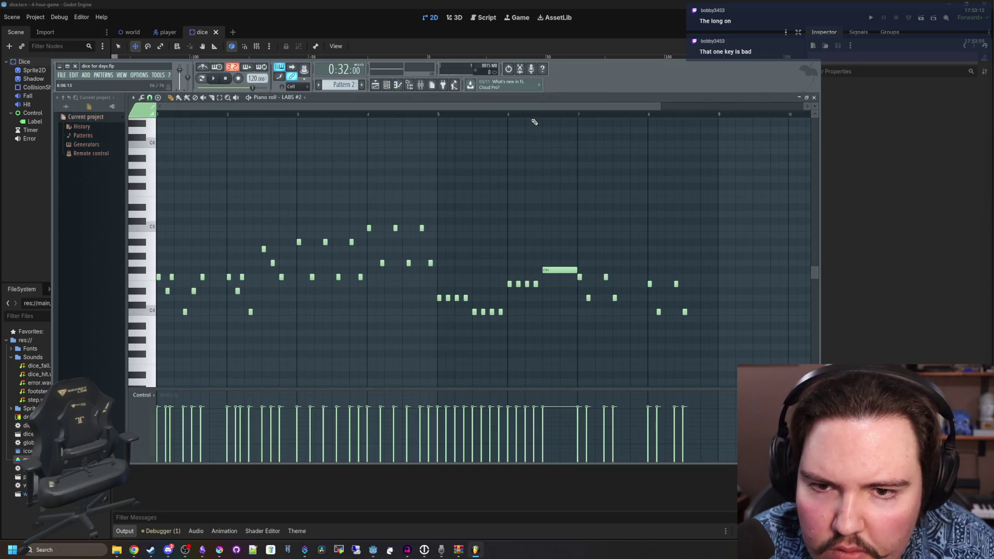
- Move the long held note down from F#4 to E4
scroll(567, 280, "up", 3)
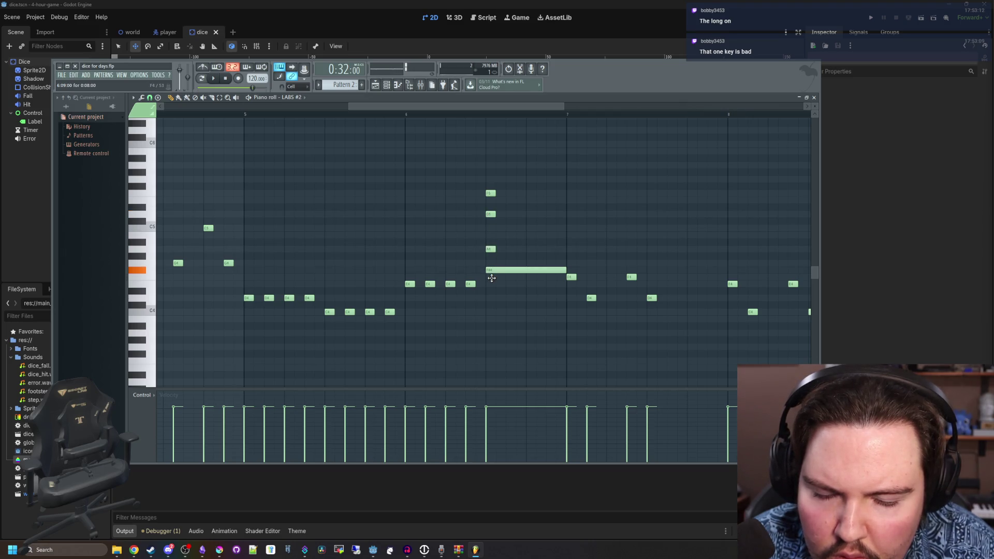
left_click_drag(491, 277, 492, 283)
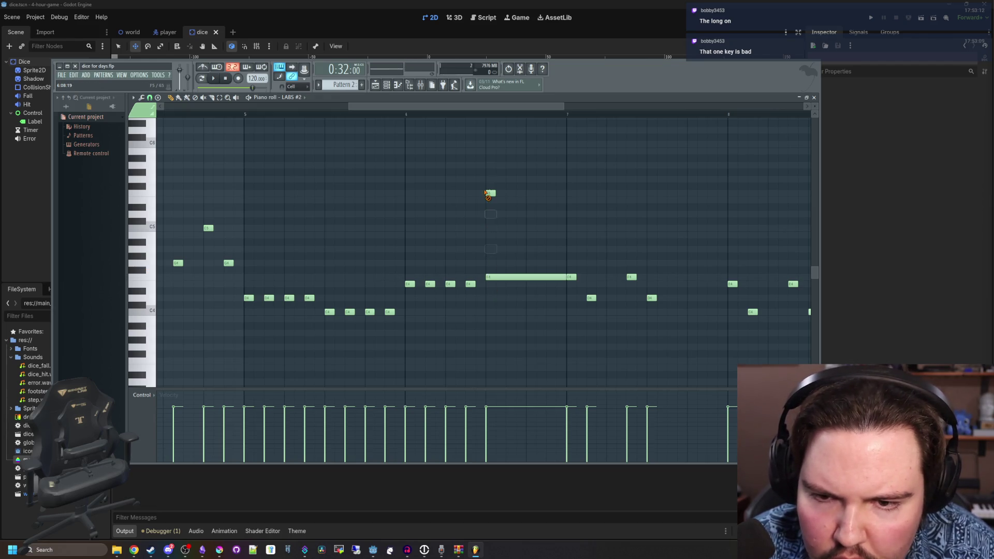
scroll(518, 259, "down", 2)
scroll(440, 276, "up", 3)
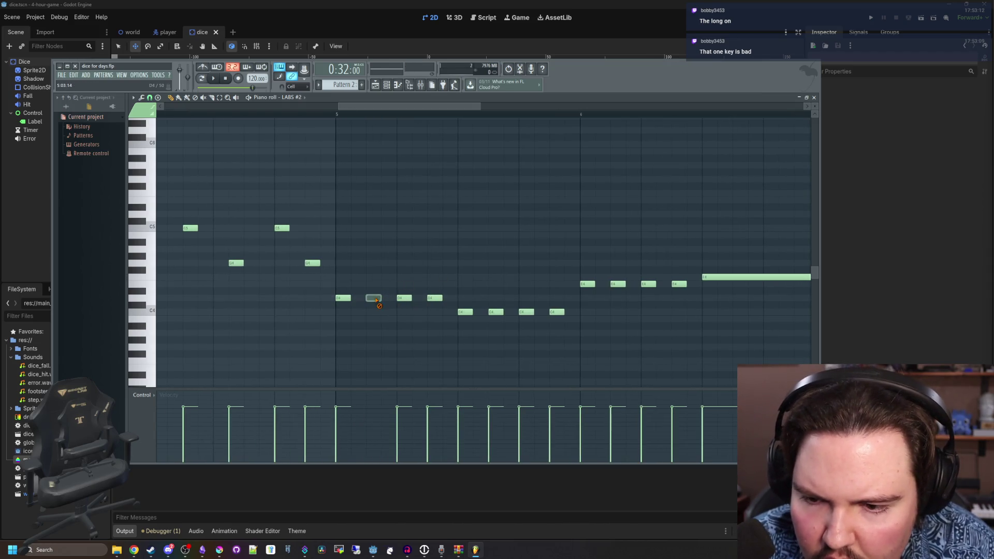
- Delete alternate short notes from the runs near bar 5, play, and return to the arrangement
right_click(428, 299)
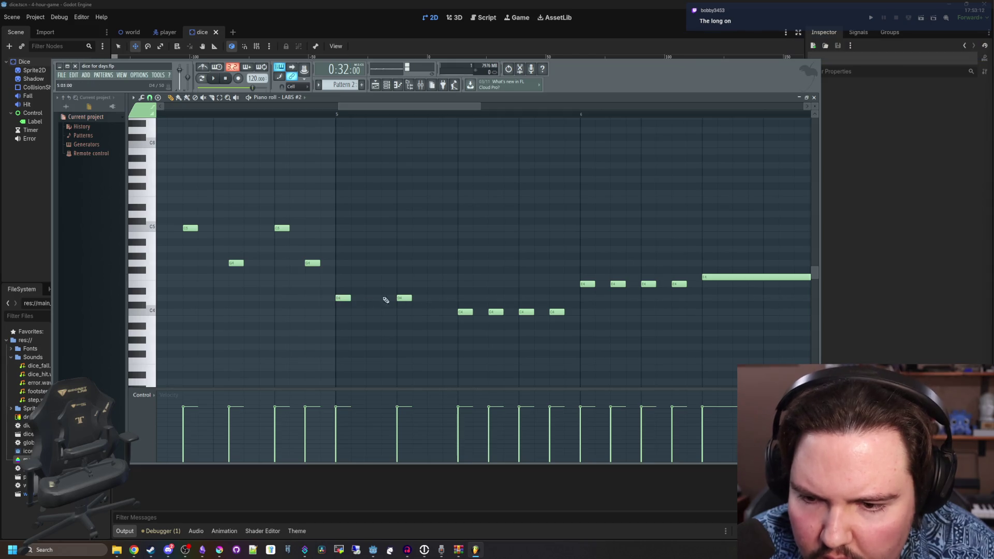
right_click(617, 284)
right_click(678, 283)
scroll(550, 243, "down", 3)
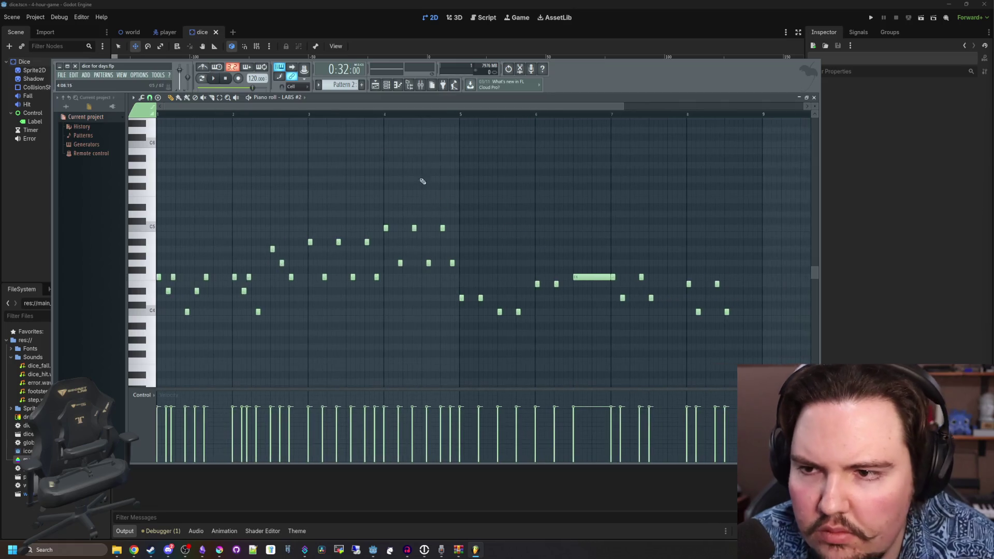
left_click(214, 78)
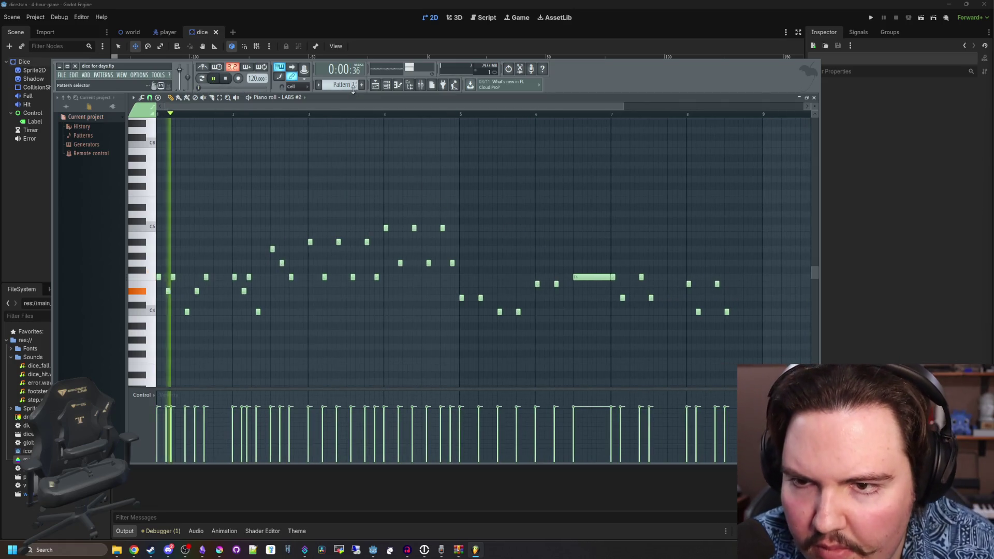
key("F5")
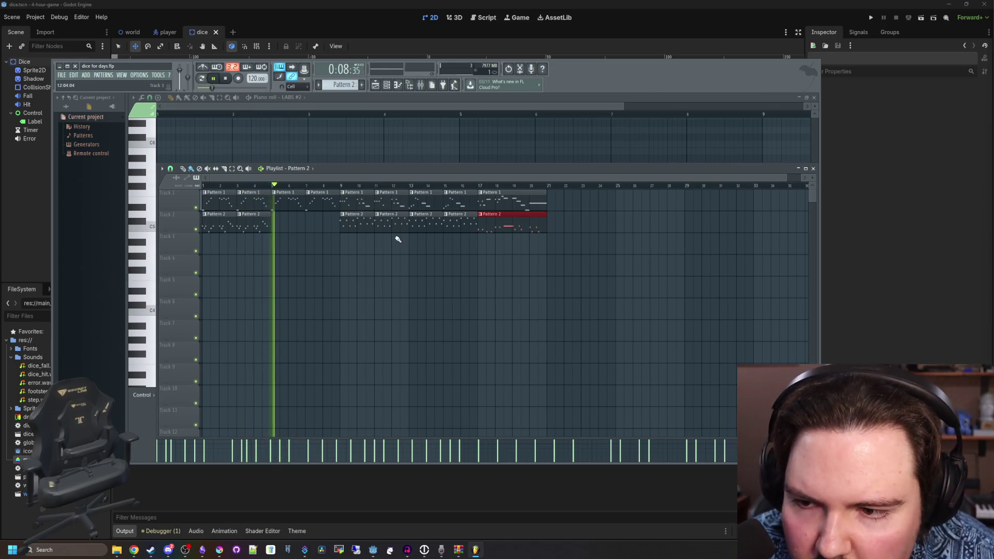
- Fill the Track 2 gap with Pattern 2 clips at bars 5 and 7
left_click(282, 223)
left_click(316, 222)
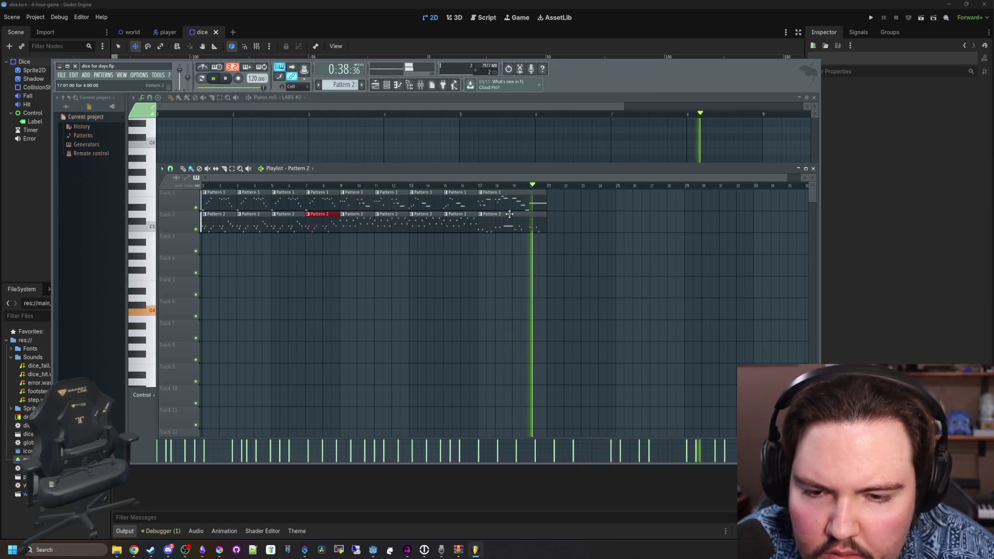
key("space")
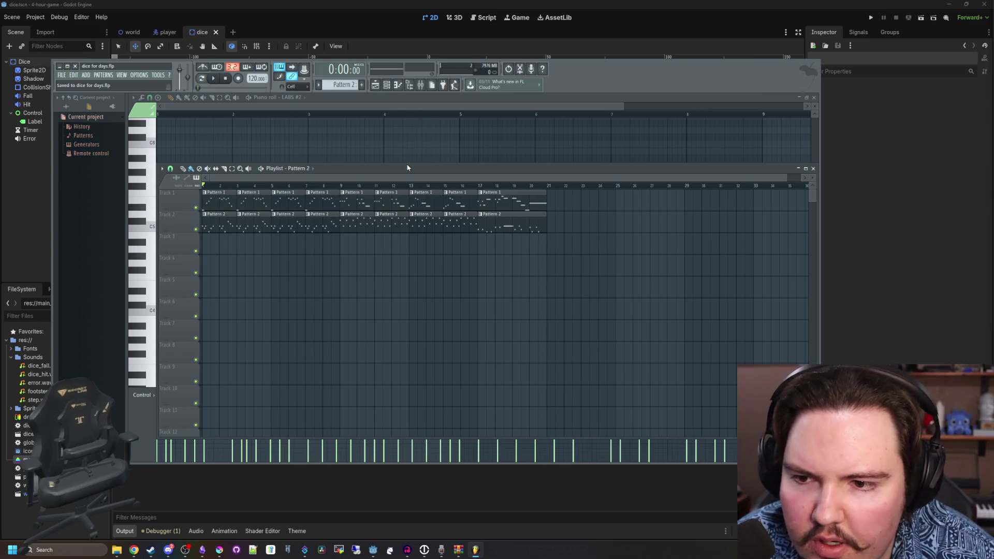
- Open the Mixer on insert 1 alongside the Channel Rack and open the LABS plugin
left_click(391, 86)
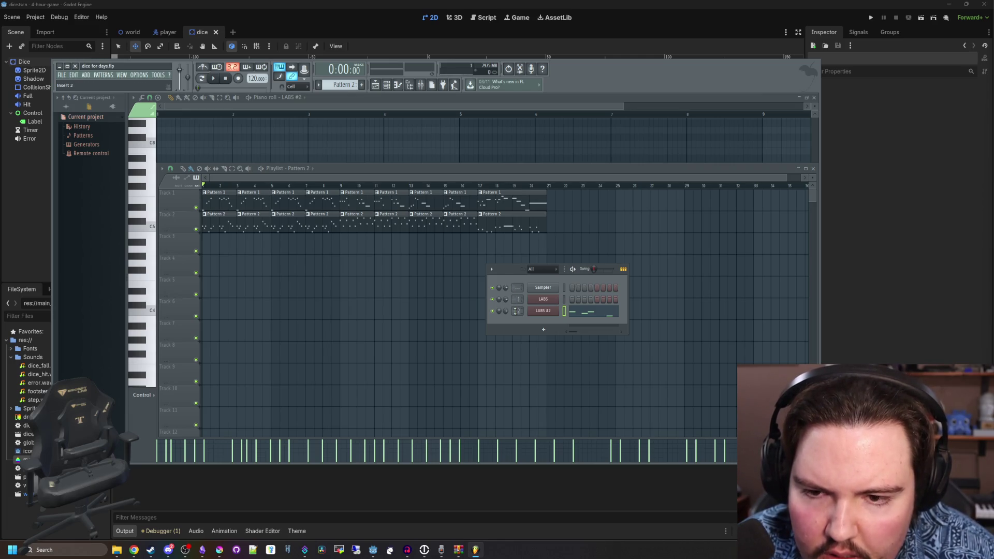
left_click(421, 86)
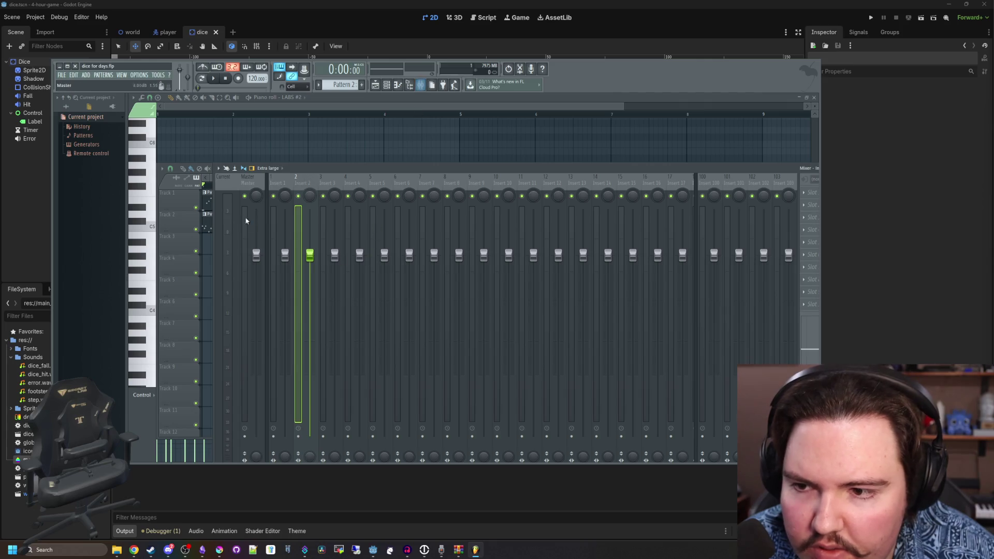
left_click(273, 290)
key("space")
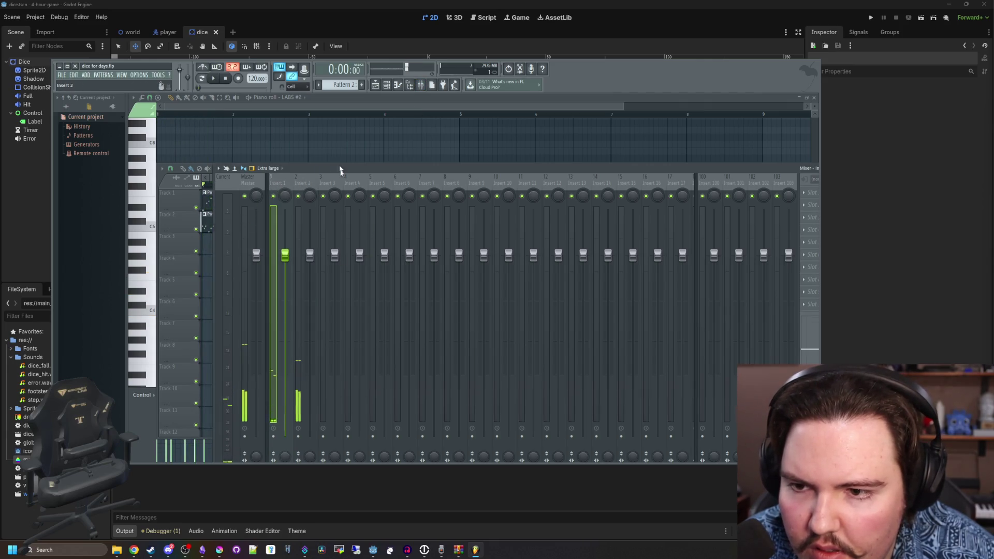
left_click_drag(340, 170, 368, 274)
left_click(386, 85)
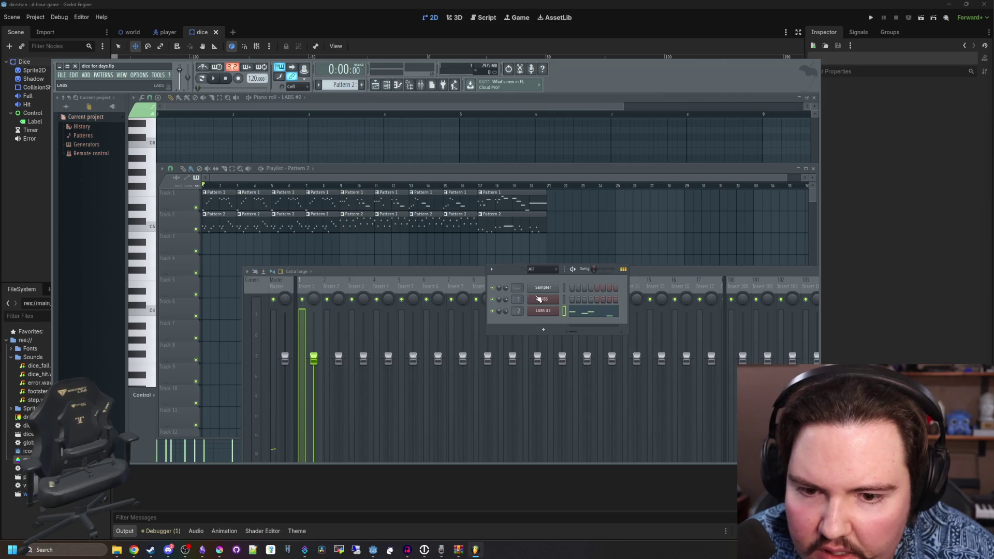
left_click(538, 299)
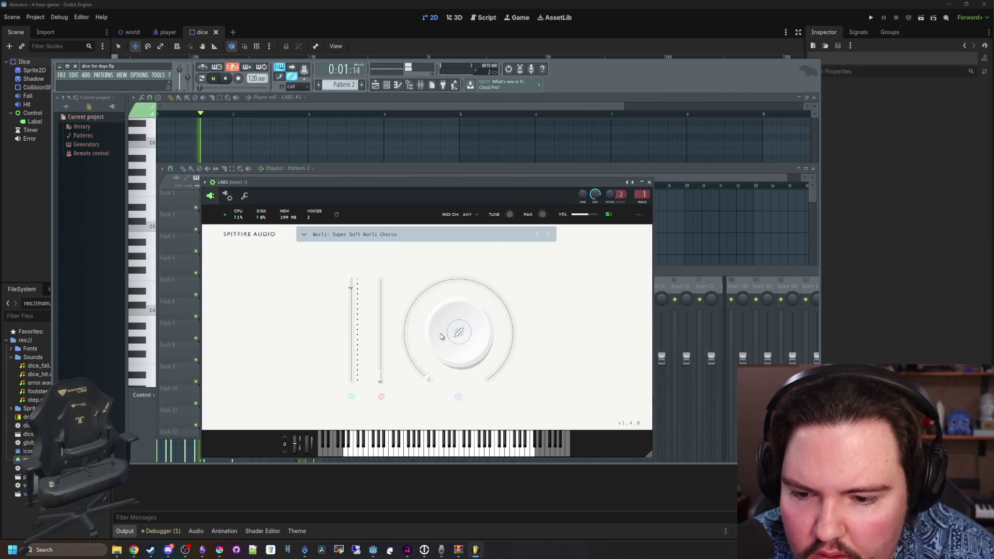
- Switch the Wurli's main macro to Tightness, close its window, and open the Rare Groove Piano
mouse_move(478, 325)
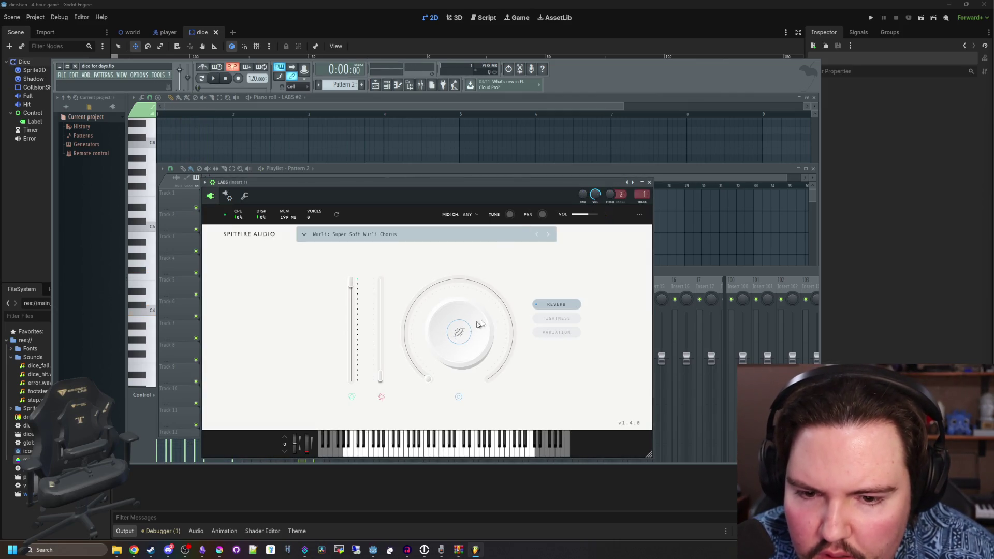
left_click(550, 319)
left_click(649, 183)
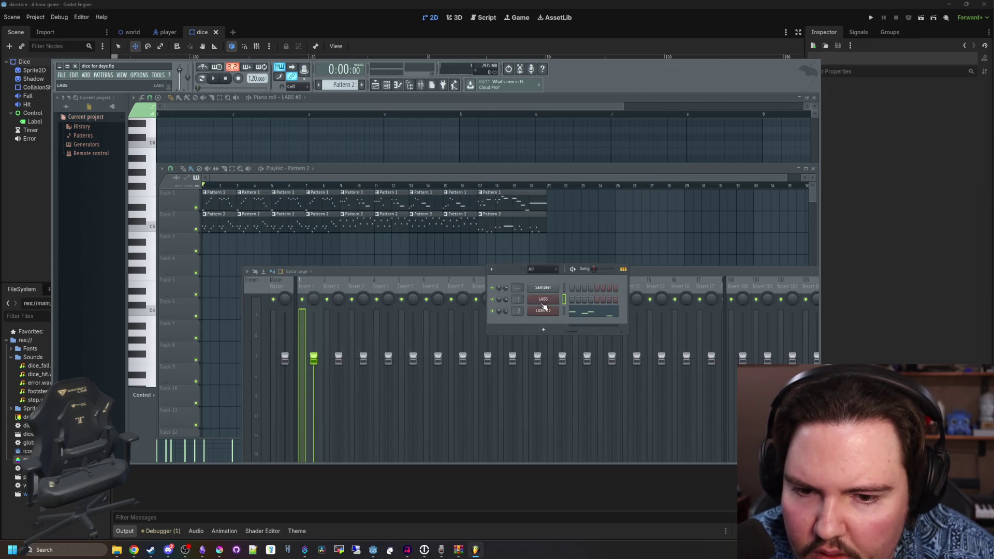
left_click(550, 312)
- Start playback and set the piano's macro to Tightness at about 51%
key("space")
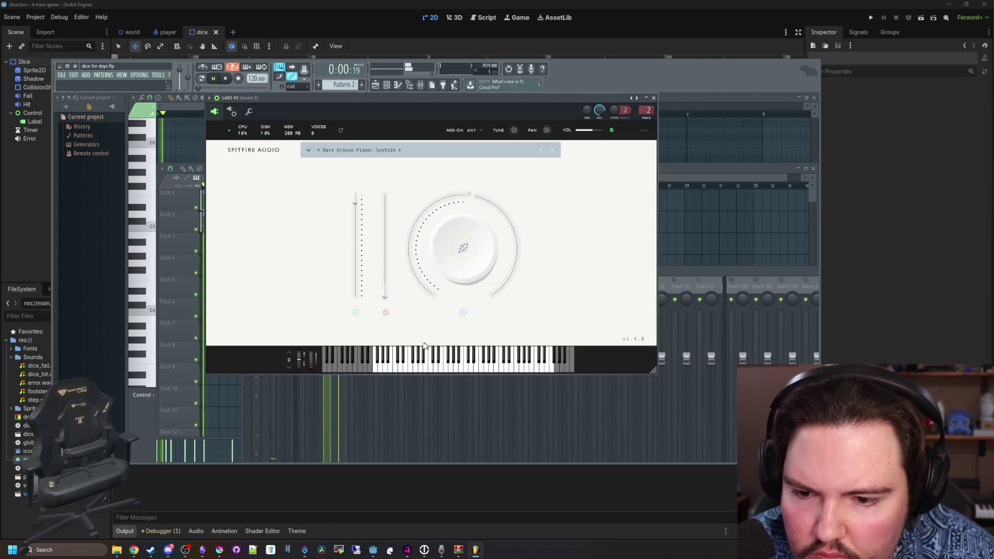
left_click(438, 150)
left_click(490, 151)
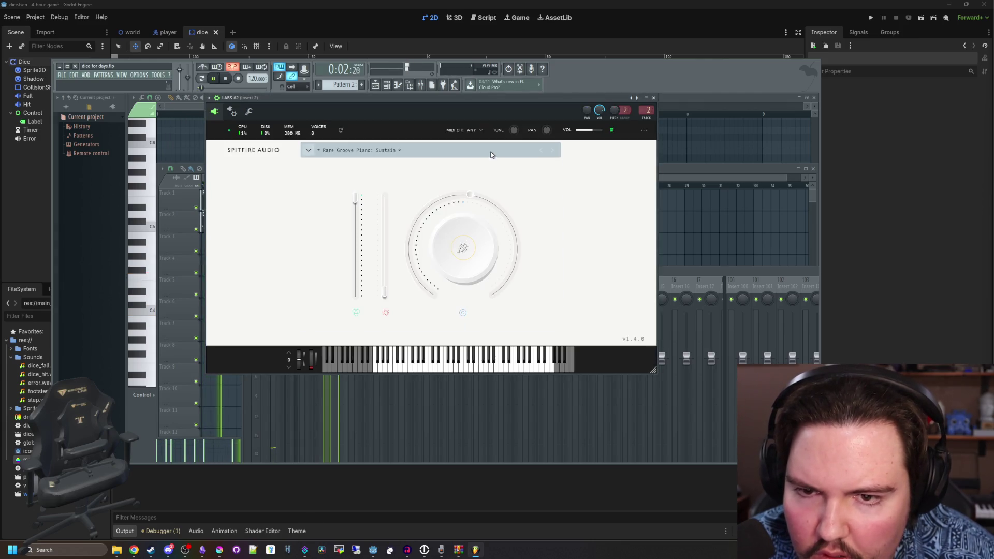
mouse_move(471, 251)
left_click(563, 275)
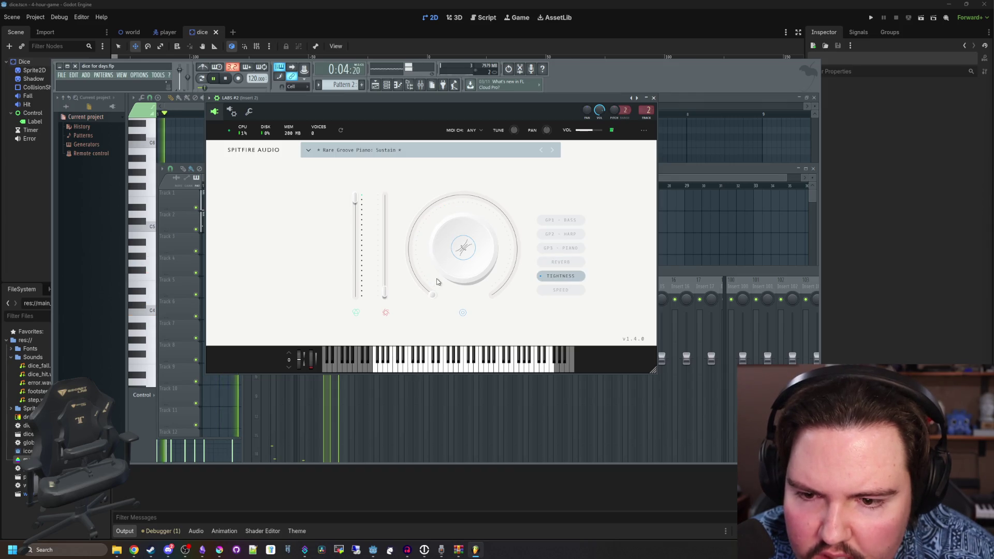
left_click_drag(414, 249, 464, 249)
left_click_drag(496, 299, 460, 180)
- Raise the macro's Speed to about 60% and turn Reverb down to 37%
left_click(454, 249)
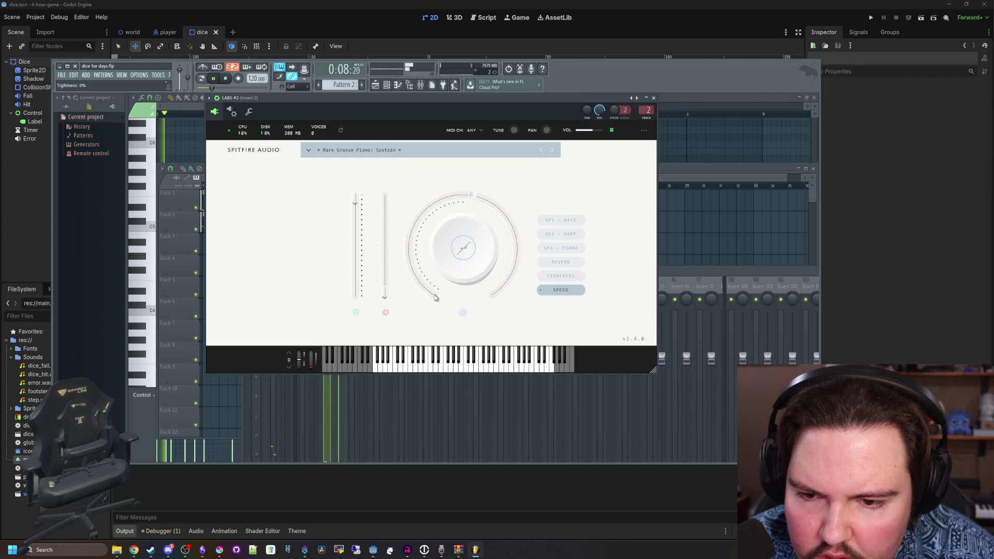
left_click(561, 289)
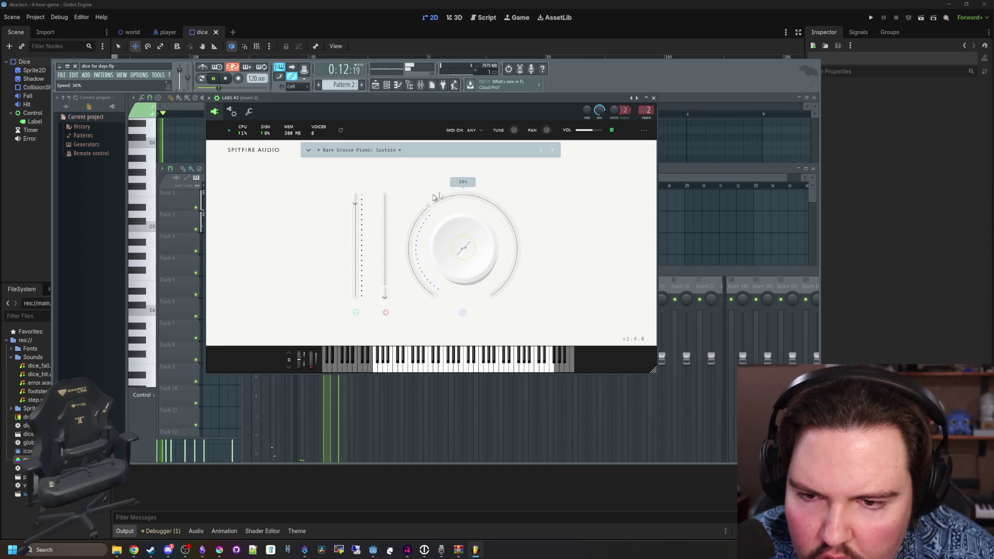
left_click_drag(435, 197, 491, 202)
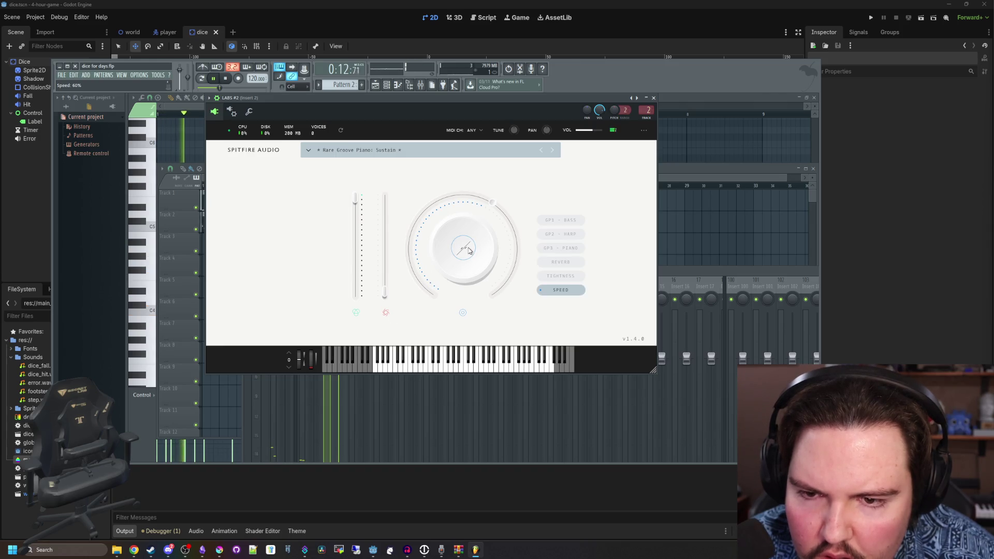
left_click(568, 249)
left_click(560, 262)
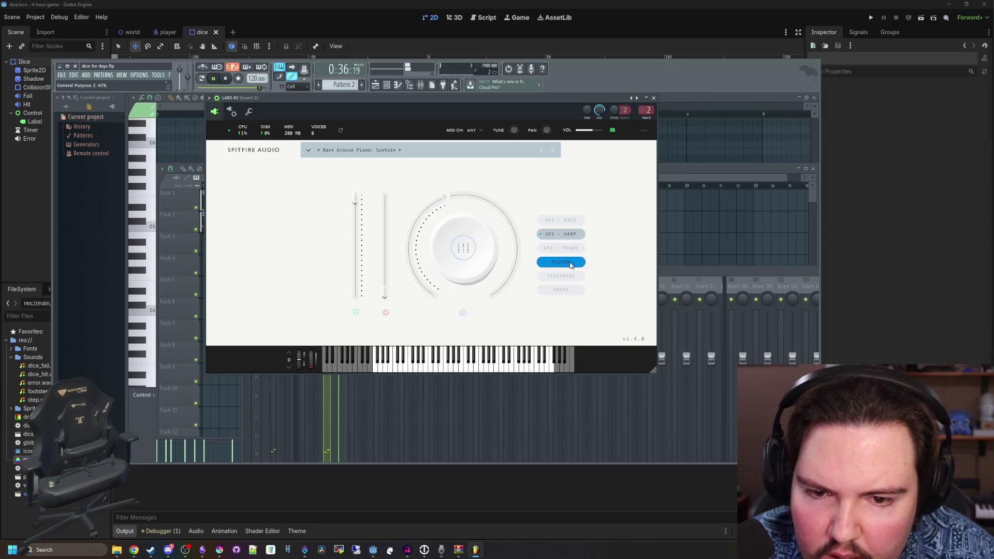
left_click_drag(456, 200, 432, 207)
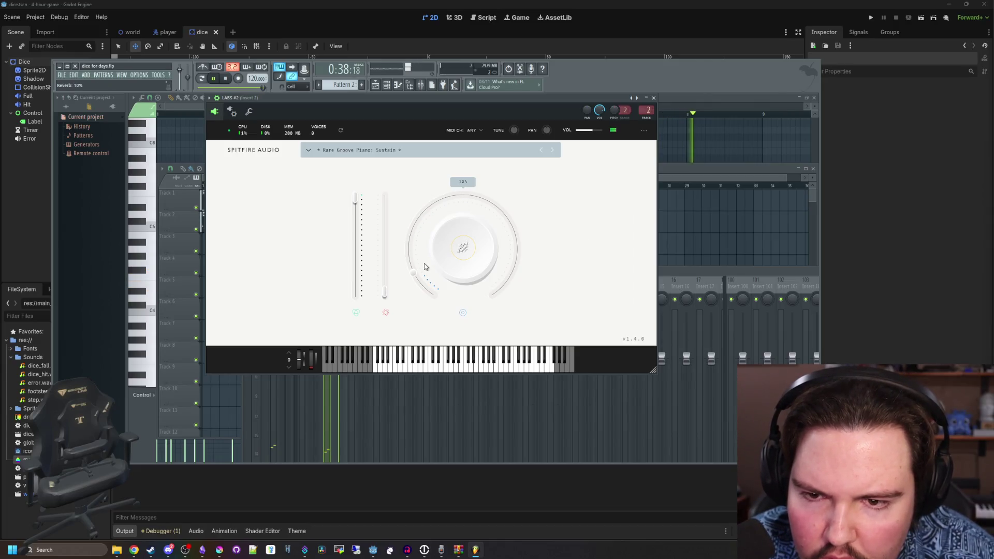
- Set General Purpose 3 to about 32%, GP2 to 53% and GP1 to 59%
left_click(561, 248)
left_click_drag(432, 294, 435, 221)
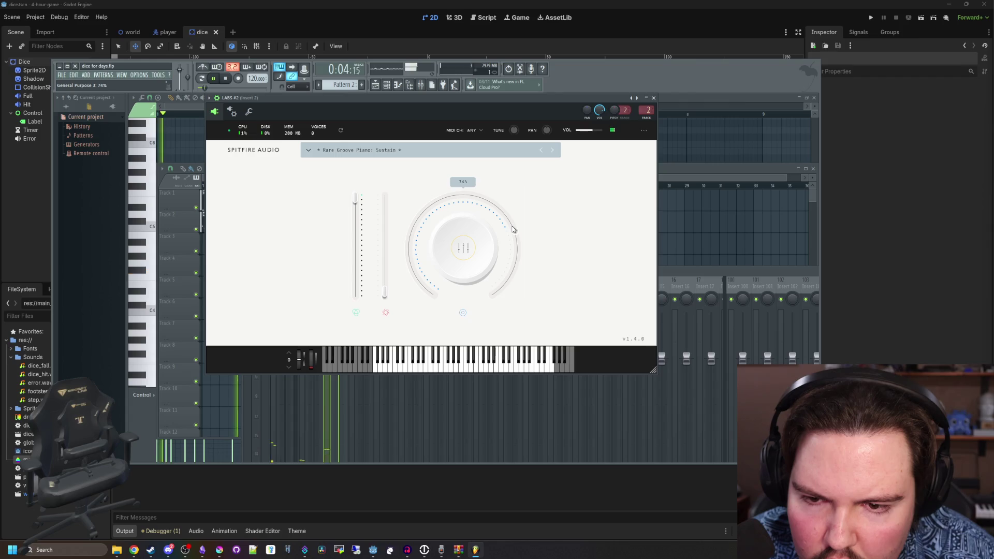
left_click(561, 234)
left_click_drag(448, 205, 473, 211)
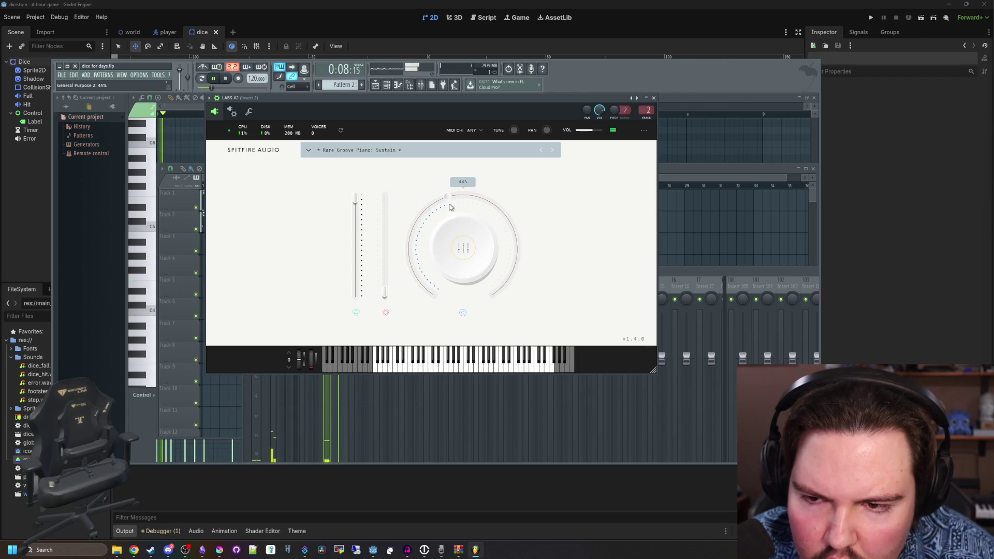
left_click(561, 221)
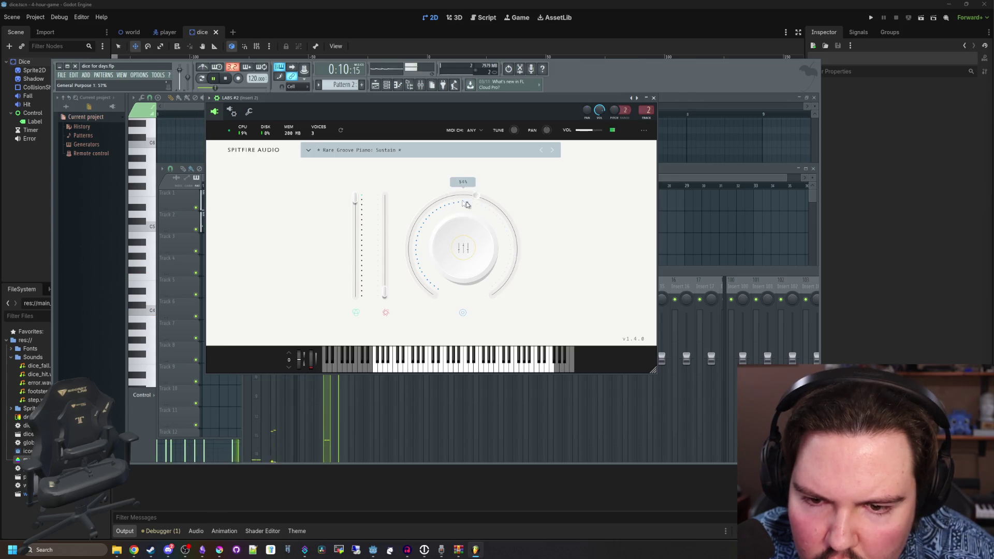
left_click_drag(464, 205, 472, 208)
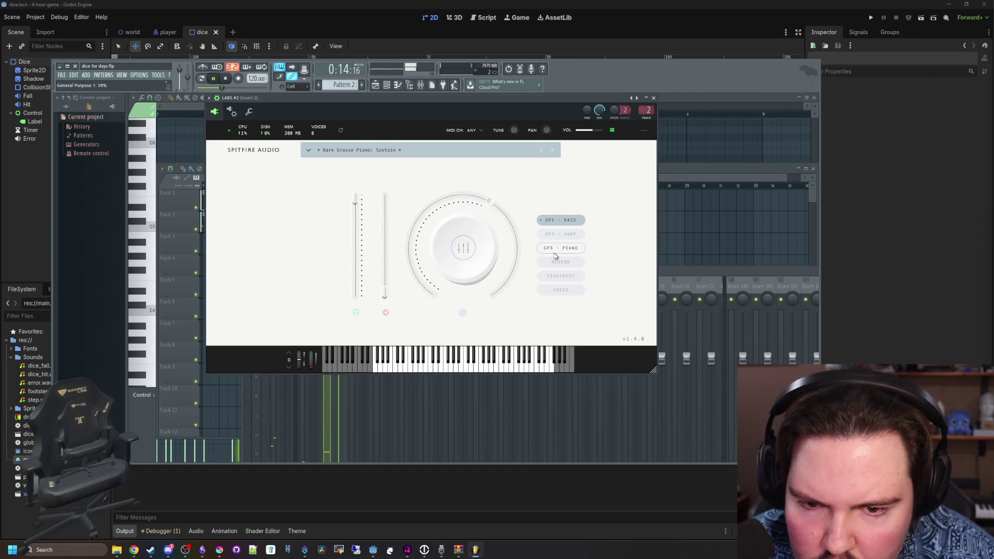
left_click(561, 262)
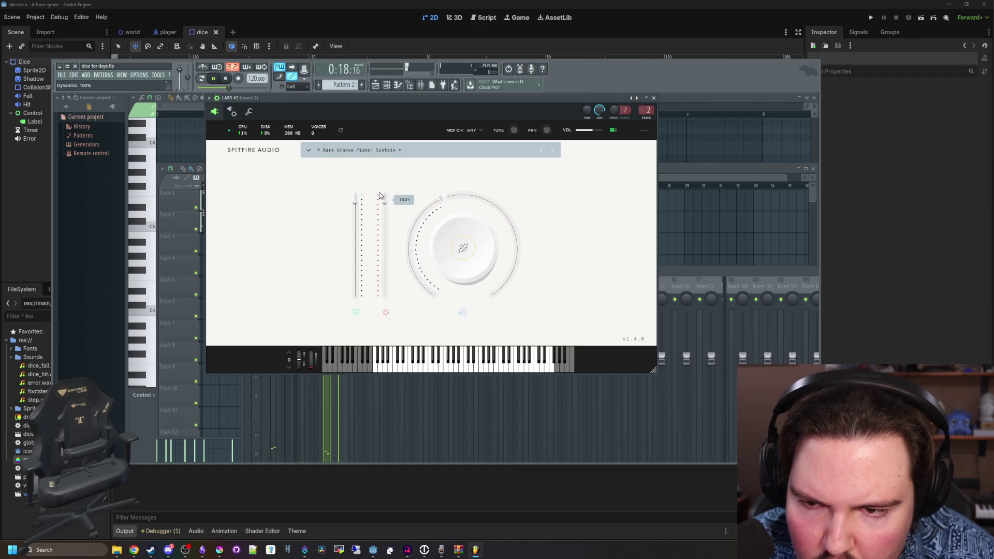
- Lower the piano's dynamics to about 44% and expression to 41%, then close it
left_click_drag(380, 196, 391, 257)
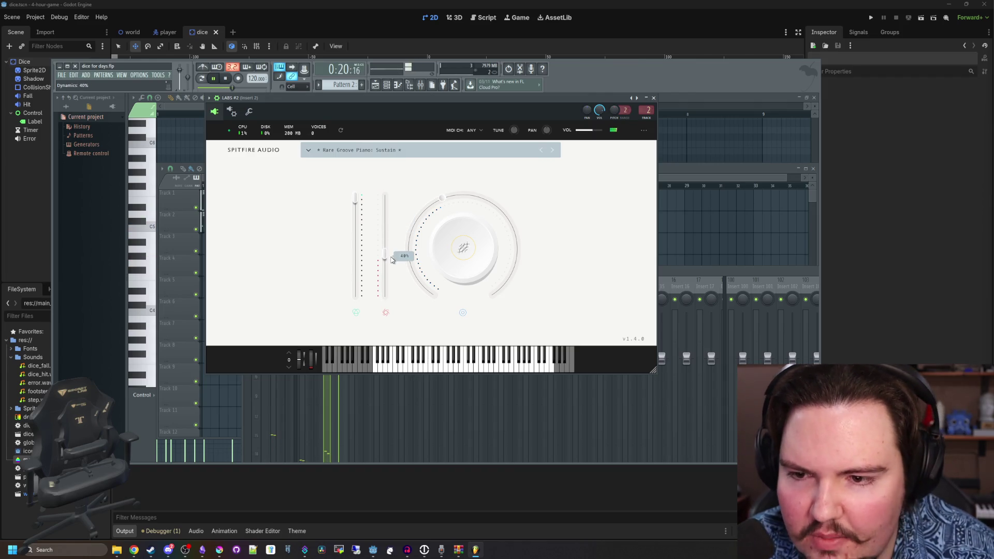
left_click_drag(355, 200, 356, 241)
left_click_drag(363, 290, 355, 259)
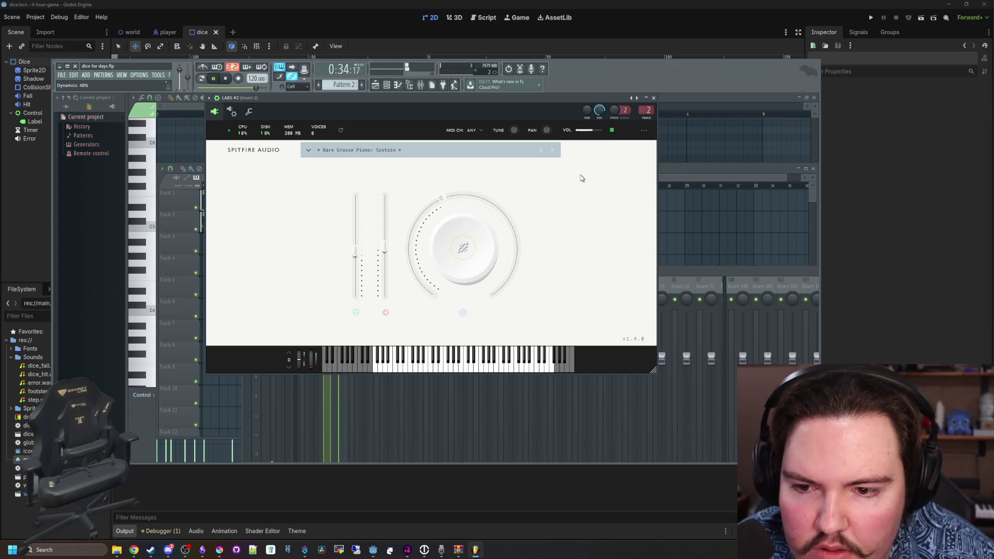
left_click(654, 98)
- Reopen the Wurli and set reverb to 63%, tightness to about 91%, dynamics to 70%
left_click(548, 307)
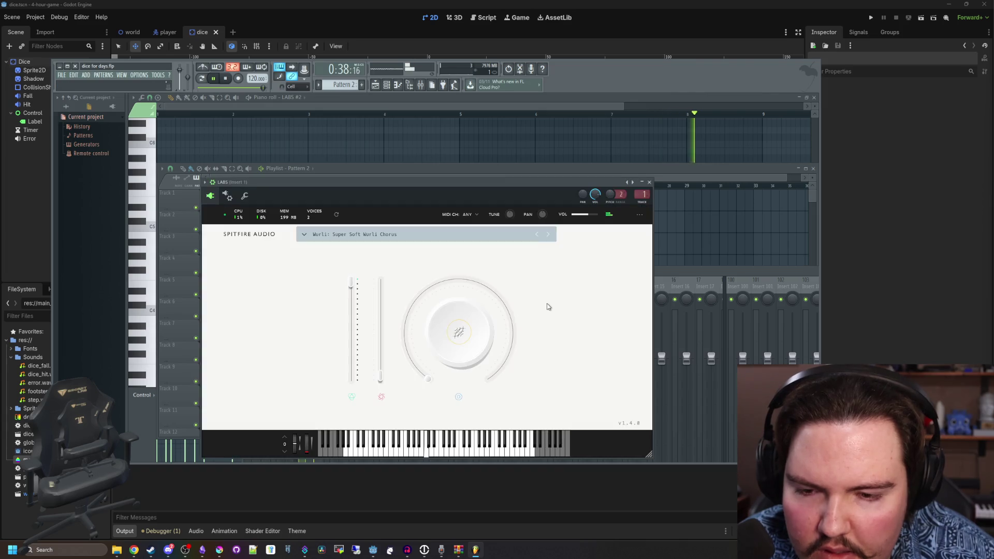
mouse_move(420, 377)
mouse_move(420, 377)
left_mouse_down()
mouse_move(455, 290)
mouse_move(507, 271)
left_mouse_up()
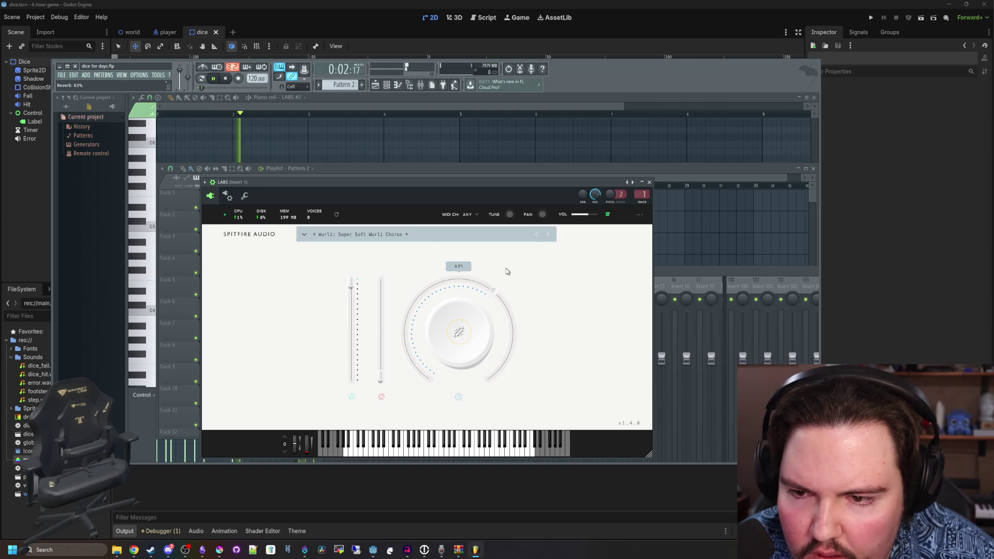
left_click(548, 319)
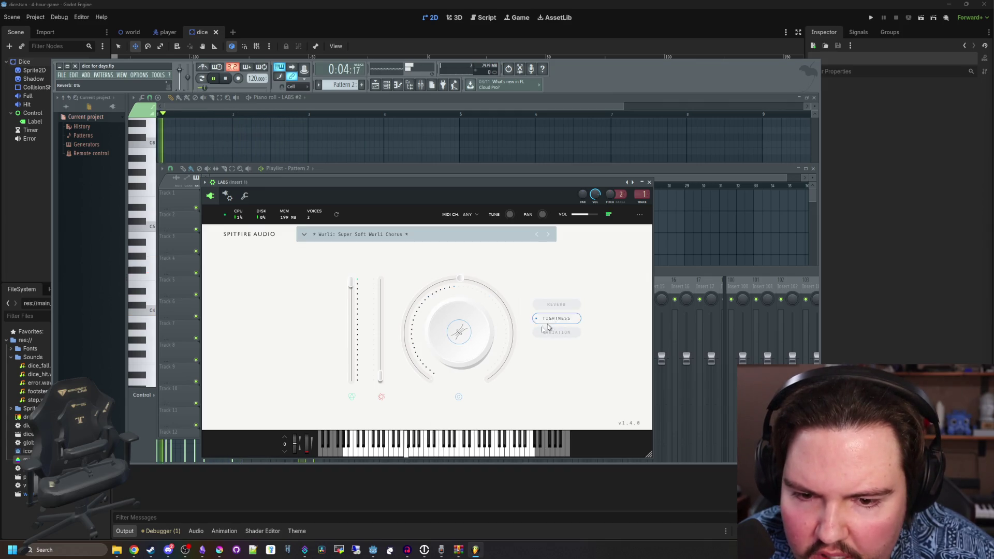
mouse_move(460, 280)
left_mouse_down()
mouse_move(493, 393)
mouse_move(444, 462)
mouse_move(430, 382)
mouse_move(389, 370)
mouse_move(380, 280)
mouse_move(381, 333)
left_mouse_up()
mouse_move(352, 287)
left_mouse_down()
mouse_move(352, 377)
mouse_move(352, 282)
left_mouse_up()
left_click_drag(380, 332, 381, 309)
- Bring the Wurli reverb down below 28% and close its window
left_click(459, 330)
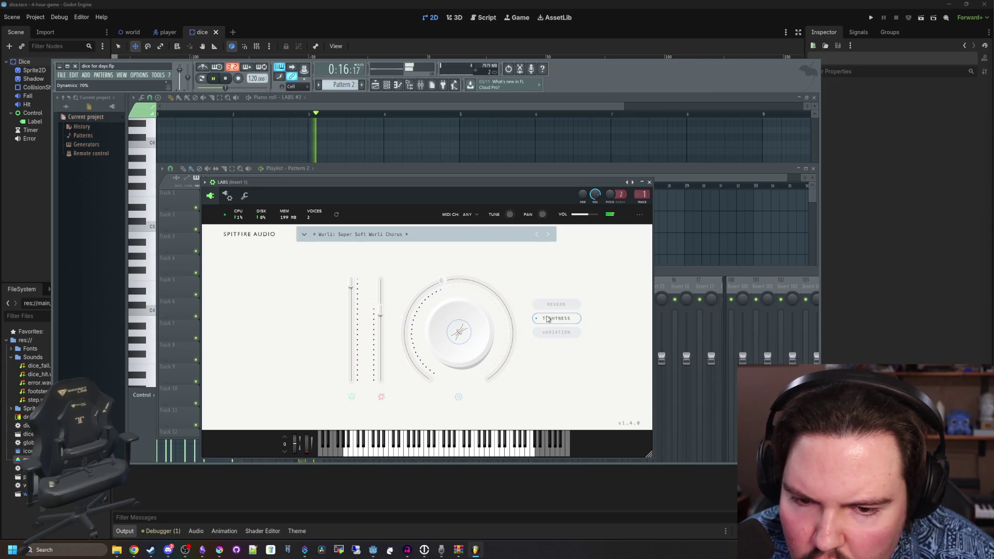
left_click(455, 318)
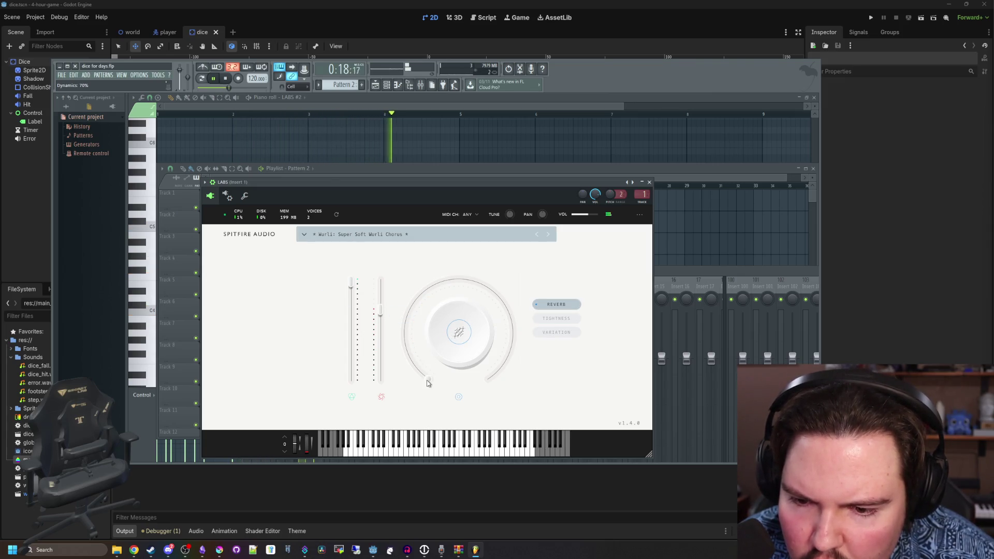
left_click_drag(427, 383, 412, 309)
mouse_move(467, 281)
left_mouse_down()
mouse_move(452, 275)
mouse_move(424, 288)
left_mouse_up()
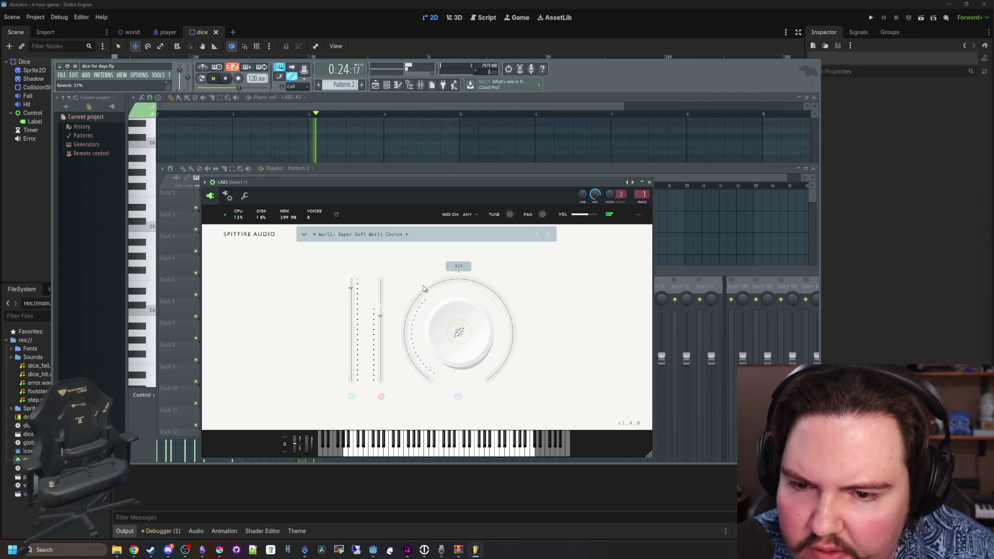
left_click(651, 183)
- Stop playback and add a new LABS instrument channel to the channel rack
key("space")
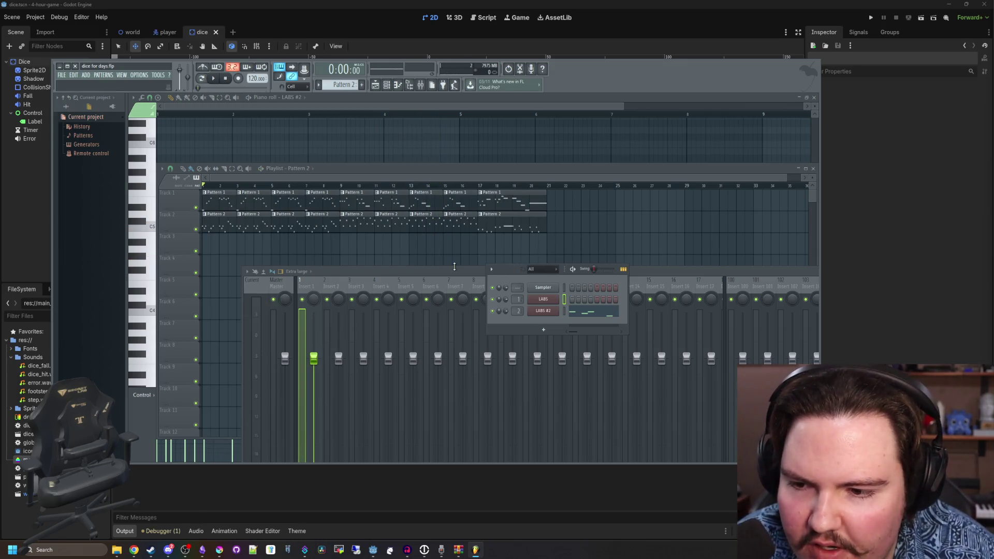
left_click(550, 331)
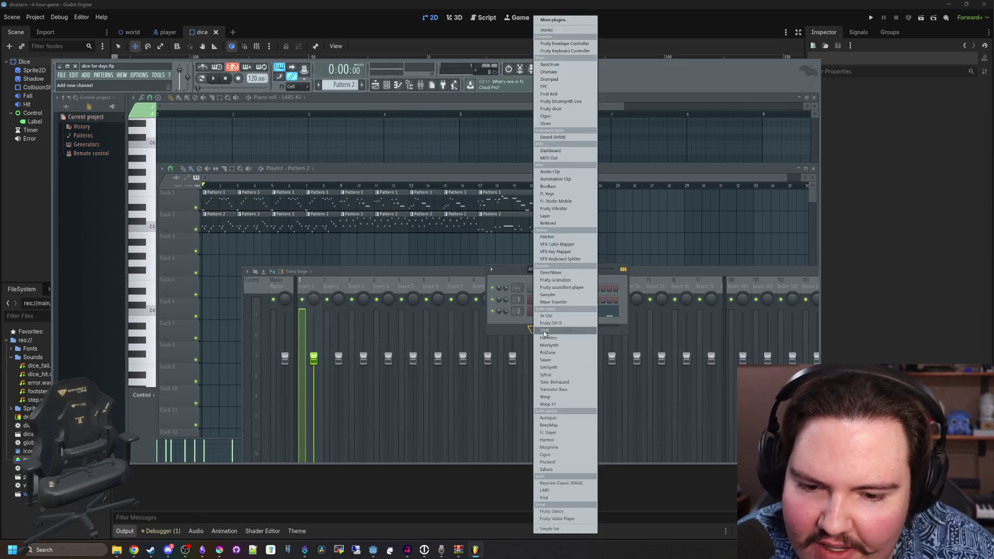
left_click(546, 490)
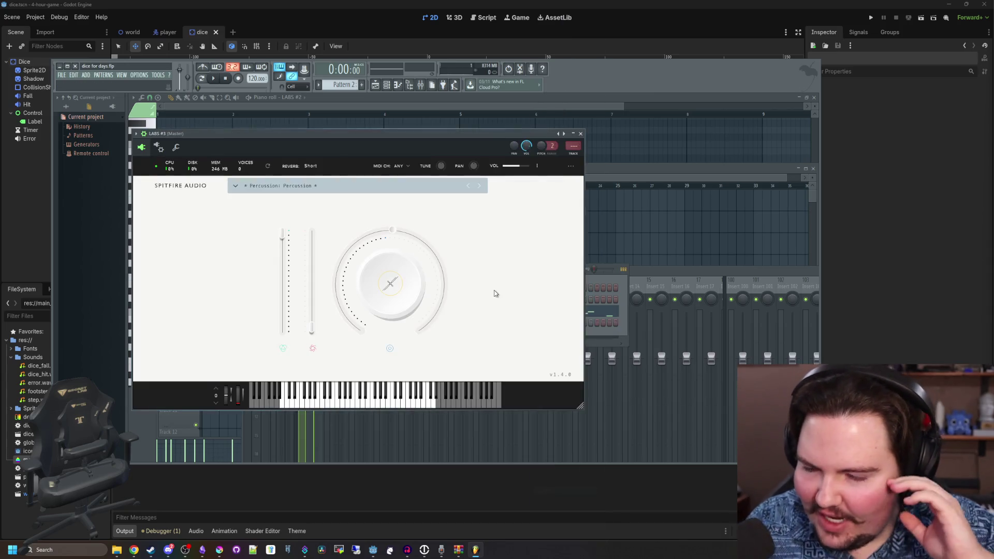
- Load the Drums: Drums preset into LABS #3 and close its window
left_click(357, 188)
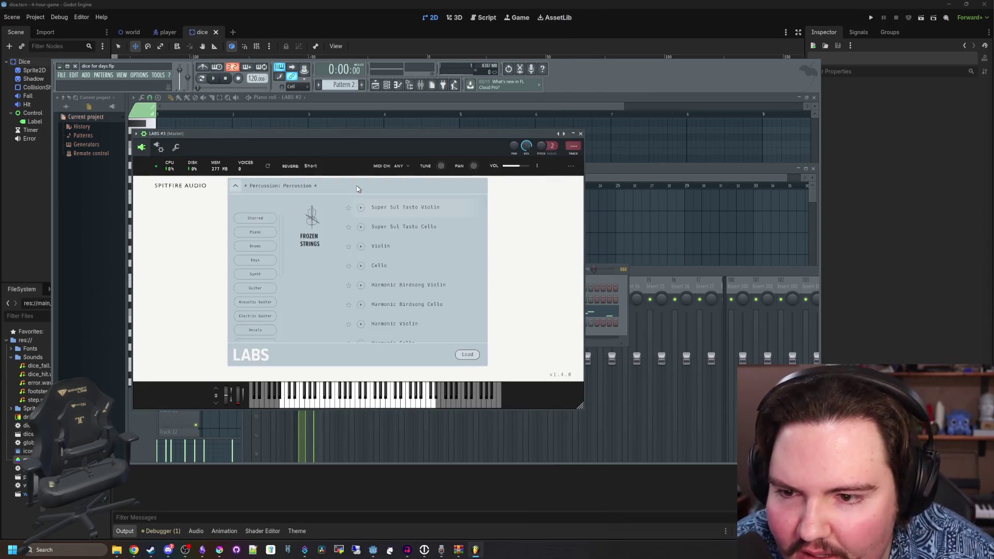
left_click(256, 247)
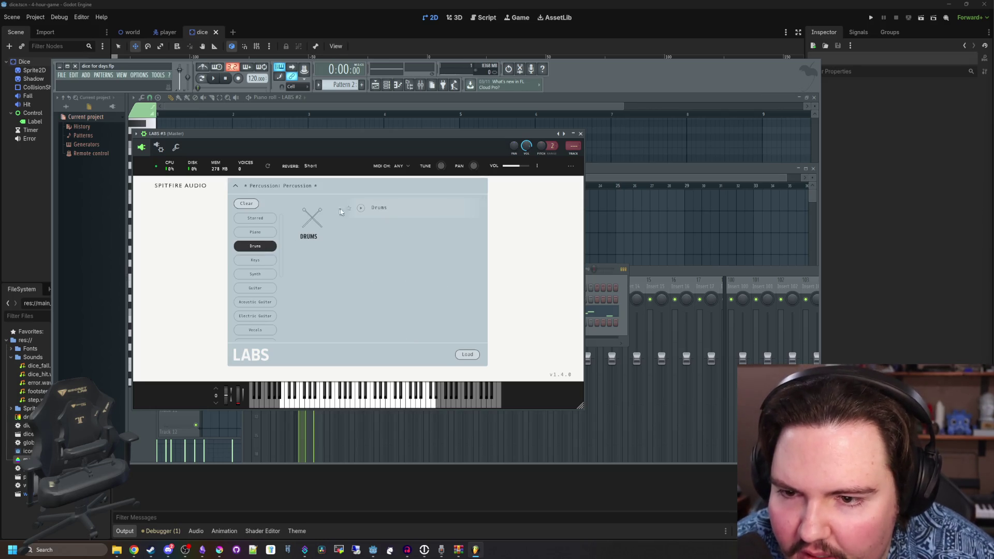
double_click(380, 208)
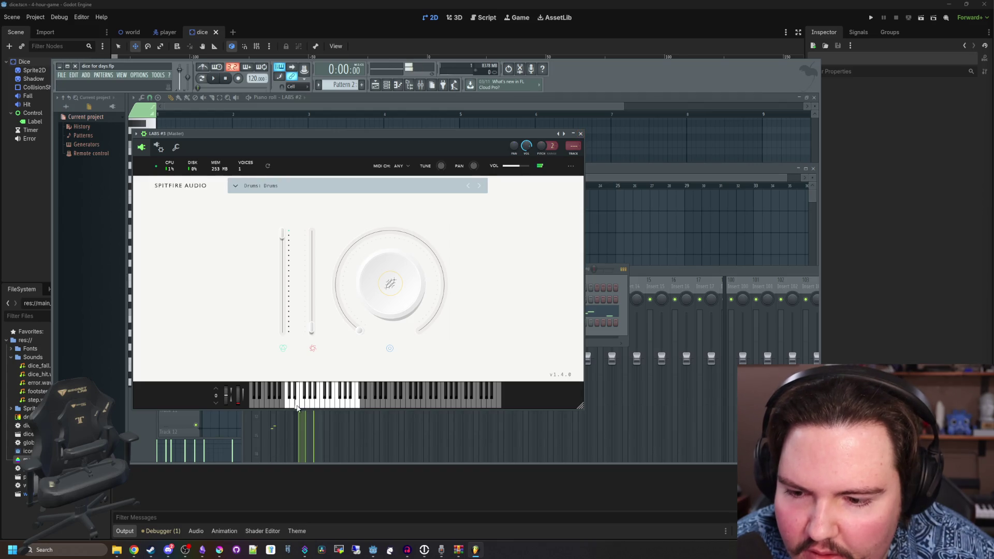
left_click(581, 134)
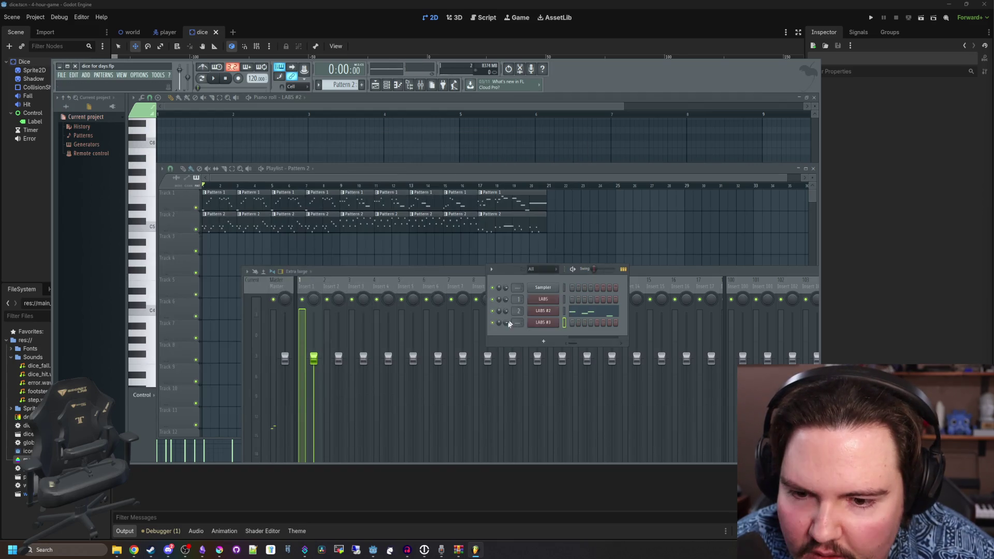
- Route LABS #3 to mixer insert 3 and make Pattern 3 the current pattern
left_click(544, 323)
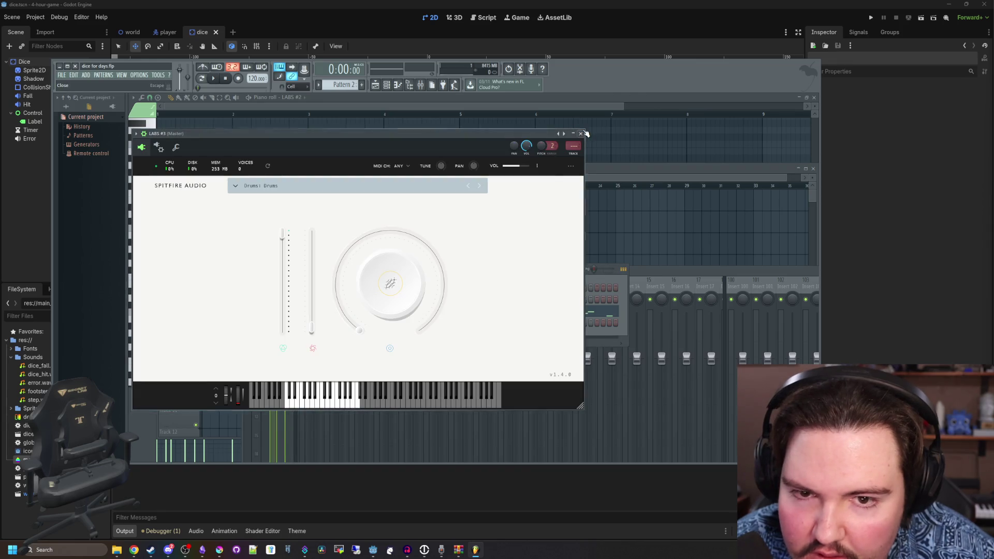
left_click(581, 134)
scroll(517, 326, "up", 3)
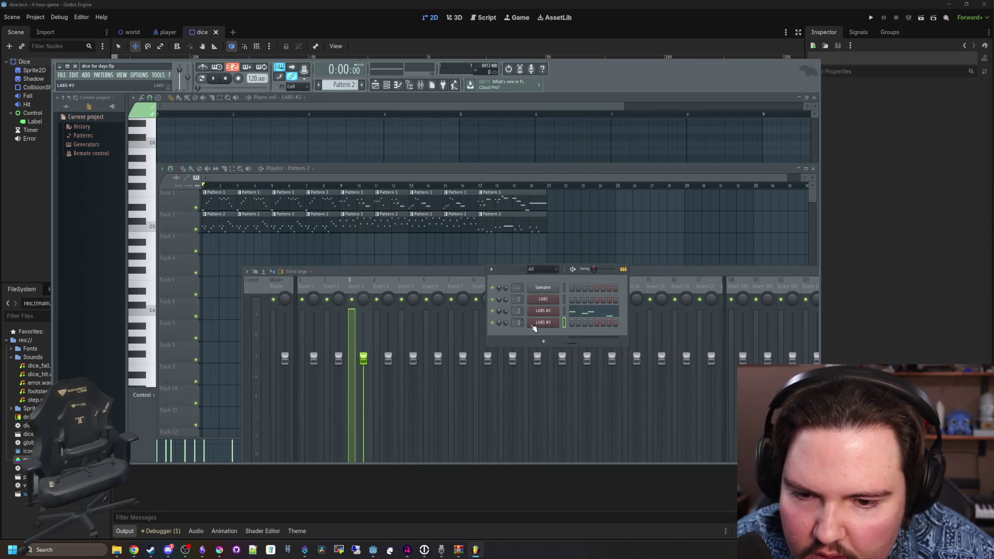
scroll(341, 85, "up", 1)
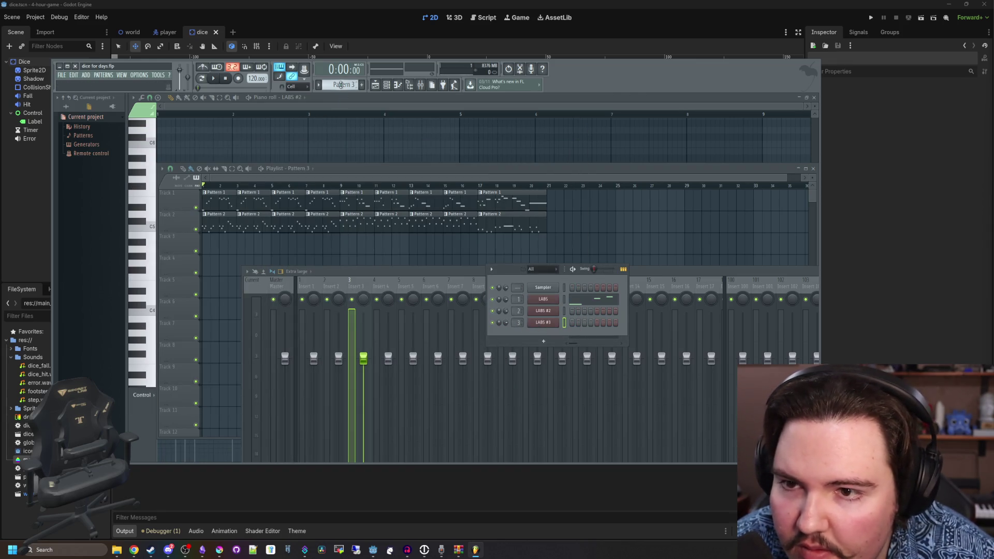
- Extend the Pattern 3 clip along Track 3 and open the LABS #3 piano roll
left_click(380, 87)
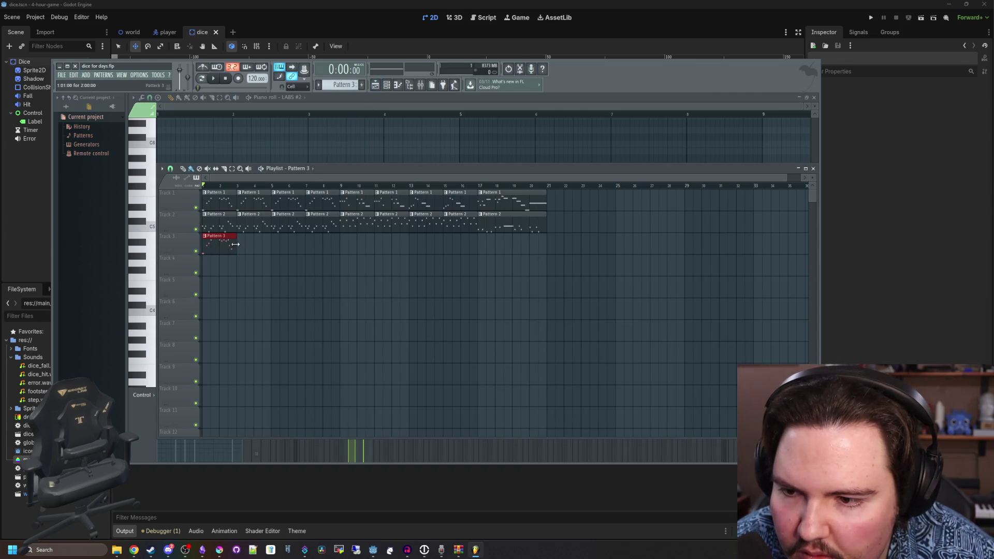
left_click_drag(236, 245, 477, 240)
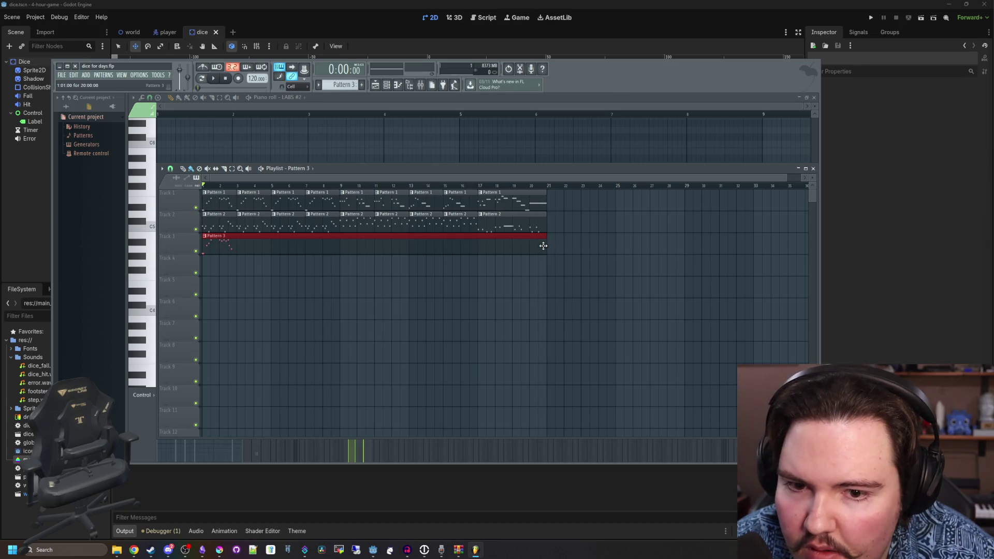
left_click(402, 85)
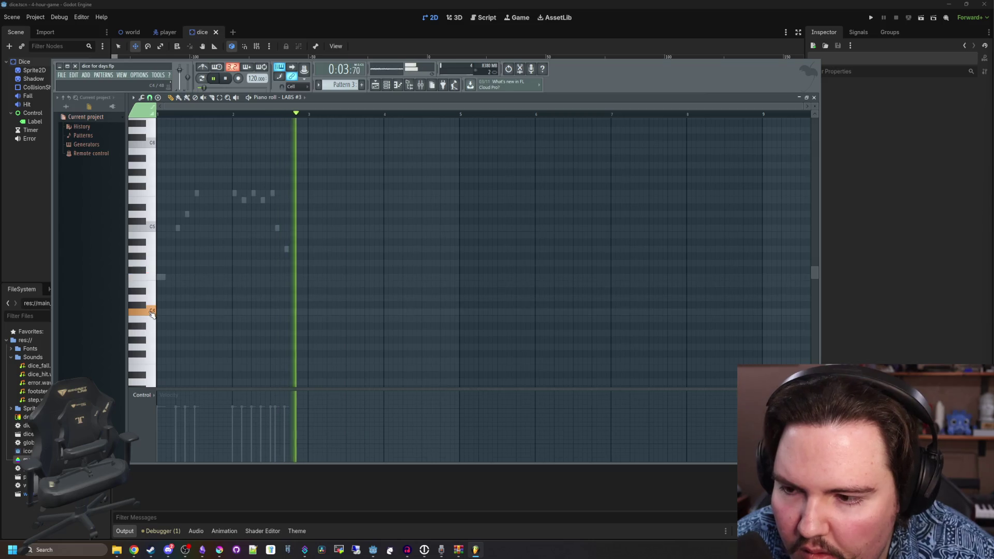
scroll(151, 331, "up", 3)
scroll(150, 317, "up", 2, "ctrl")
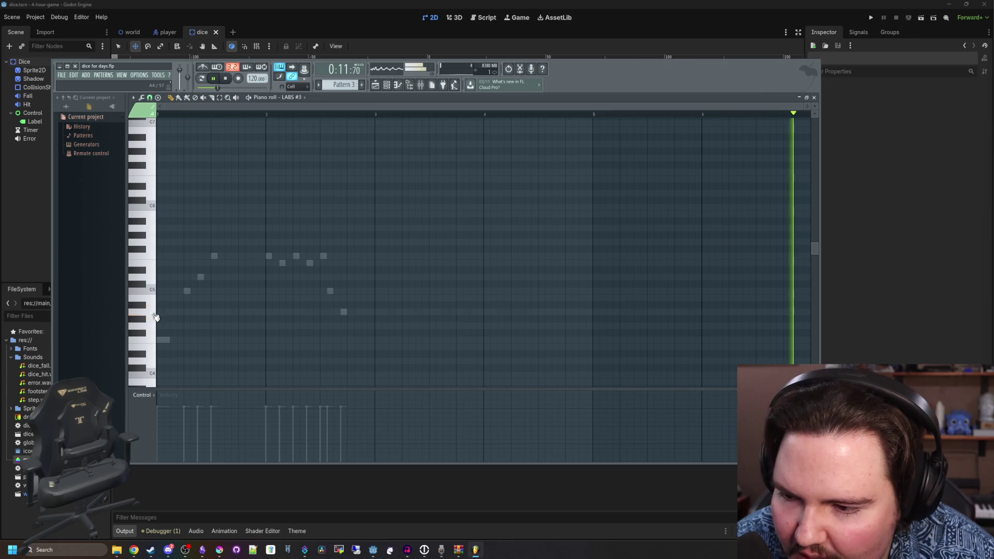
scroll(148, 332, "down", 3)
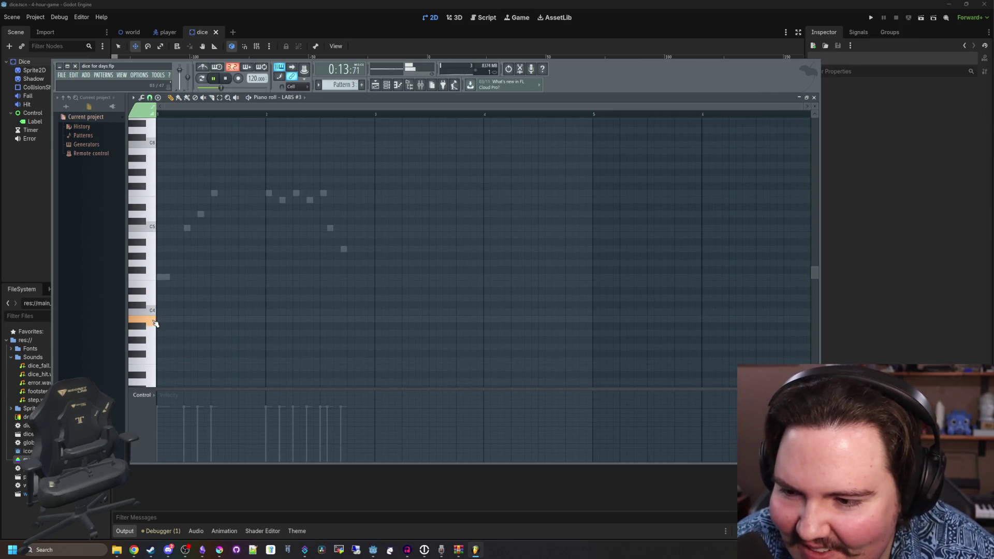
scroll(153, 384, "down", 4)
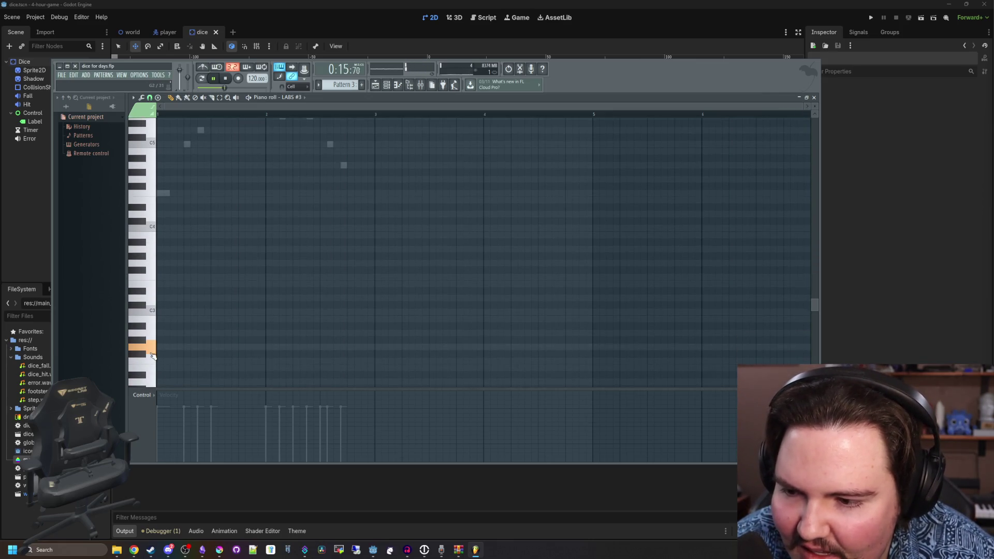
left_click(389, 88)
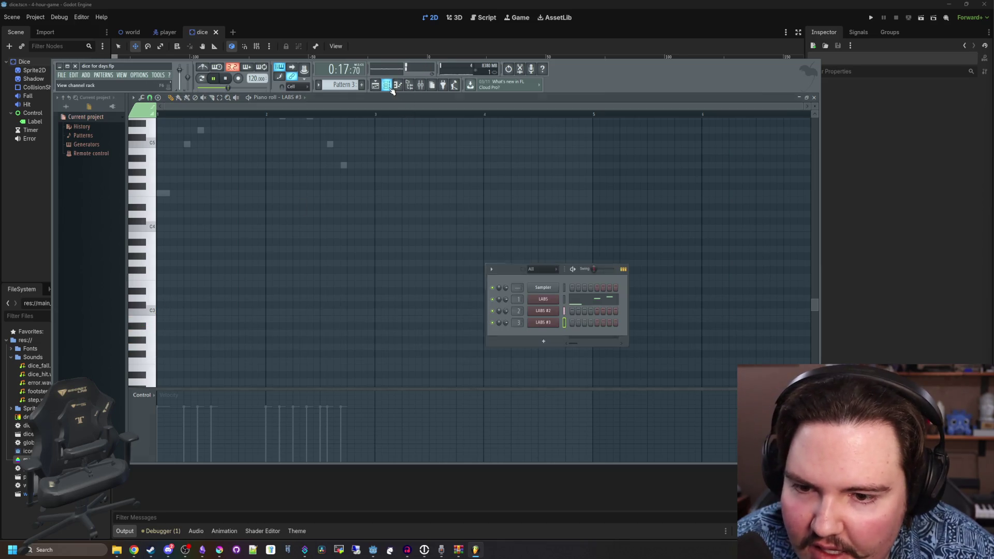
- Replace LABS #3's Drums preset with Percussion: Percussion, close it, and resume playback
left_click(543, 323)
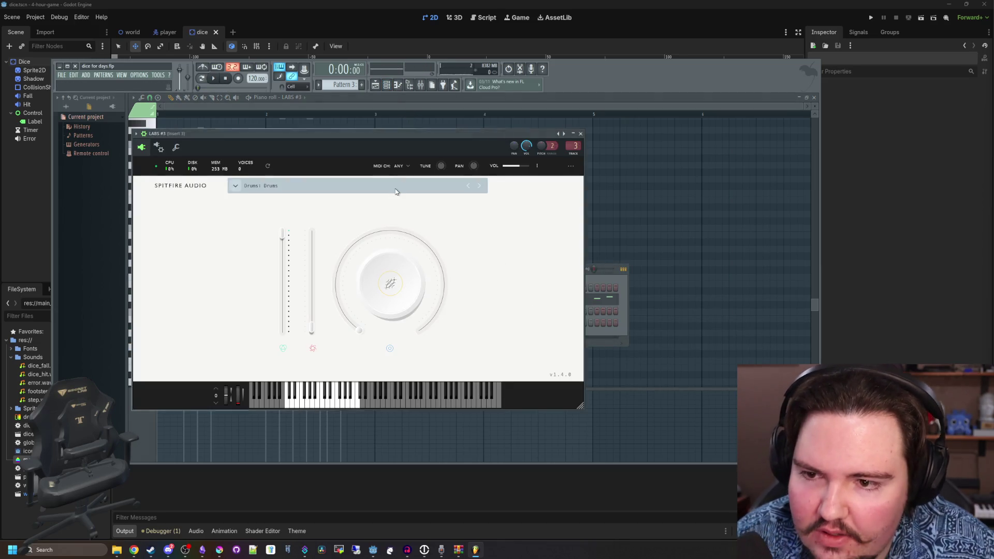
left_click(396, 191)
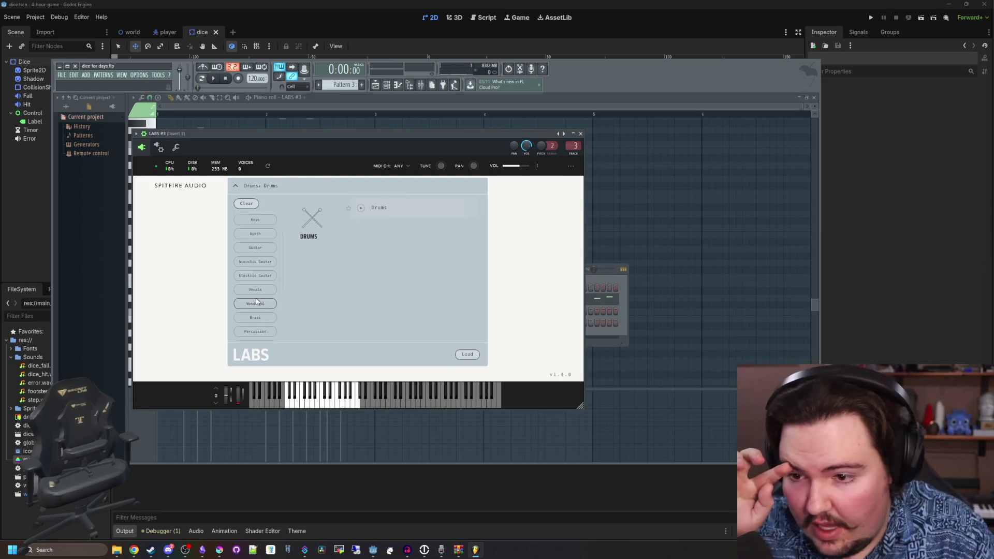
left_click(268, 248)
scroll(256, 276, "down", 3)
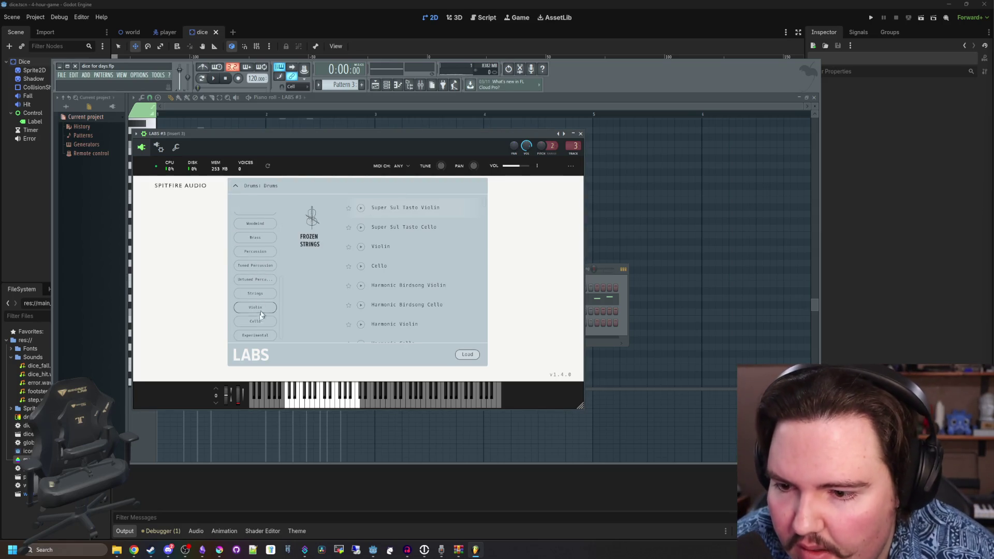
left_click(263, 253)
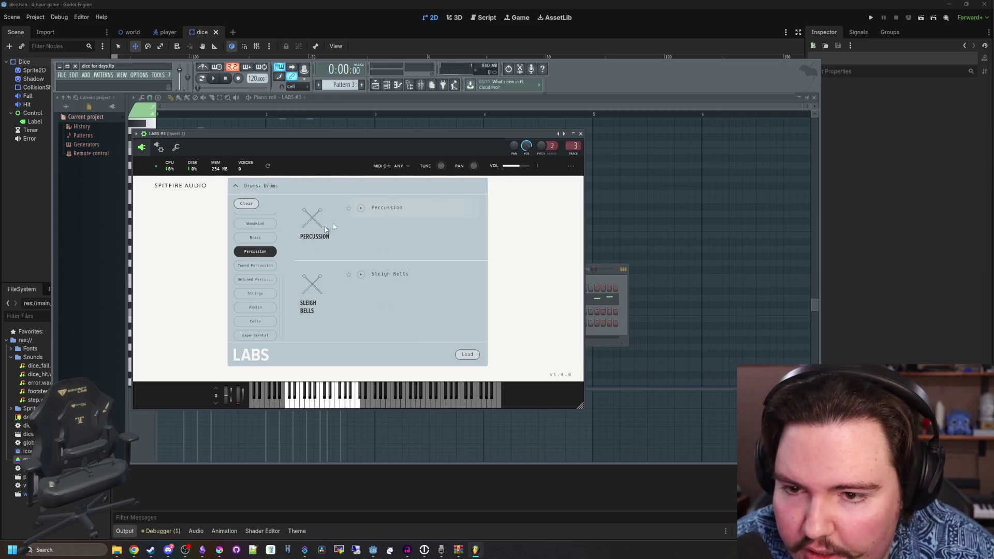
left_click(376, 208)
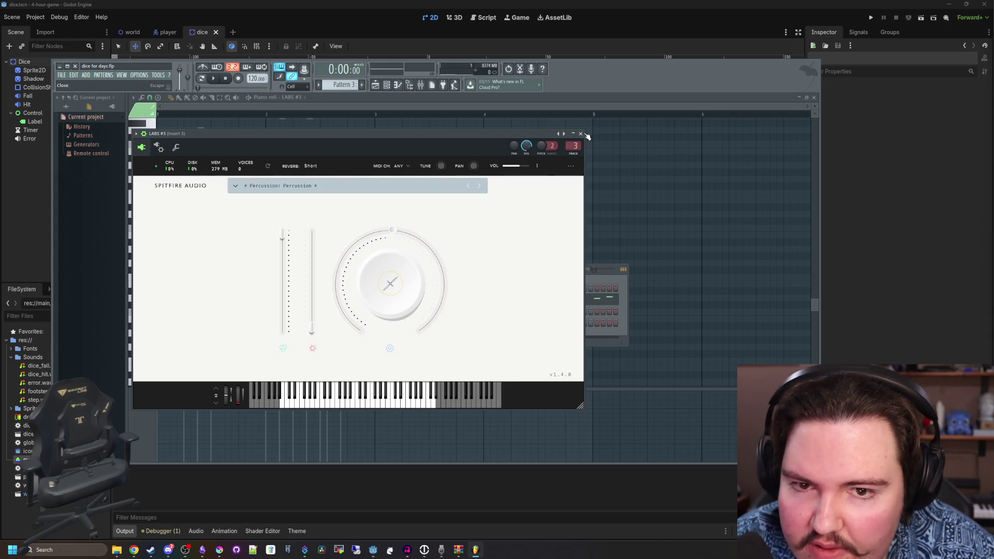
left_click(580, 134)
key("space")
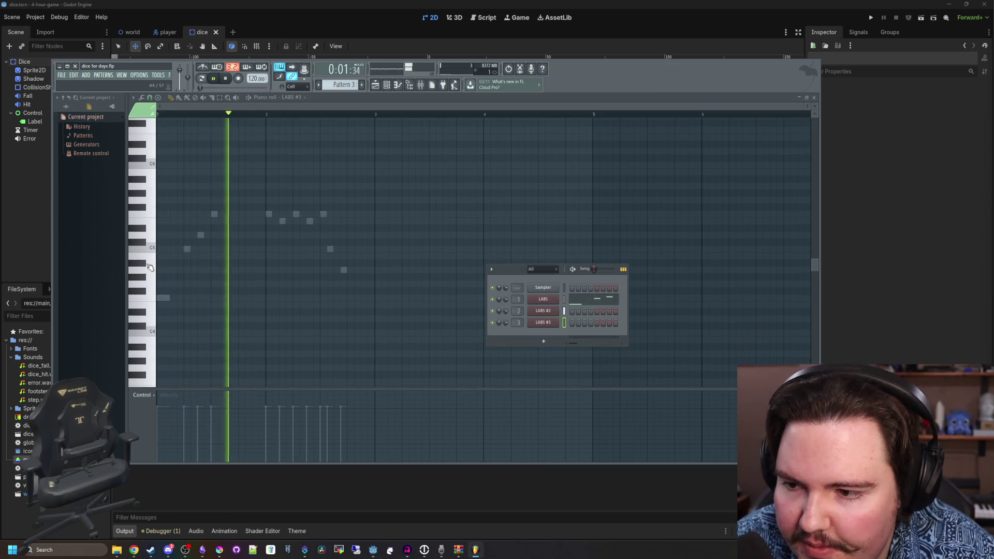
left_click(149, 267)
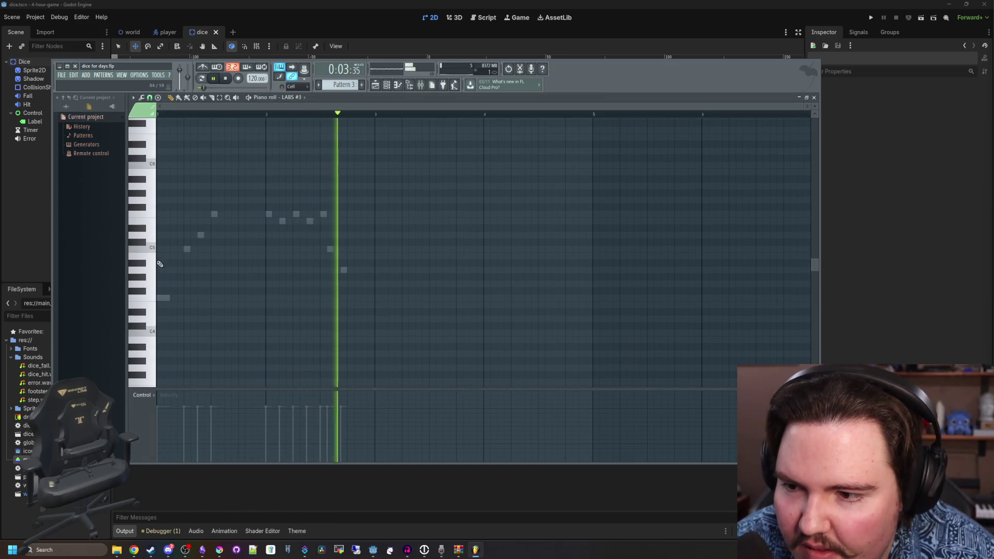
- Place C5 percussion hits at the starts of bars 2, 4 and 5
scroll(160, 264, "up", 3)
scroll(155, 261, "down", 1)
key("space")
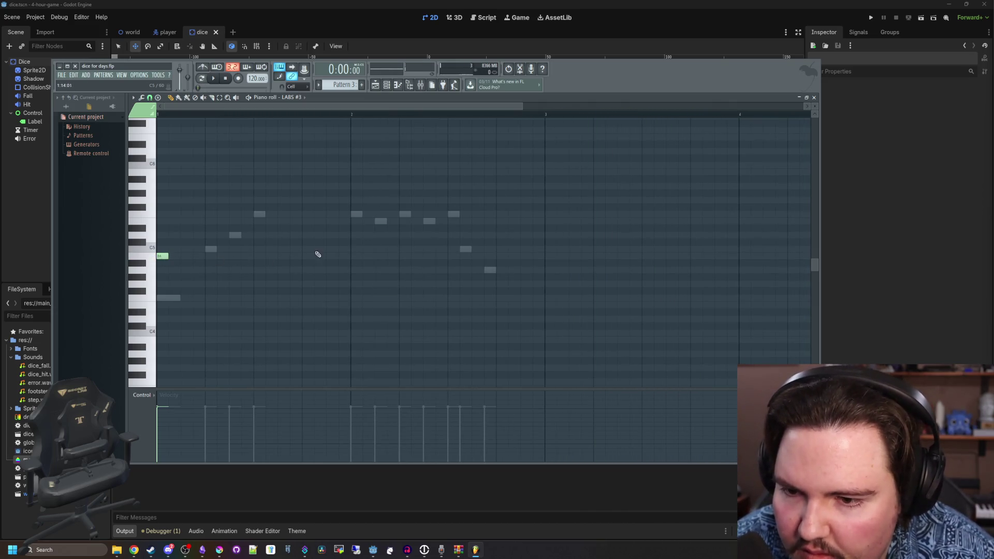
left_click(355, 256)
key("space")
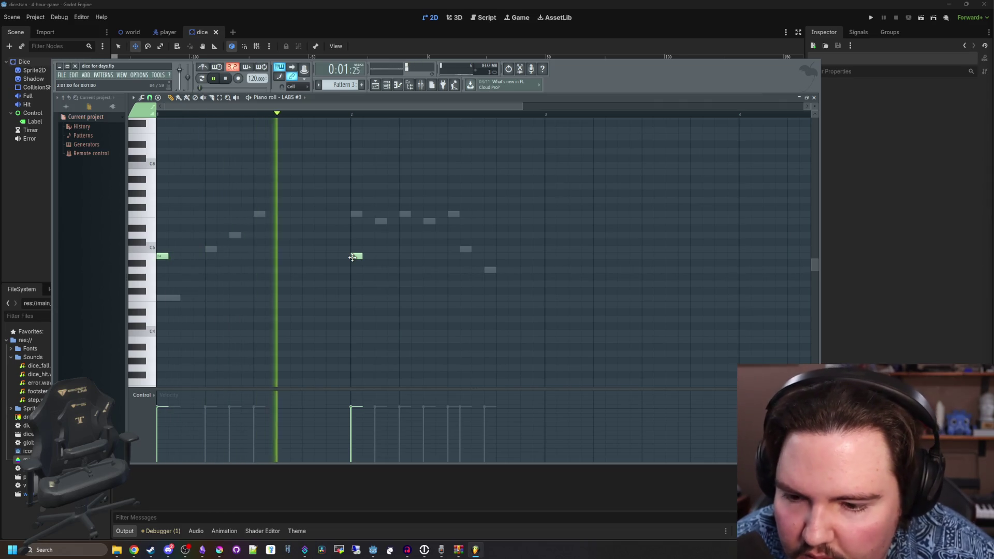
scroll(296, 263, "down", 2)
scroll(297, 263, "up", 1)
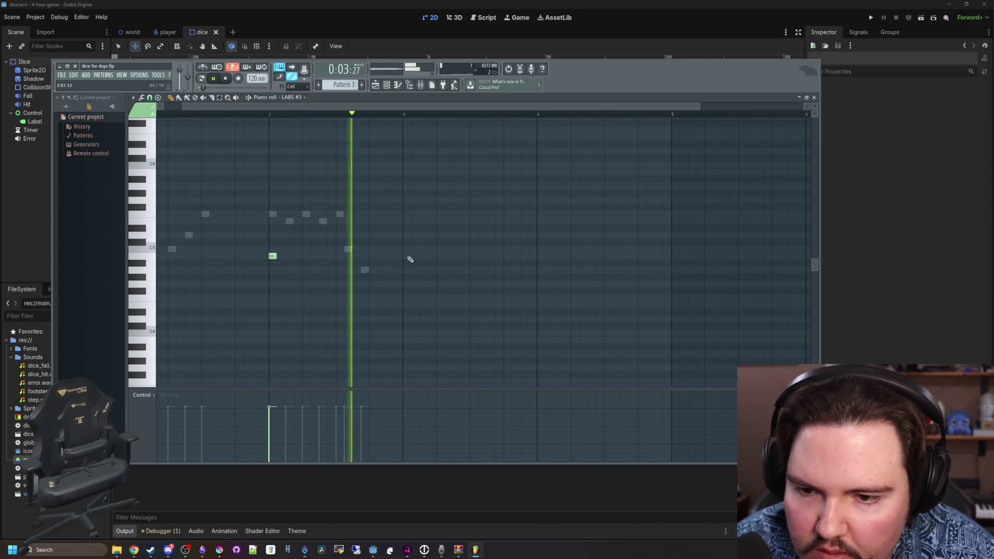
left_click(538, 256)
left_click(675, 255)
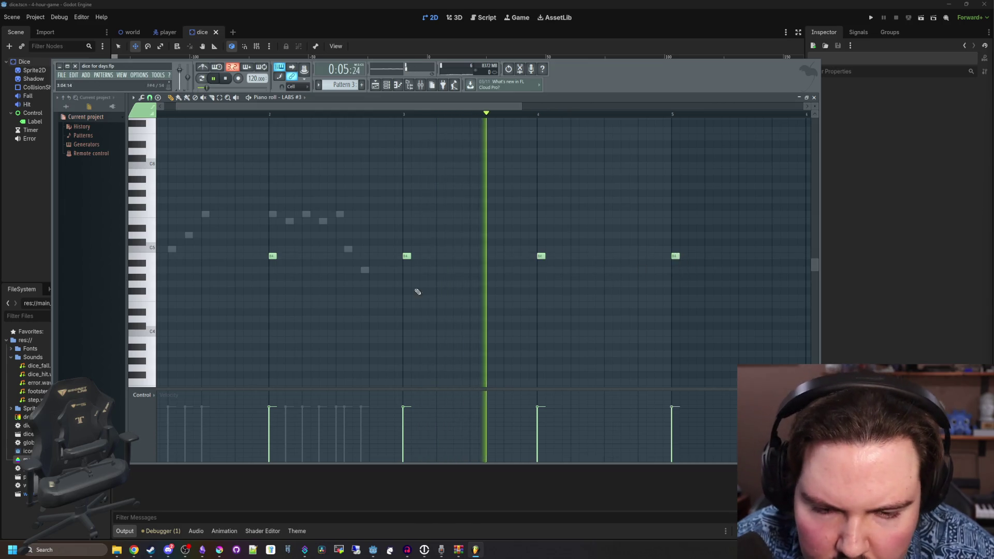
scroll(495, 264, "down", 2)
scroll(495, 264, "up", 2)
- Add C5 hits at the starts of bars 6 through 11, then stop playback
left_click(544, 256)
scroll(332, 275, "down", 3)
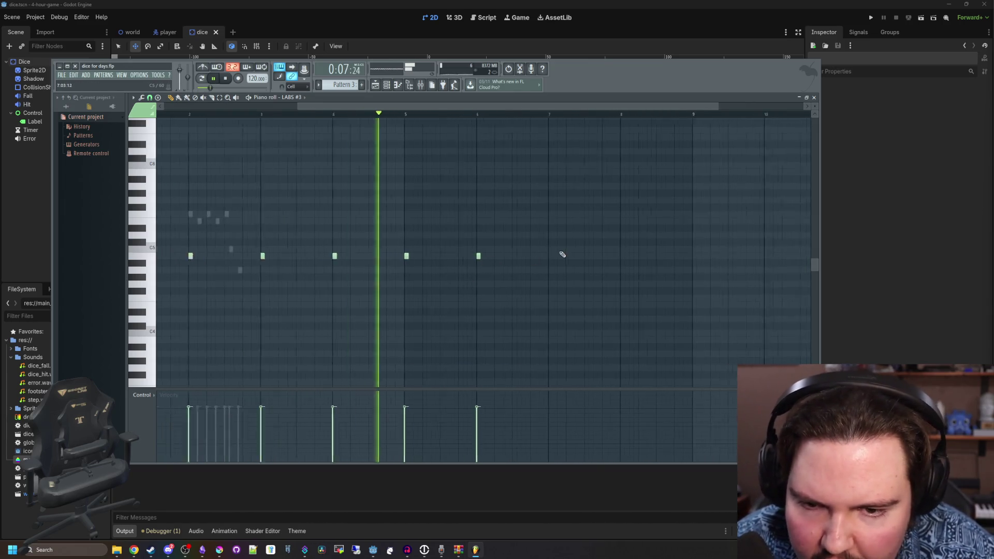
scroll(561, 255, "up", 2)
left_click(547, 256)
left_click(670, 256)
scroll(590, 259, "down", 2)
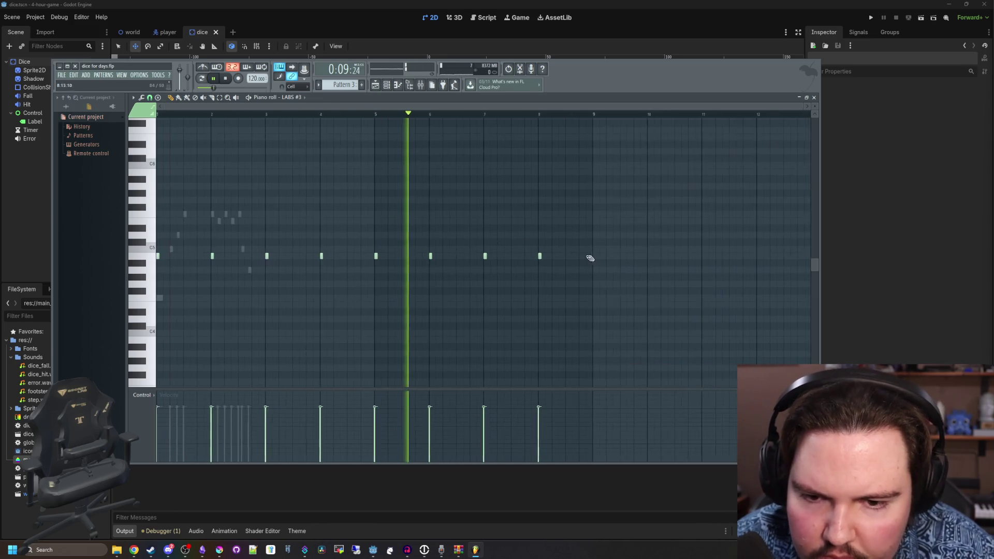
scroll(603, 259, "up", 2)
left_click(604, 257)
scroll(622, 262, "down", 2)
left_click(494, 256)
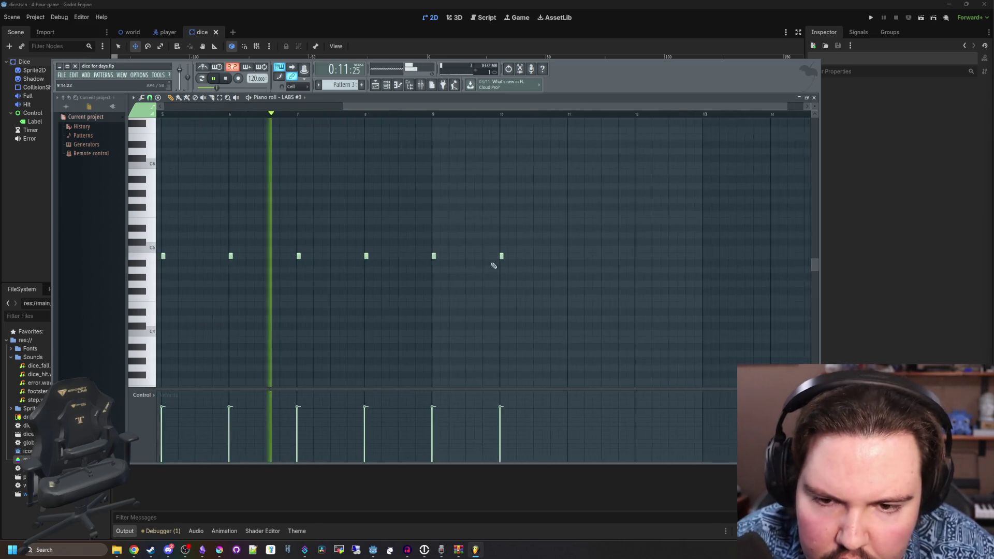
scroll(617, 263, "up", 2)
left_click(627, 256)
scroll(611, 261, "down", 2)
scroll(588, 261, "up", 2)
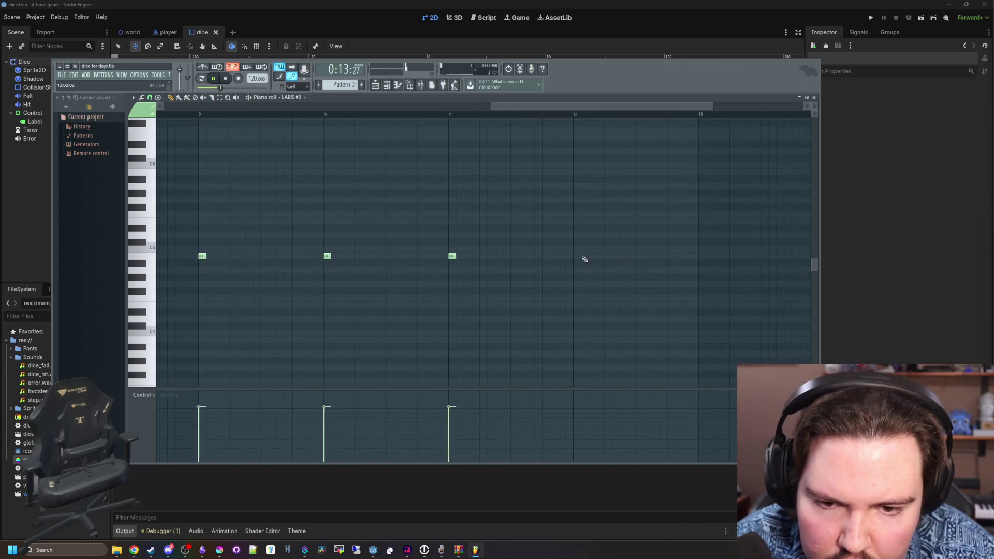
scroll(435, 260, "down", 2)
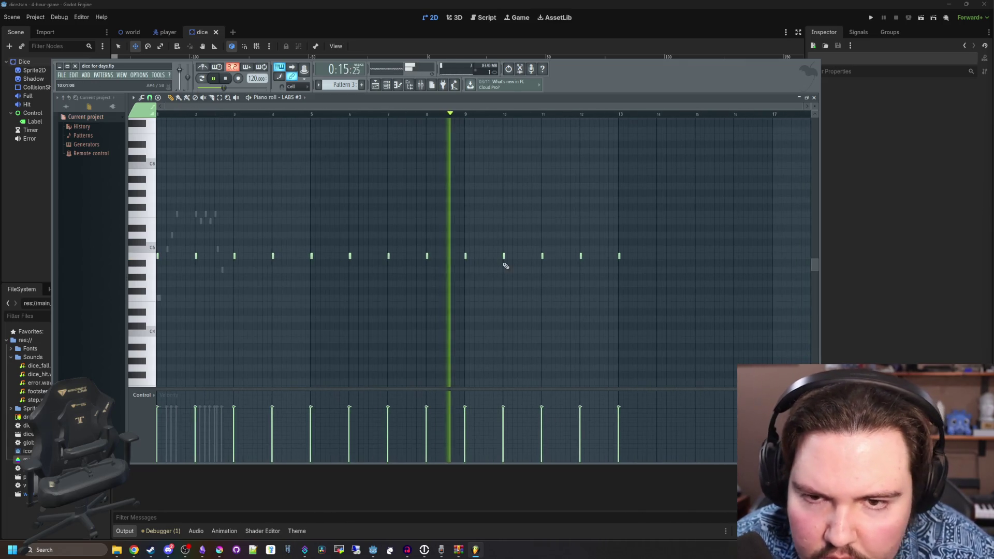
key("space")
scroll(165, 273, "up", 1)
scroll(311, 266, "up", 2)
scroll(187, 328, "down", 2)
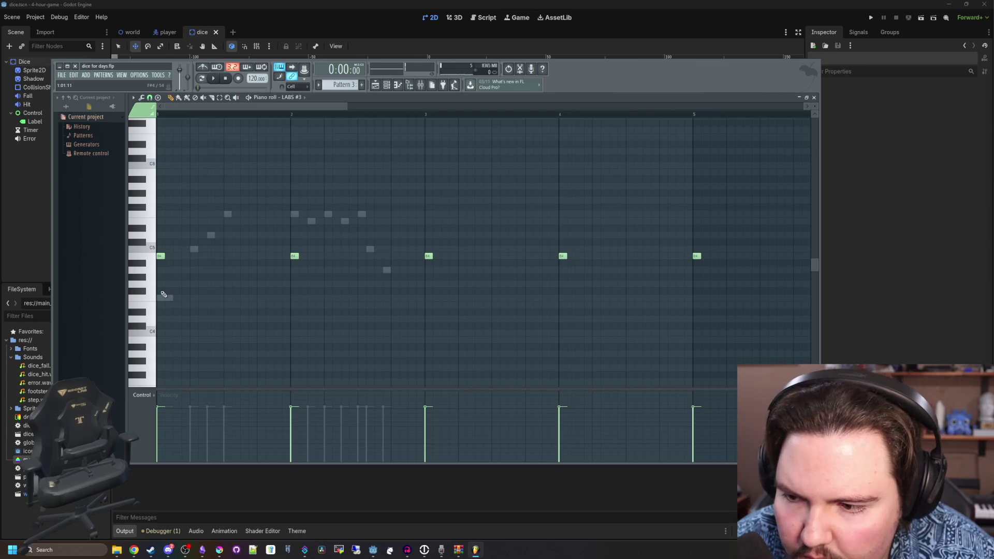
- Shift the low note one step earlier and add an early F#4 hit, auditioning the pattern
scroll(163, 295, "up", 2)
key("space")
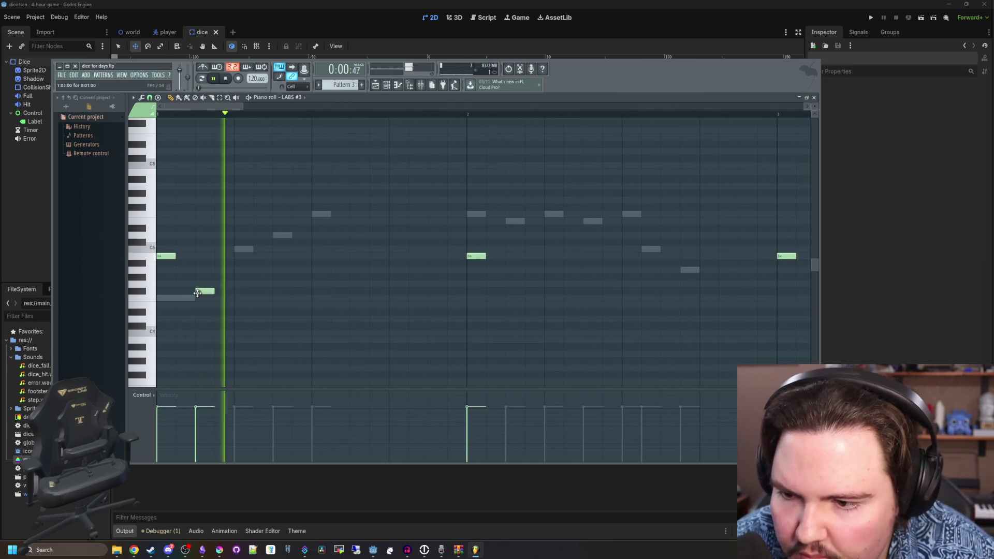
left_click_drag(259, 290, 242, 291)
key("space")
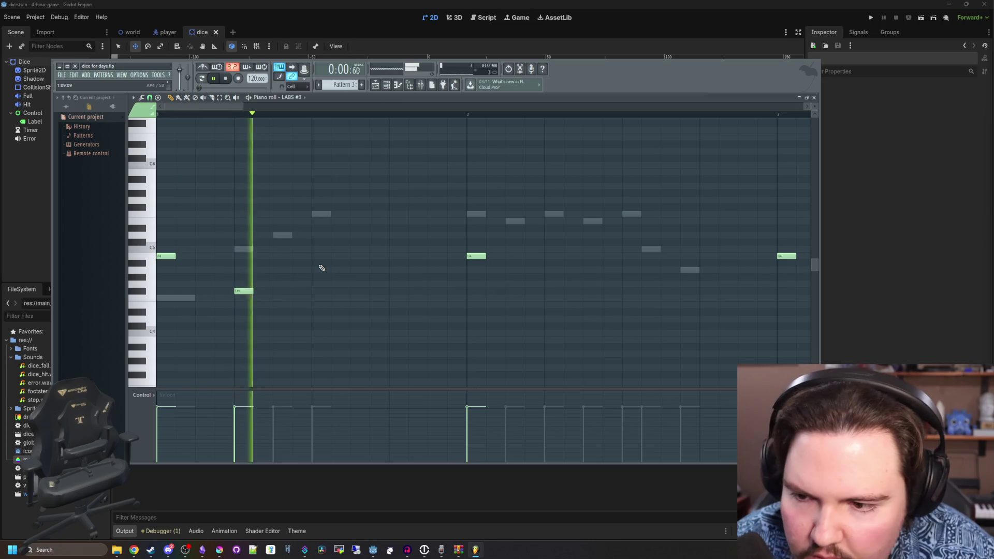
key("space")
left_click(399, 291)
key("space")
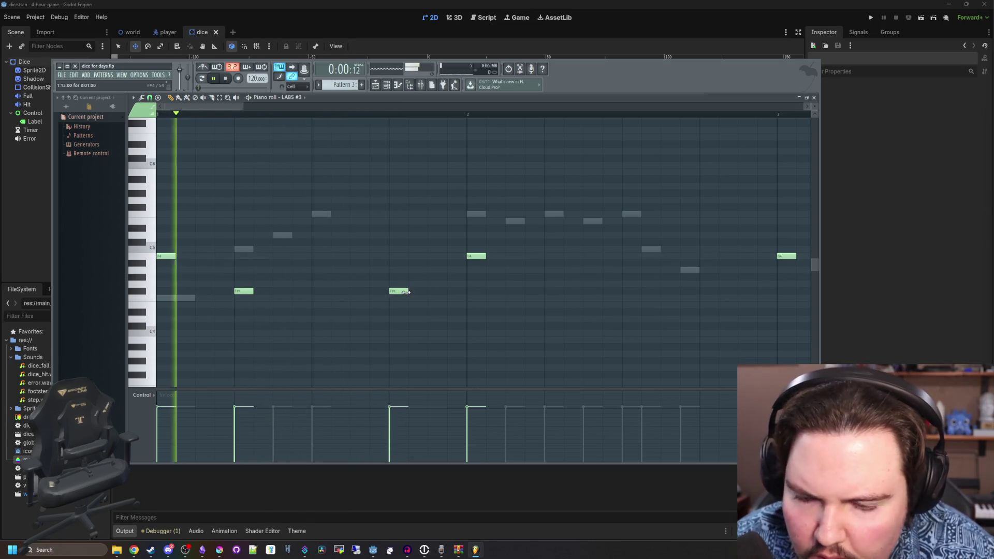
key("space")
- Add another F#4 hit further along and raise the lower note onto the F#4 row
left_click(713, 299)
key("space")
scroll(518, 274, "down", 2)
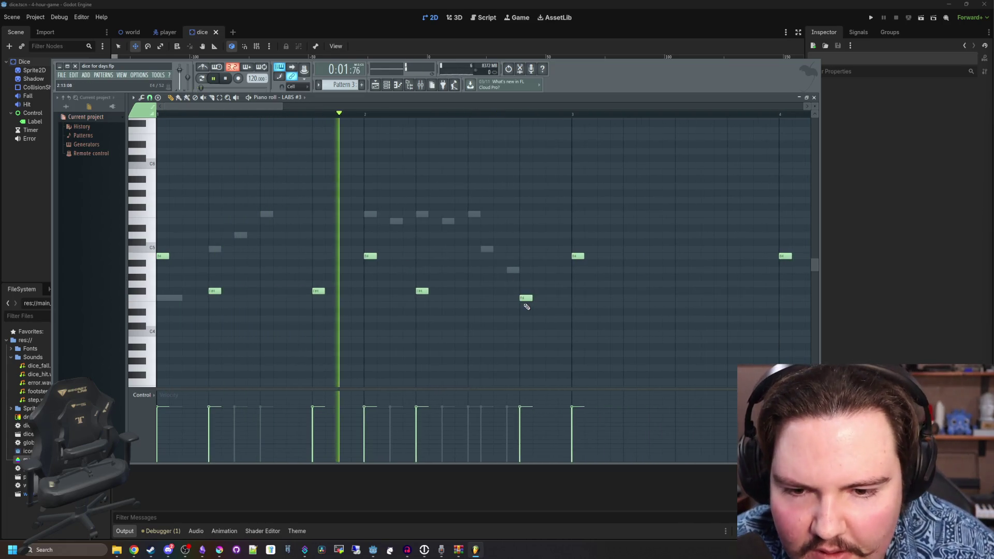
left_click_drag(526, 298, 526, 291)
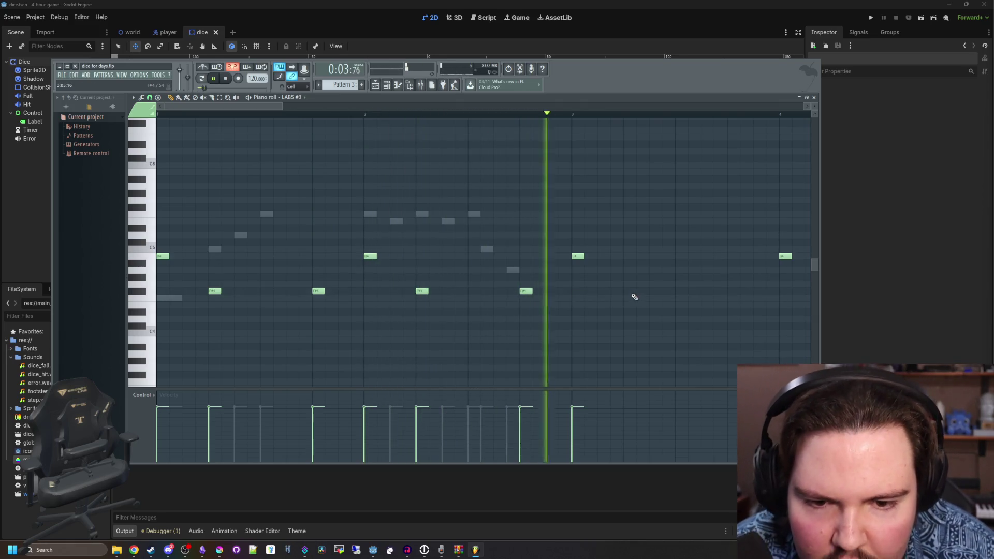
scroll(592, 278, "down", 2)
scroll(481, 294, "up", 3)
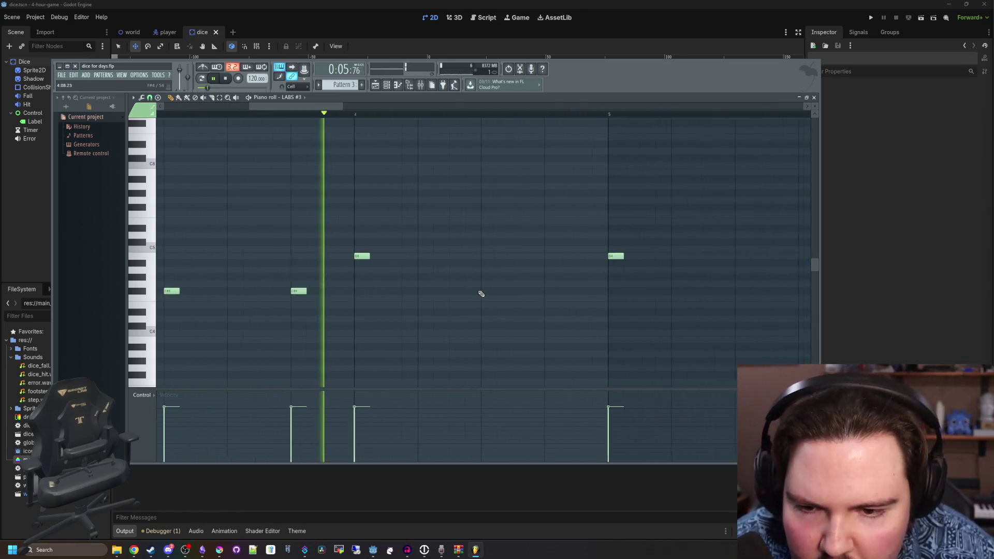
- Add F#4 hits in bar 4, bar 5 and further right, then stop playback
left_click(419, 290)
left_click(550, 291)
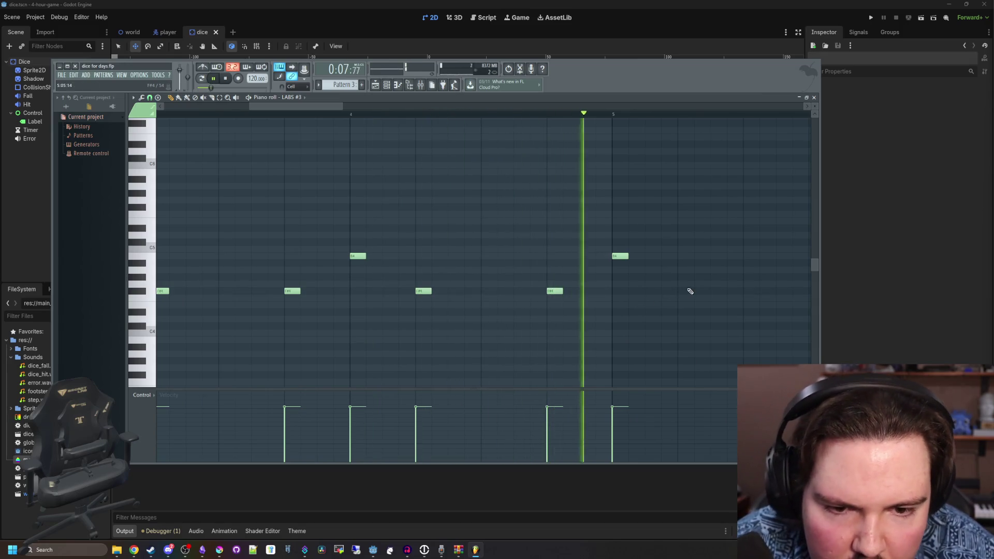
scroll(388, 280, "down", 2)
left_click(477, 291)
scroll(497, 294, "up", 2)
left_click(497, 291)
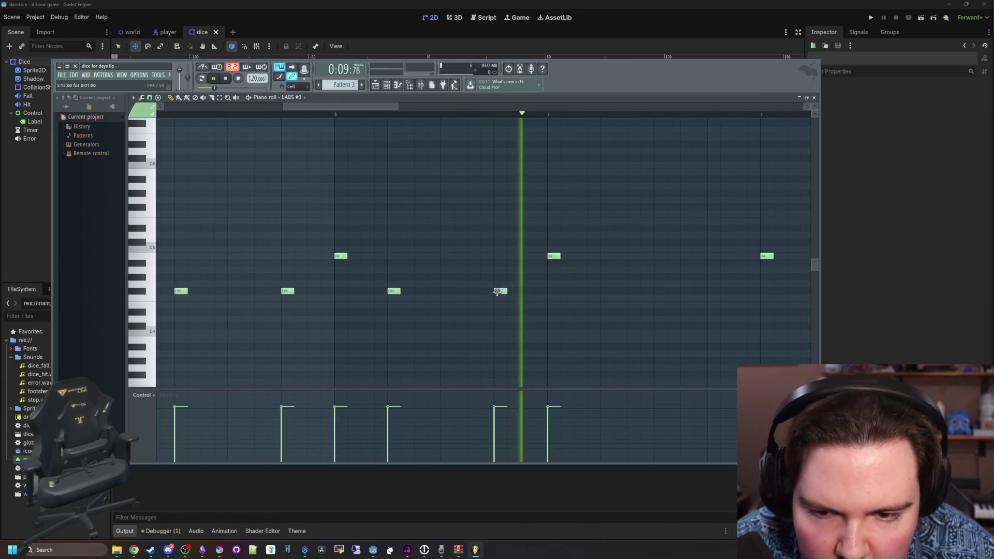
left_click(604, 290)
left_click(710, 291)
scroll(604, 300, "down", 3)
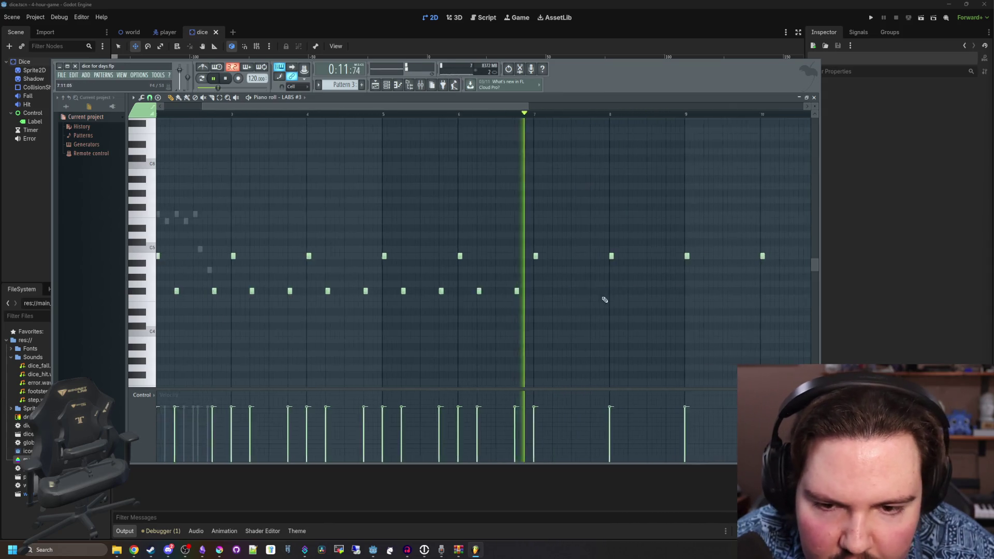
key("space")
- Restart playback and add F#4 hits in and after bar 9
scroll(481, 299, "up", 3)
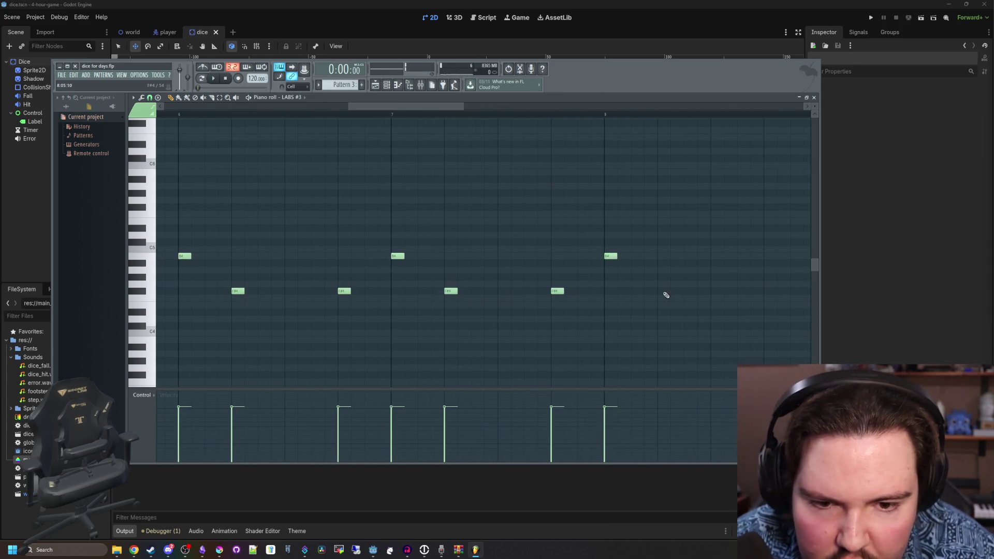
key("space")
scroll(666, 296, "down", 1)
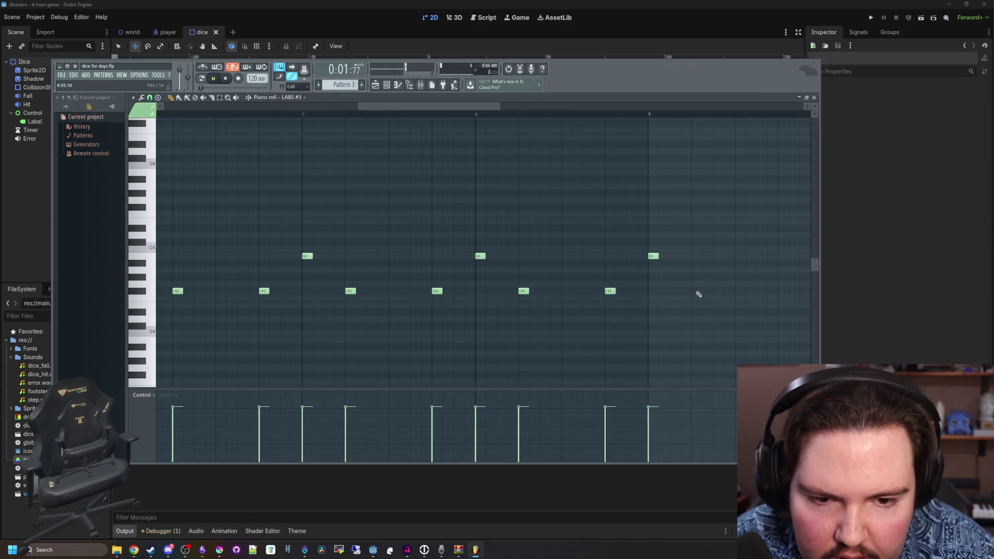
left_click(698, 293)
scroll(466, 305, "down", 3)
scroll(506, 293, "up", 4)
left_click(496, 298)
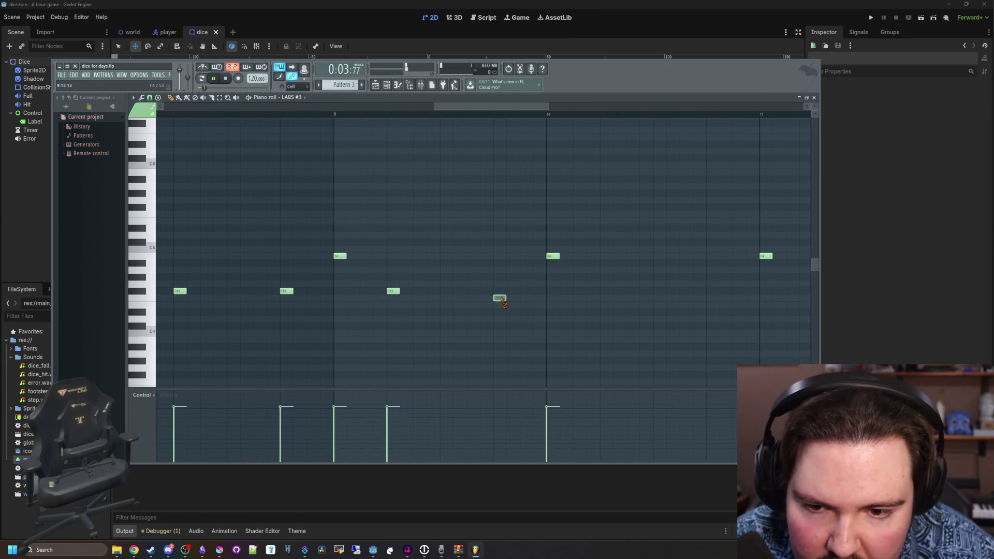
- Add F#4 hits around bar 12 and near bar 13, then stop playback
scroll(707, 288, "down", 3)
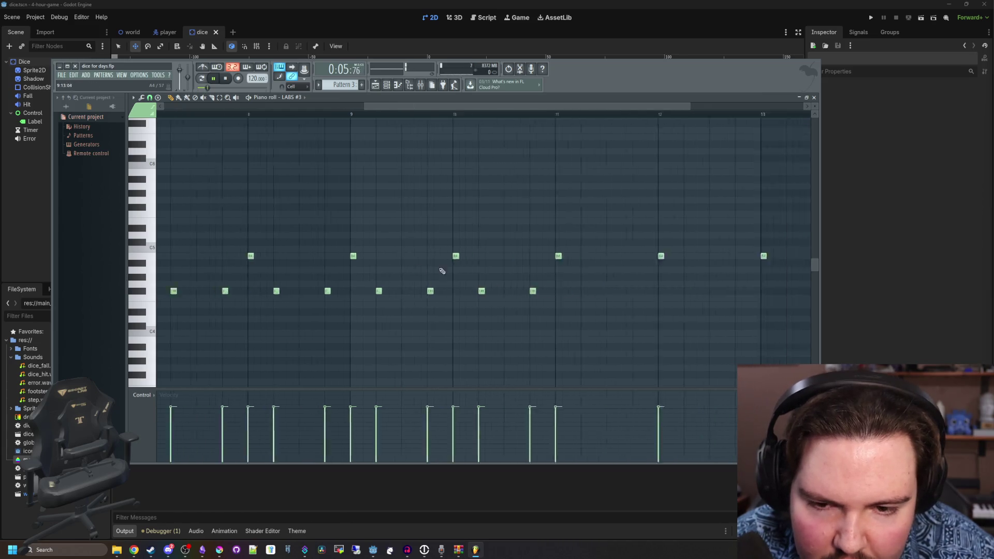
scroll(512, 293, "up", 3)
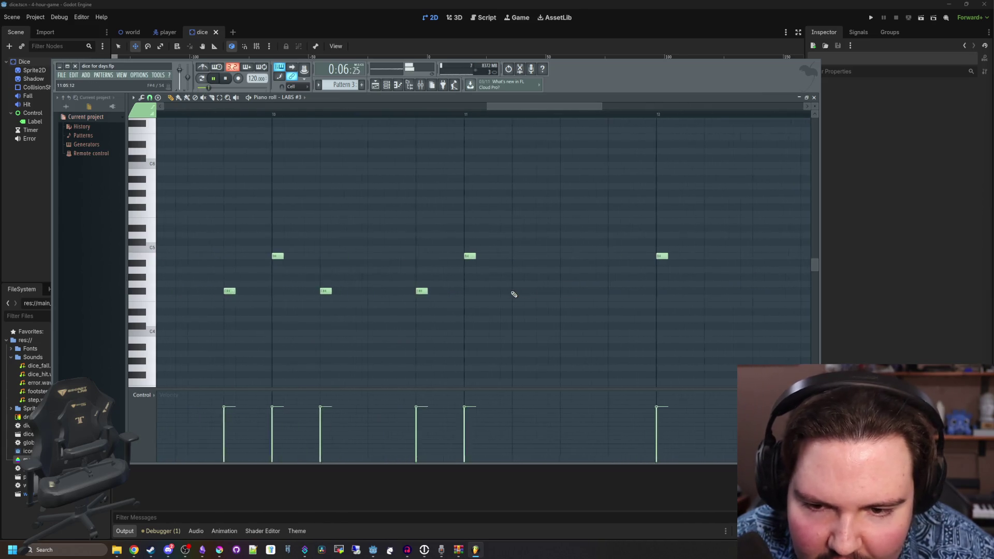
left_click(730, 293)
scroll(466, 291, "down", 3)
left_click(572, 292)
scroll(572, 293, "up", 3)
scroll(619, 298, "down", 1)
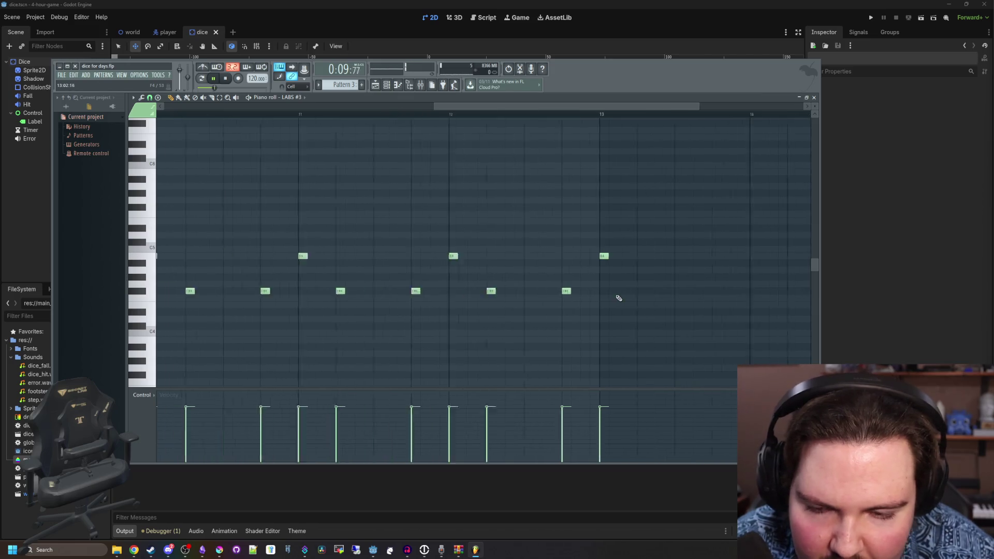
scroll(619, 299, "down", 3)
key("space")
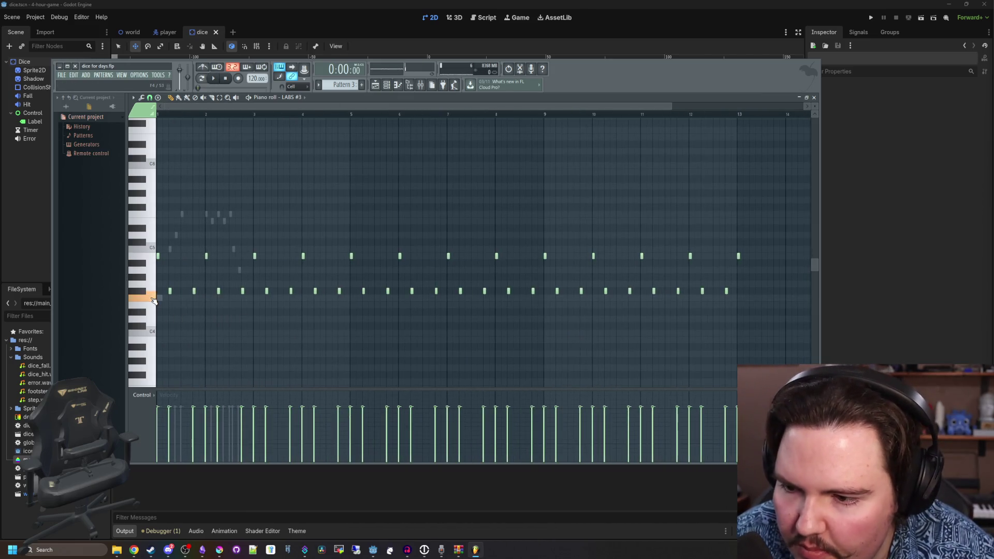
- Place a low note in the first bar
scroll(153, 333, "down", 3)
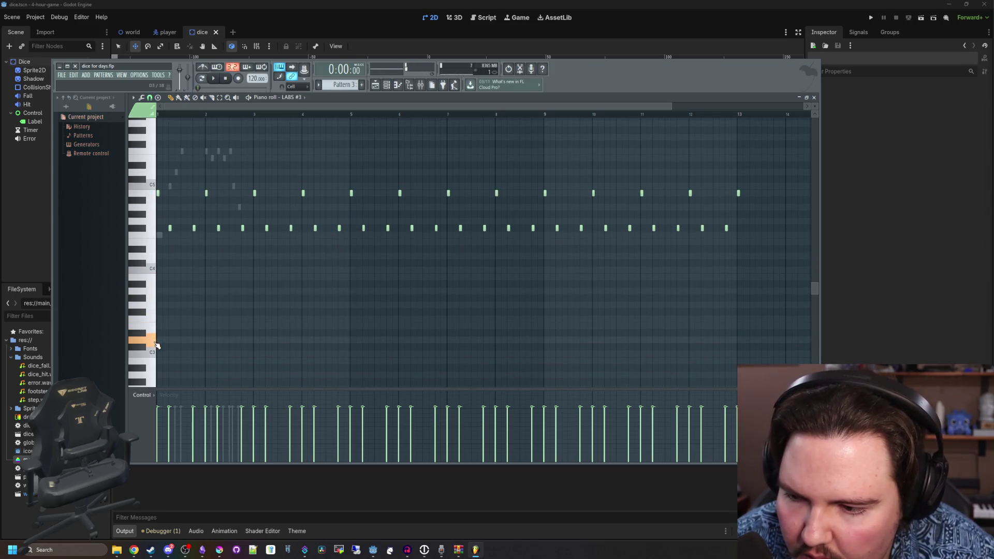
scroll(155, 321, "down", 2)
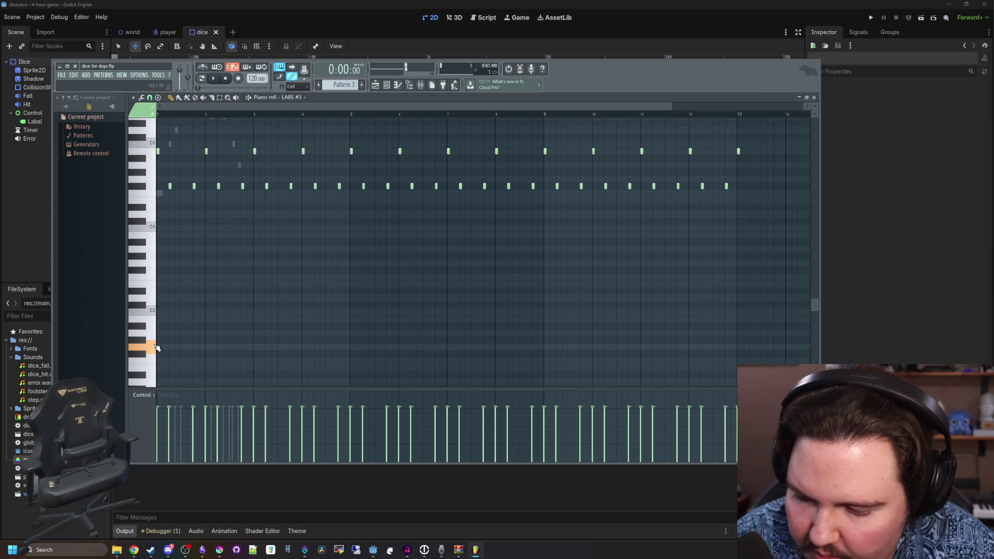
scroll(148, 342, "up", 3)
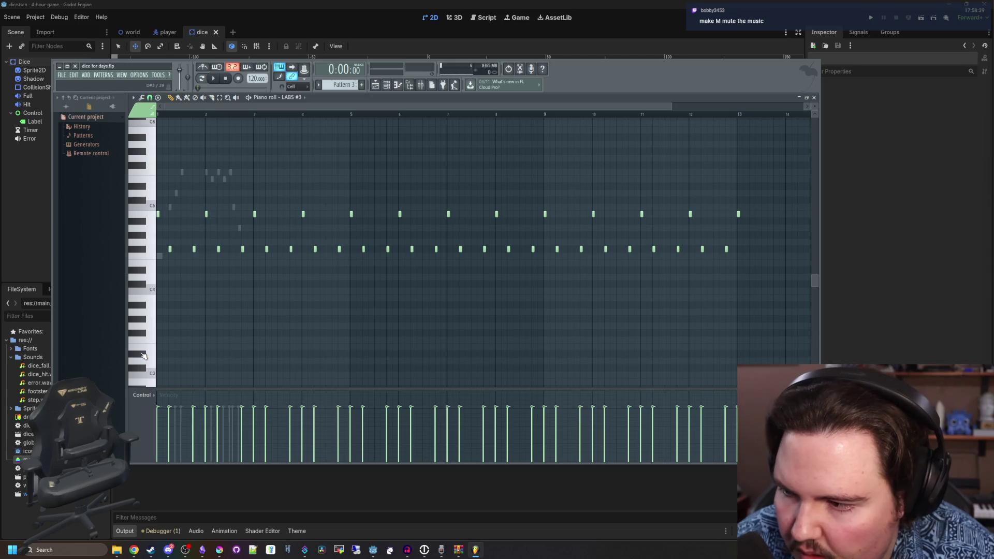
scroll(195, 311, "up", 5)
left_click(138, 357)
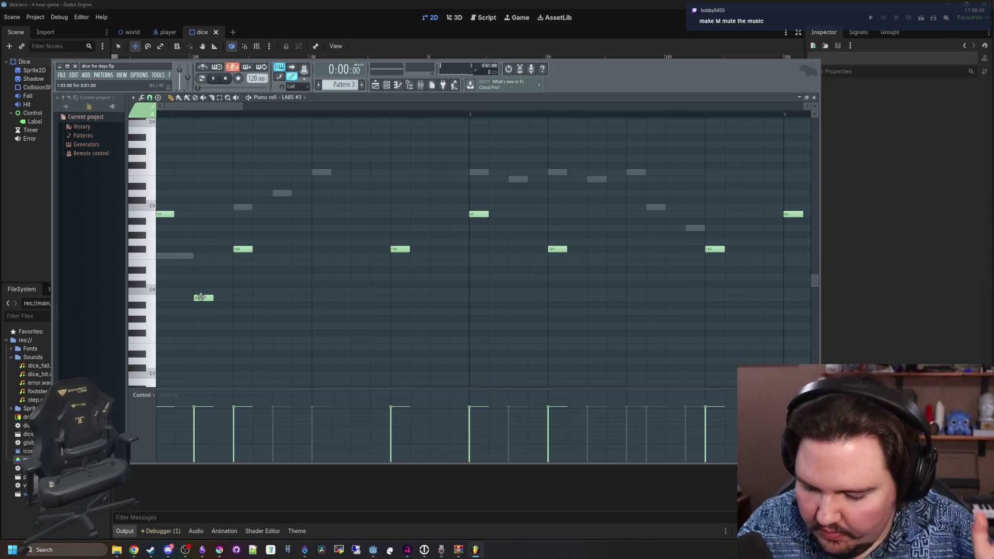
key("space")
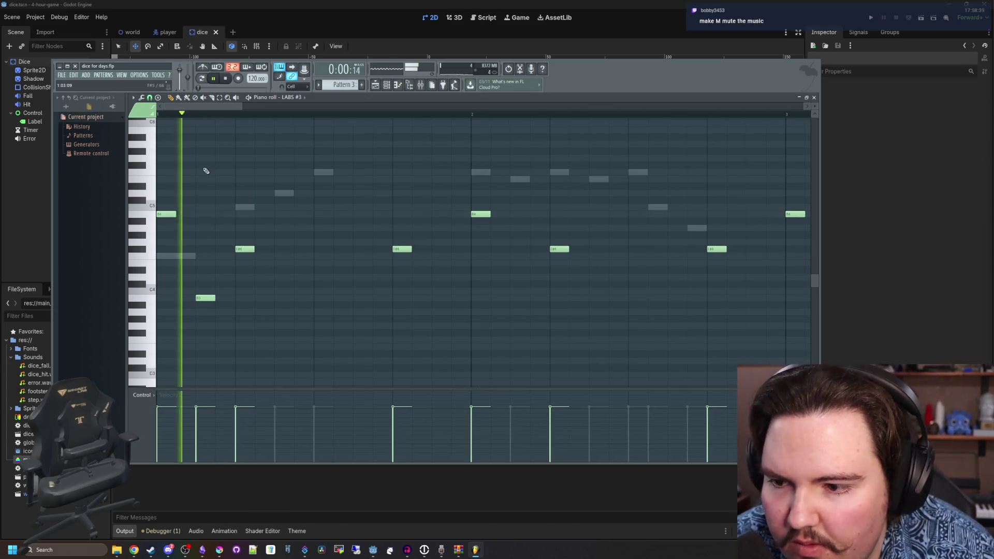
key("space")
left_click(203, 299)
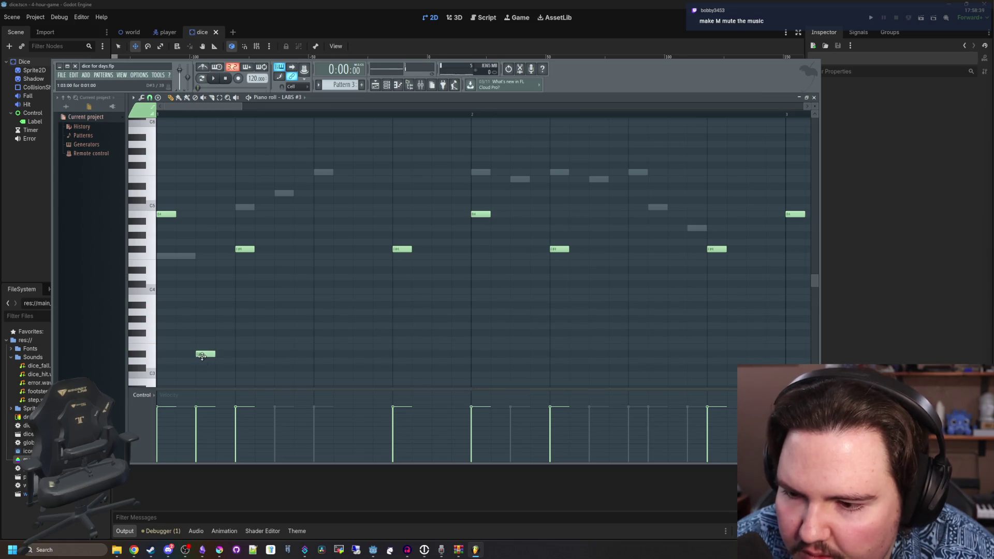
double_click(202, 355)
key("Escape")
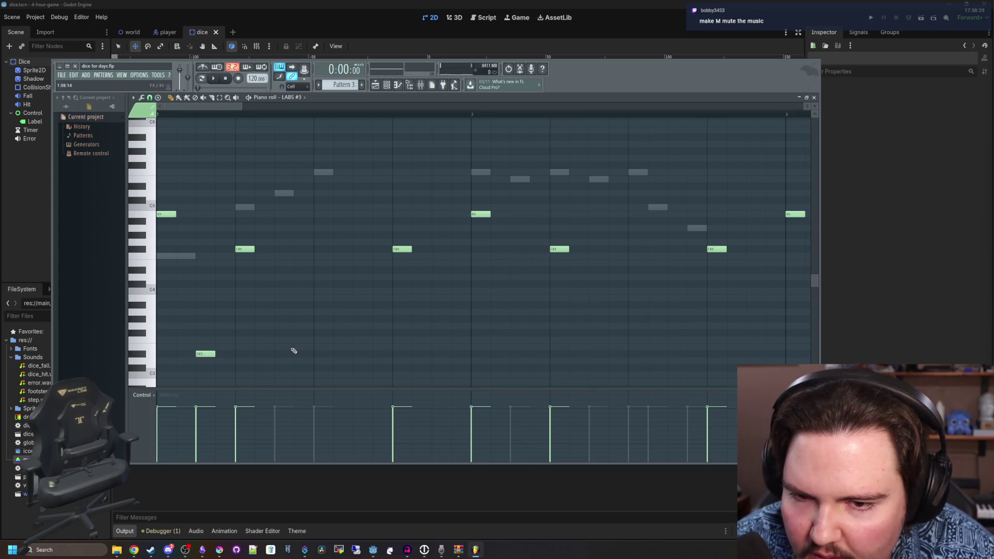
key("space")
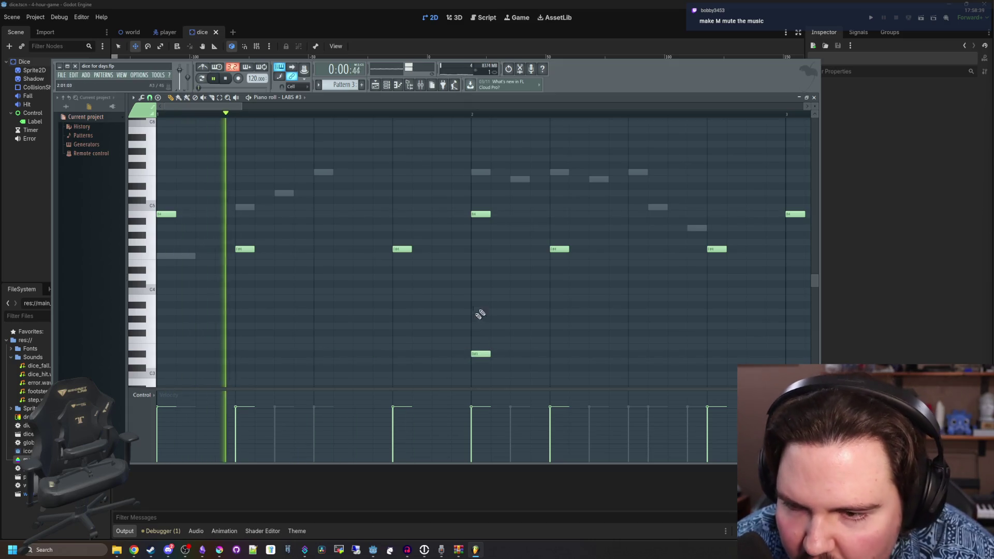
left_click_drag(476, 355, 398, 355)
scroll(303, 286, "down", 1)
scroll(303, 286, "down", 3)
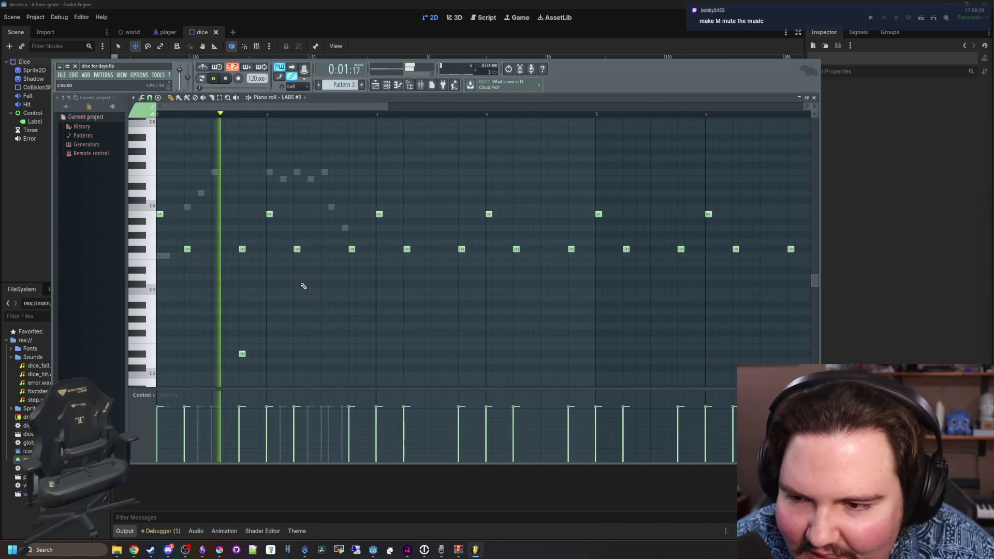
key("space")
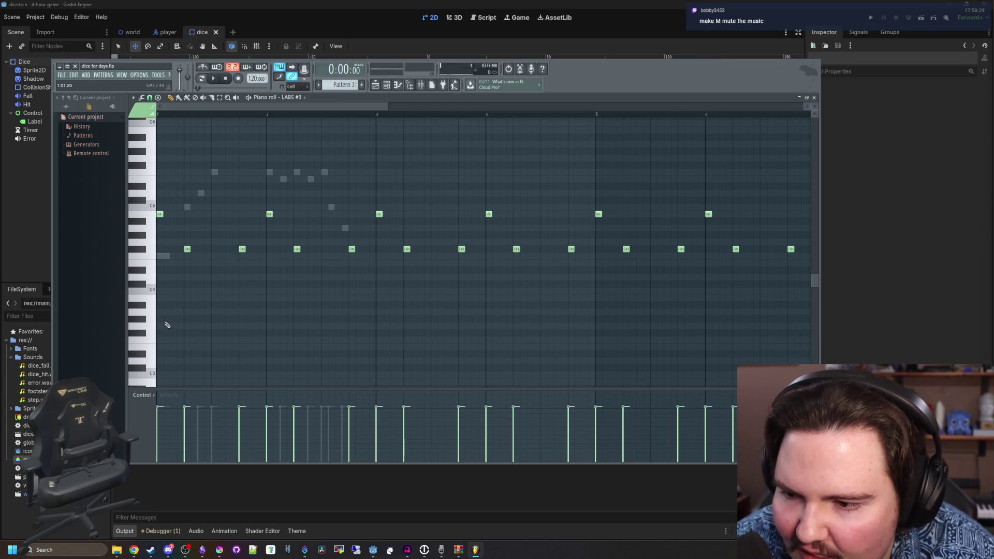
scroll(167, 325, "up", 4)
- Place a D#3 note in bar 1, move it near the bar start, and play the pattern
left_click(263, 325)
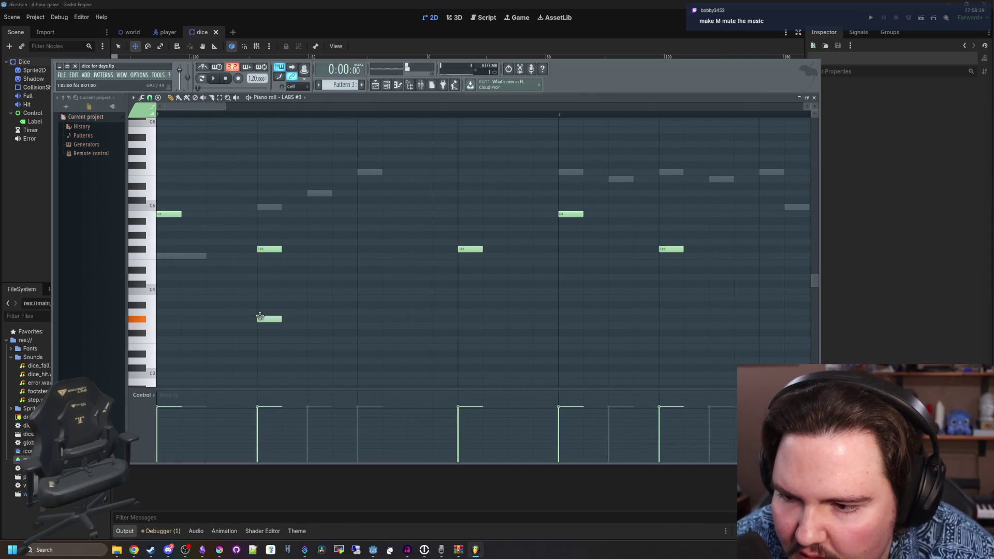
left_click_drag(255, 317, 184, 319)
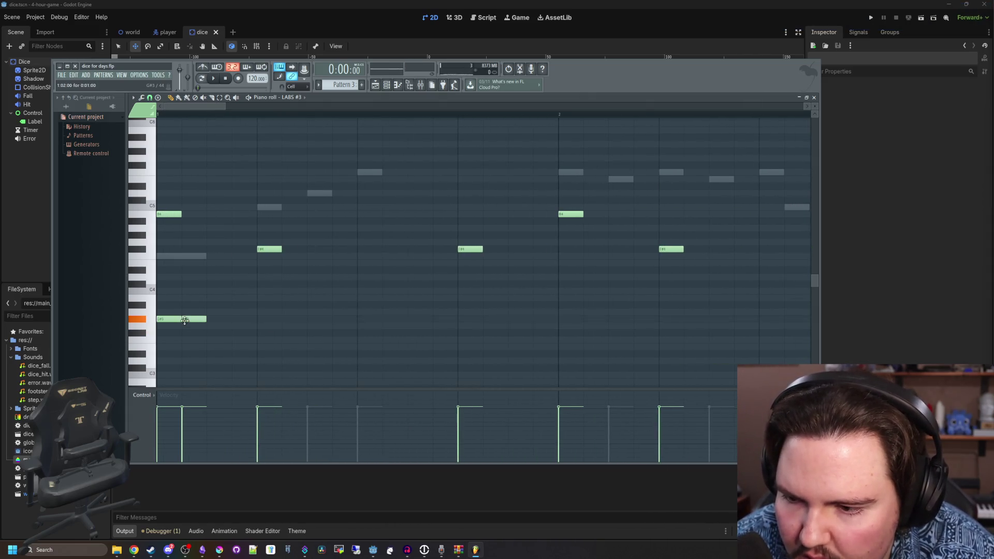
key("space")
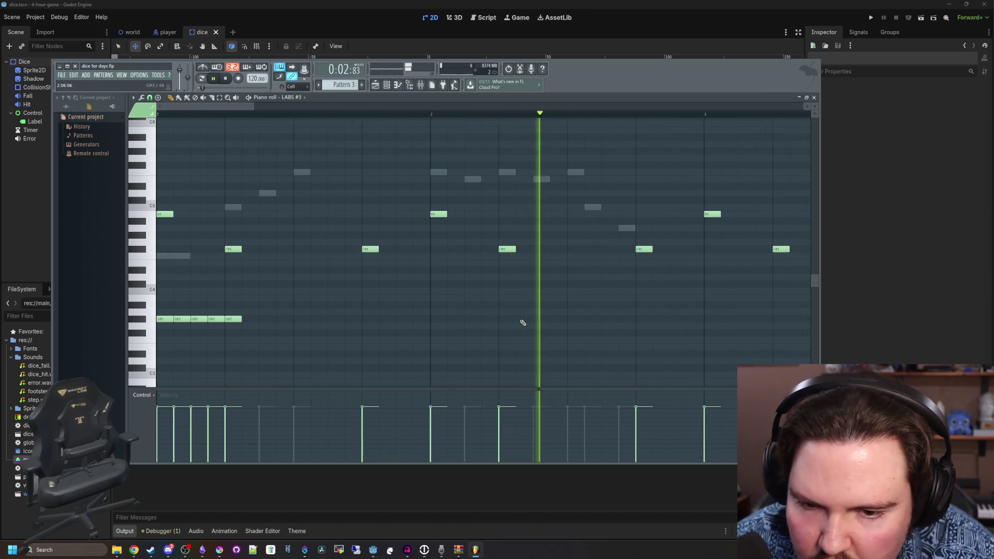
scroll(585, 318, "down", 2)
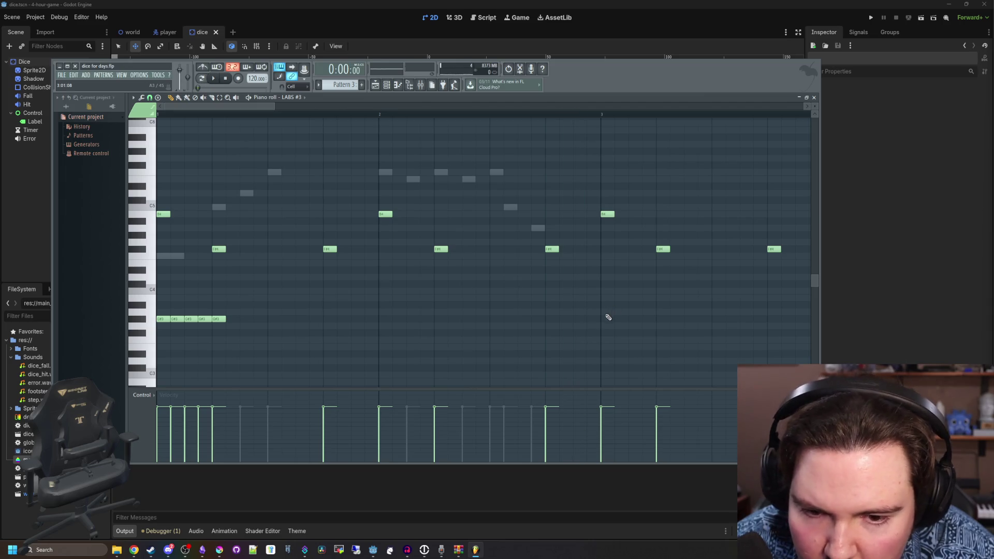
- Add a G#3 note in bar 3 and audition it
left_click(647, 319)
key("space")
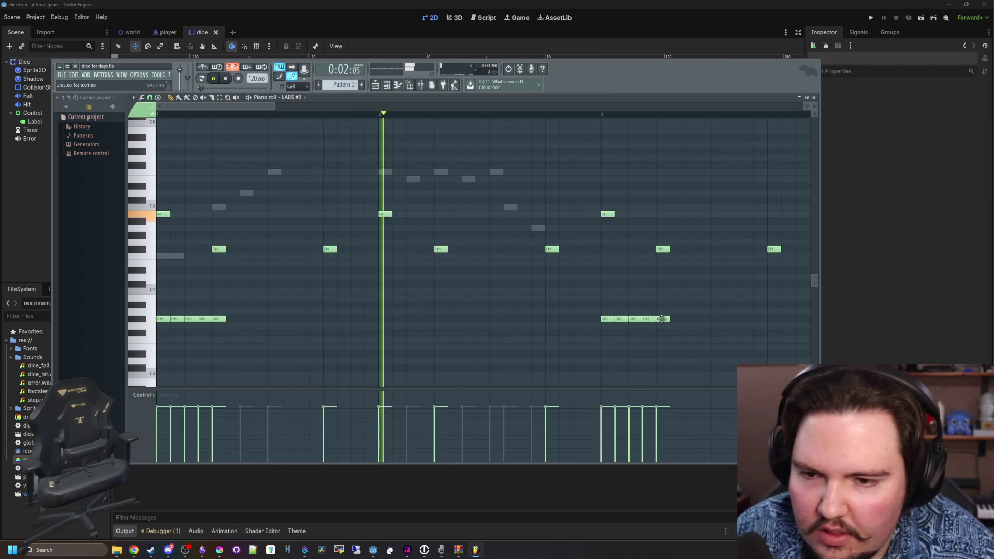
scroll(414, 298, "down", 2)
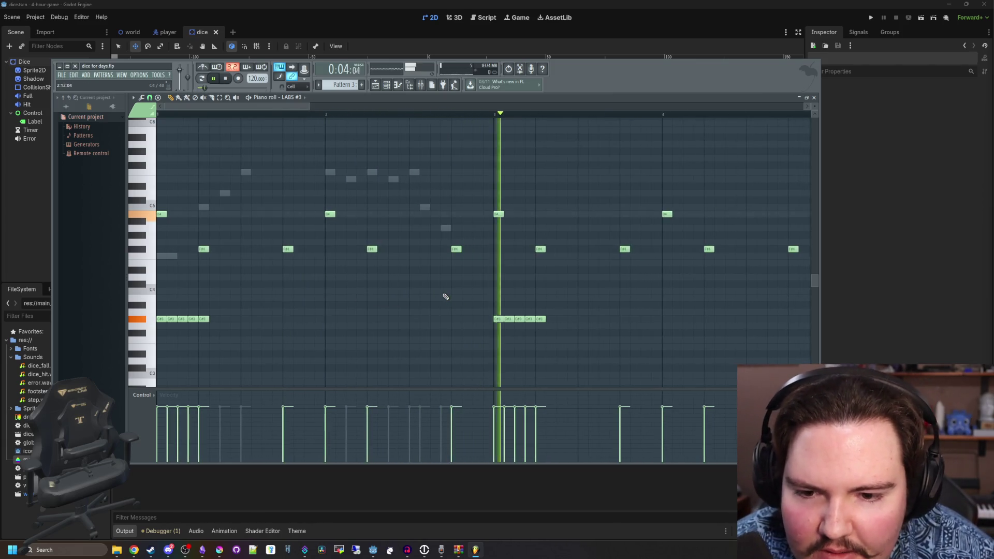
scroll(490, 316, "down", 2)
key("space")
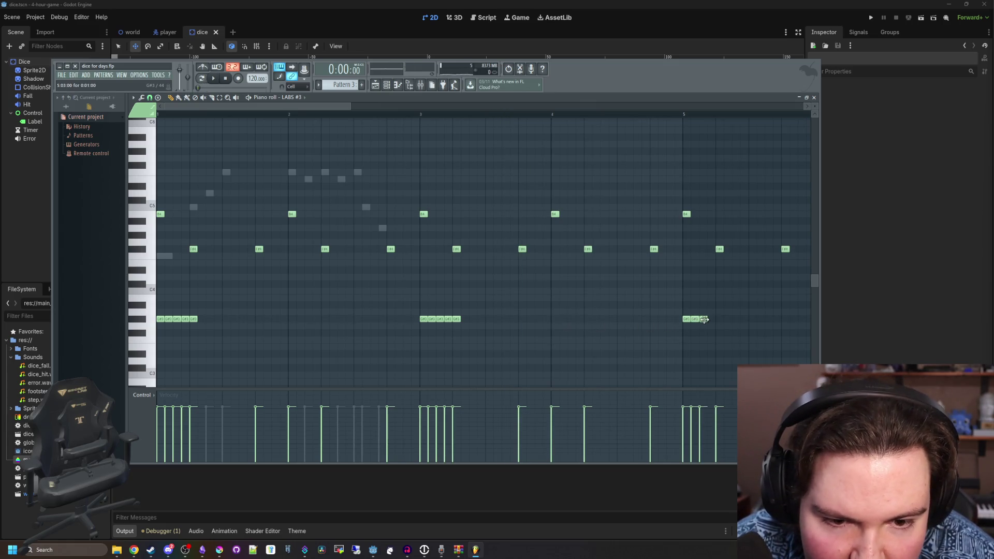
scroll(477, 334, "down", 3)
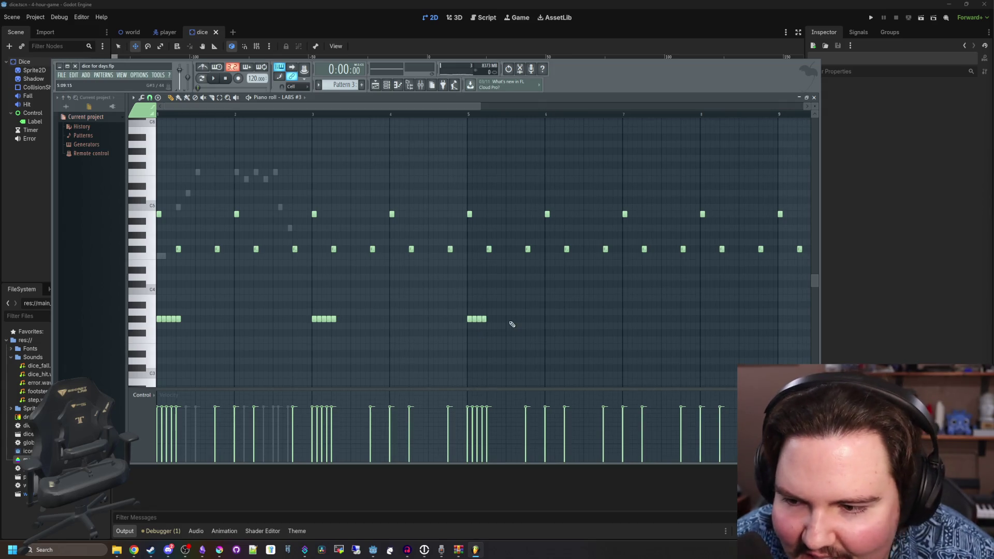
scroll(477, 325, "up", 3)
scroll(564, 324, "down", 3)
scroll(612, 322, "up", 1)
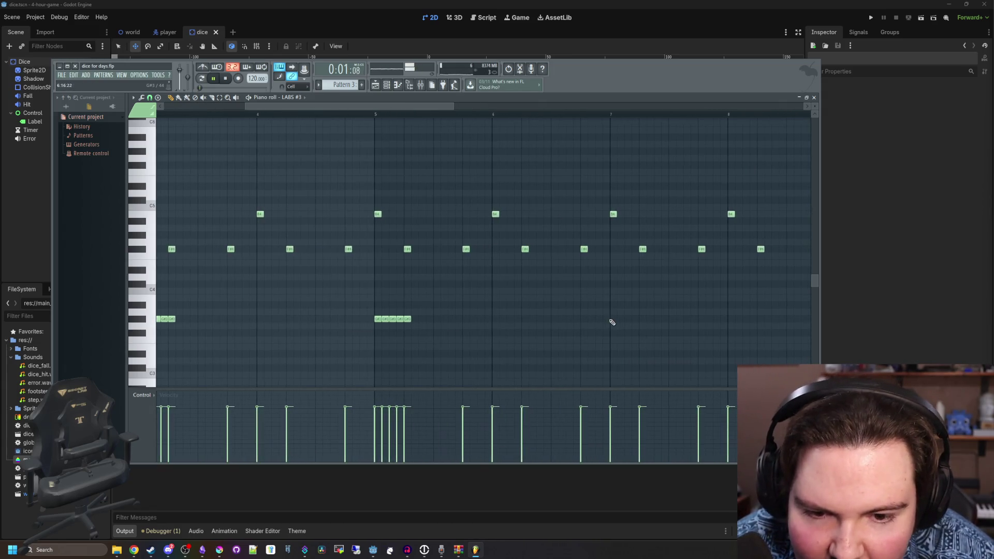
scroll(611, 319, "down", 3)
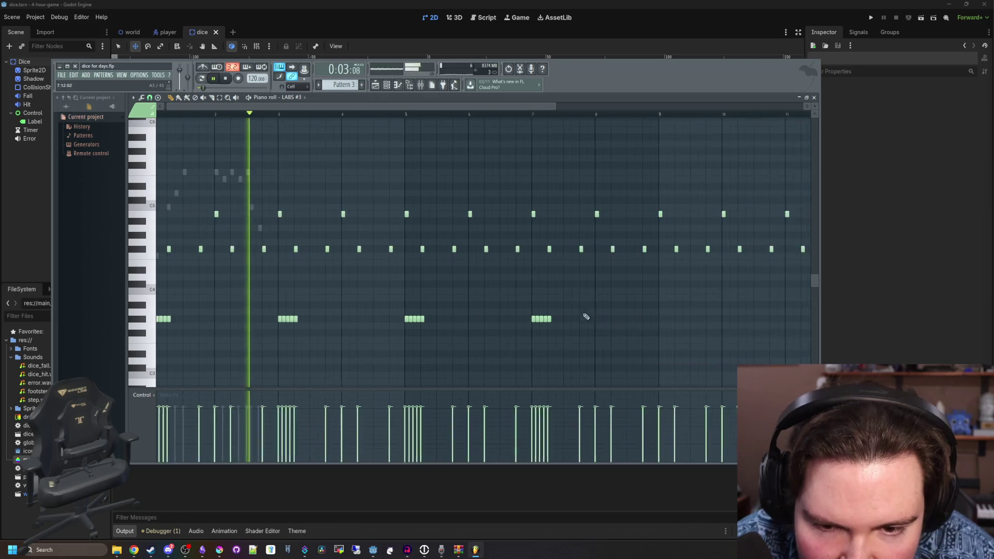
scroll(657, 318, "up", 4)
- Add two G#3 notes to start the bar-9 burst
left_click(640, 319)
left_click(651, 319)
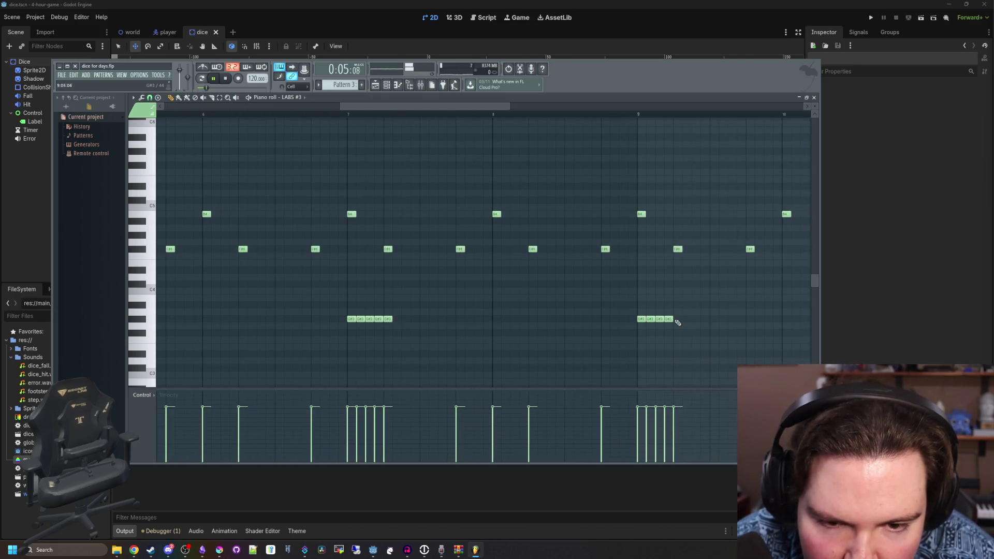
scroll(333, 318, "down", 3)
scroll(567, 323, "up", 4)
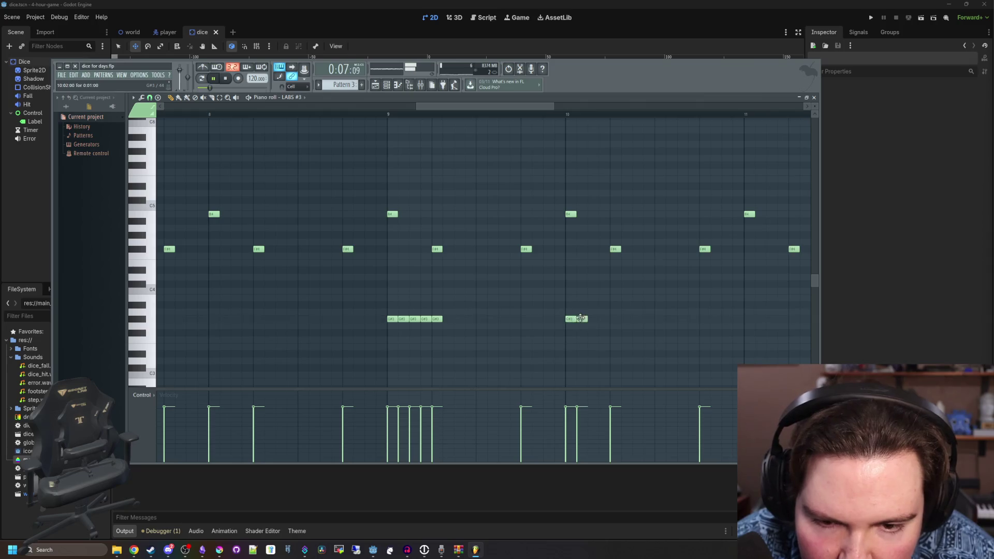
scroll(466, 315, "down", 3)
scroll(523, 317, "up", 3)
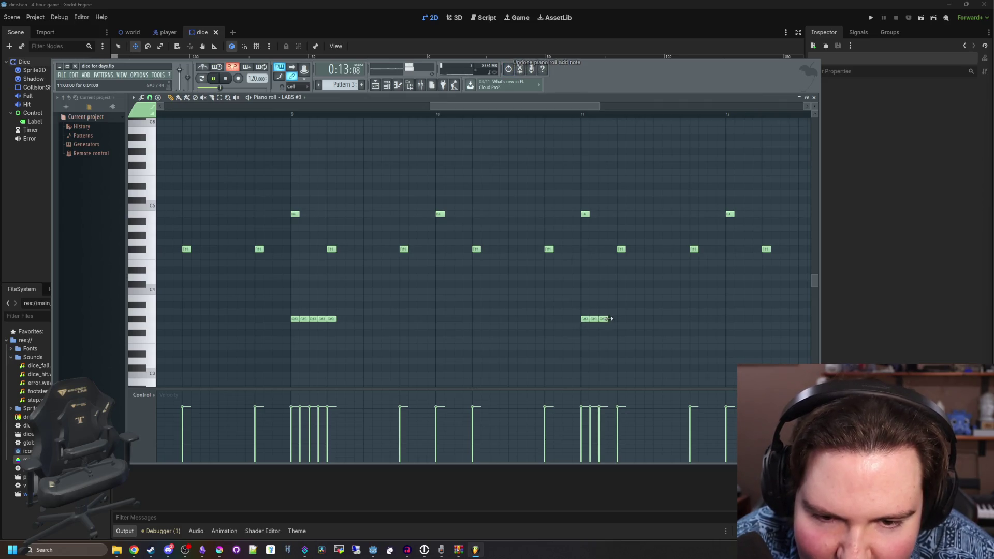
scroll(624, 320, "down", 3)
scroll(595, 328, "up", 4)
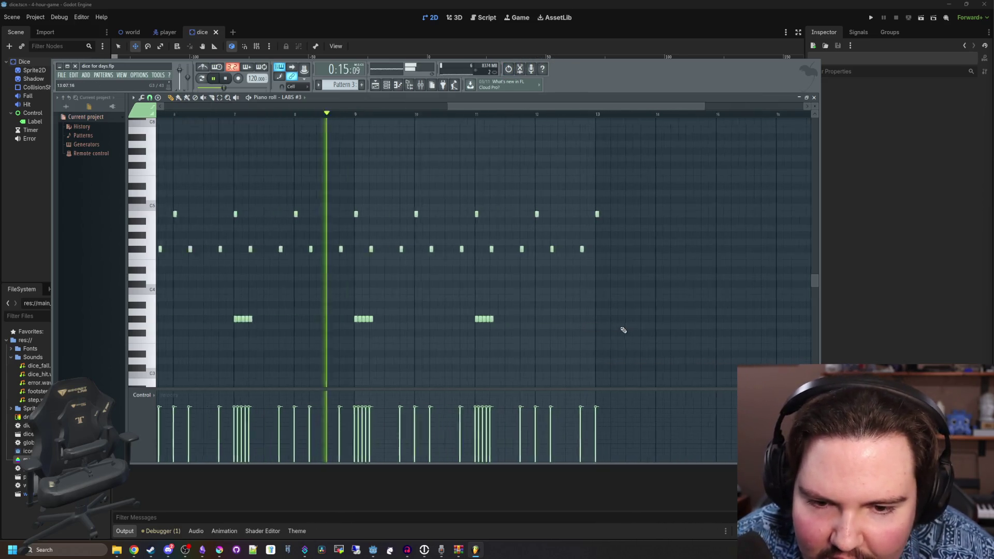
- Turn bar 13's single G#3 note into a five-note burst and stop playback
left_click_drag(587, 321, 606, 320)
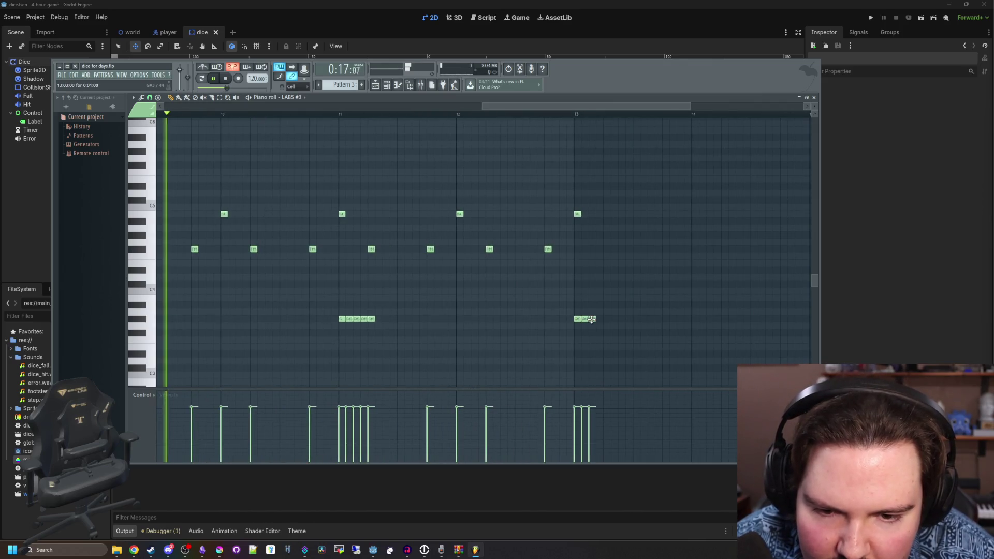
scroll(571, 328, "down", 3)
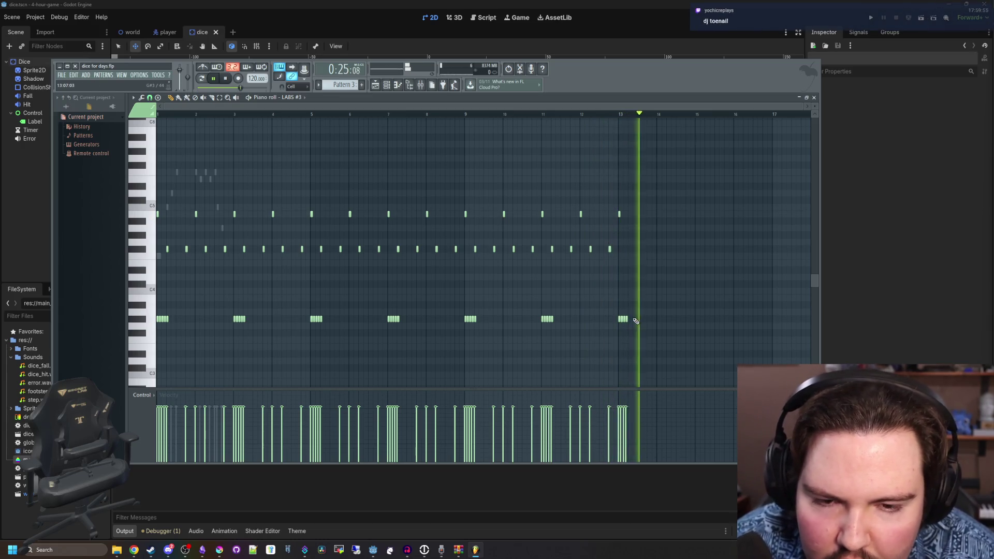
scroll(634, 321, "up", 4)
key("space")
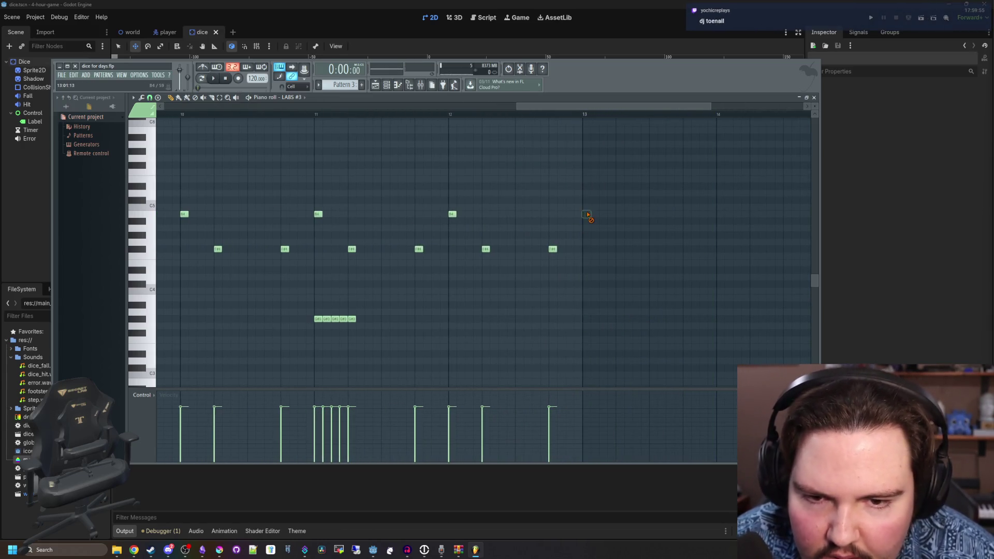
scroll(588, 216, "down", 5)
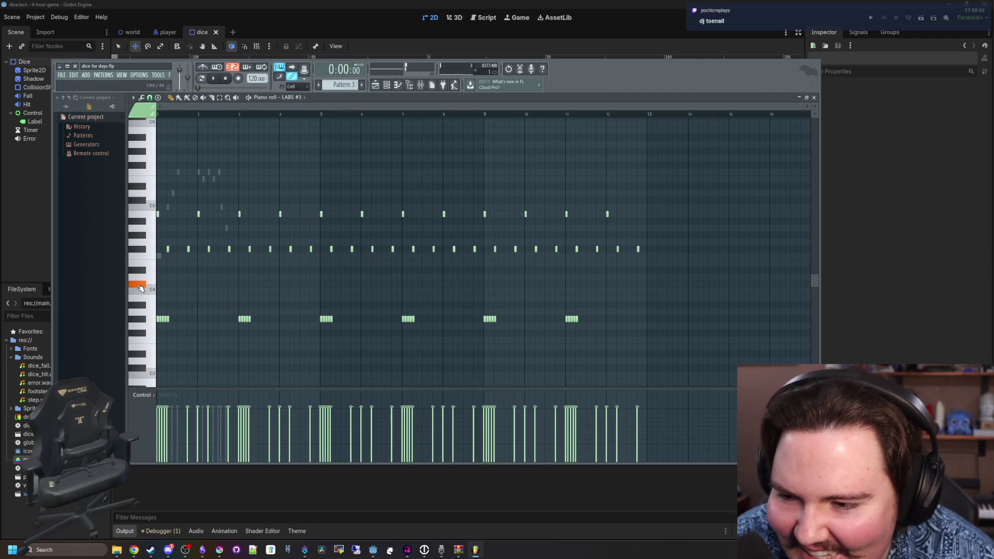
scroll(173, 284, "up", 4)
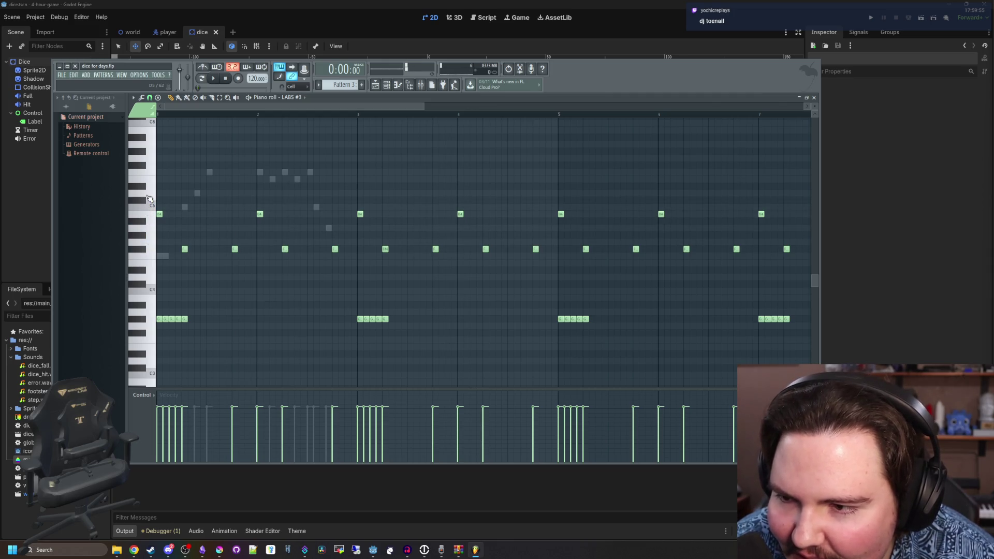
scroll(147, 192, "up", 3)
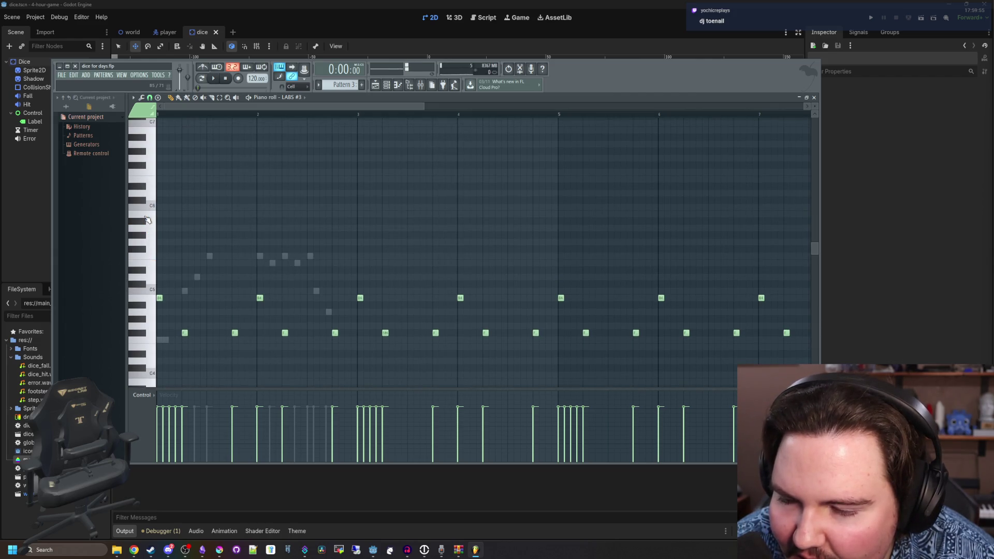
scroll(145, 190, "up", 2)
- Preview the high accent, then nudge it left so it starts exactly on the bar-2 line
left_click(138, 190)
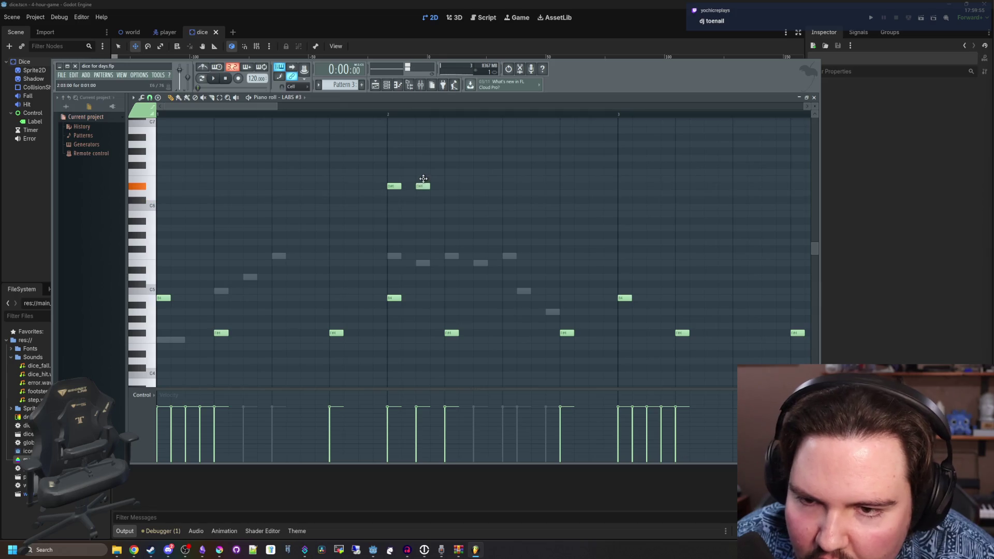
key("space")
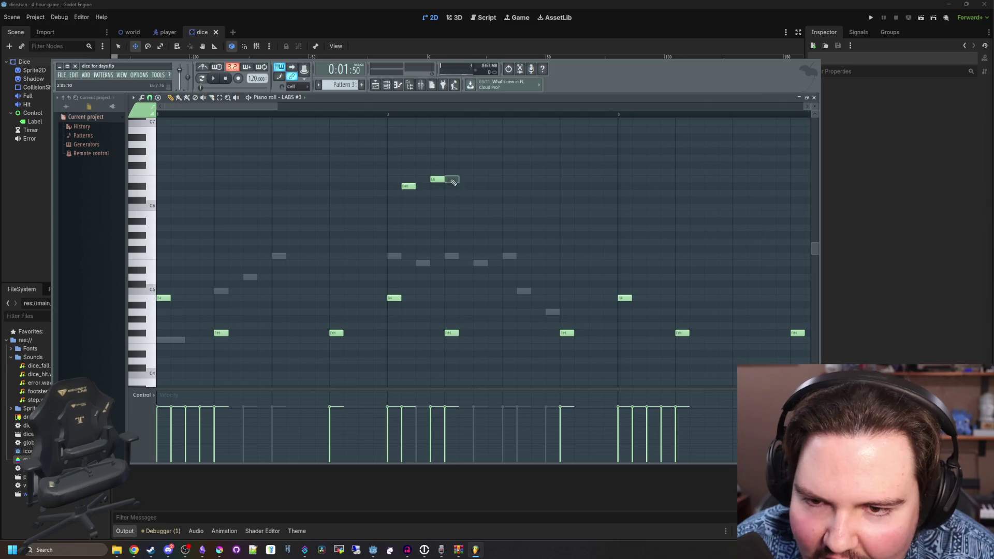
key("space")
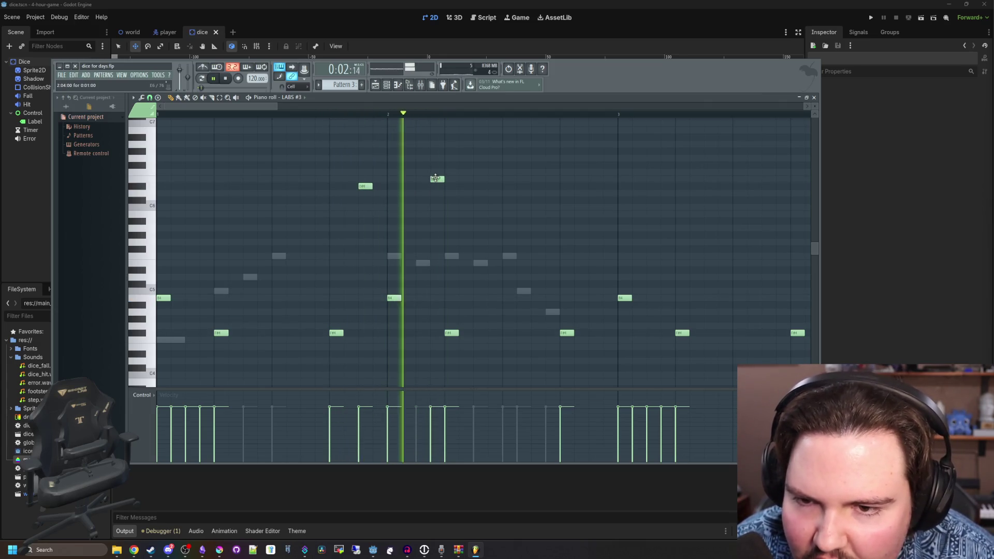
left_click_drag(369, 189, 353, 186)
key("space")
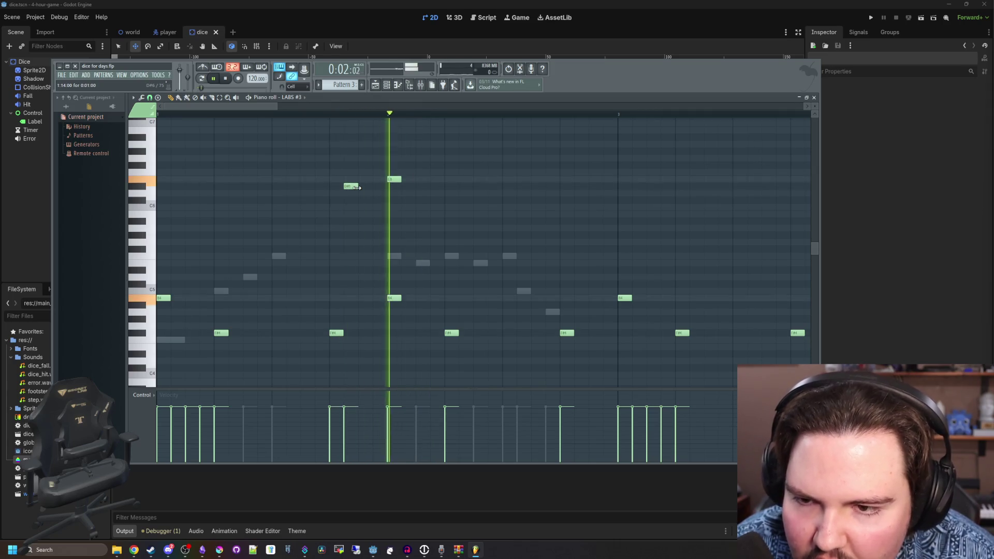
key("space")
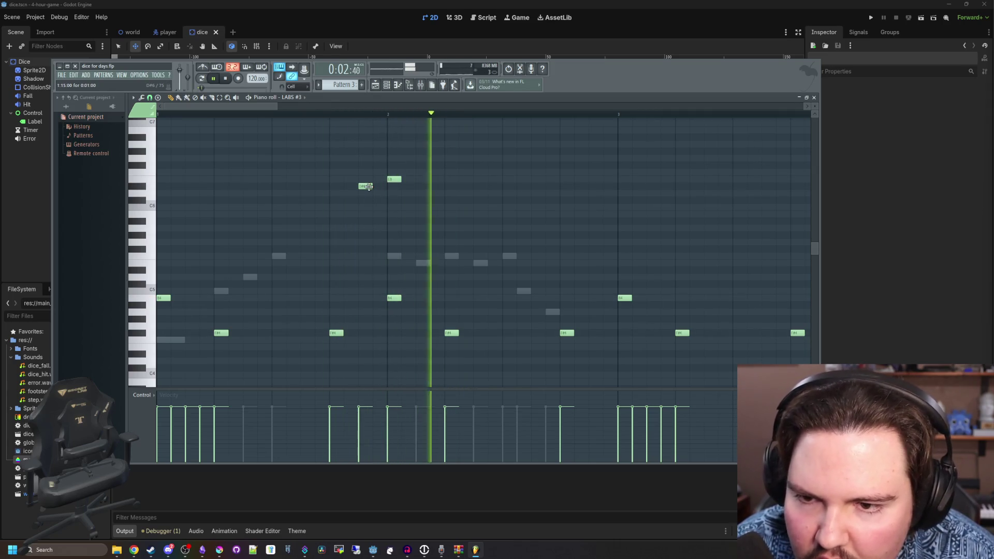
scroll(145, 203, "up", 3)
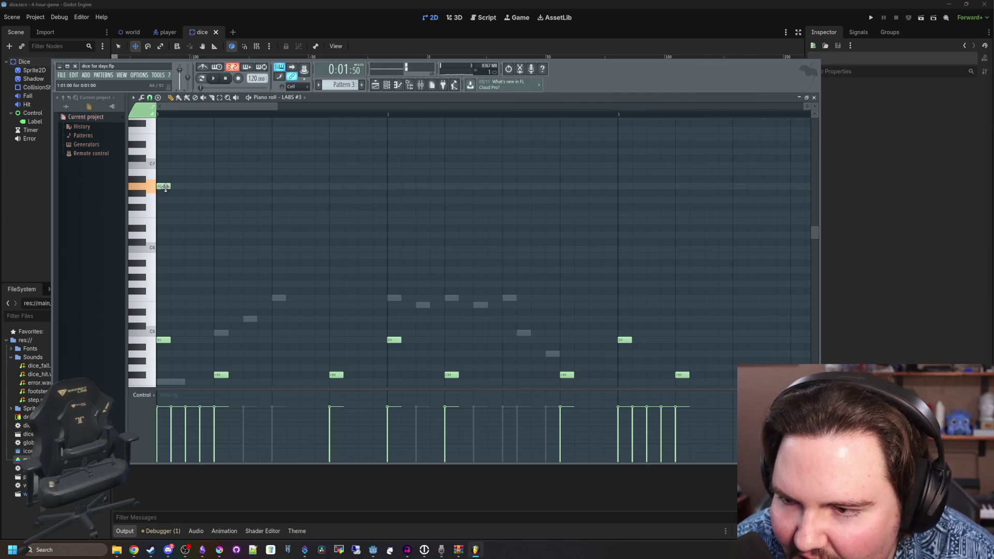
left_click_drag(404, 185, 396, 186)
key("space")
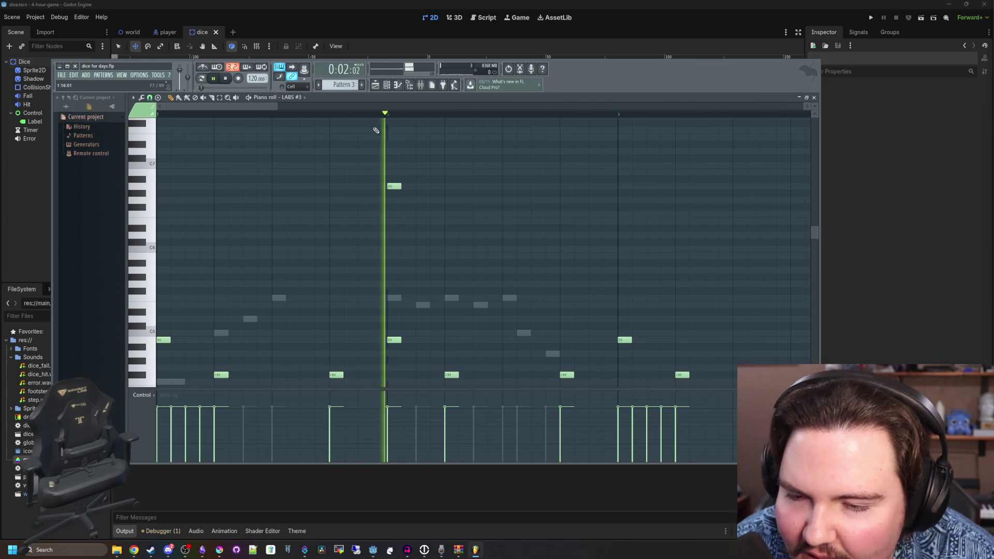
key("space")
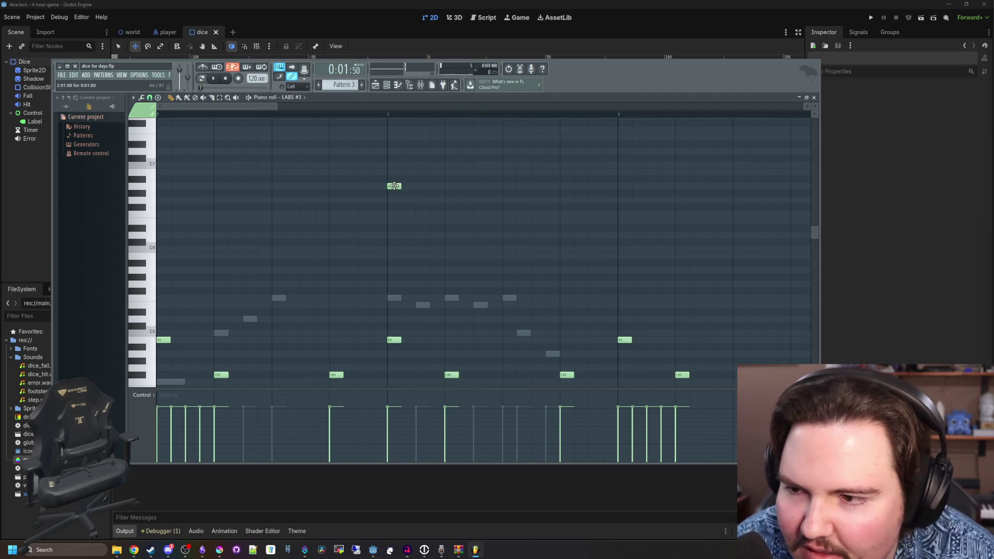
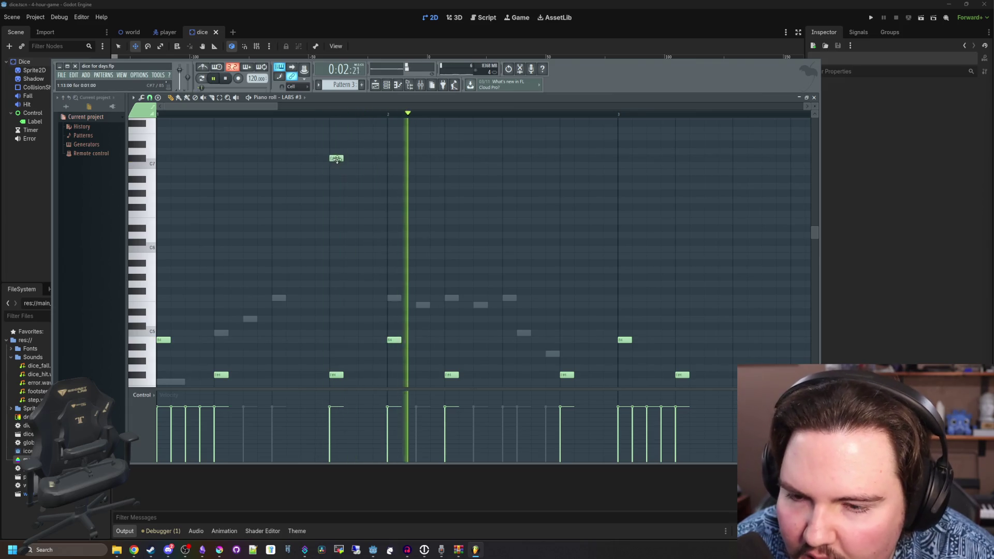
- Add high C#7 accent notes at several bars above the lower notes
scroll(340, 160, "down", 2, "ctrl")
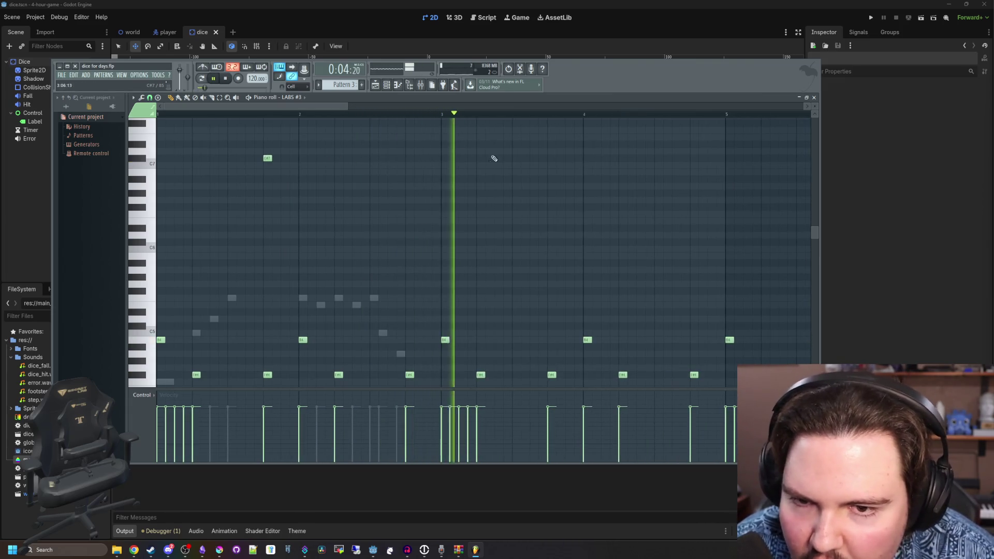
left_click(550, 158)
scroll(373, 160, "down", 3, "ctrl")
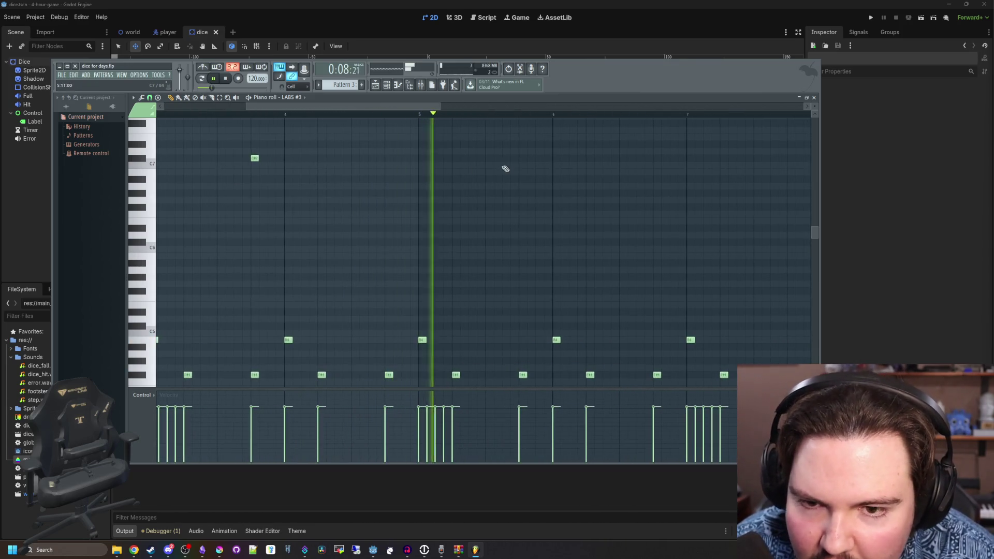
left_click(523, 151)
left_click_drag(524, 152, 523, 158)
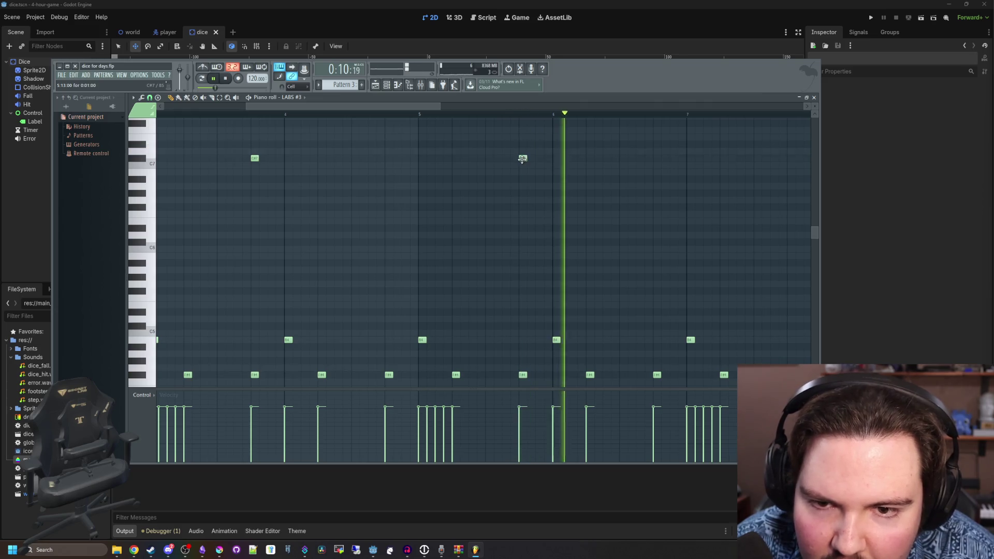
scroll(575, 182, "up", 3, "ctrl")
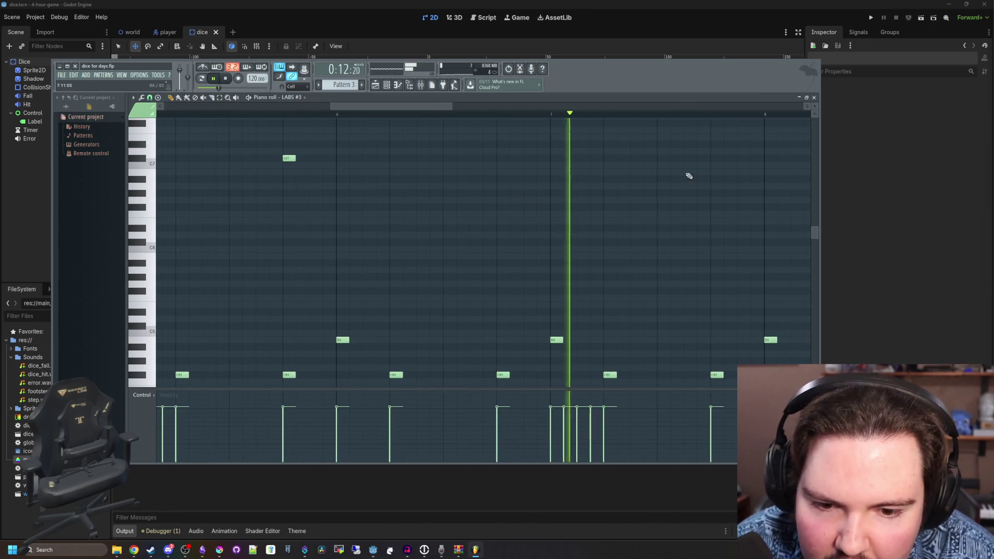
left_click(713, 158)
scroll(661, 186, "right", 3)
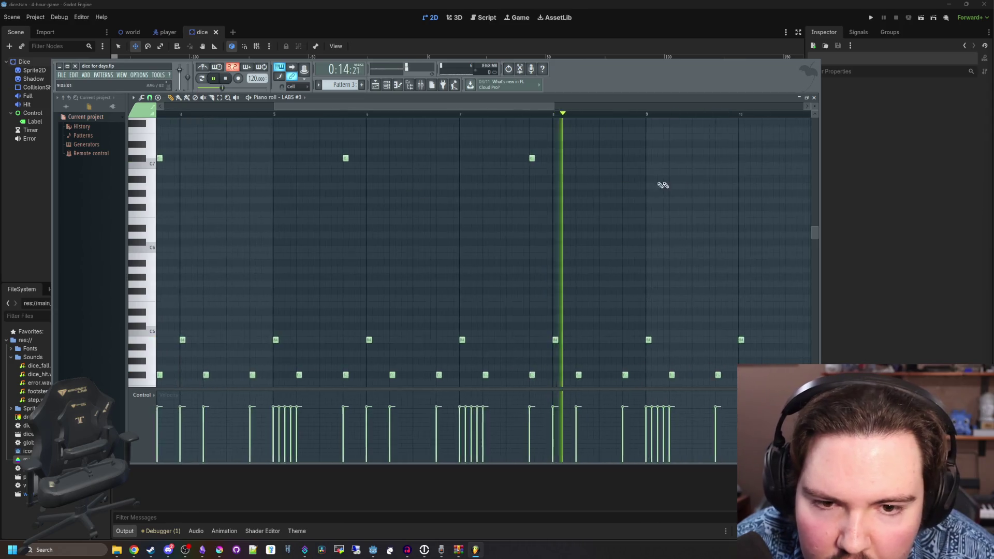
left_click(749, 158)
left_click_drag(750, 158, 765, 158)
scroll(549, 178, "down", 2, "ctrl")
scroll(550, 178, "up", 1, "ctrl")
- Add another high note around bar 9 and play the pattern to hear the accents
key("space")
left_click(481, 145)
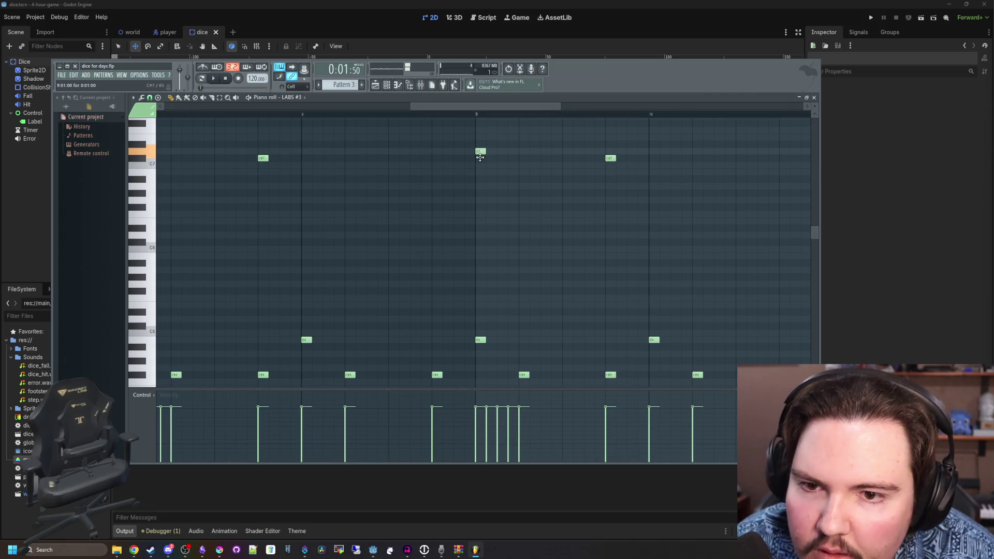
key("space")
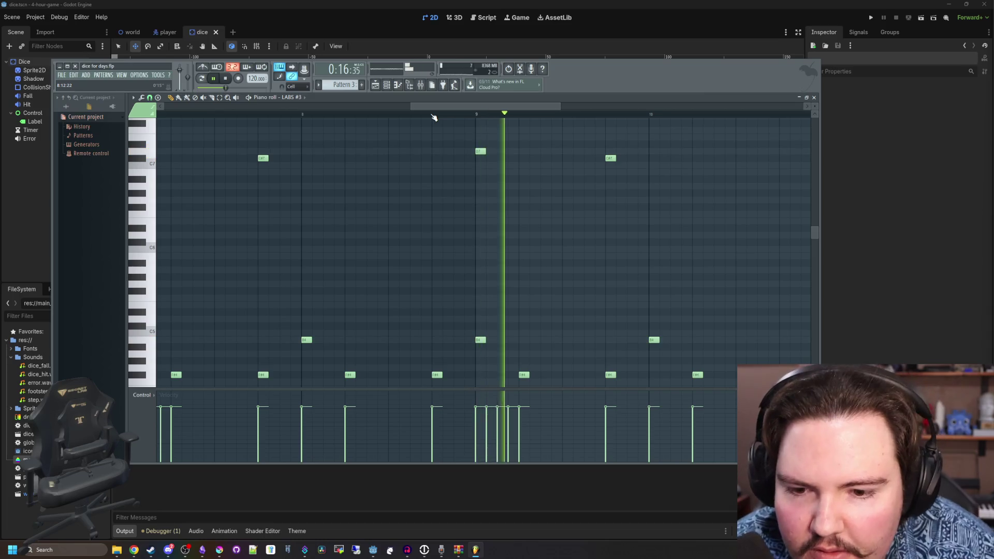
scroll(310, 205, "down", 2, "ctrl")
scroll(426, 187, "up", 1, "ctrl")
key("space")
key("space")
scroll(303, 169, "down", 2, "ctrl")
scroll(465, 169, "up", 2, "ctrl")
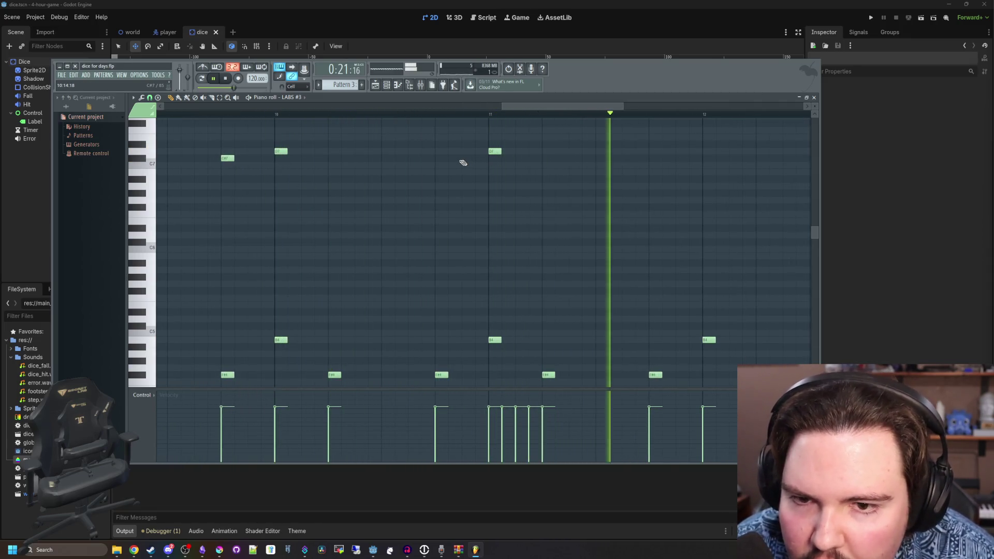
scroll(552, 162, "down", 2, "ctrl")
scroll(546, 157, "up", 2, "ctrl")
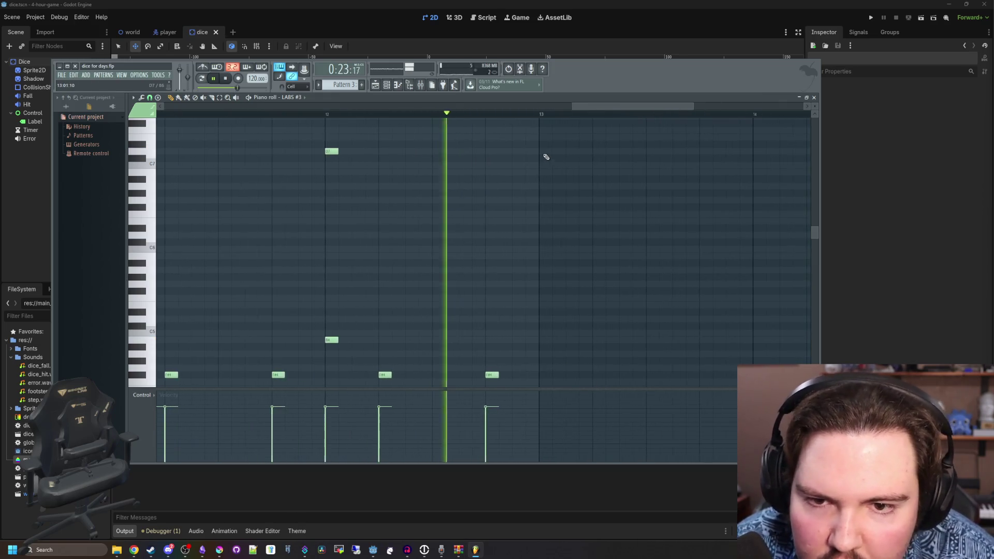
- Add a high note at bar 13, then delete it and replay the pattern
left_click(544, 151)
scroll(397, 182, "down", 1, "ctrl")
key("space")
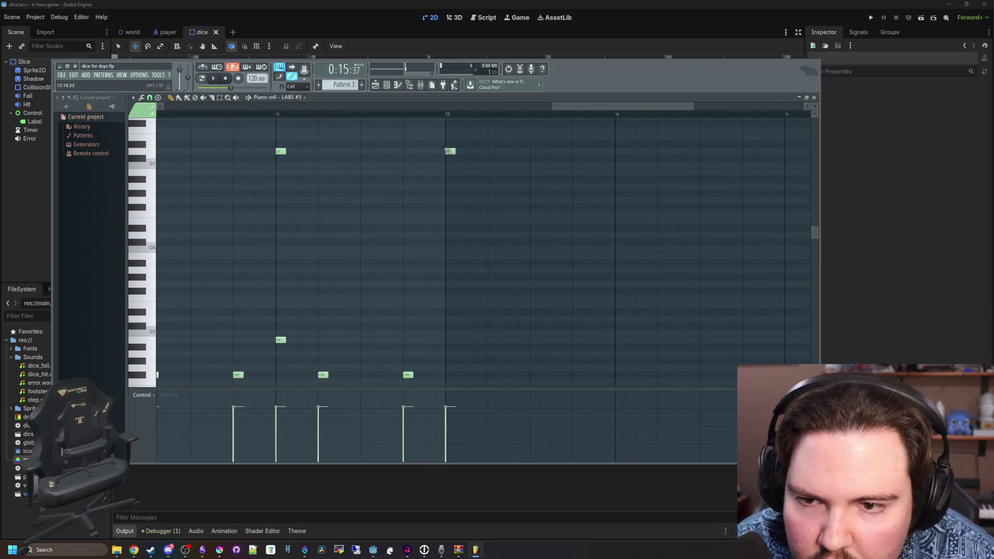
right_click(448, 150)
scroll(449, 144, "up", 3)
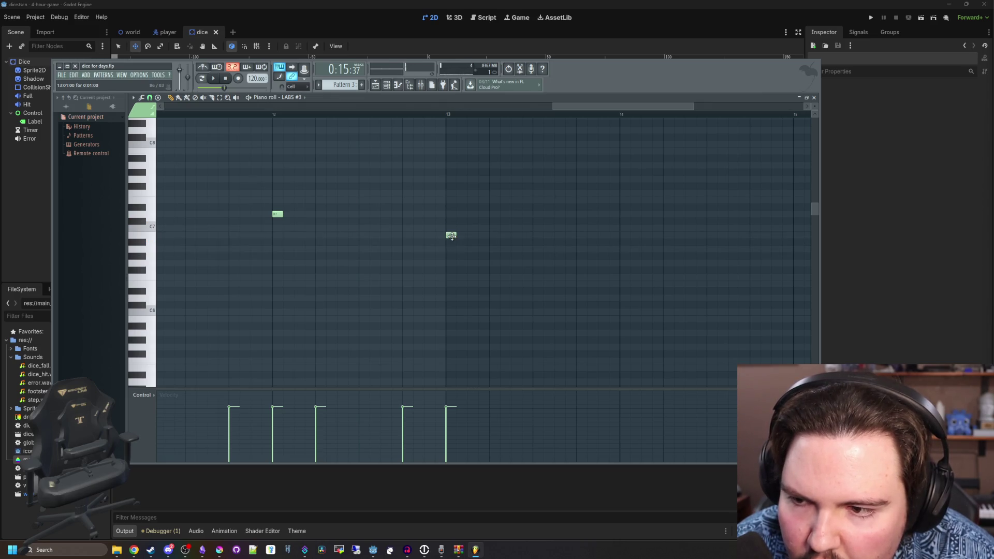
key("space")
scroll(395, 207, "down", 4)
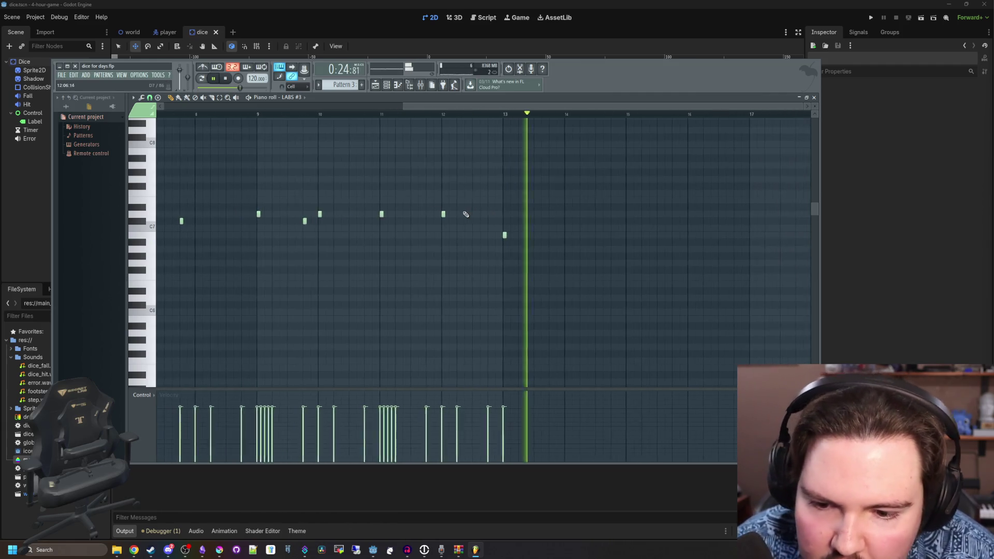
scroll(595, 285, "down", 3)
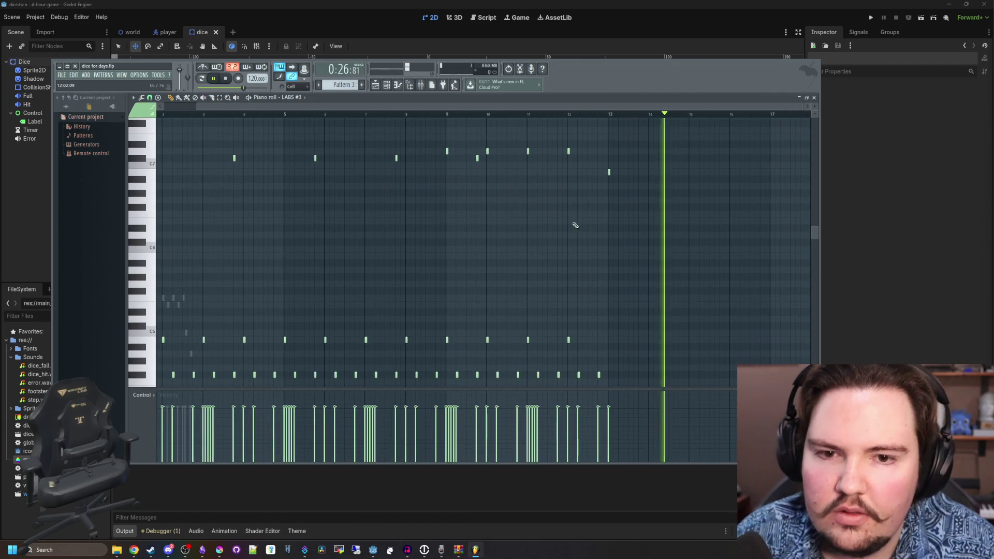
scroll(643, 186, "down", 2)
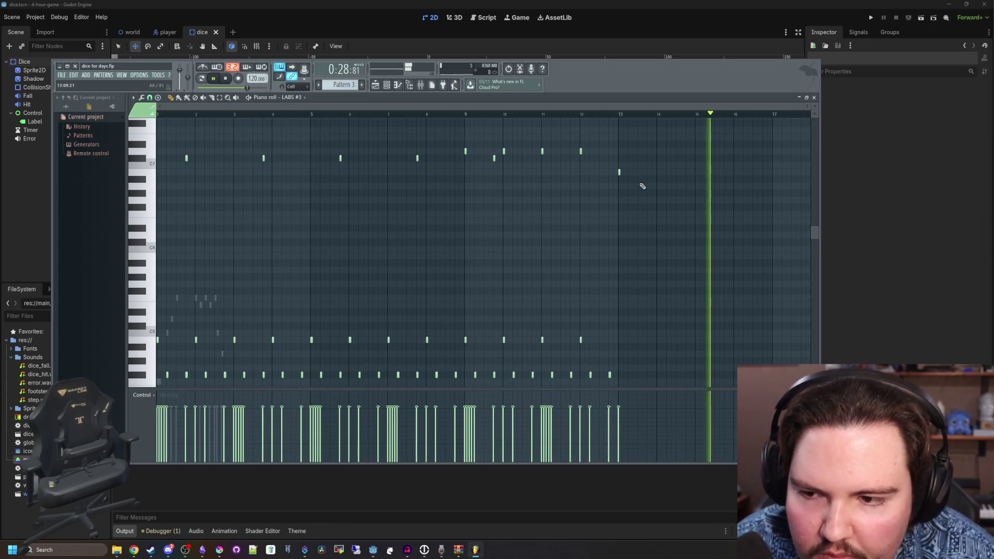
scroll(602, 162, "up", 2)
scroll(341, 204, "down", 5)
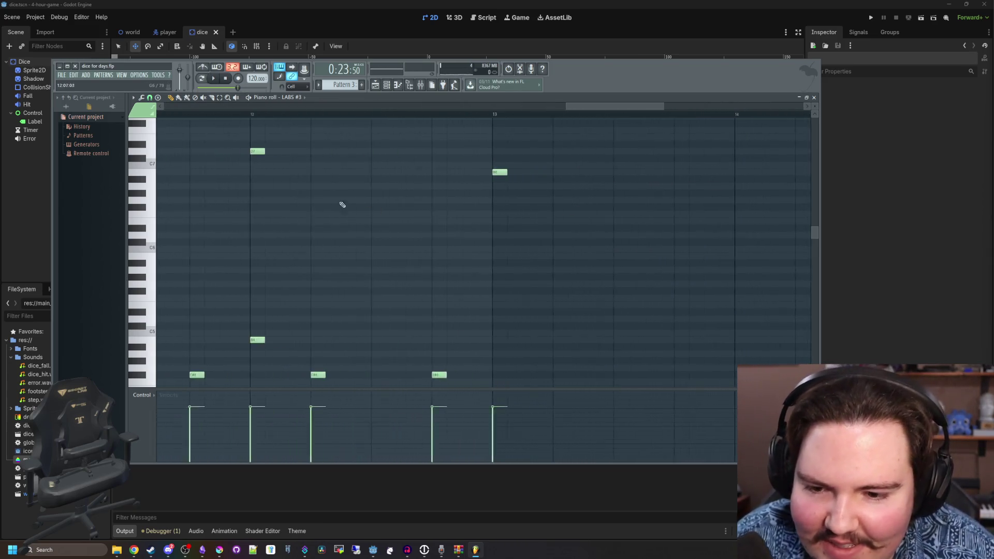
scroll(224, 104, "down", 2)
- Undo the earlier paste and move the selected notes to start at bar 13
left_click_drag(717, 367, 309, 168)
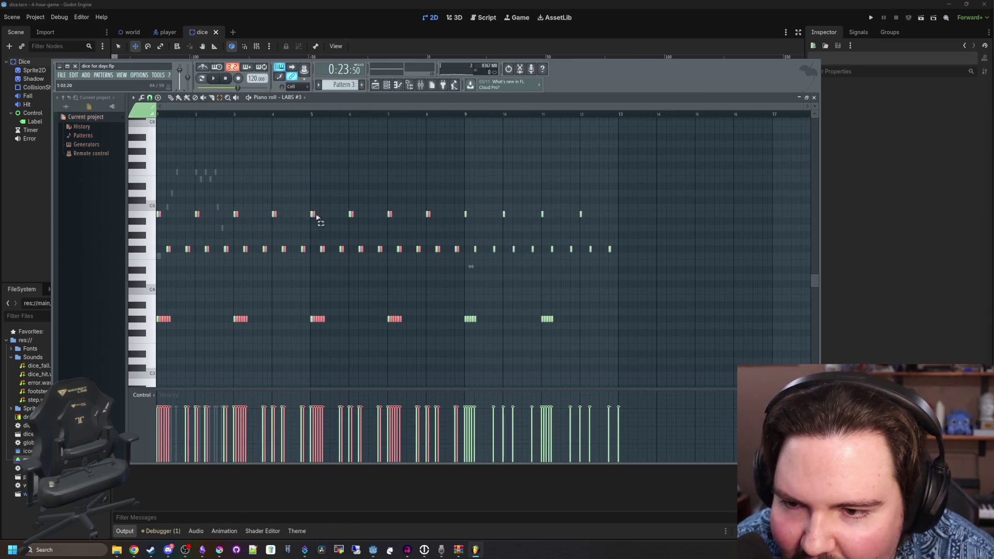
key("ctrl+z")
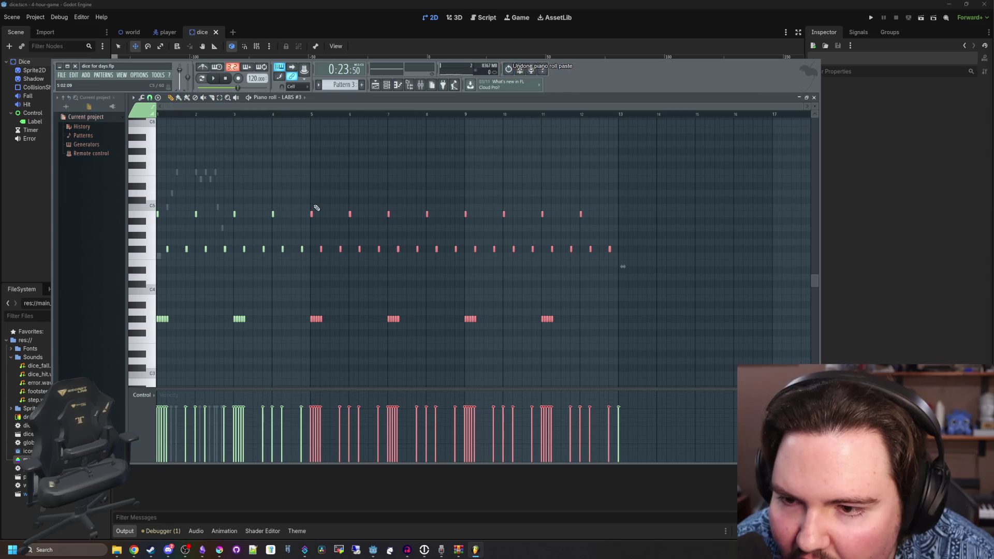
key("ctrl+z")
left_click_drag(160, 214, 635, 221)
scroll(616, 217, "up", 5)
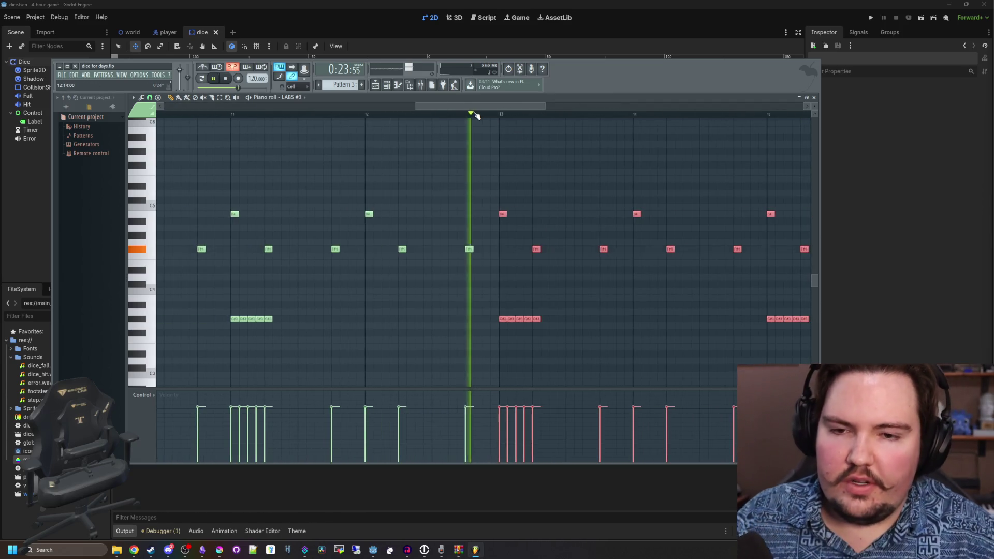
scroll(306, 155, "down", 5)
scroll(465, 196, "up", 1)
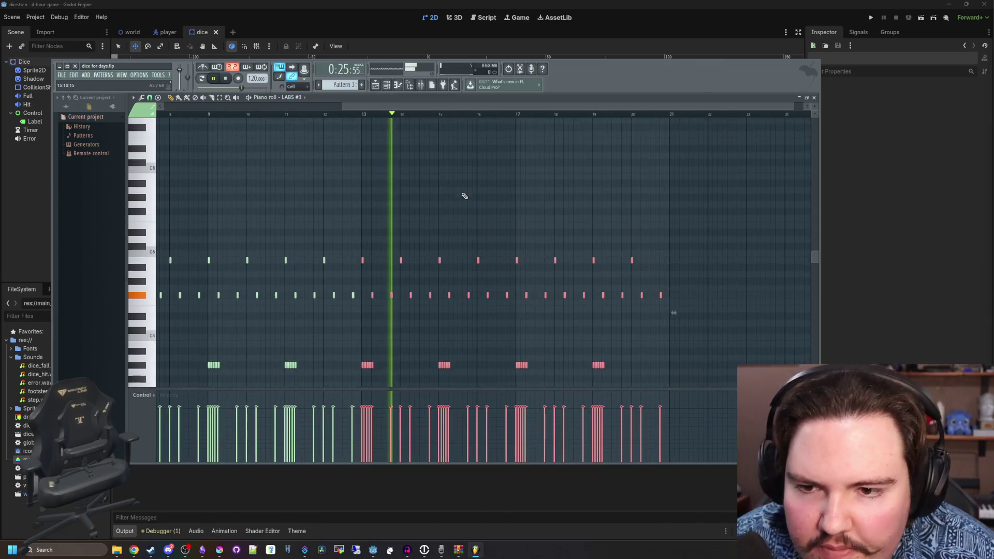
scroll(465, 196, "up", 1)
left_click(459, 194)
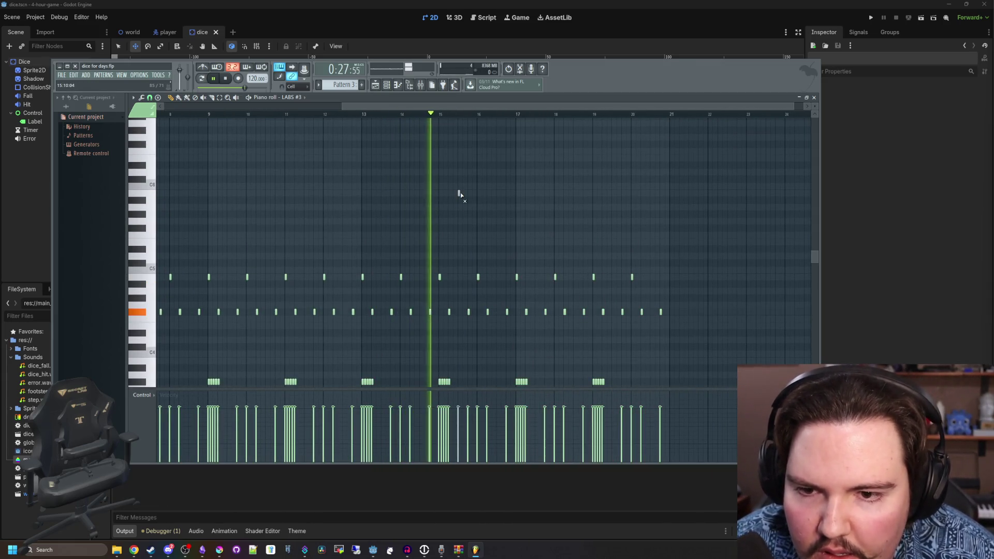
- Play the pattern and add two upper-row notes, one at bar 15
scroll(522, 196, "up", 8)
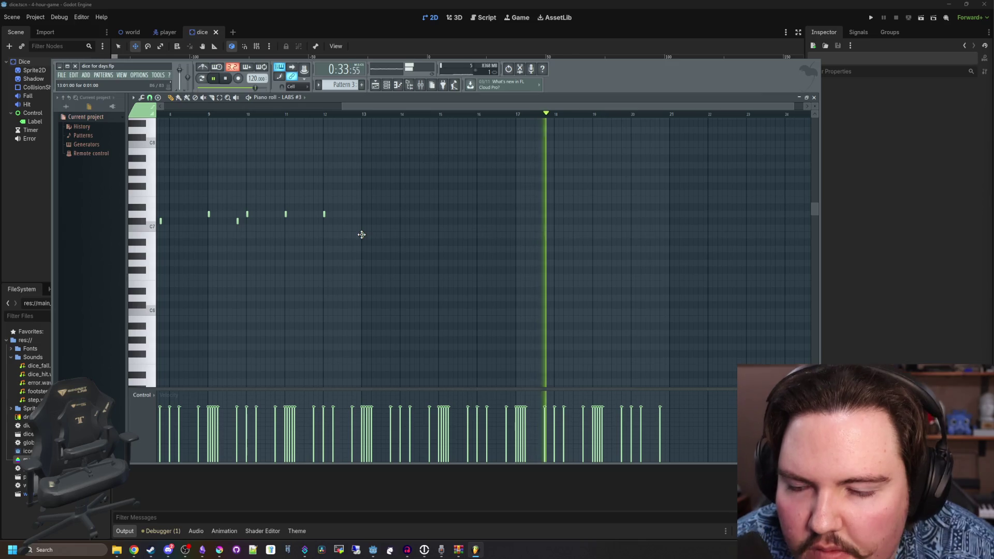
scroll(361, 234, "down", 1)
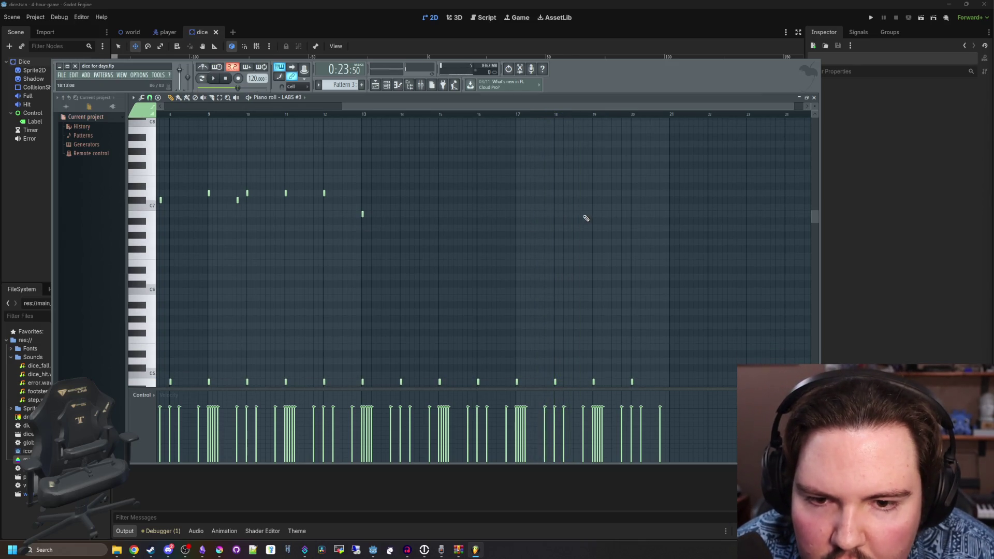
scroll(574, 214, "up", 4)
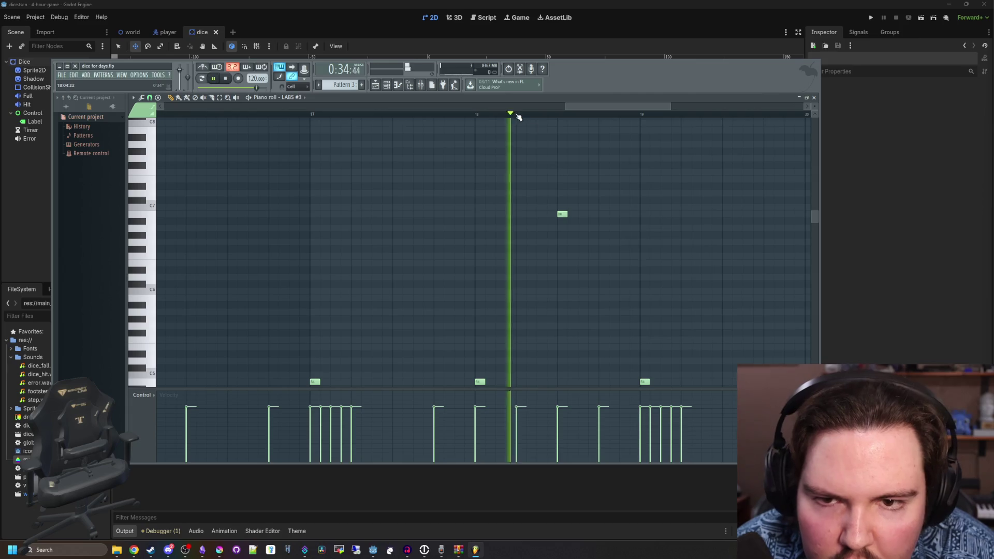
scroll(595, 216, "down", 4)
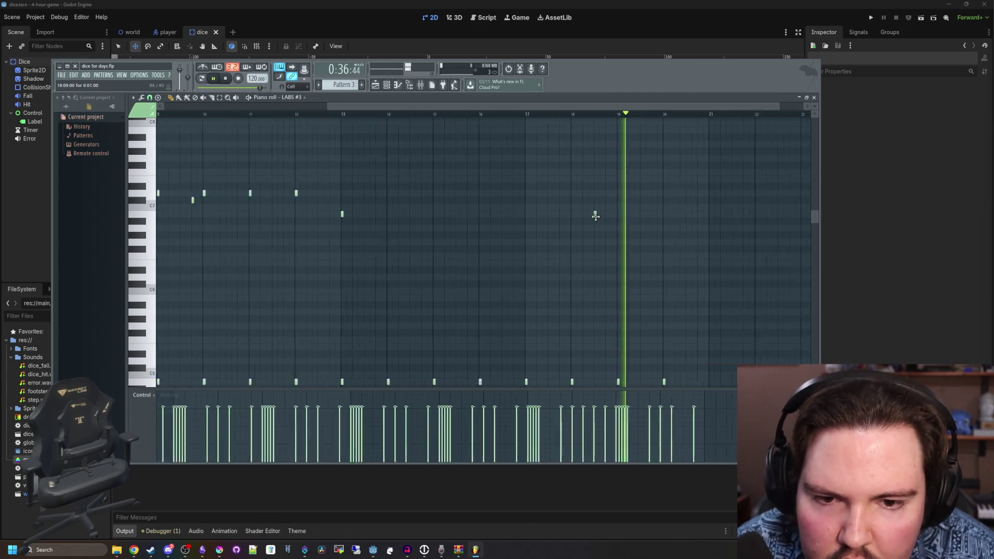
scroll(683, 213, "up", 3)
scroll(684, 213, "down", 5)
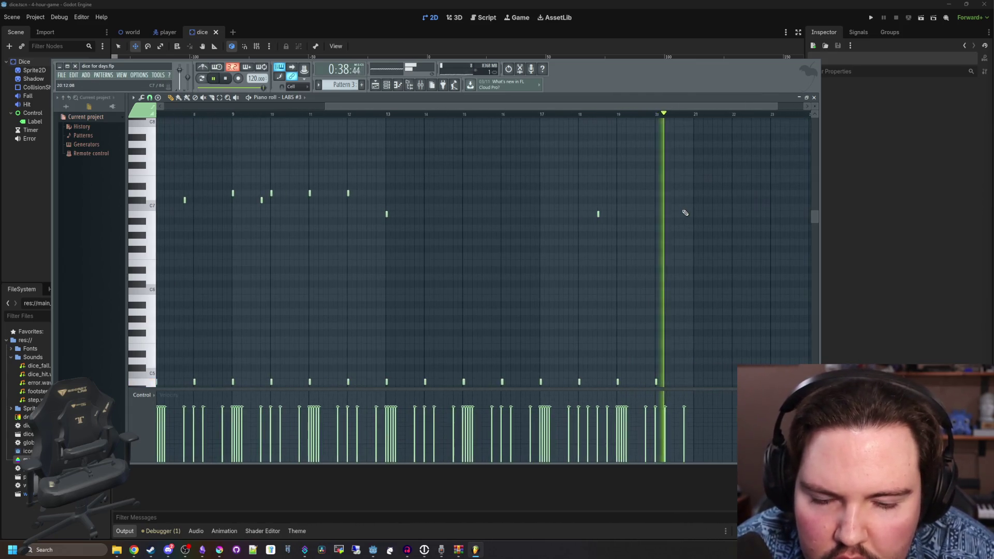
scroll(684, 213, "down", 3)
scroll(685, 213, "up", 3)
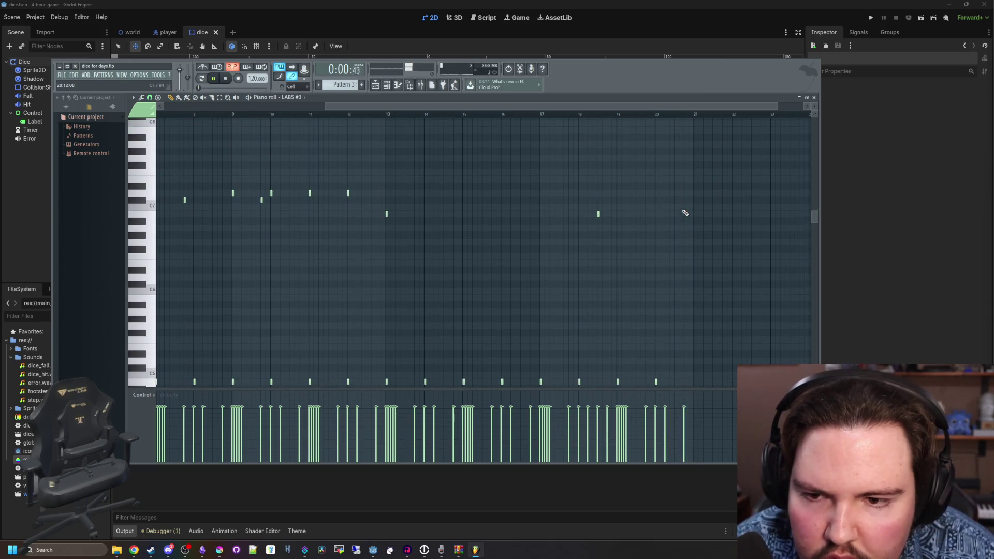
scroll(673, 202, "up", 2)
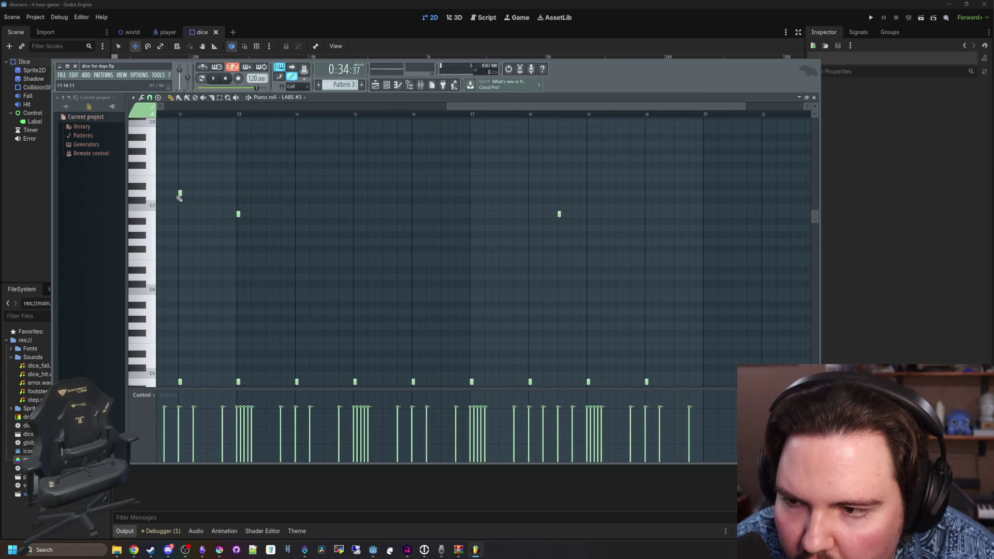
scroll(181, 195, "left", 3)
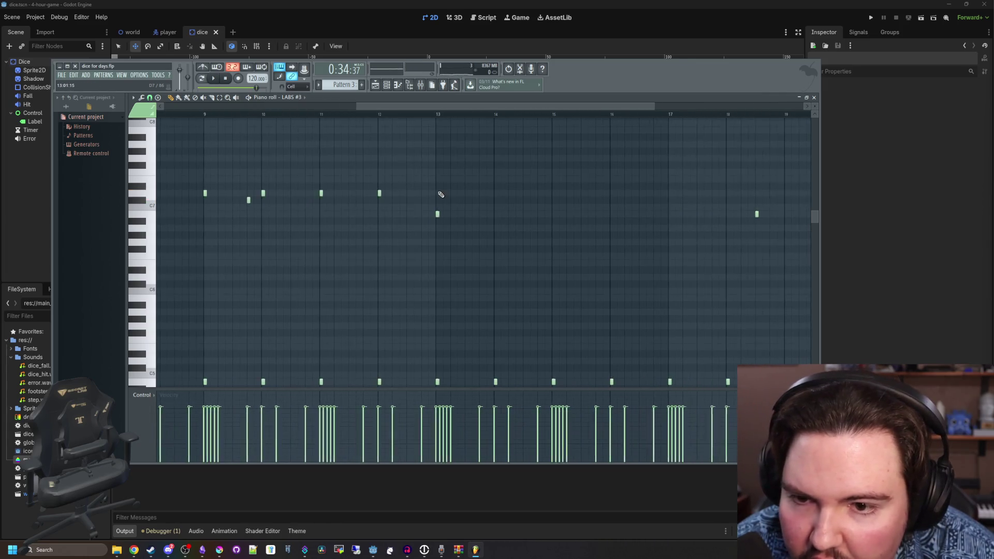
key("space")
left_click(496, 193)
left_click(555, 193)
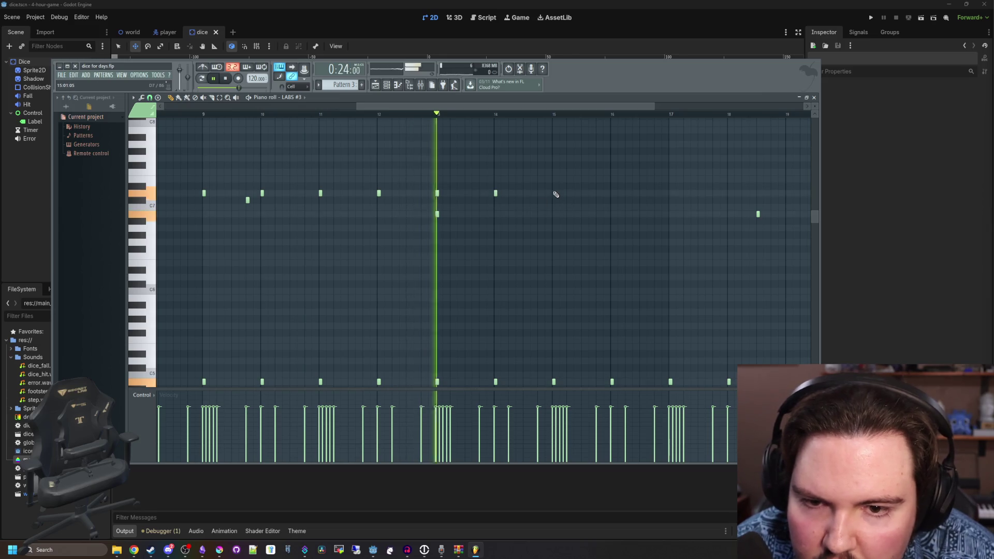
scroll(466, 197, "down", 1)
- Delete three other notes on the upper row
right_click(464, 193)
right_click(510, 193)
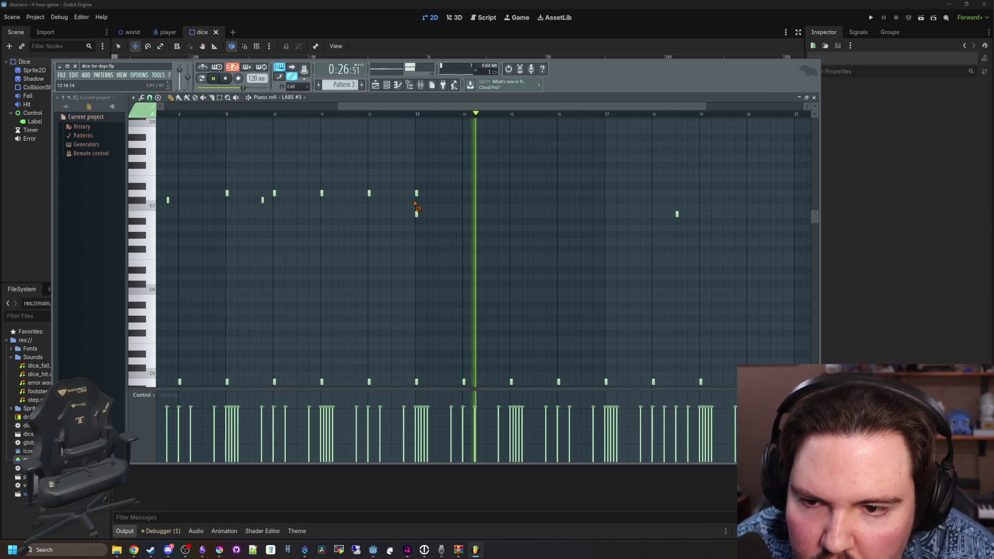
right_click(416, 193)
scroll(526, 197, "up", 1)
key("space")
scroll(517, 196, "up", 1)
- Add upper-row notes at bars 16, 17 and 18, remove another, and play back the pattern
key("space")
left_click(577, 193)
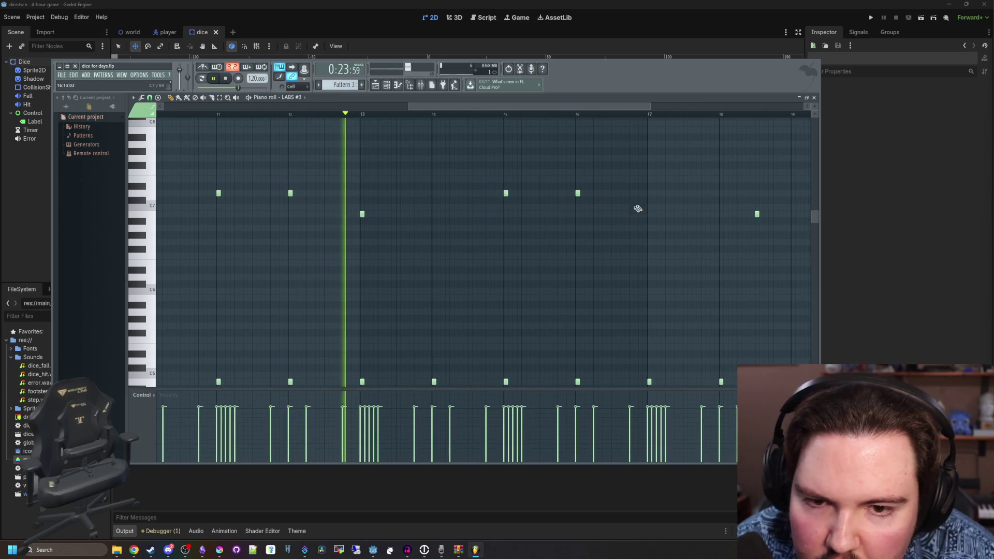
left_click(649, 193)
left_click(721, 193)
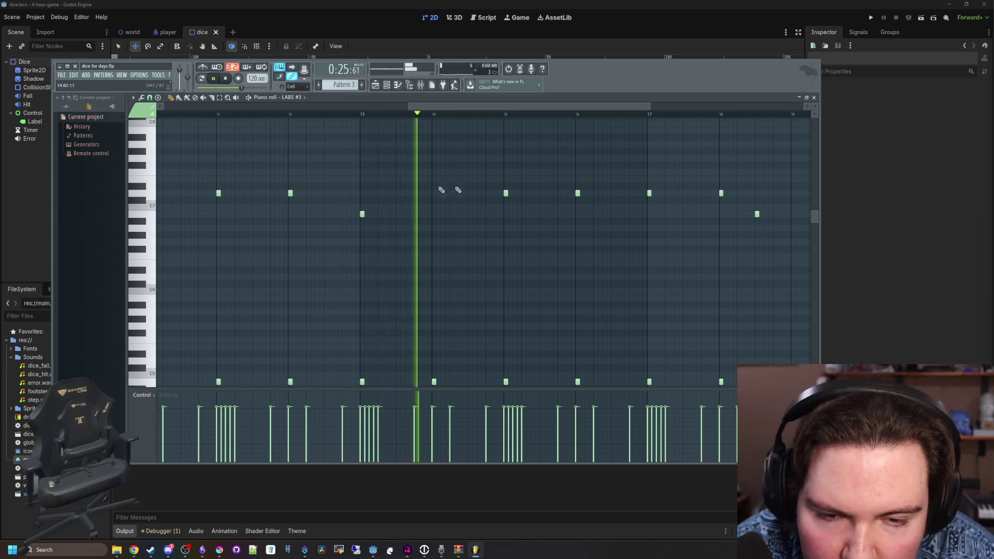
scroll(442, 190, "up", 1)
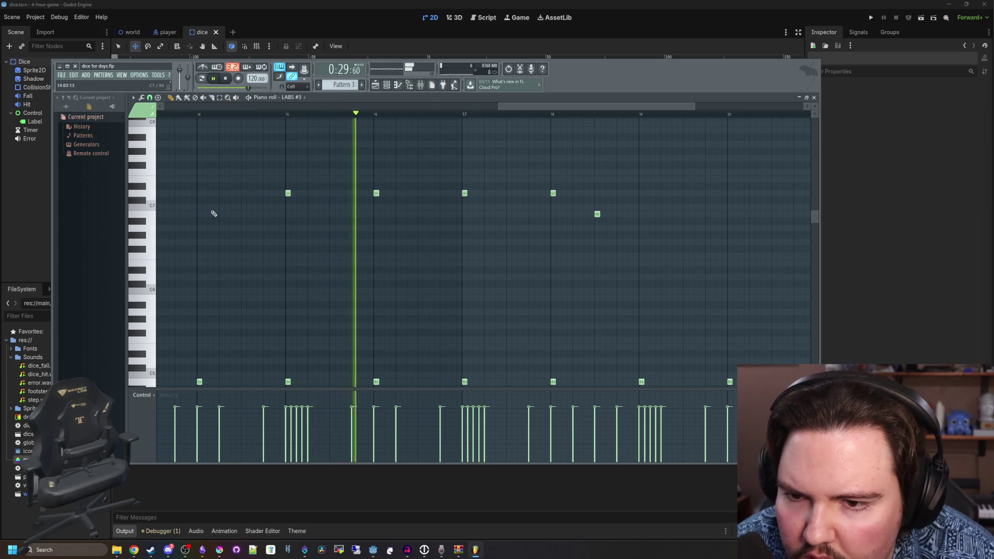
right_click(377, 193)
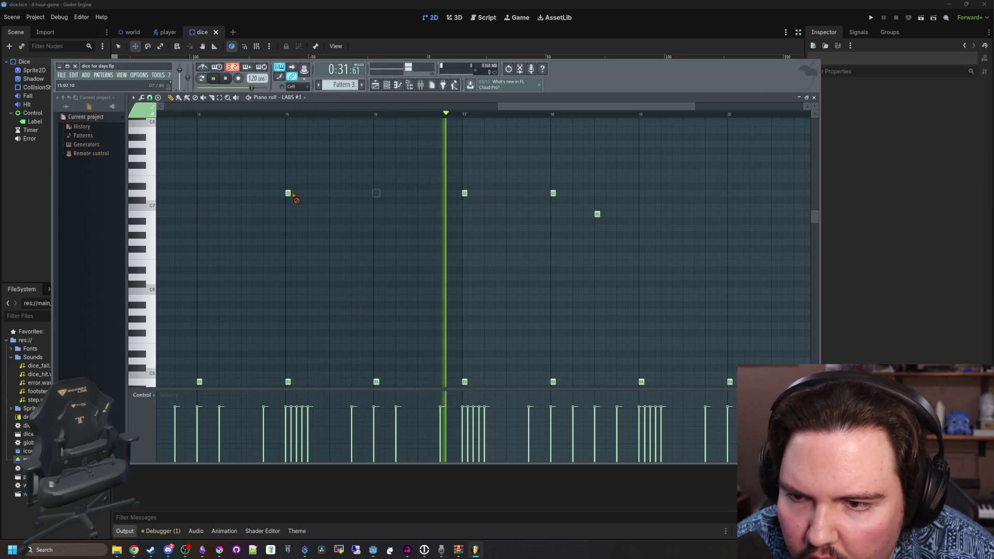
scroll(451, 197, "up", 2)
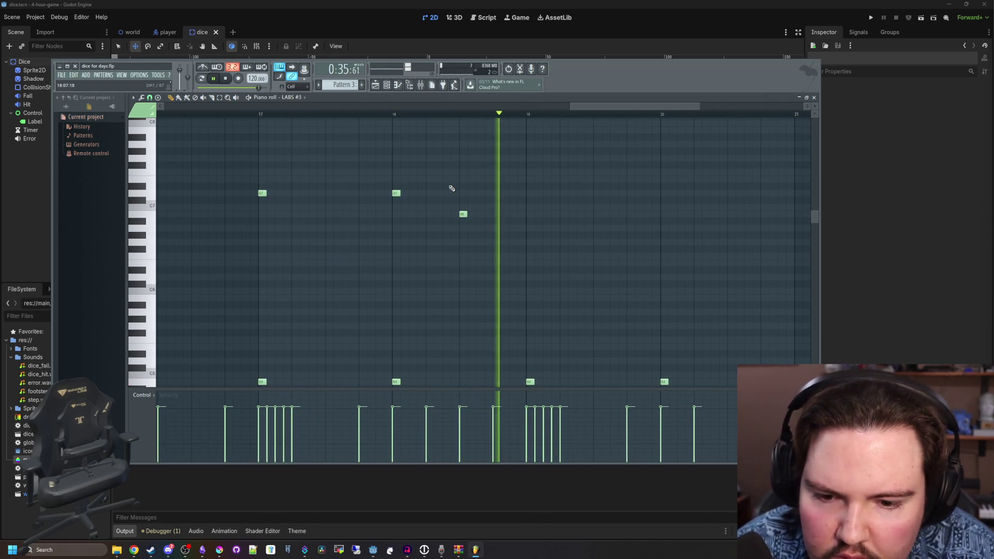
scroll(452, 202, "down", 4)
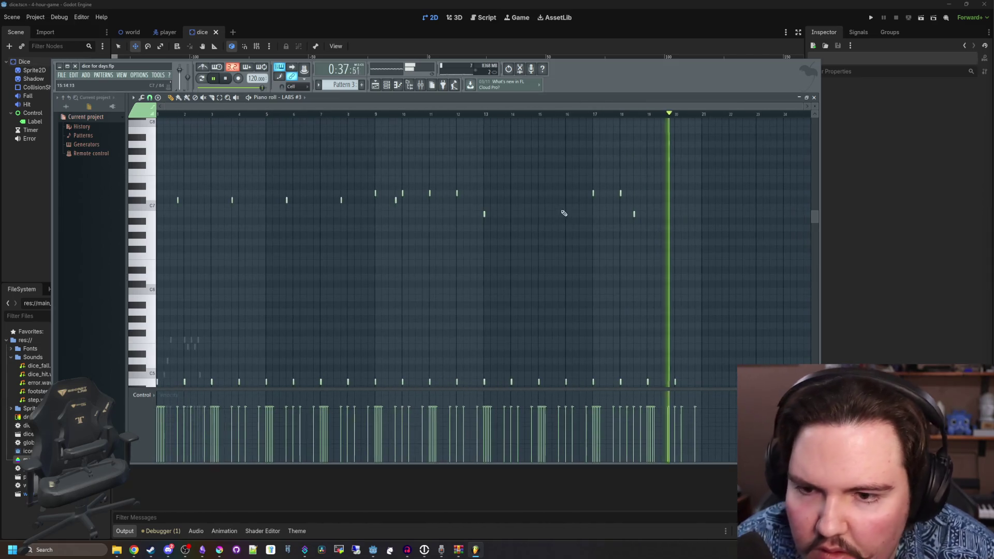
scroll(215, 149, "down", 3)
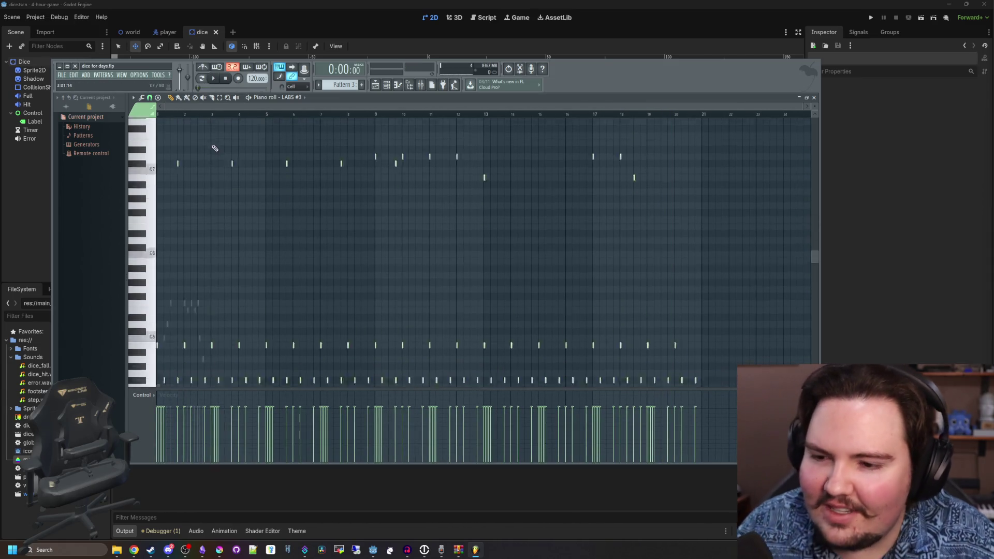
scroll(255, 147, "up", 3)
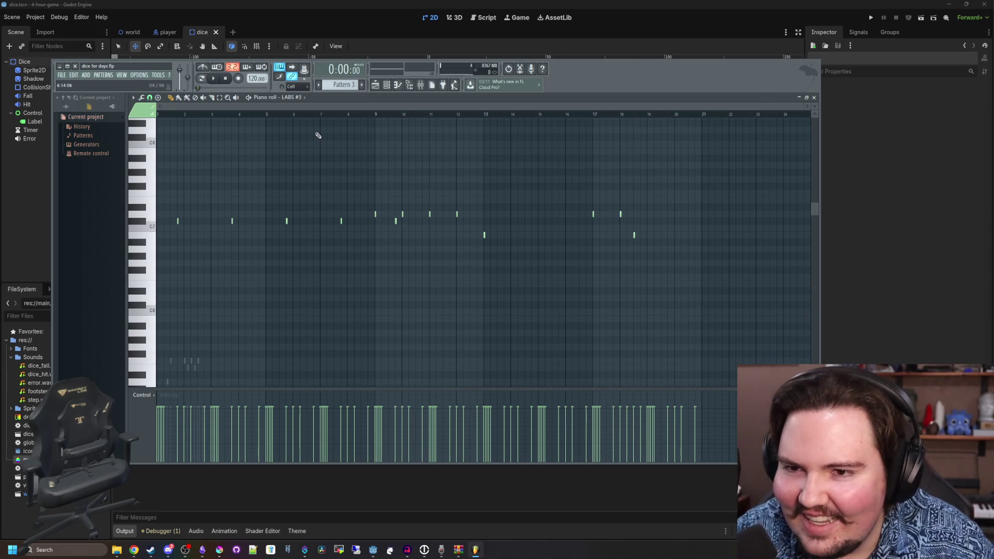
left_click(386, 85)
key("alt+Tab")
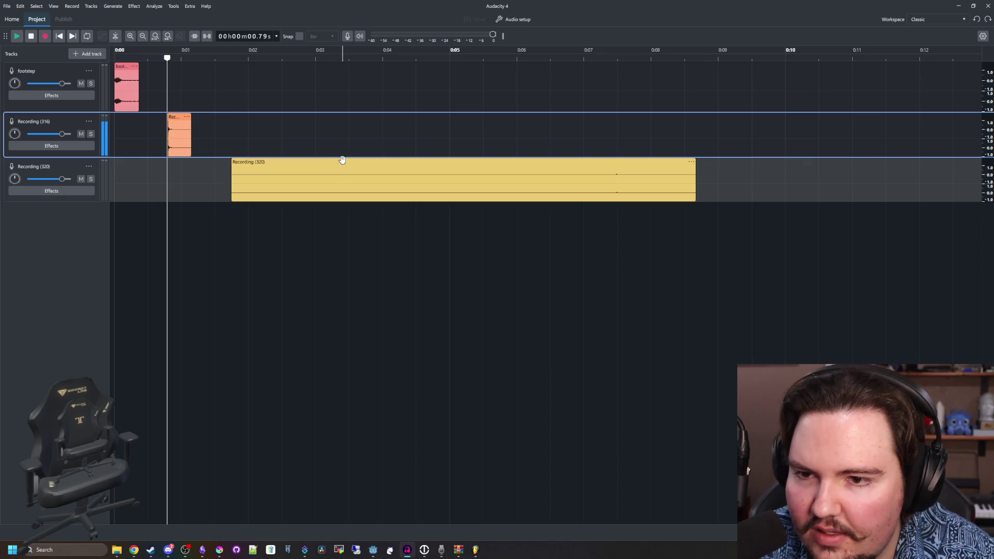
- Normalize the Recording (320) clip to a -1 dB peak and play it back
right_click(337, 162)
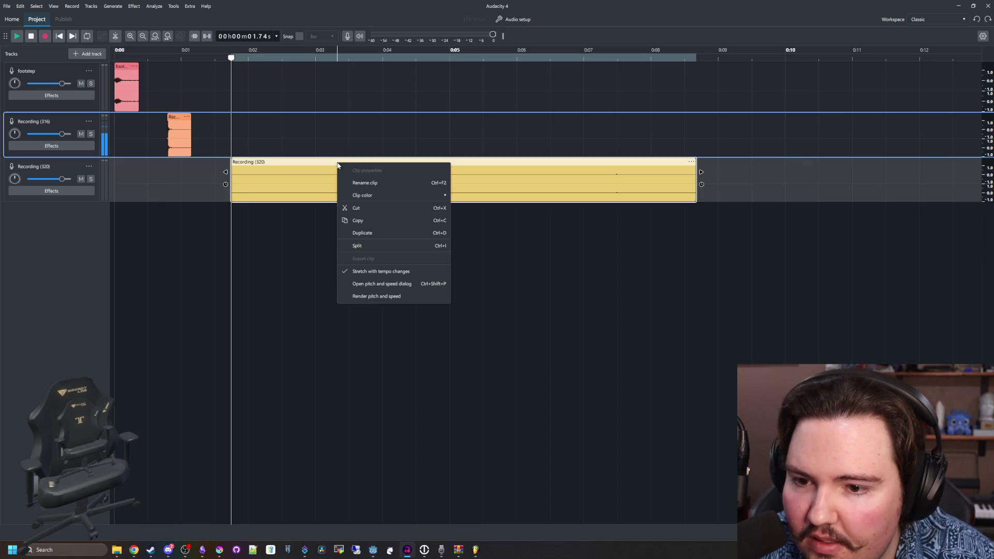
left_click(139, 7)
mouse_move(187, 59)
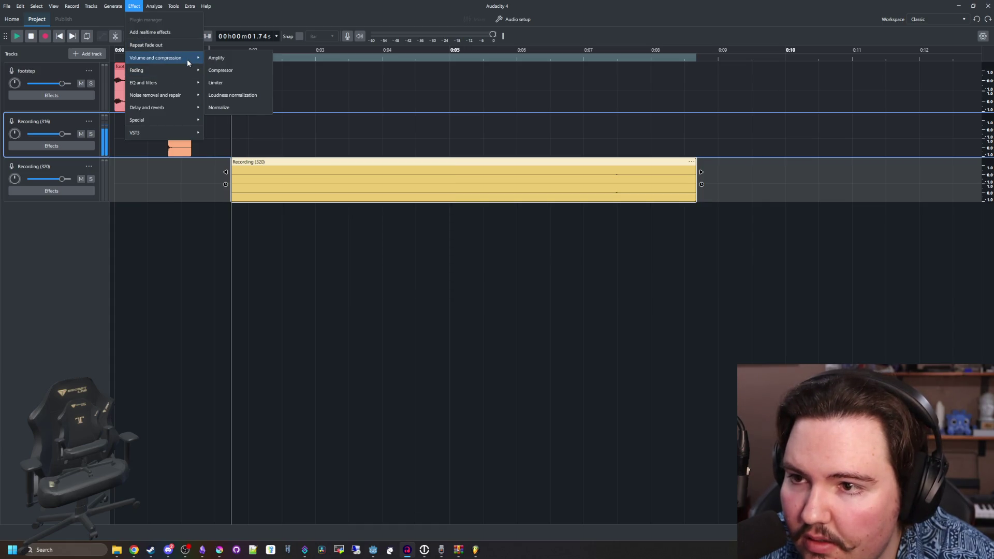
left_click(228, 108)
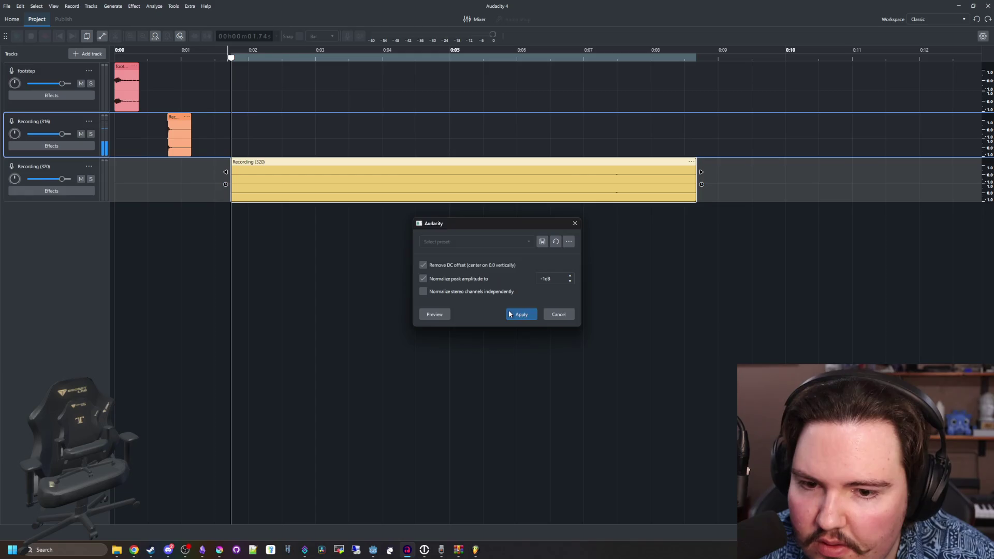
left_click(509, 314)
key("space")
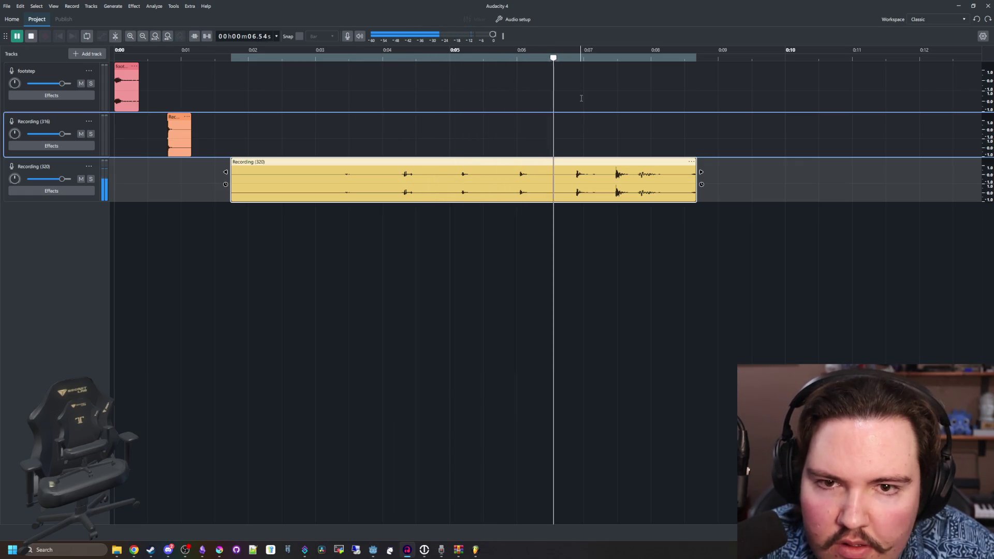
- Split Recording (320) around 4.2 s and 6.8 s and delete the unwanted pieces
scroll(611, 152, "up", 2, "ctrl")
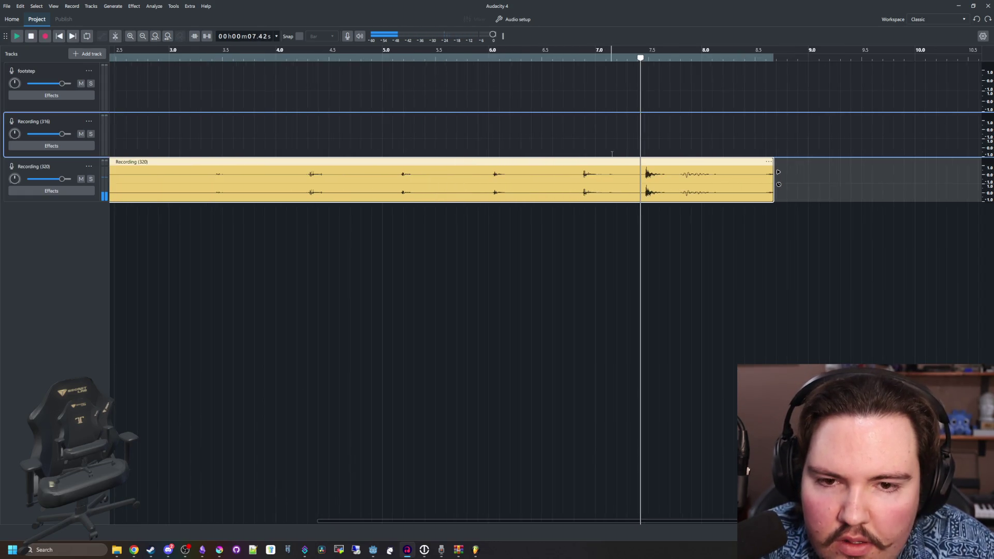
left_click(583, 179)
scroll(356, 168, "down", 2, "ctrl")
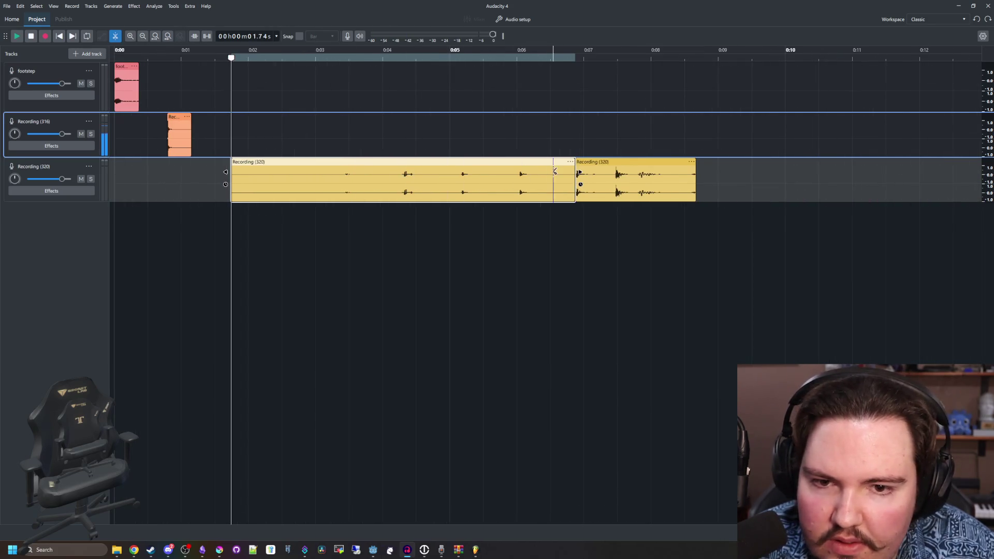
scroll(468, 124, "up", 1, "ctrl")
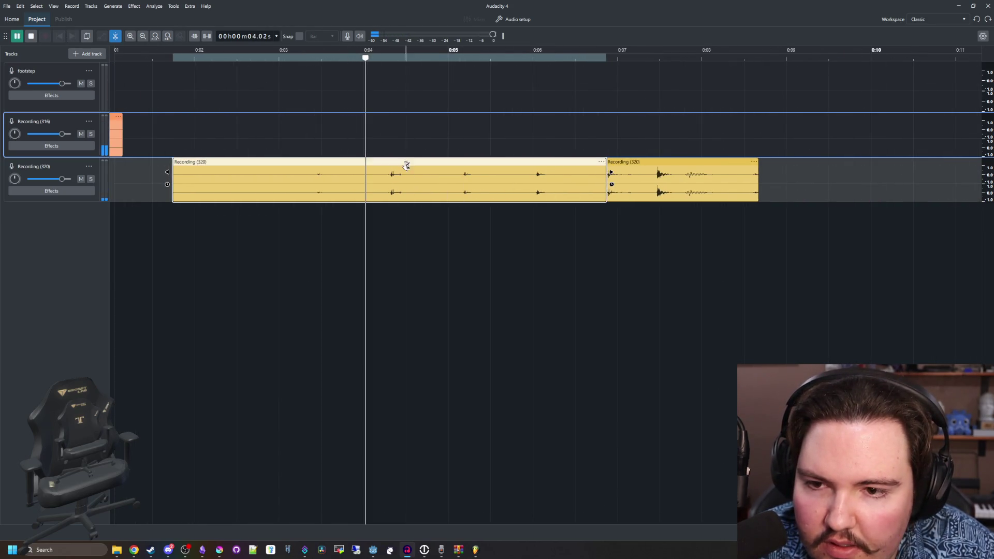
key("space")
left_click(390, 189)
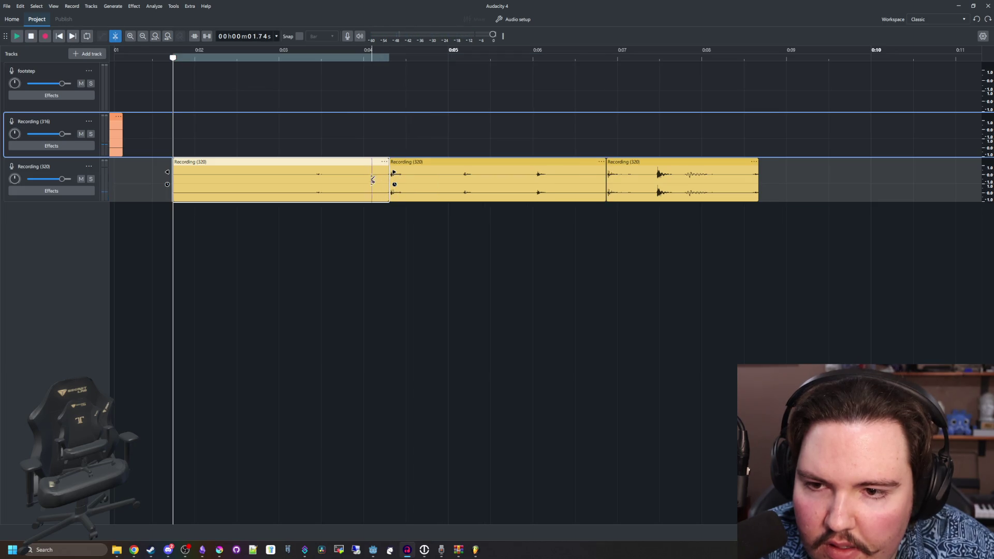
key("Delete")
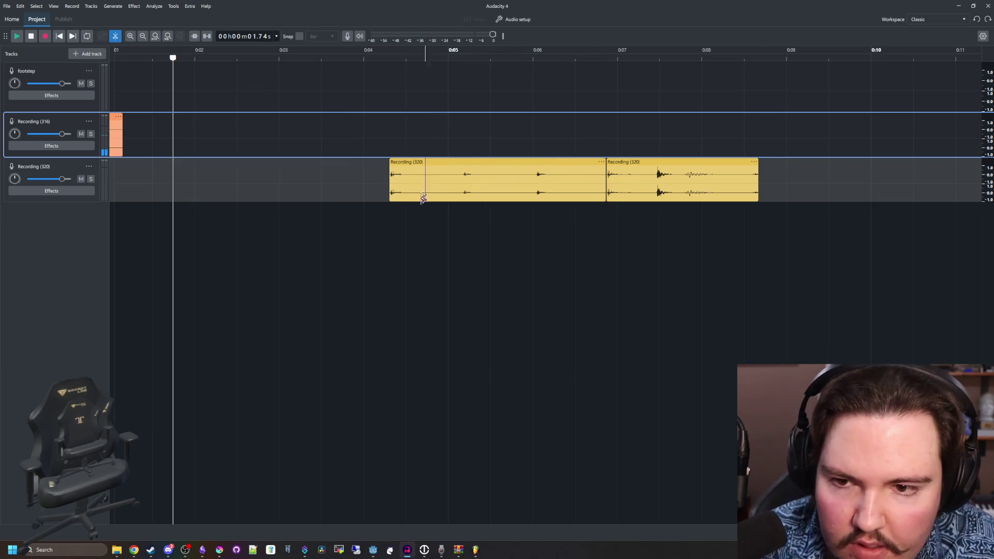
left_click(636, 188)
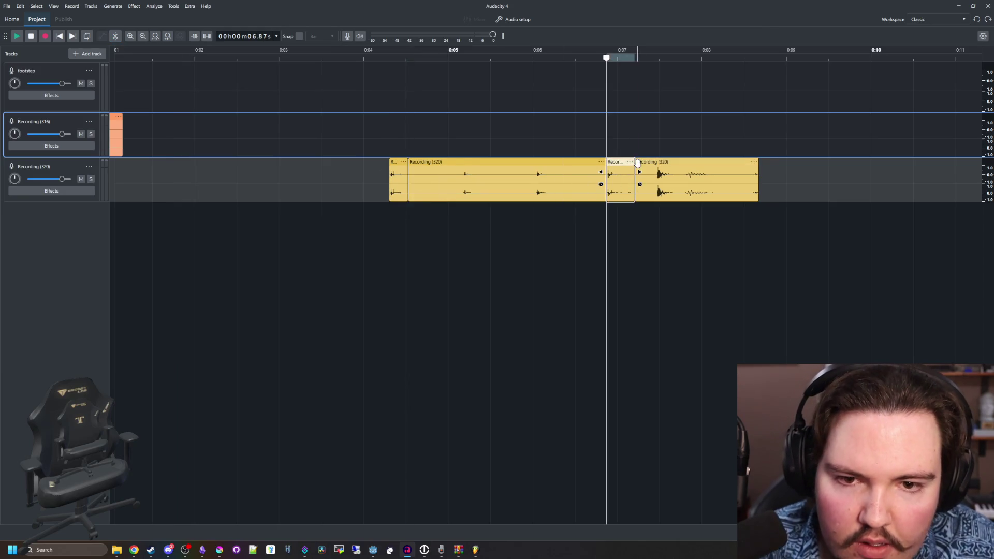
left_click(694, 162)
key("Delete")
left_click(550, 166)
key("Delete")
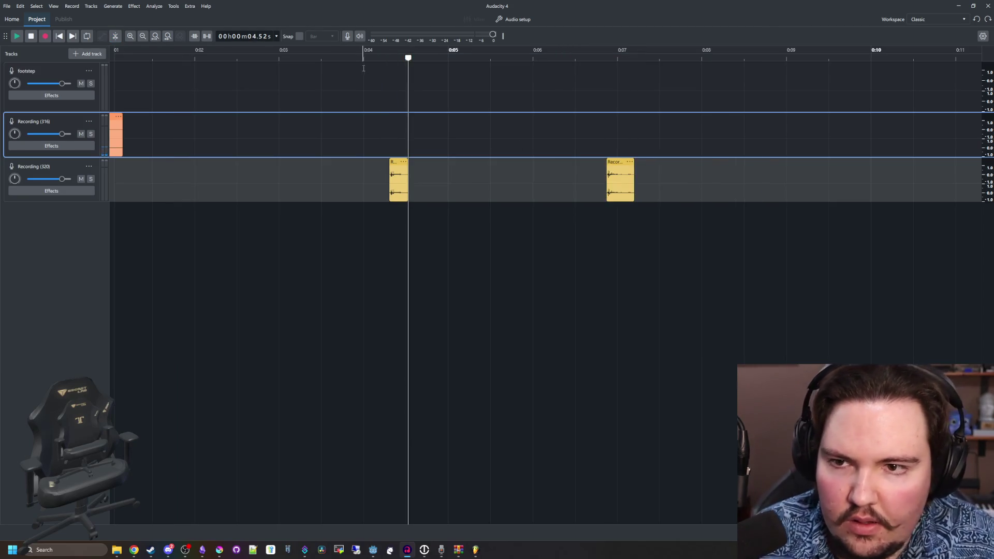
- Move the right step clip next to the first and play from 4.2 s to check
left_click(361, 85)
key("space")
left_click_drag(618, 162, 441, 162)
left_click(415, 106)
key("space")
scroll(434, 116, "up", 3)
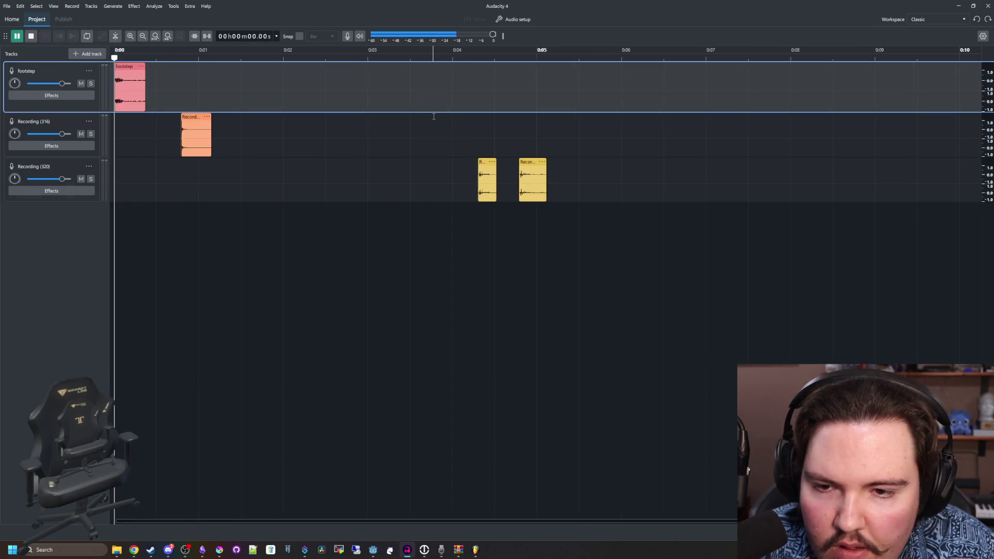
left_click(678, 119)
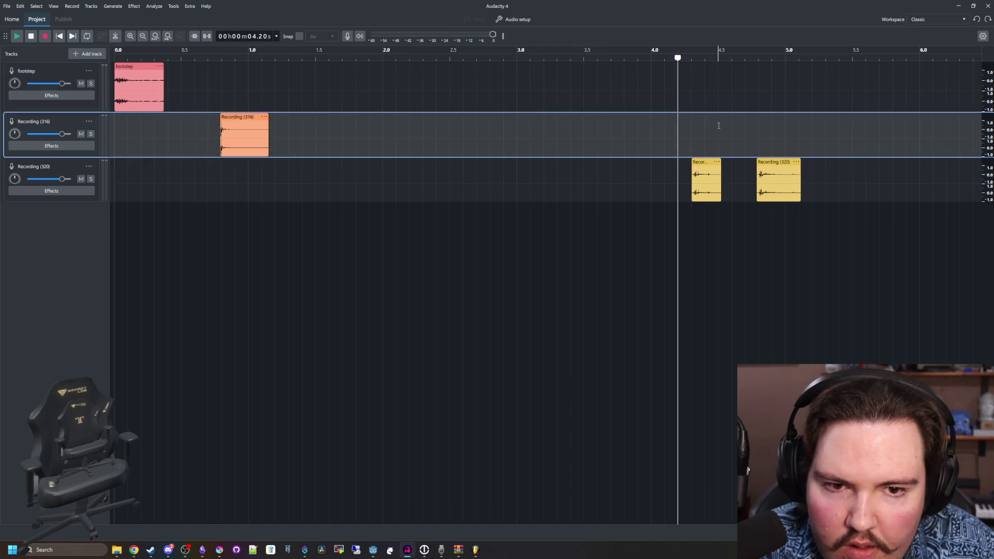
scroll(563, 139, "down", 2)
key("space")
scroll(567, 87, "down", 3)
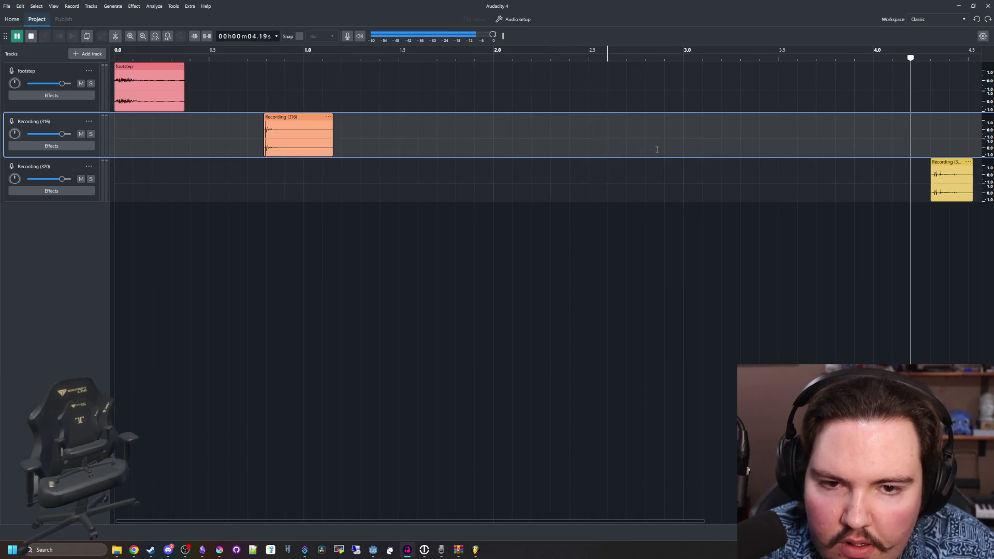
key("space")
scroll(458, 172, "up", 5)
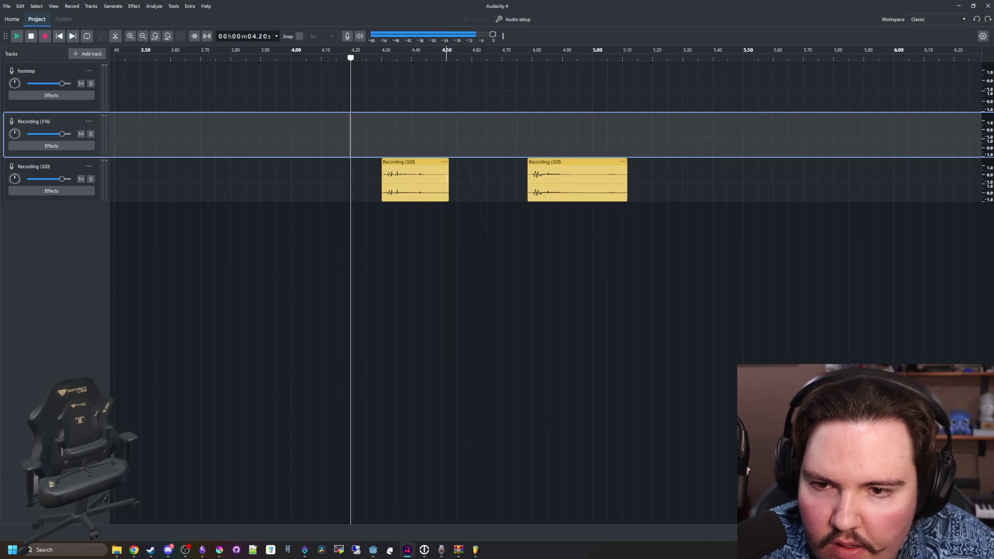
- Trim the second step clip's end so it finishes around 5.05 s
left_click(599, 161)
mouse_move(626, 173)
left_mouse_down()
mouse_move(610, 175)
mouse_move(603, 207)
mouse_move(523, 191)
left_mouse_up()
left_click(596, 140)
left_click(525, 191)
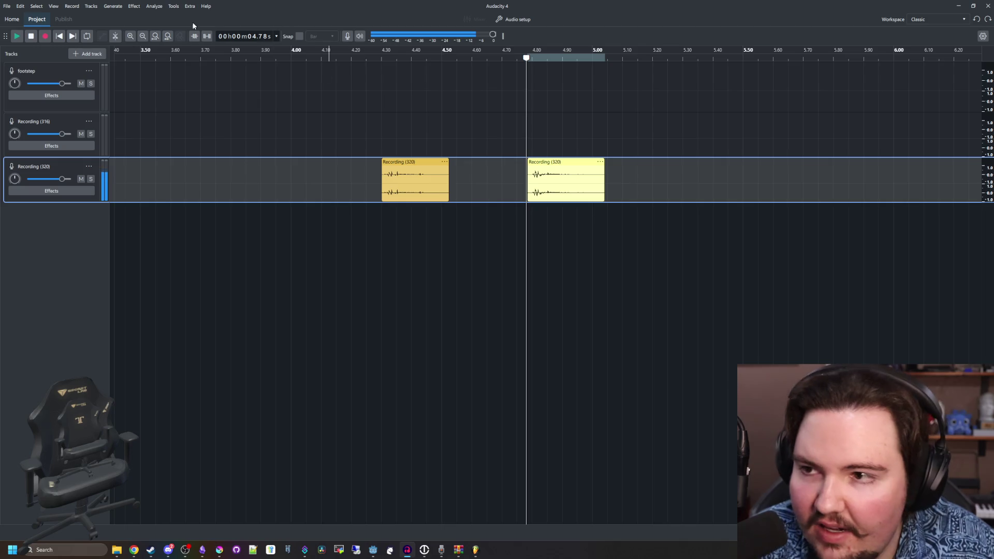
- Apply Fade out to the second step clip, then to the first clip (4.30–4.52 s)
left_click(130, 7)
mouse_move(165, 70)
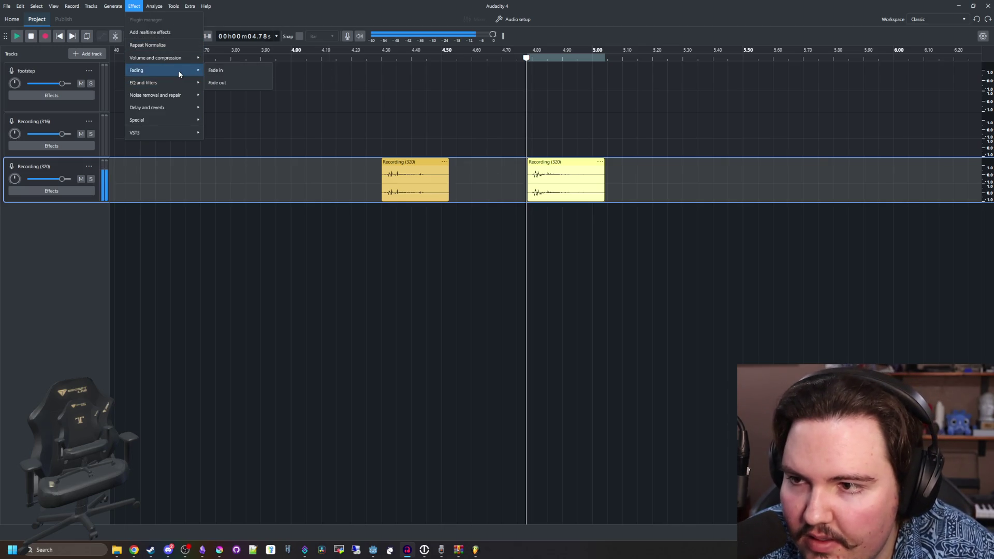
left_click(217, 82)
left_click(460, 186)
left_click_drag(450, 186, 384, 204)
left_click(384, 203)
left_click(137, 7)
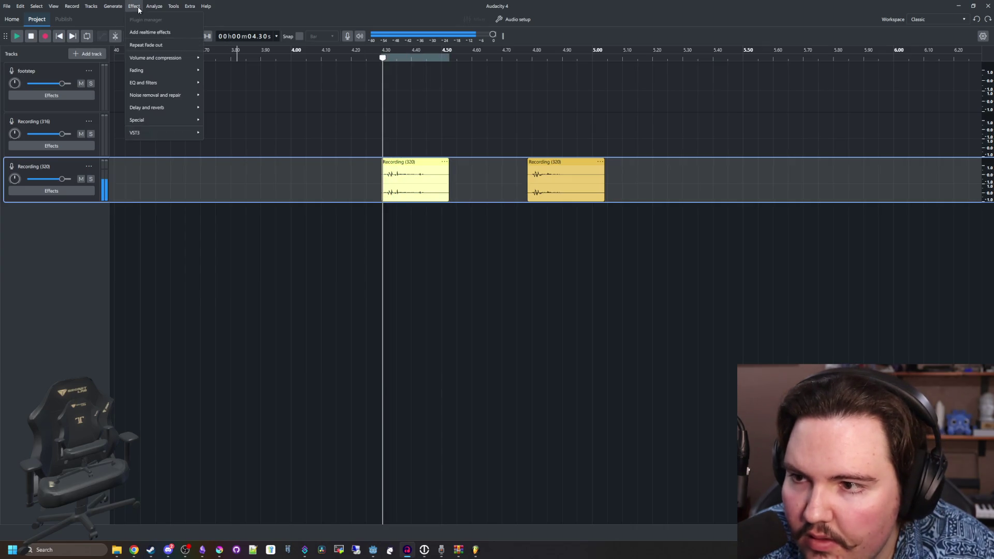
mouse_move(187, 69)
left_click(215, 82)
- Replay the faded steps and reselect the first clip from 4.30 to 4.52 s
left_click(329, 134)
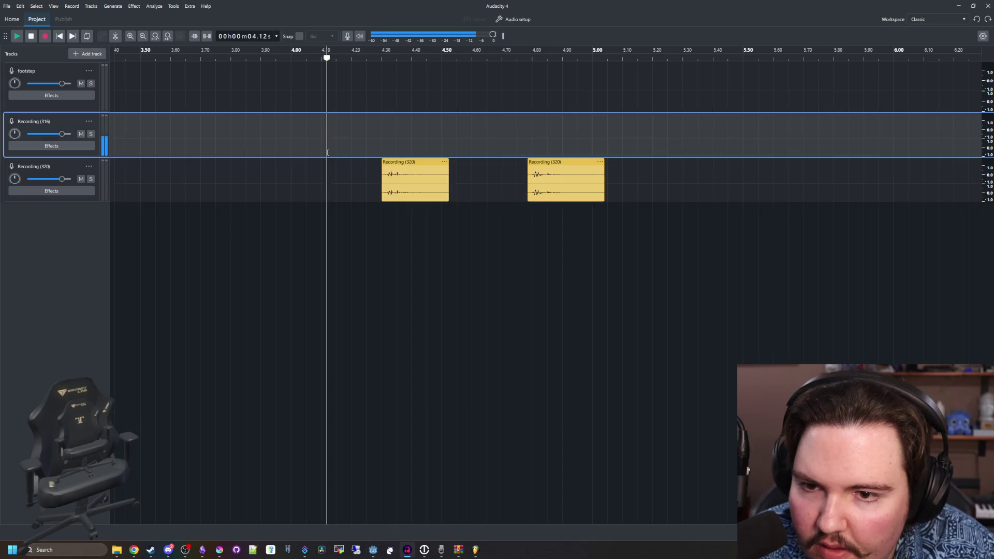
key("space")
scroll(449, 189, "down", 5)
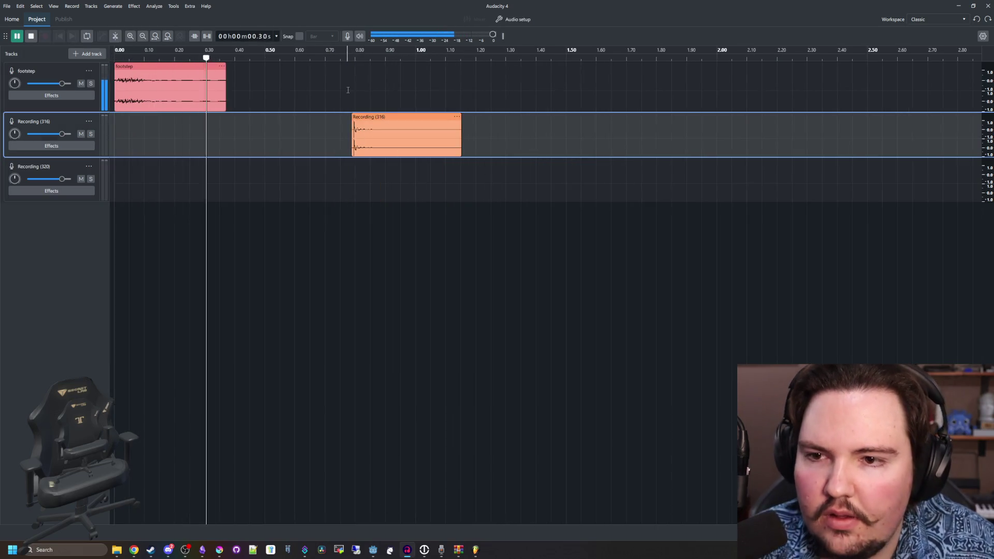
left_click(395, 209)
left_click_drag(473, 197, 444, 197)
key("space")
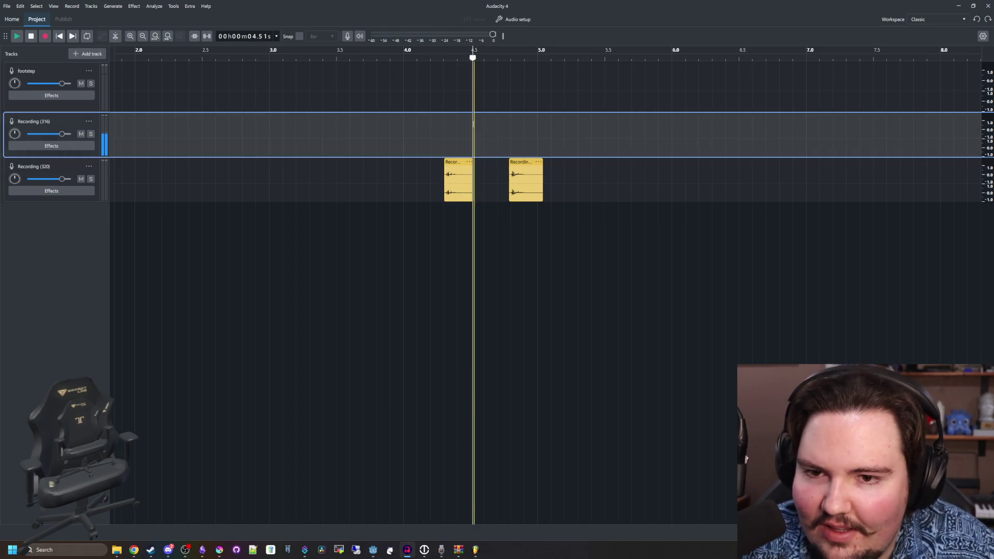
left_click(457, 162)
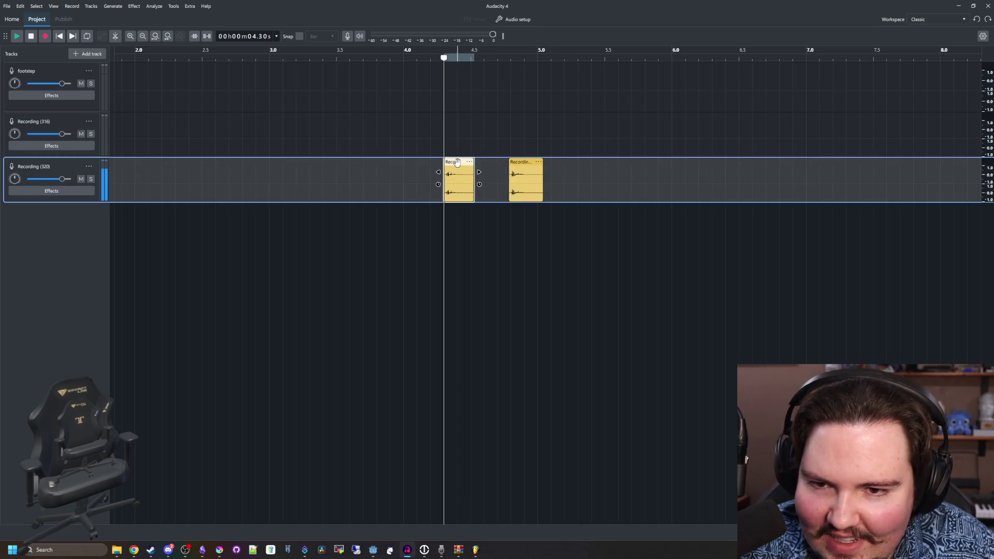
mouse_move(475, 216)
left_mouse_down()
mouse_move(446, 194)
mouse_move(441, 56)
left_mouse_up()
left_click(439, 56)
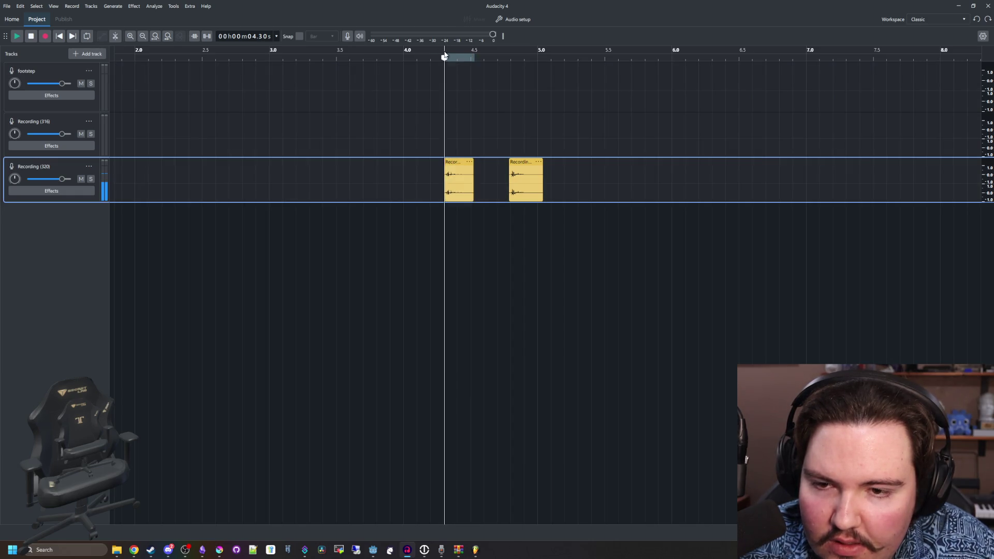
scroll(424, 149, "up", 3)
key("space")
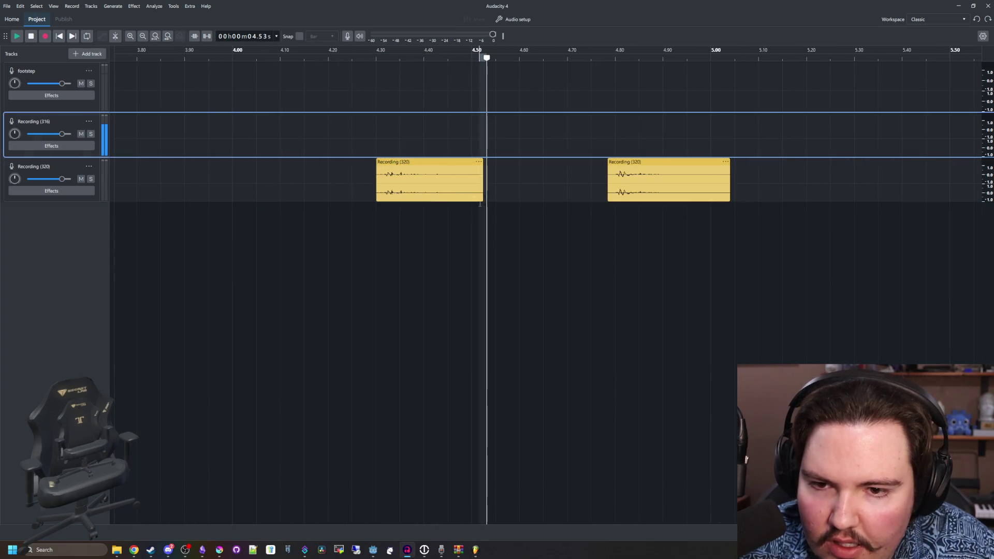
left_click_drag(486, 209, 377, 208)
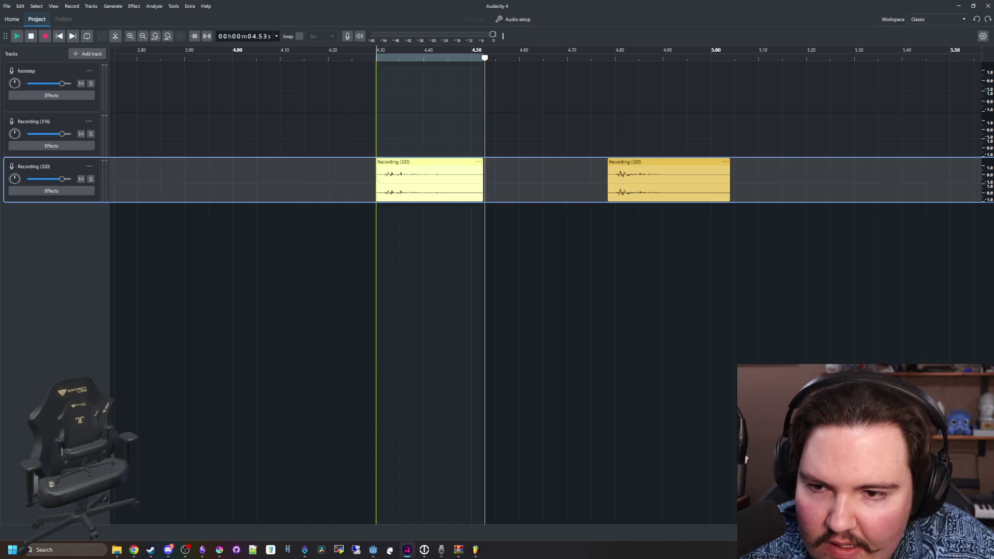
- Export the first selected footstep clip as step1.wav
left_click(8, 7)
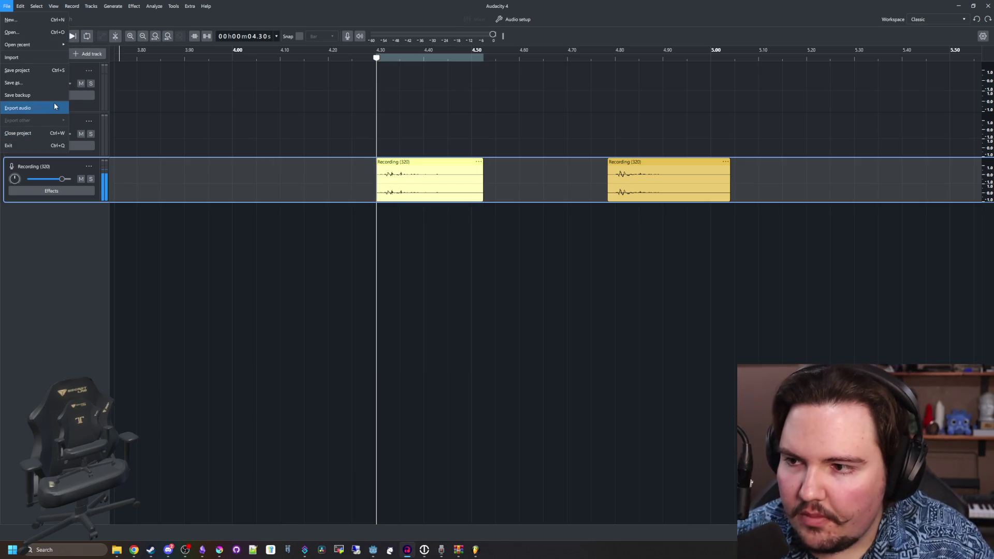
left_click(29, 108)
type("step1")
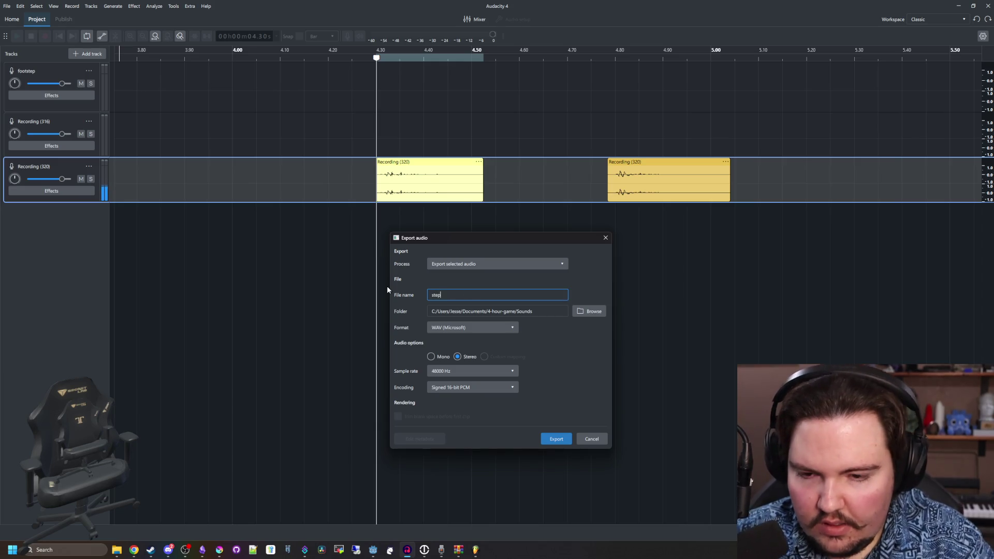
left_click(556, 439)
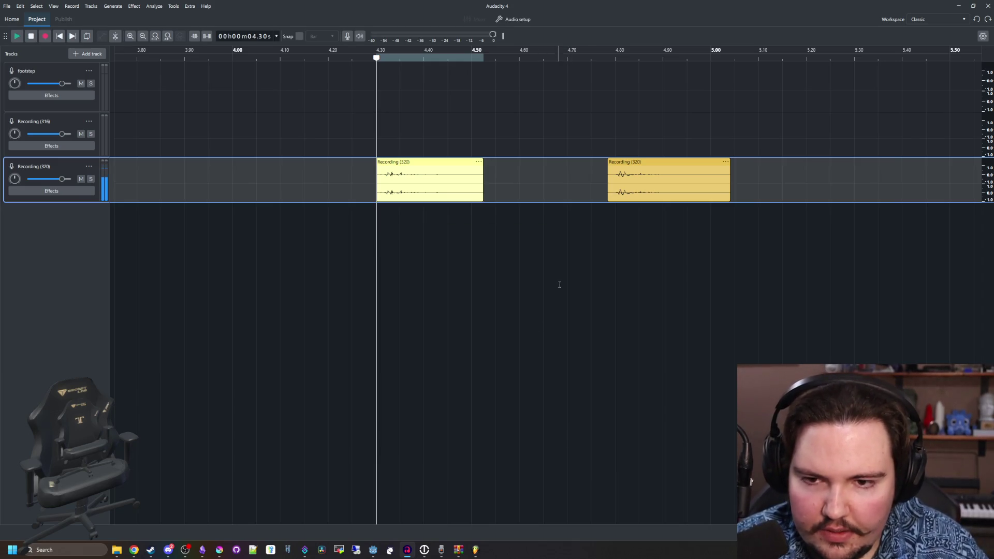
- Select the second clip from 4.78 to 5.03 s and export it as step2.wav
left_click(588, 269)
left_click_drag(731, 205, 606, 194)
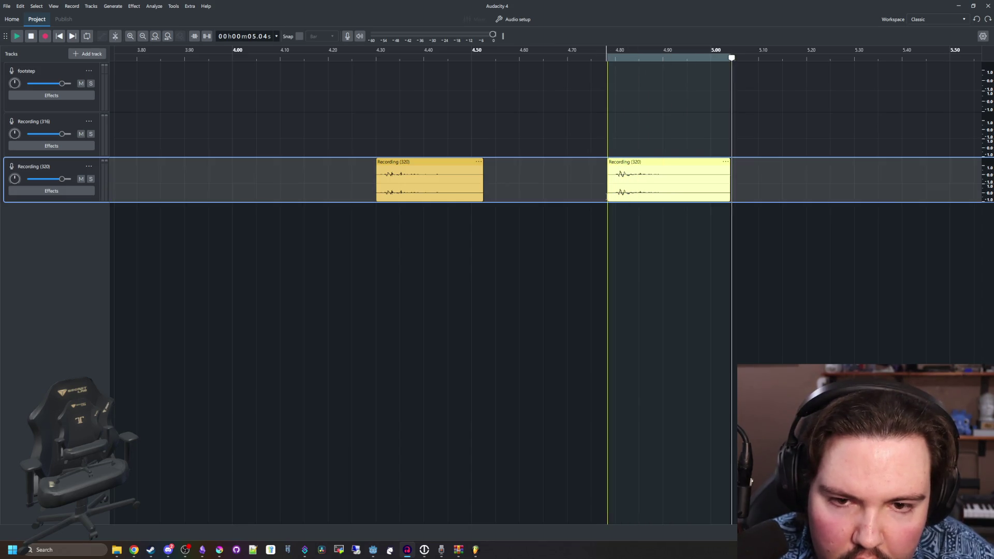
left_click(7, 6)
left_click(24, 105)
double_click(467, 294)
type("step2")
left_click(556, 439)
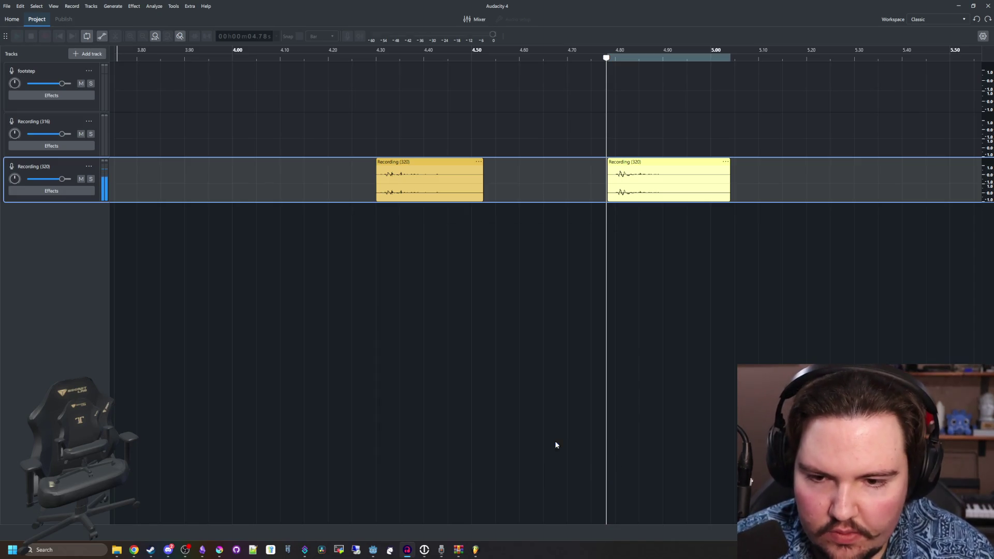
key("alt+Tab")
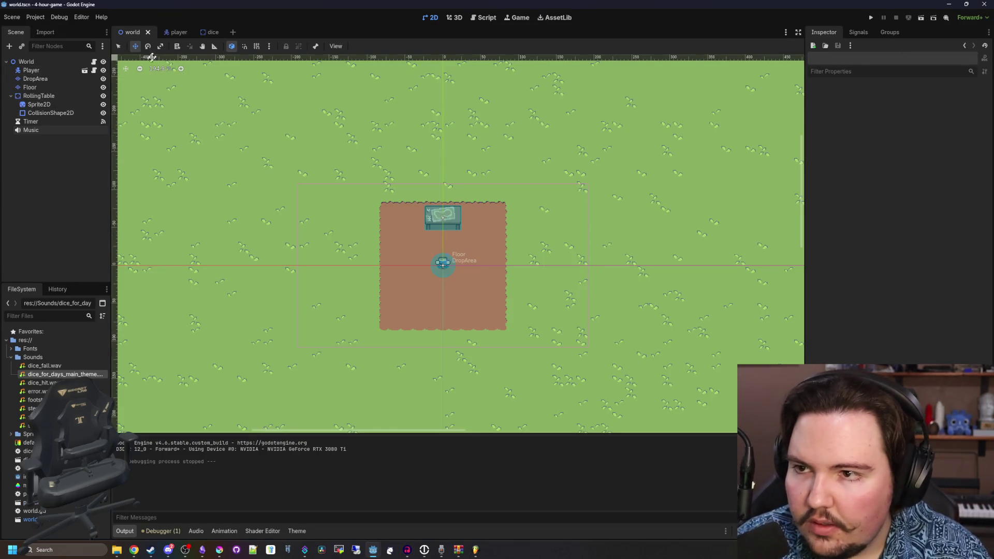
- In the player scene, replace the Footstep node's step.wav stream with a new AudioStreamRandomizer
left_click(176, 32)
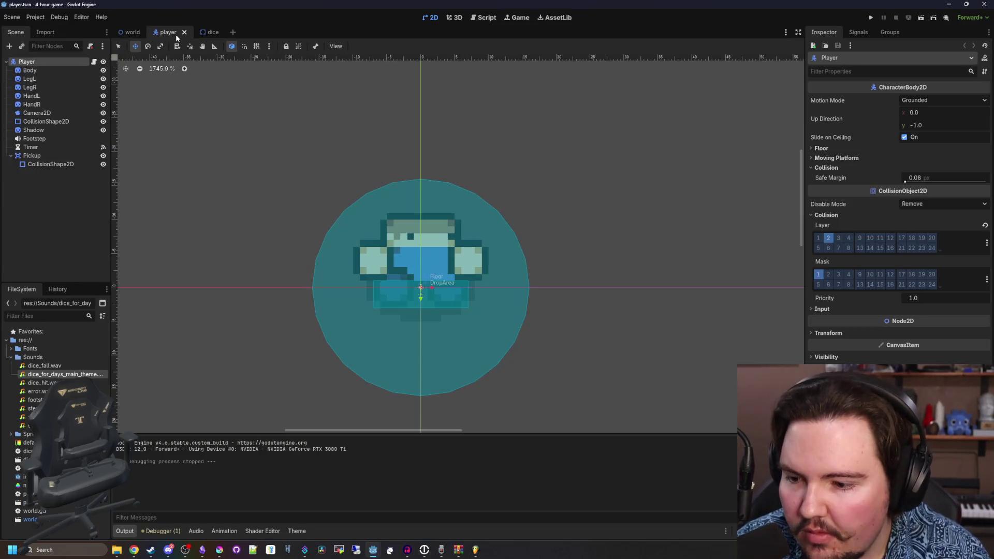
left_click(46, 138)
right_click(928, 102)
left_click(943, 218)
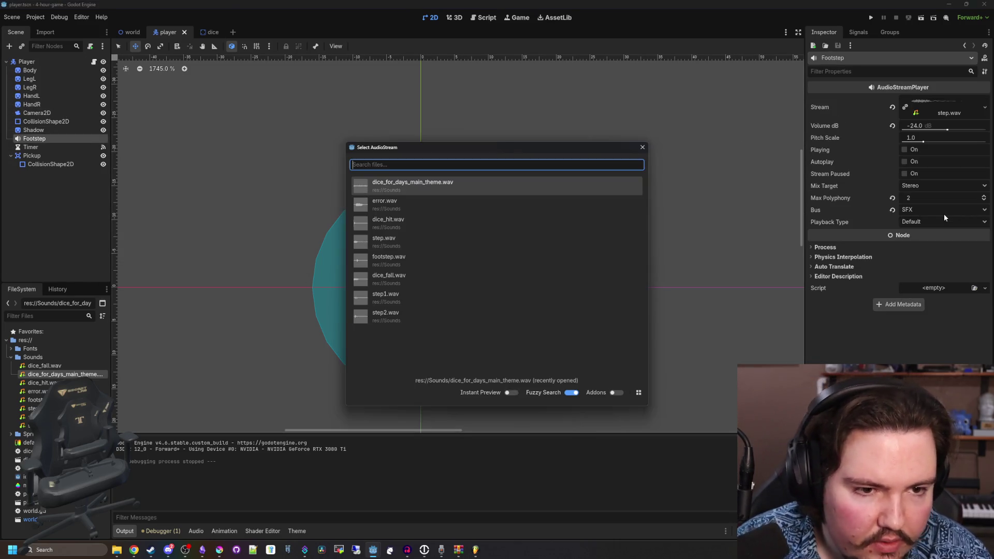
left_click(642, 148)
left_click(892, 107)
left_click(984, 101)
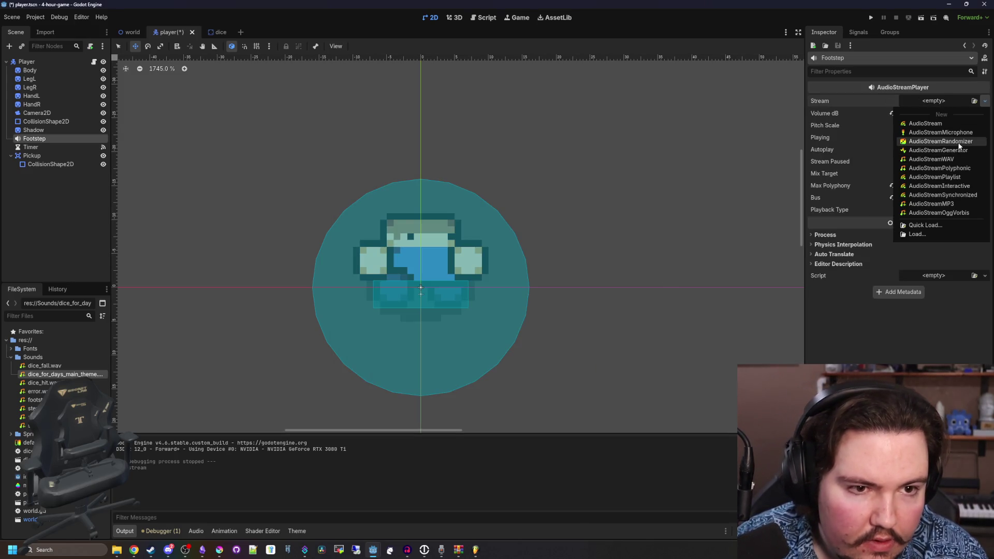
left_click(958, 143)
- Add two stream slots to the randomizer and quick-load step1.wav into the first
left_click(872, 151)
left_click(901, 160)
left_click(902, 190)
right_click(936, 154)
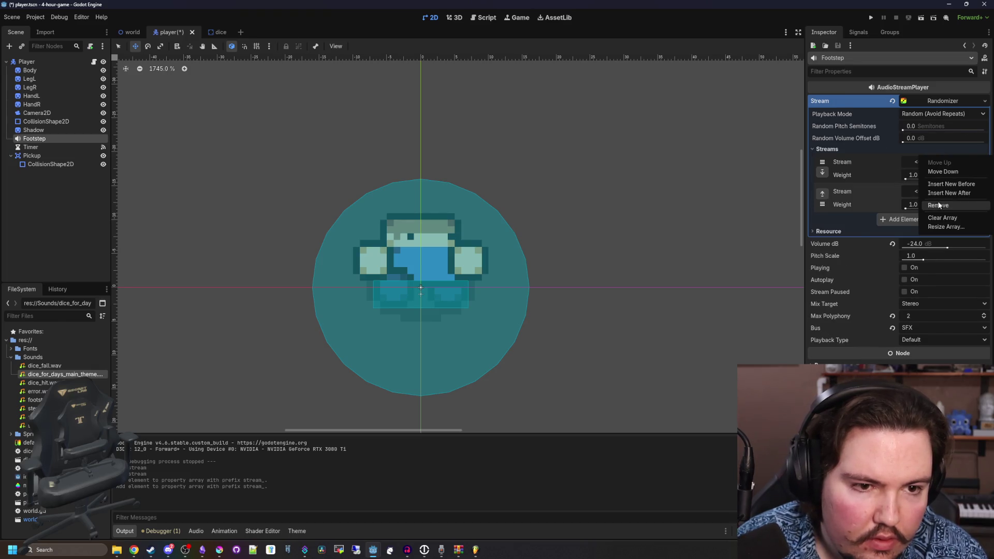
left_click(911, 166)
left_click(926, 162)
left_click(927, 278)
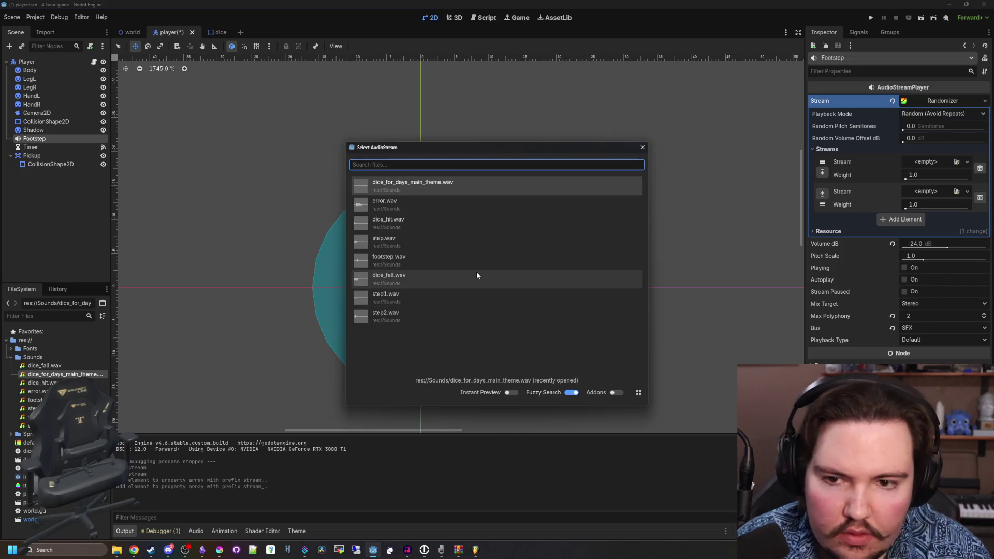
left_click(399, 299)
- Load step2.wav into the second slot, preview the randomized sound, and save the scene
left_click(926, 203)
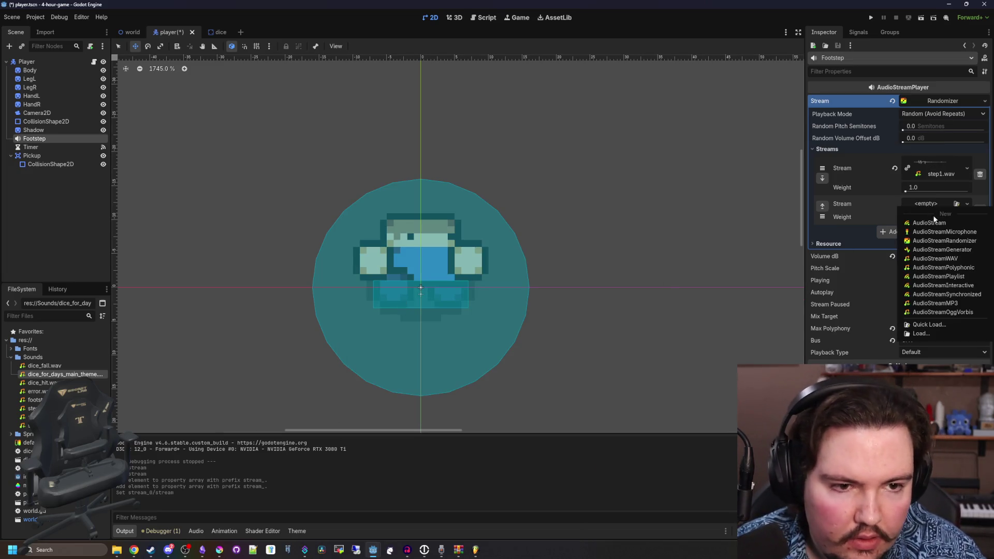
left_click(929, 324)
left_click(405, 325)
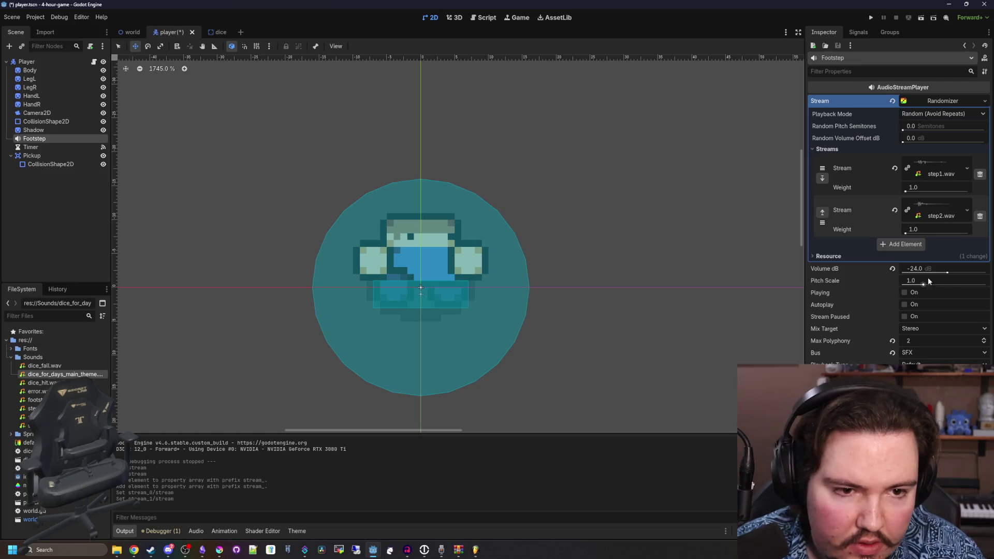
left_click(906, 294)
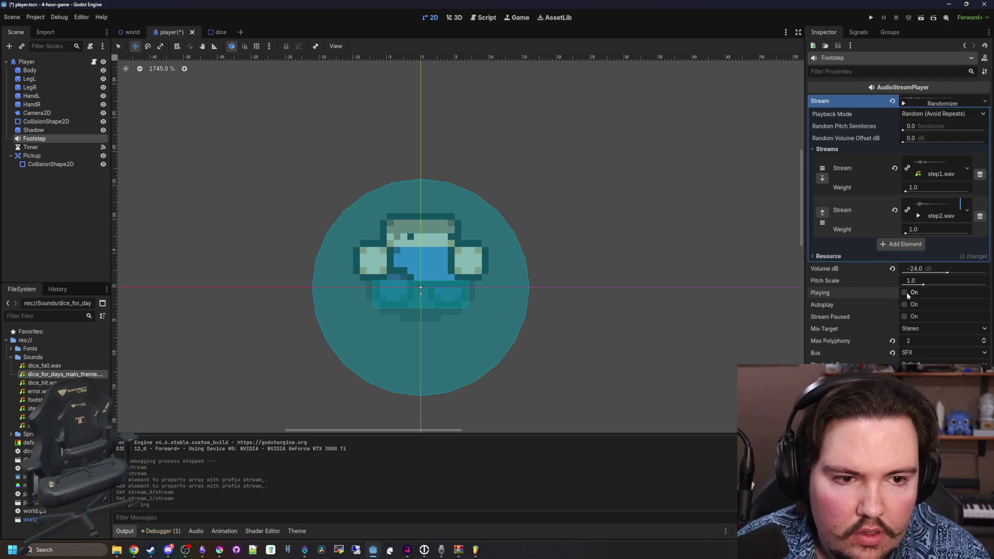
key("ctrl+s")
left_click(94, 62)
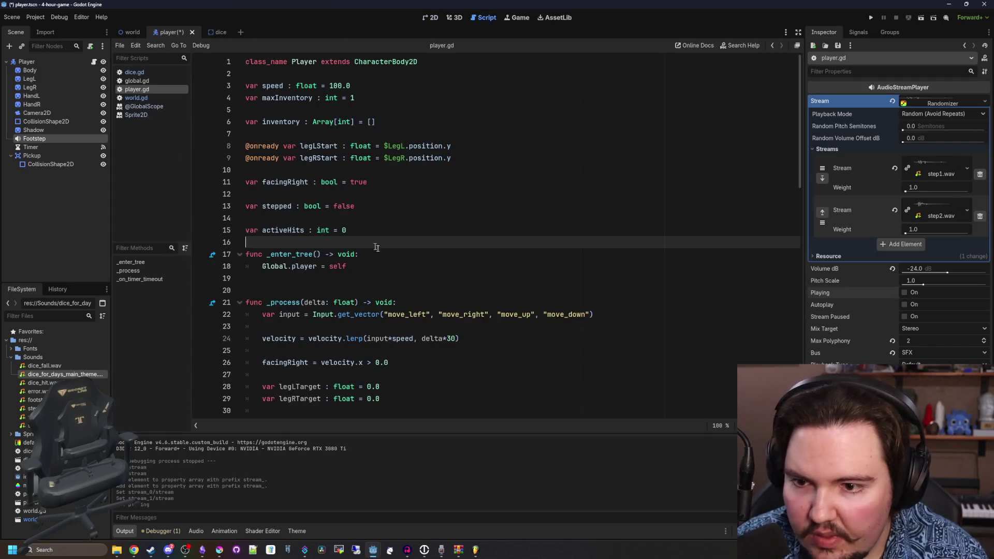
- Delete the $Footstep.pitch_scale = randf_range line from _on_timer_timeout and run the game
scroll(384, 252, "down", 5)
scroll(384, 252, "down", 8)
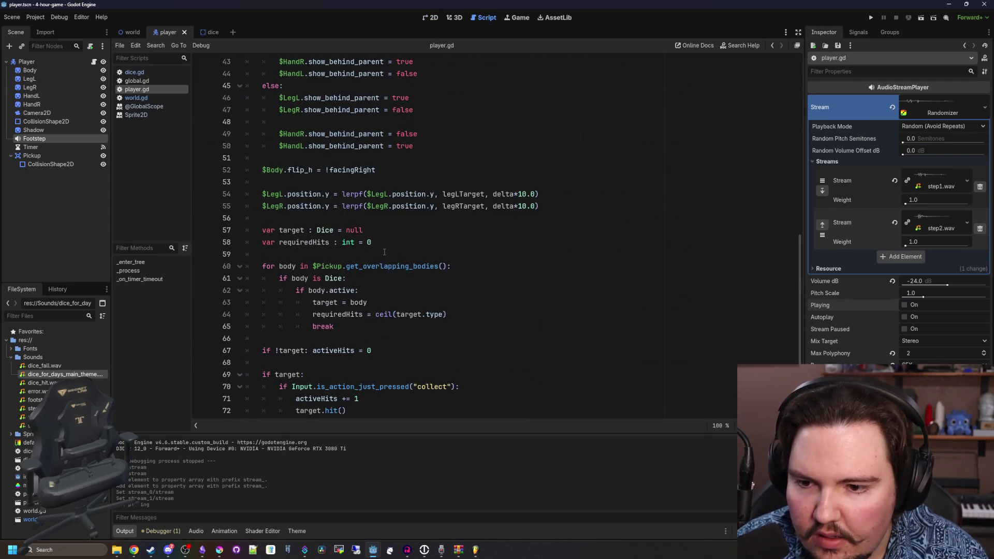
scroll(384, 252, "down", 4)
left_click_drag(279, 399, 279, 387)
key("BackSpace")
left_click(351, 351)
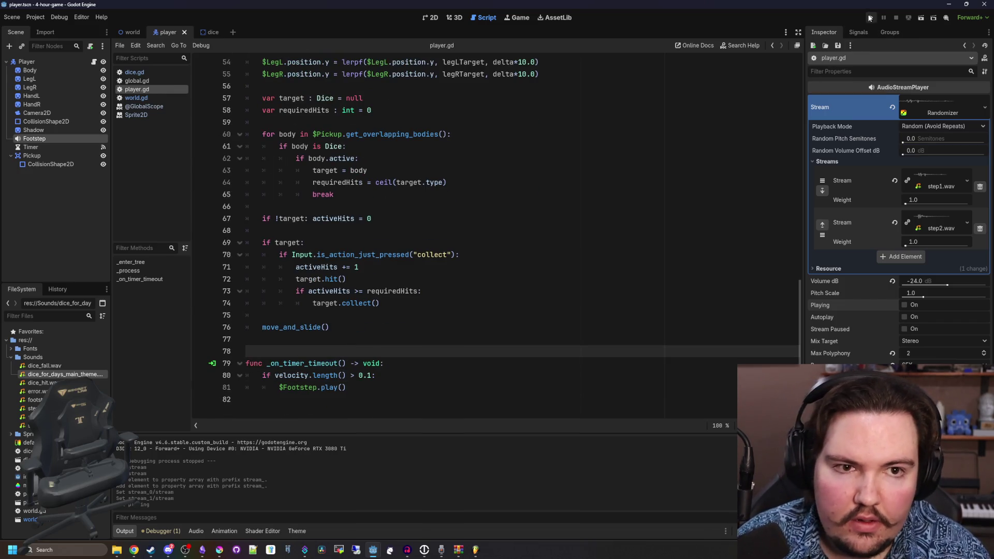
key("F5")
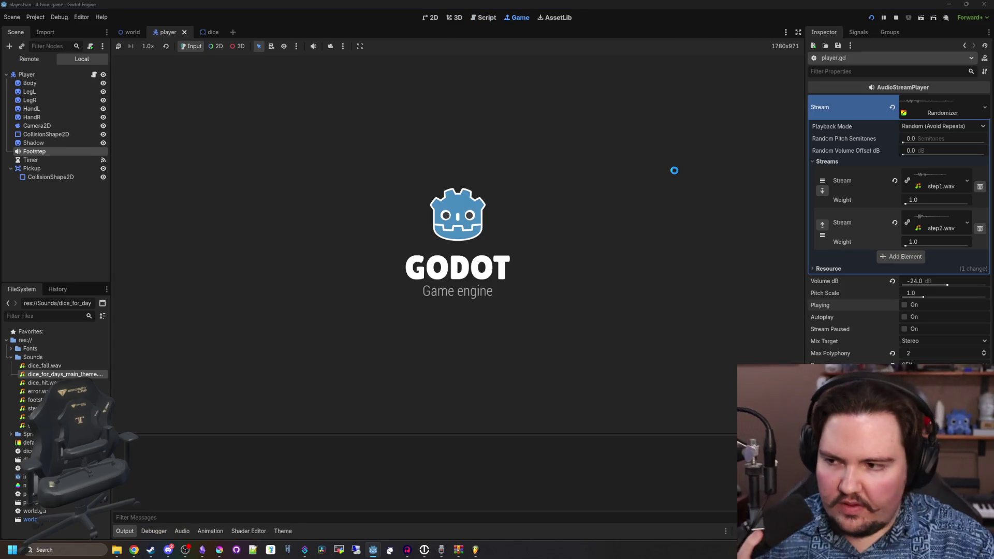
- Walk the player around with WASD to hear the randomized footsteps
key("a")
key("s")
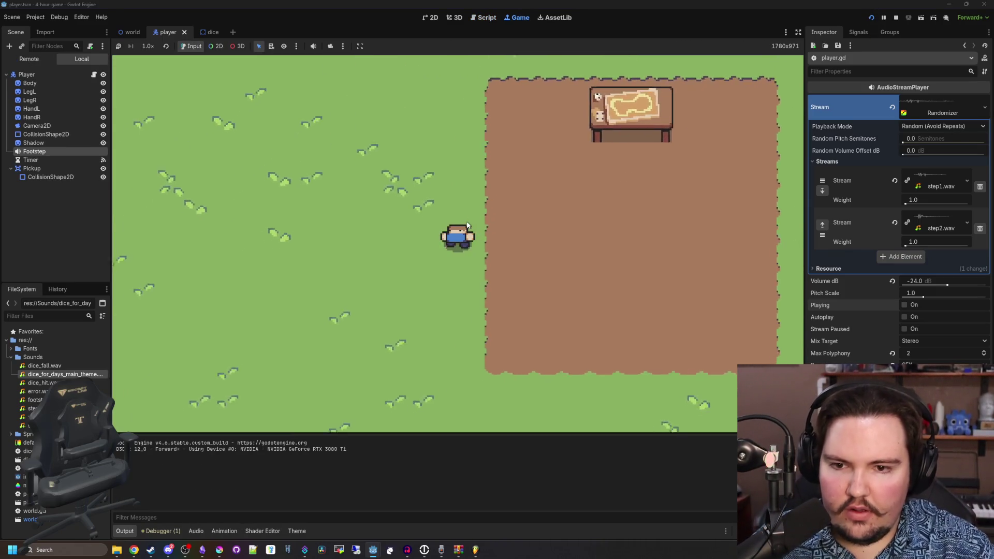
key("d")
key("w")
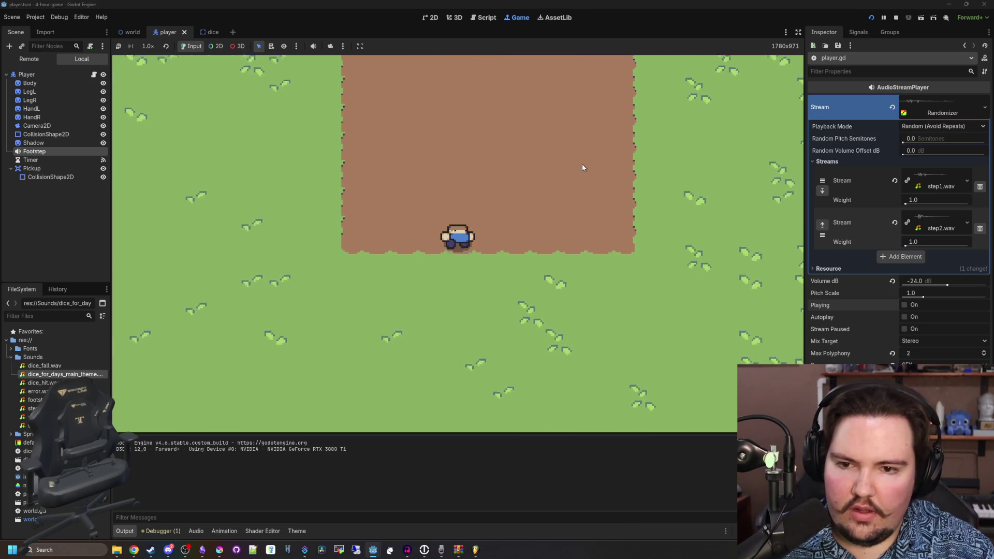
key("d")
key("w")
key("d")
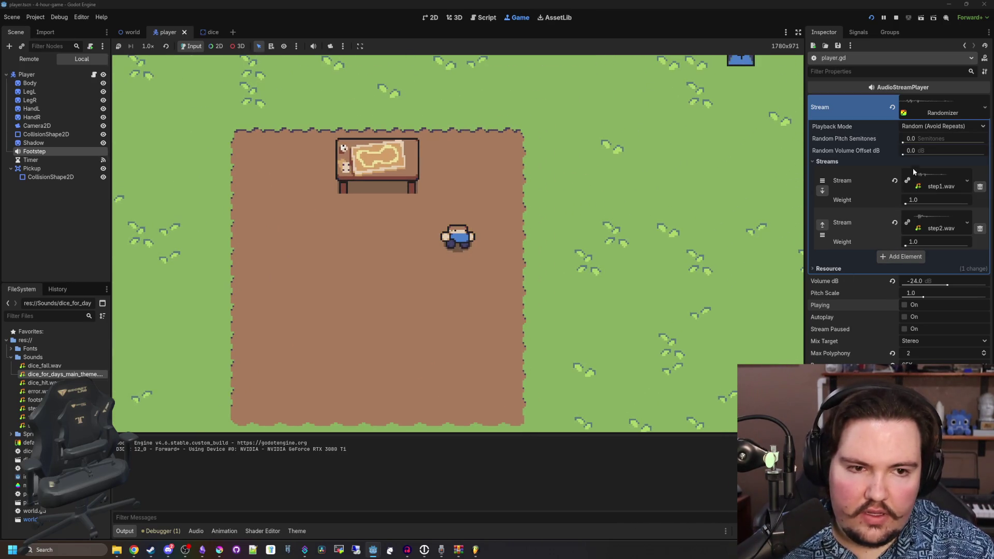
- Set Random Pitch Semitones to 2, walk again to test, and stop the game
left_click(921, 138)
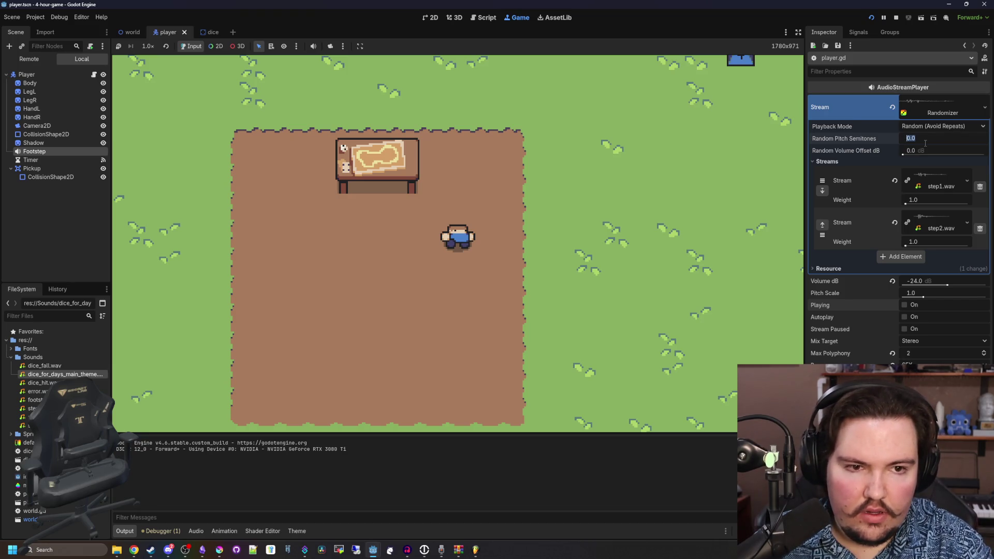
type("2")
key("Return")
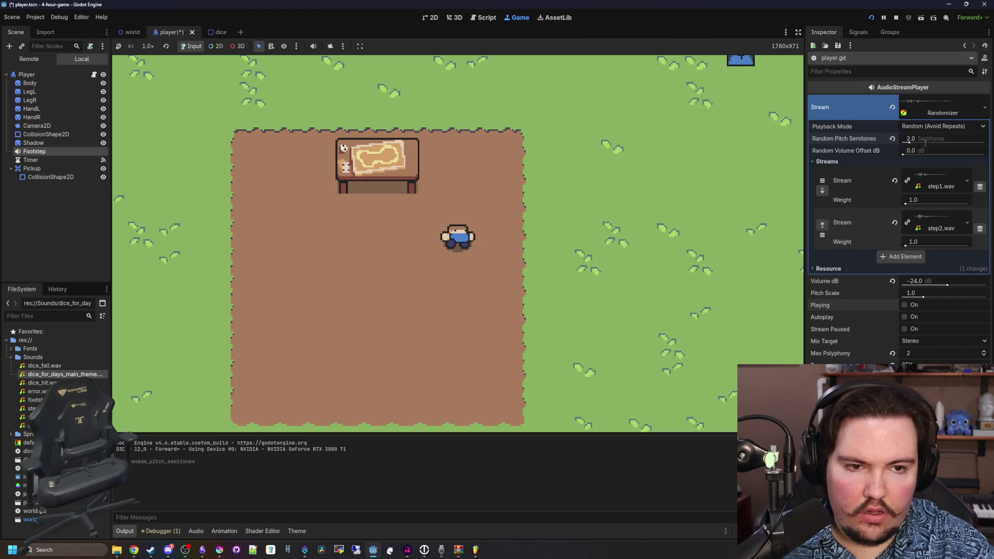
key("a")
key("s")
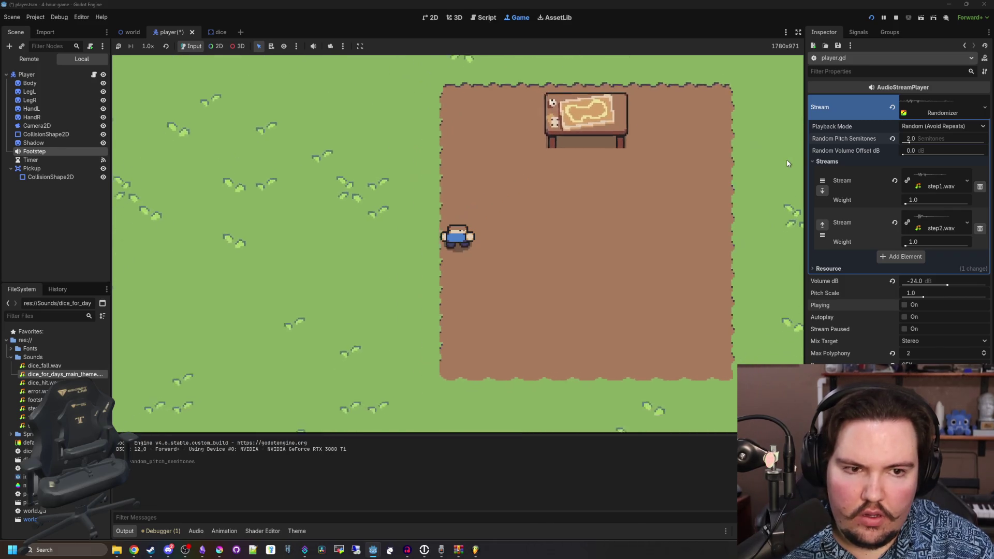
key("d")
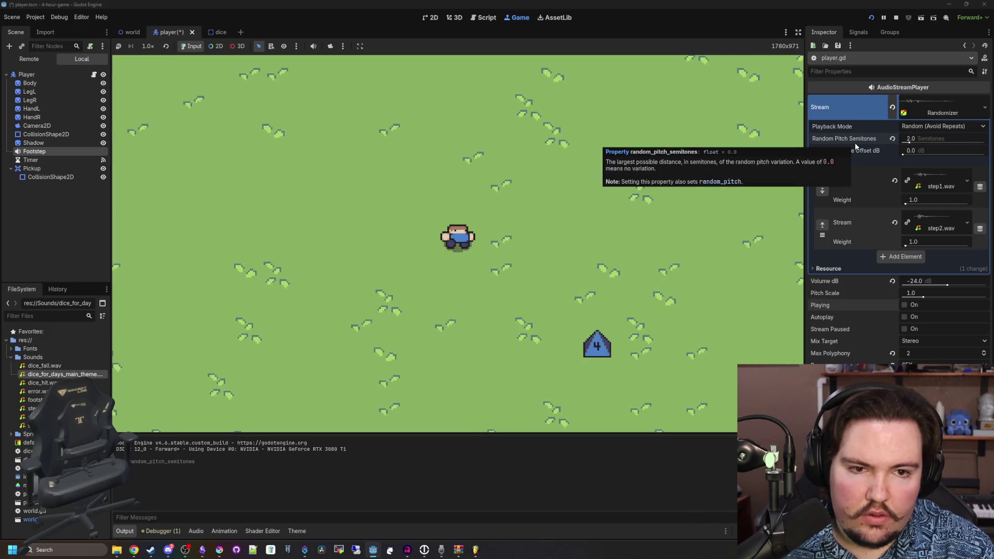
key("d")
key("w")
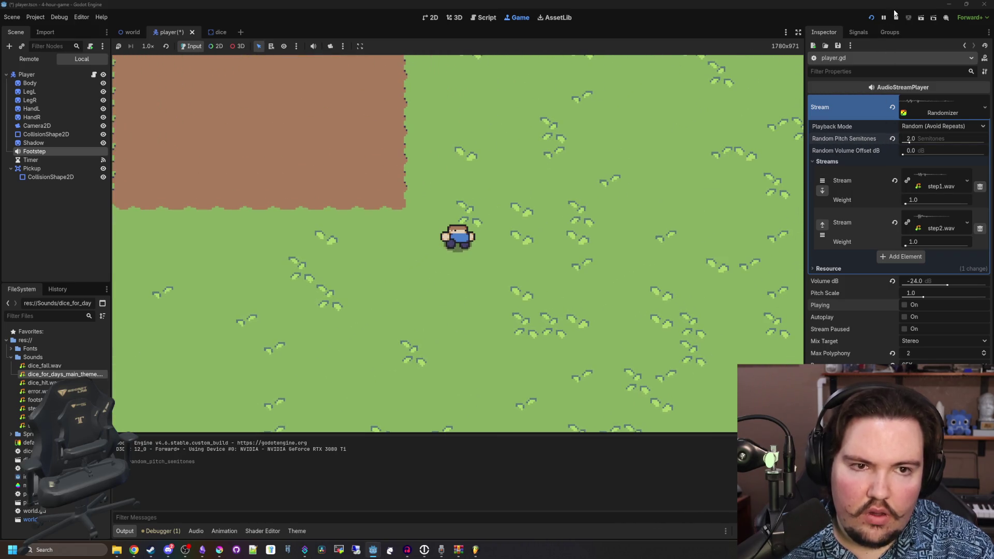
left_click(896, 17)
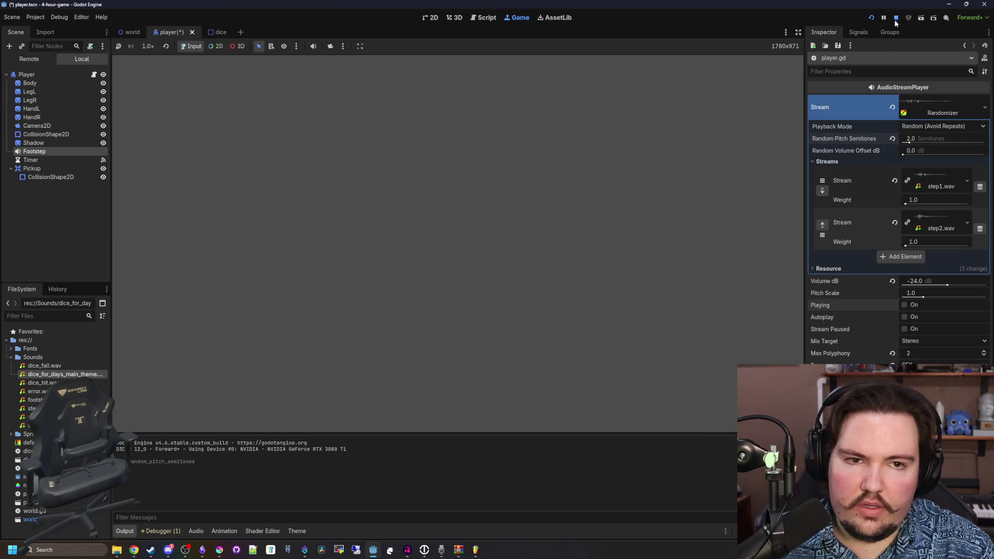
- Run the game again and walk the player right, down and left
left_click(871, 18)
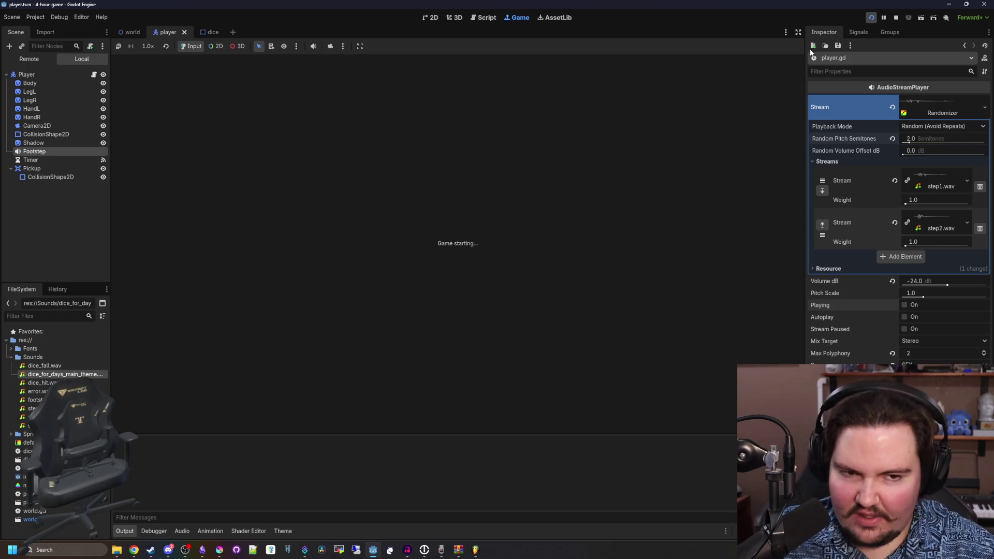
key("d")
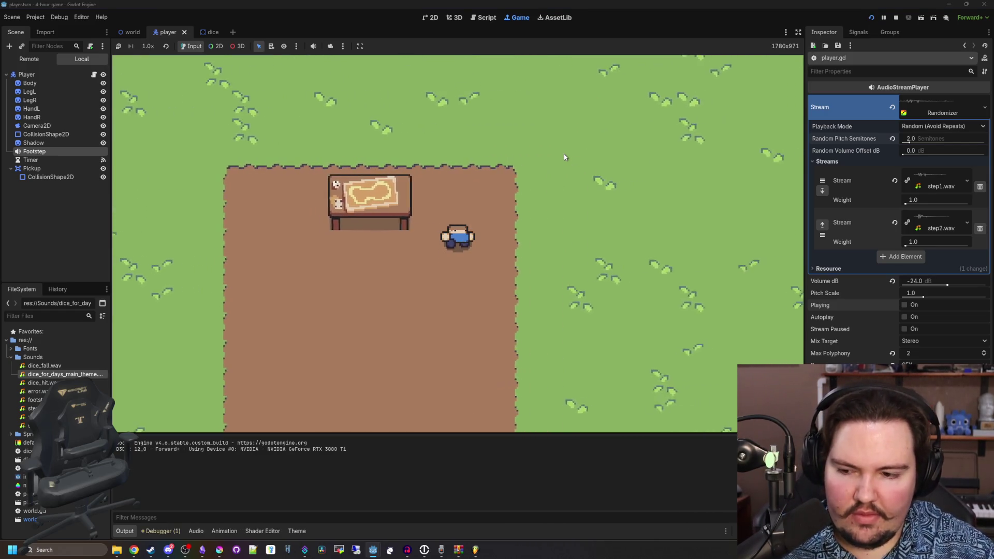
key("d")
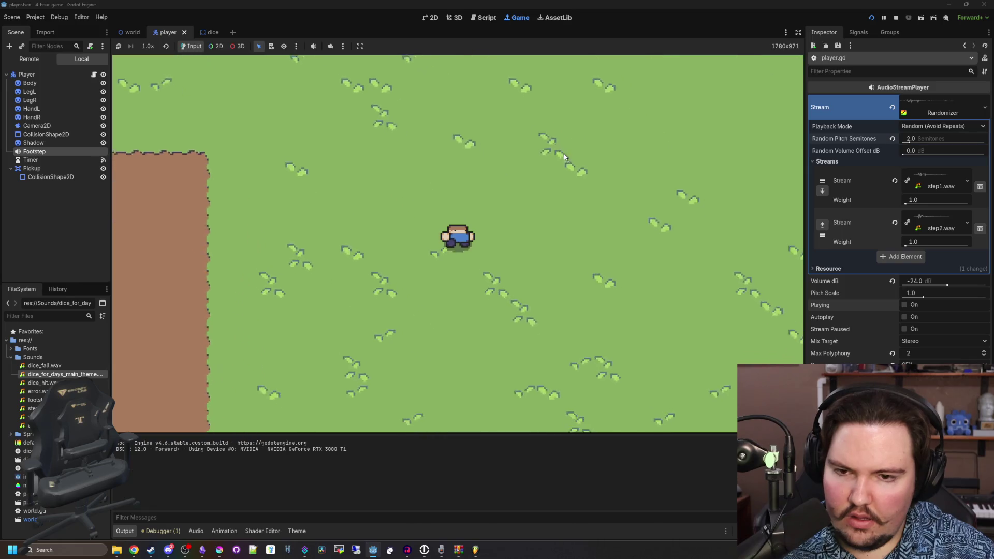
key("s")
key("a")
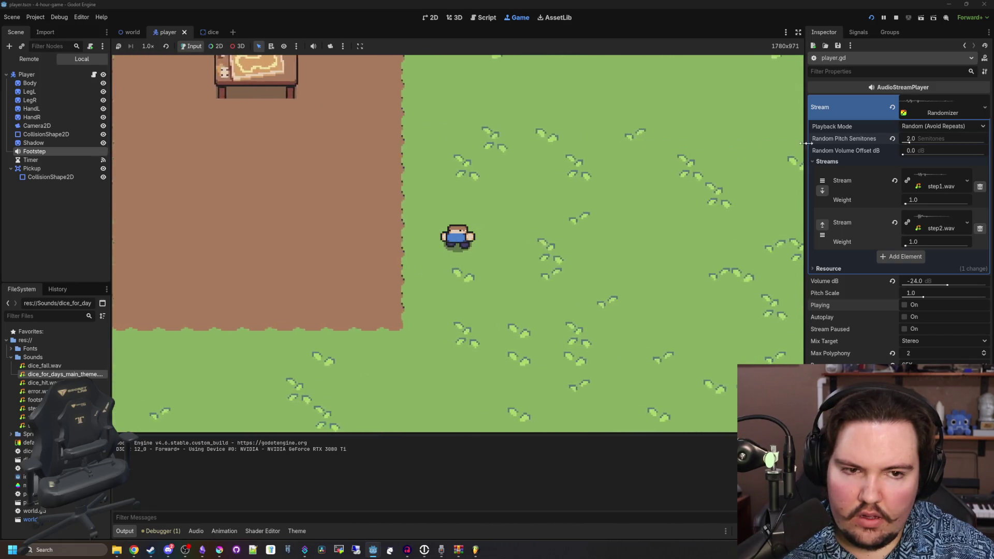
- Raise Random Pitch Semitones to 8 and walk the player around to test it
left_click(937, 138)
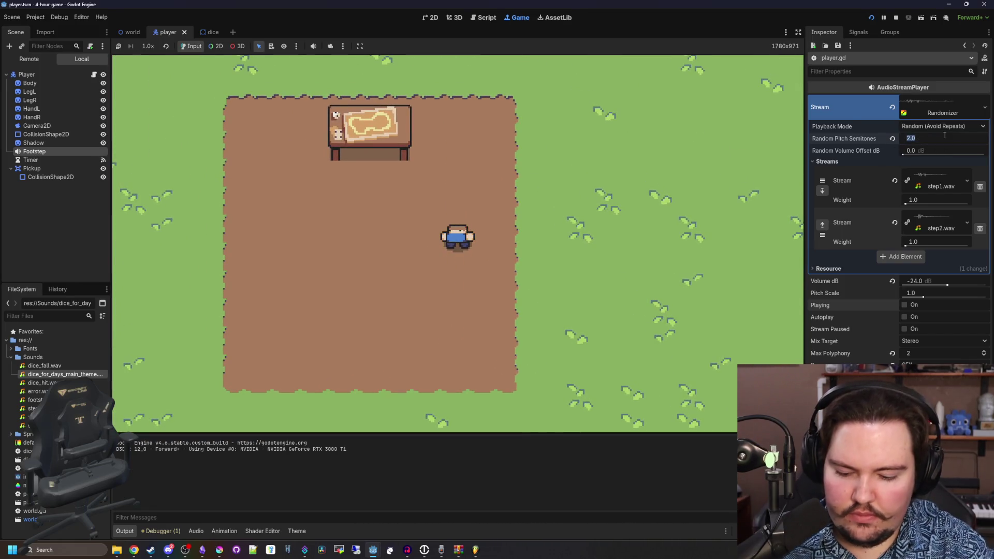
type("8")
key("Return")
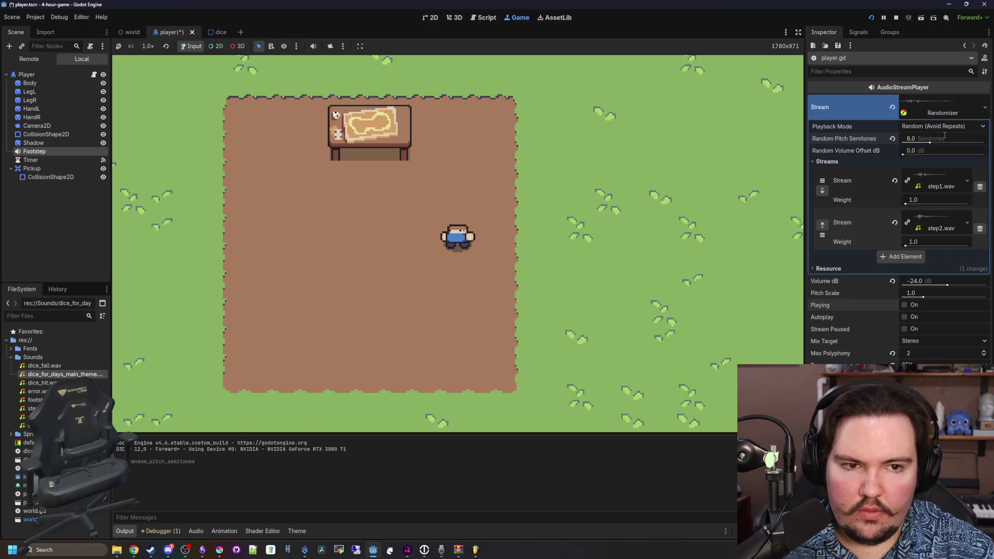
left_click(629, 185)
key("d")
key("w")
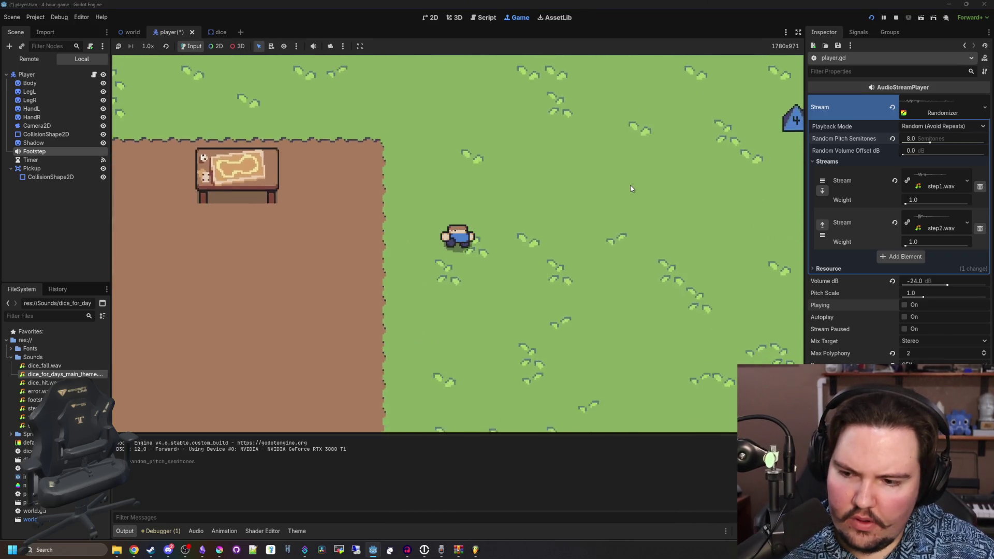
key("s")
key("a")
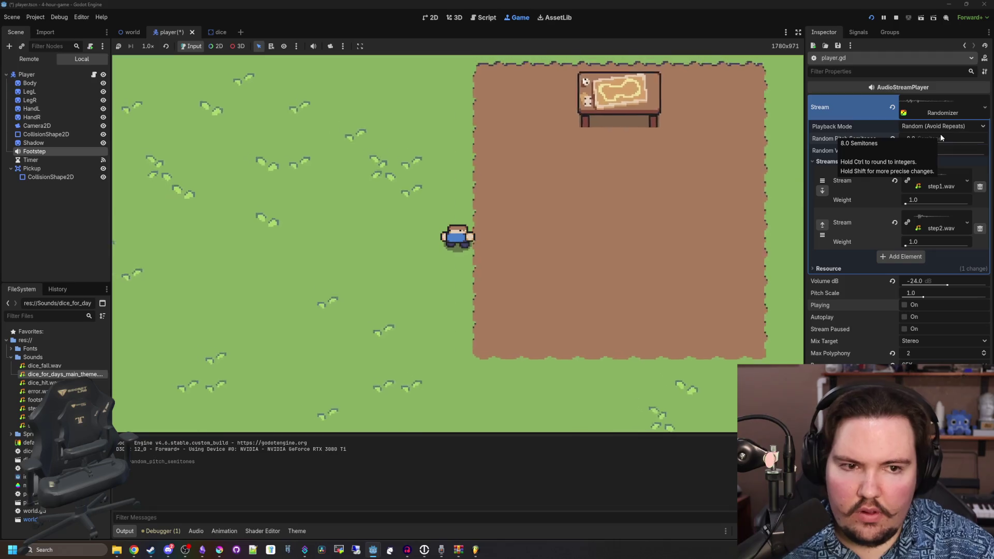
key("w")
- Stop the running game and save the player scene
left_click(896, 18)
key("ctrl+s")
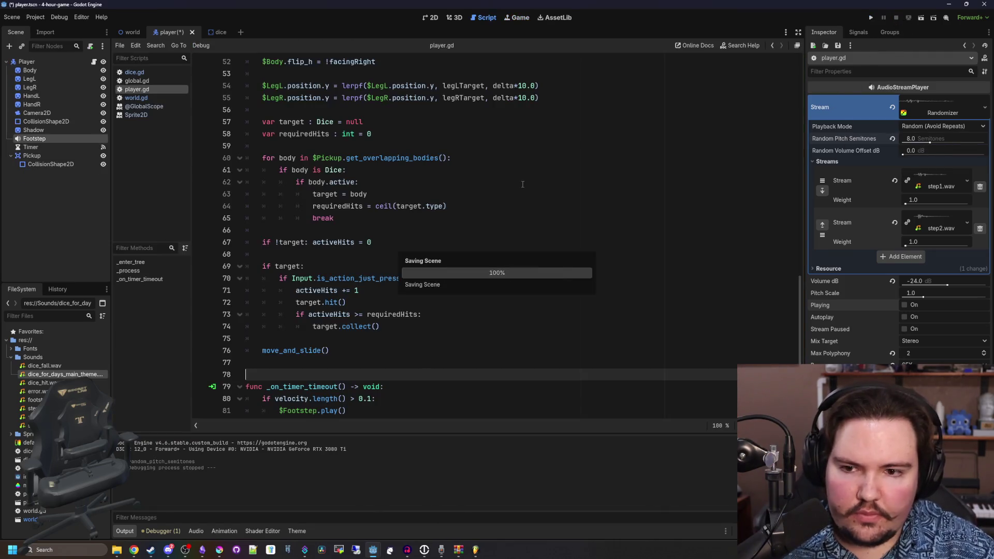
left_click(312, 229)
key("ctrl+s")
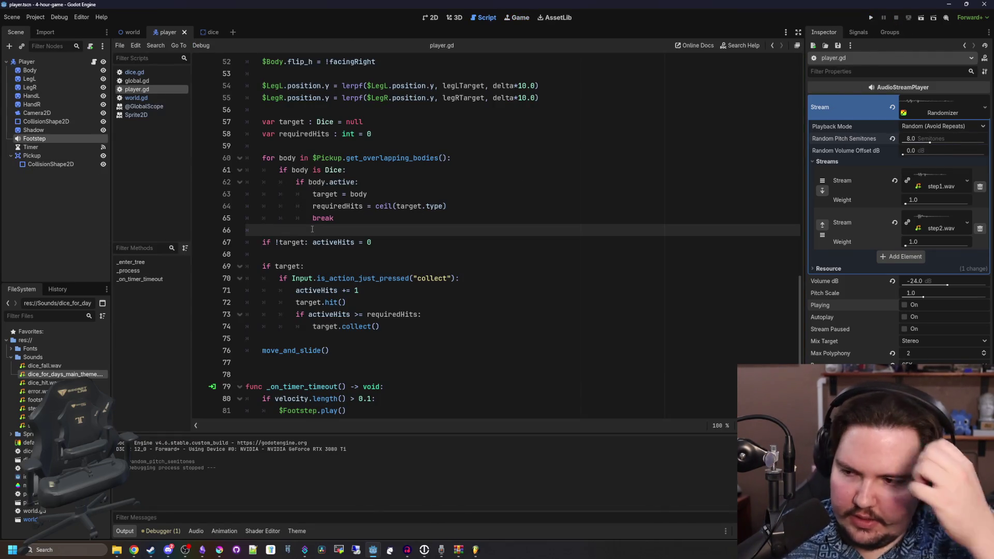